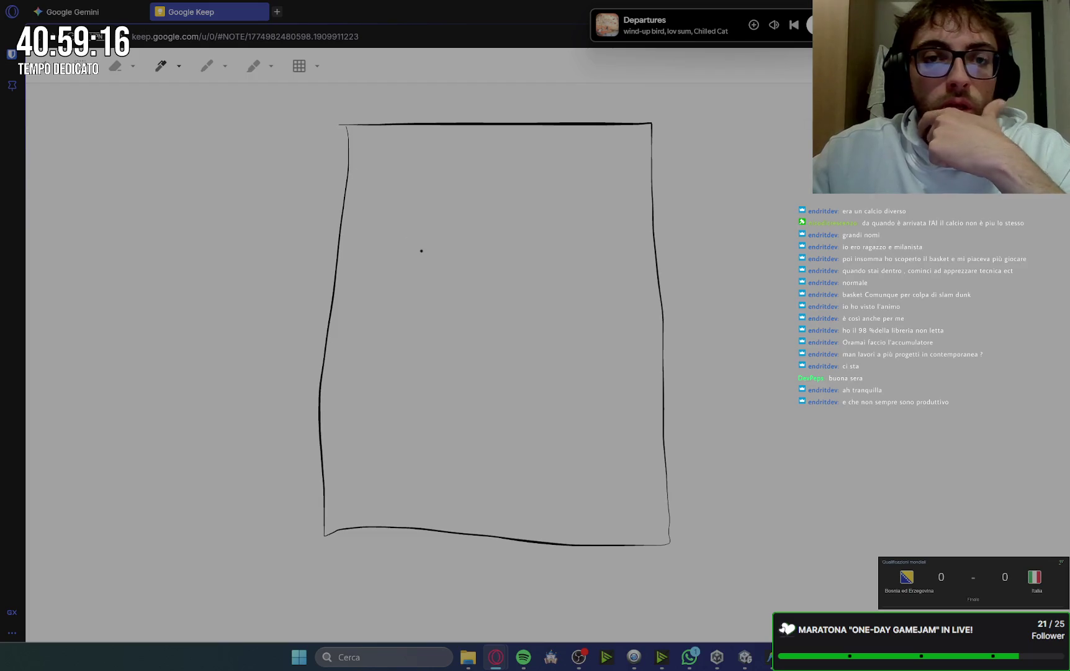
Draw the start circle in the bottom-left corner and a long horizontal wall across the lower maze
{"action": "mouse_move", "coordinate": [336, 499]}
{"action": "left_mouse_down"}
{"action": "mouse_move", "coordinate": [354, 525]}
{"action": "mouse_move", "coordinate": [334, 497]}
{"action": "left_mouse_up"}
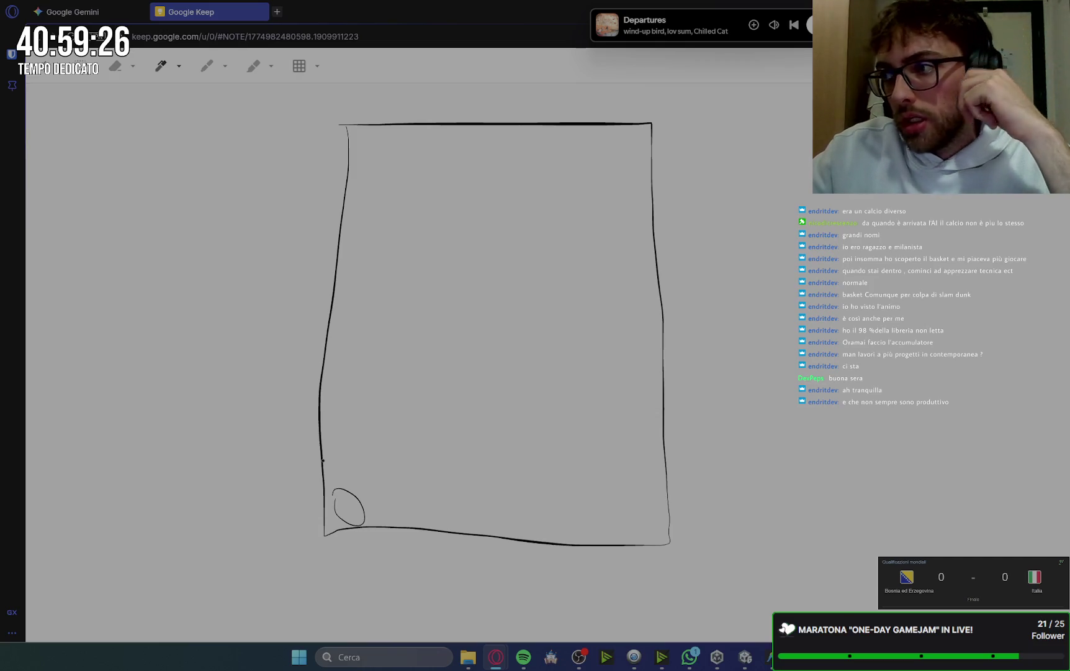
{"action": "left_click_drag", "start_coordinate": [322, 462], "coordinate": [491, 462]}
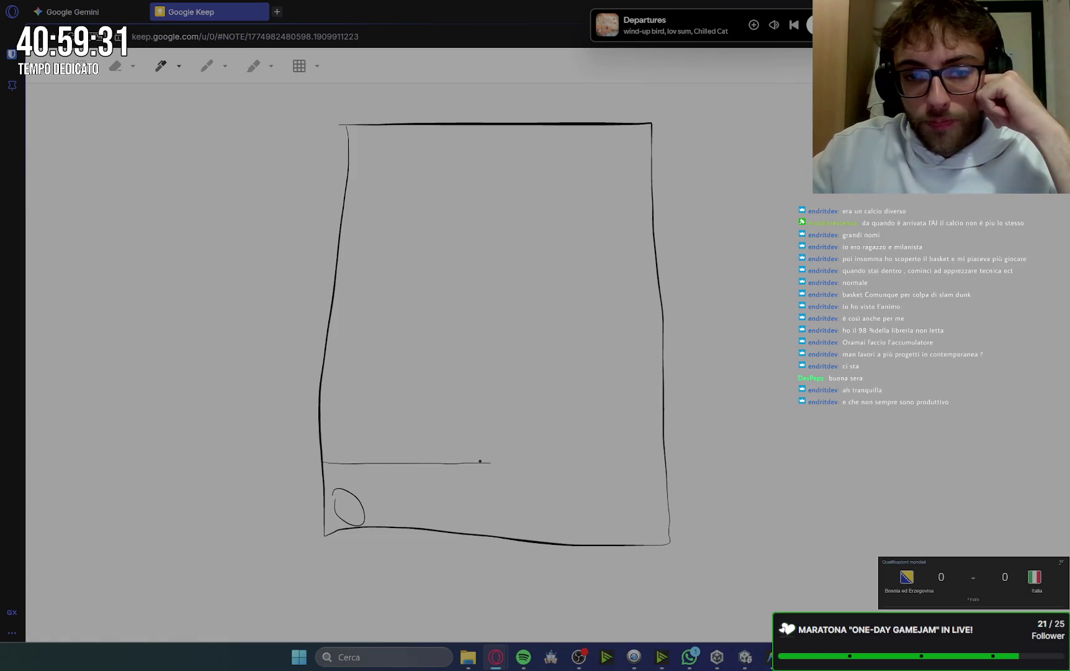
{"action": "left_click_drag", "start_coordinate": [488, 463], "coordinate": [584, 461]}
Add a wall from the right edge, a bending wall, and a horizontal wall across the upper maze
{"action": "left_click_drag", "start_coordinate": [662, 406], "coordinate": [424, 397]}
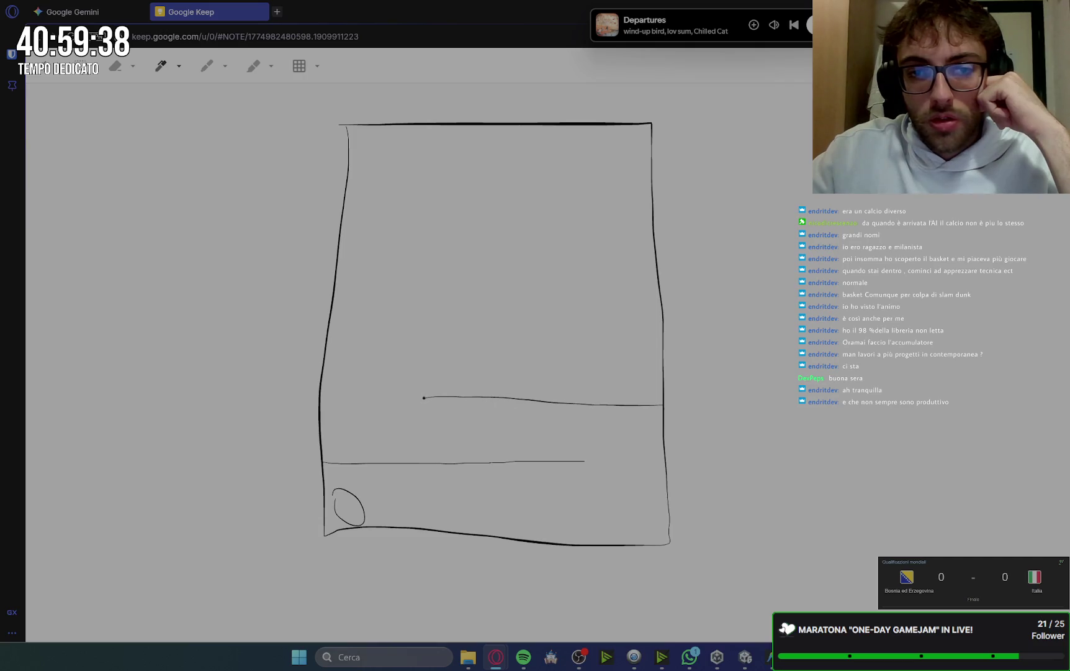
{"action": "mouse_move", "coordinate": [521, 390]}
{"action": "left_mouse_down"}
{"action": "mouse_move", "coordinate": [519, 403]}
{"action": "mouse_move", "coordinate": [573, 409]}
{"action": "left_mouse_up"}
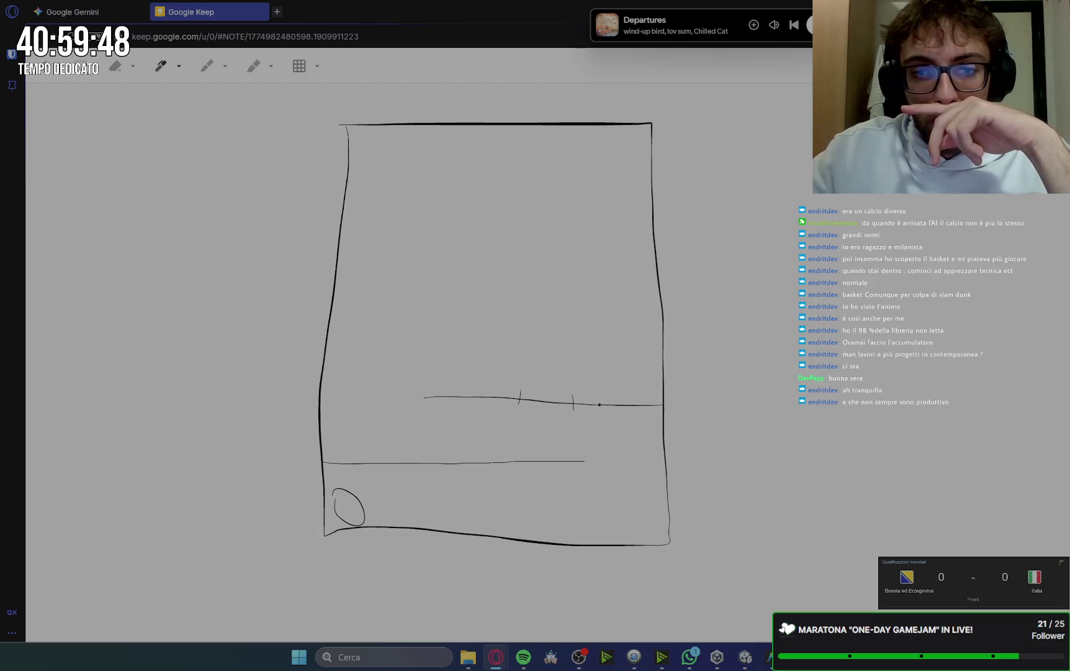
{"action": "mouse_move", "coordinate": [602, 403]}
{"action": "left_mouse_down"}
{"action": "mouse_move", "coordinate": [588, 330]}
{"action": "mouse_move", "coordinate": [429, 317]}
{"action": "left_mouse_up"}
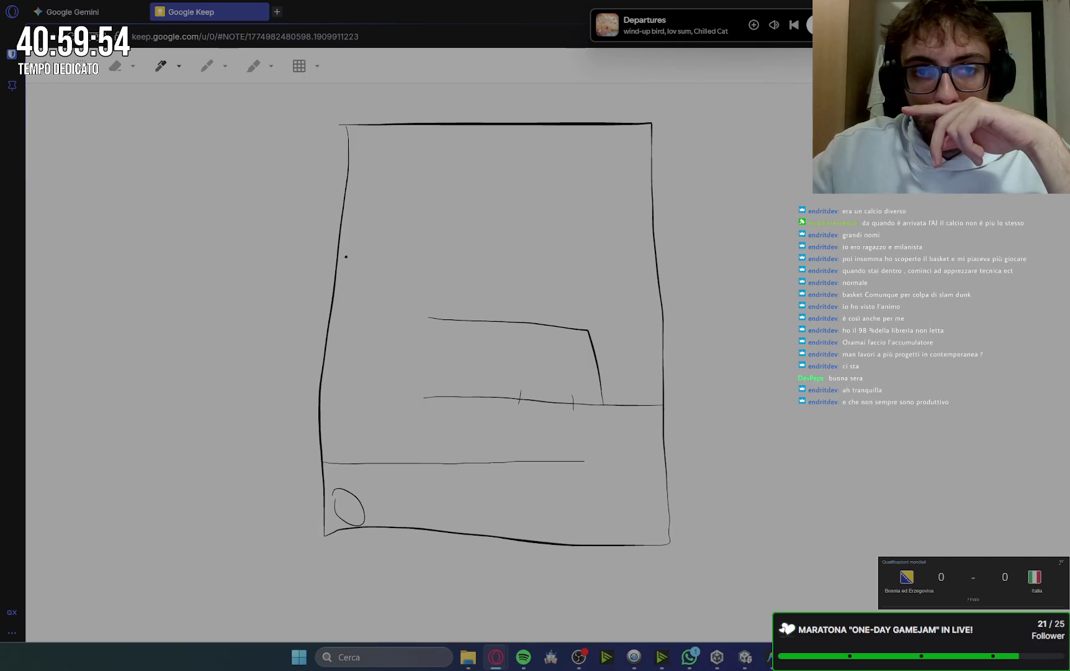
{"action": "left_click_drag", "start_coordinate": [339, 253], "coordinate": [589, 259]}
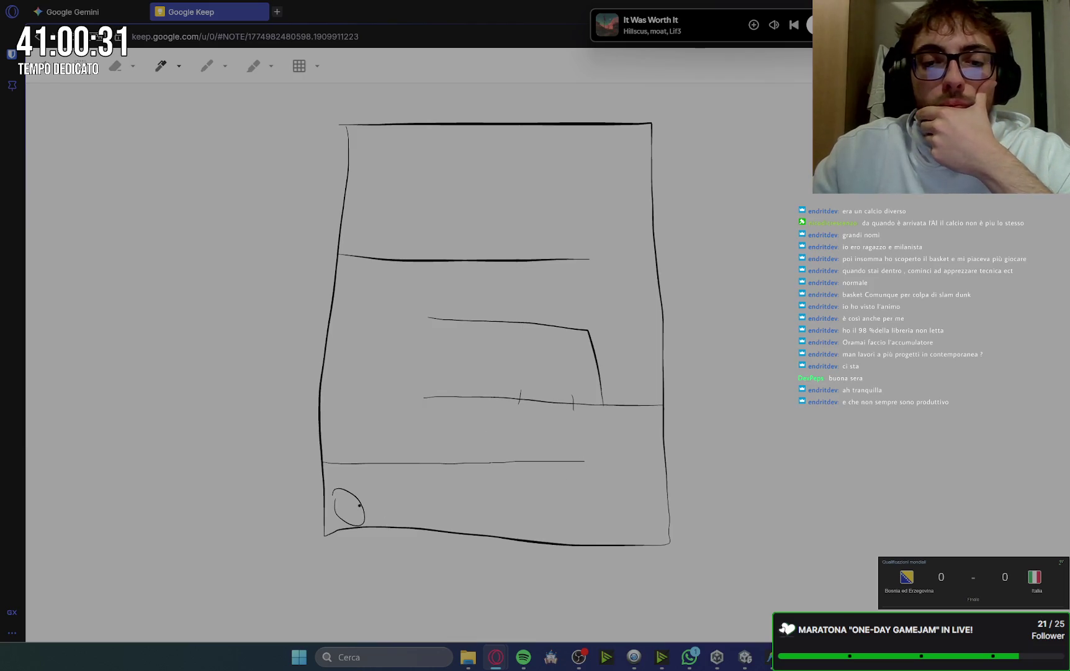
Draw a path arrow from the start circle rightward along the bottom corridor
{"action": "mouse_move", "coordinate": [365, 506]}
{"action": "left_mouse_down"}
{"action": "mouse_move", "coordinate": [578, 513]}
{"action": "mouse_move", "coordinate": [566, 515]}
{"action": "left_mouse_up"}
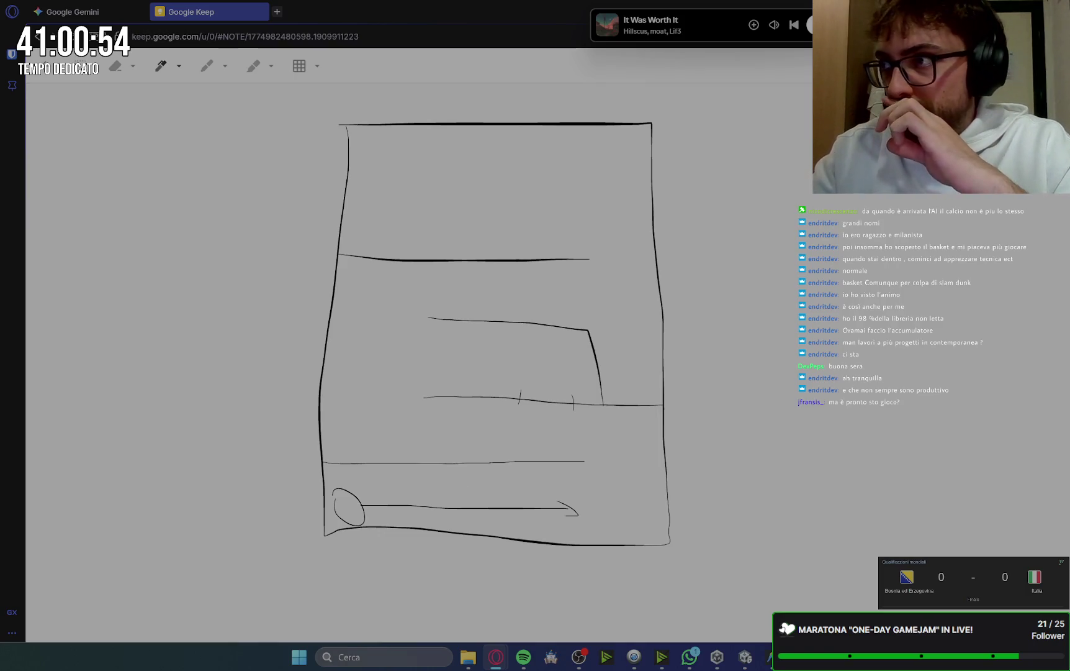
{"action": "key", "text": "alt+Tab"}
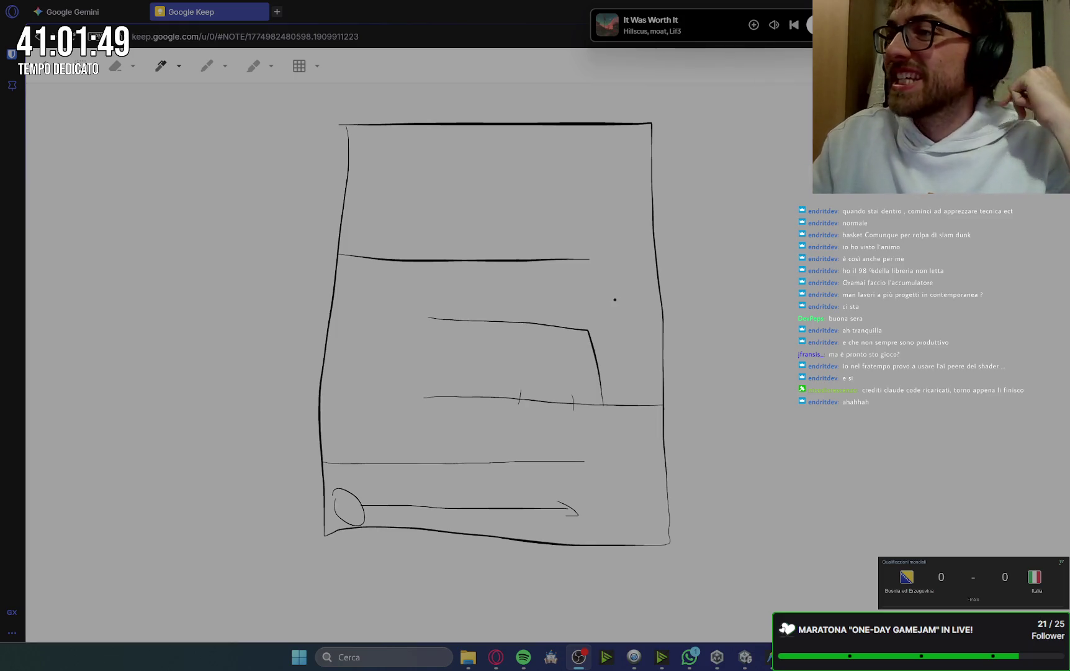
Curve the path up the right side, add a left-edge wall, and sketch a side room with a doorway
{"action": "mouse_move", "coordinate": [588, 515]}
{"action": "left_mouse_down"}
{"action": "mouse_move", "coordinate": [643, 494]}
{"action": "mouse_move", "coordinate": [562, 427]}
{"action": "mouse_move", "coordinate": [535, 427]}
{"action": "mouse_move", "coordinate": [534, 375]}
{"action": "mouse_move", "coordinate": [541, 390]}
{"action": "mouse_move", "coordinate": [527, 399]}
{"action": "left_mouse_up"}
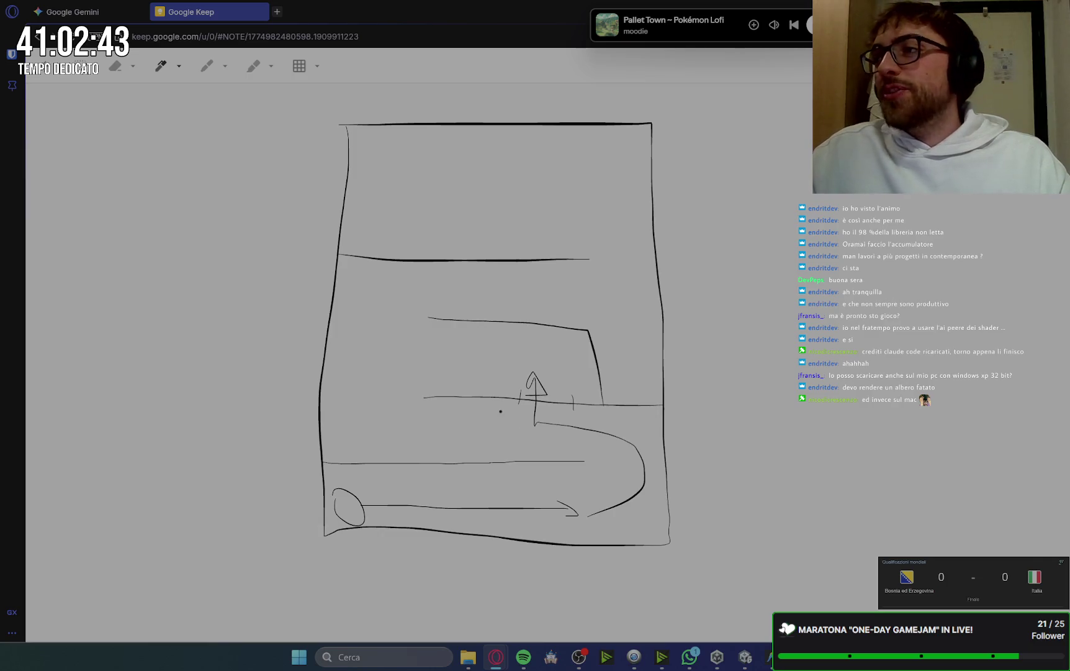
{"action": "left_click_drag", "start_coordinate": [320, 394], "coordinate": [447, 397]}
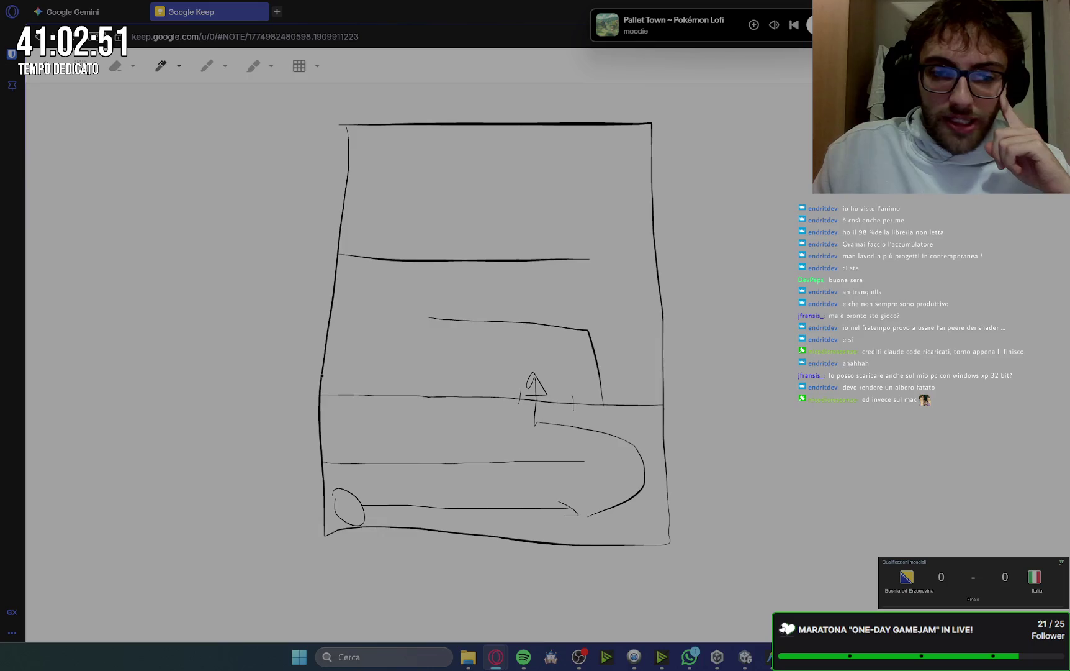
{"action": "mouse_move", "coordinate": [316, 358]}
{"action": "left_mouse_down"}
{"action": "mouse_move", "coordinate": [228, 355]}
{"action": "mouse_move", "coordinate": [226, 493]}
{"action": "mouse_move", "coordinate": [324, 489]}
{"action": "left_mouse_up"}
{"action": "mouse_move", "coordinate": [316, 415]}
{"action": "left_mouse_down"}
{"action": "mouse_move", "coordinate": [331, 415]}
{"action": "mouse_move", "coordinate": [335, 436]}
{"action": "left_mouse_up"}
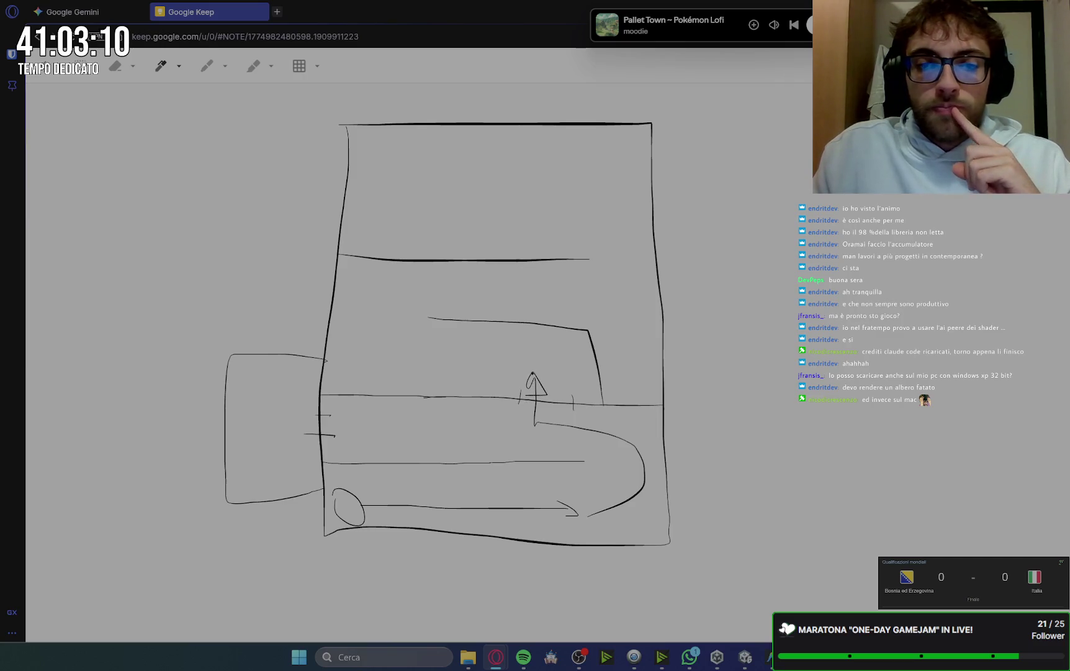
Extend the path arrow up-left, outline a room near the top, and thicken the slanted wall
{"action": "mouse_move", "coordinate": [531, 371]}
{"action": "left_mouse_down"}
{"action": "mouse_move", "coordinate": [382, 353]}
{"action": "mouse_move", "coordinate": [379, 305]}
{"action": "left_mouse_up"}
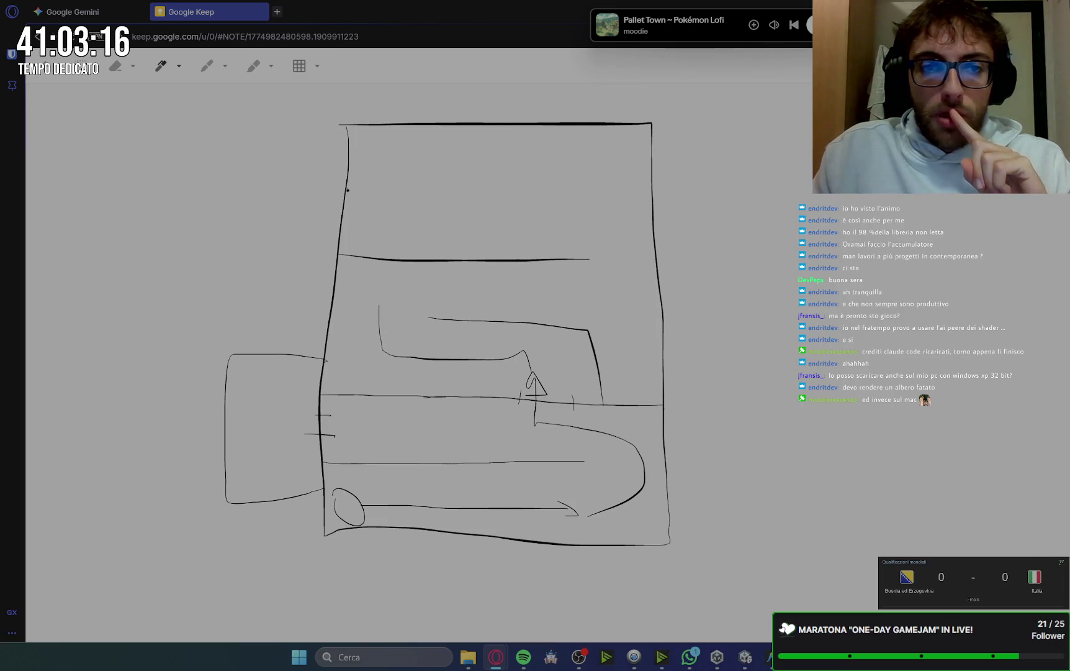
{"action": "mouse_move", "coordinate": [349, 186]}
{"action": "left_mouse_down"}
{"action": "mouse_move", "coordinate": [446, 187]}
{"action": "mouse_move", "coordinate": [467, 275]}
{"action": "mouse_move", "coordinate": [333, 278]}
{"action": "mouse_move", "coordinate": [415, 290]}
{"action": "mouse_move", "coordinate": [388, 268]}
{"action": "mouse_move", "coordinate": [389, 285]}
{"action": "mouse_move", "coordinate": [391, 271]}
{"action": "mouse_move", "coordinate": [397, 283]}
{"action": "mouse_move", "coordinate": [504, 302]}
{"action": "mouse_move", "coordinate": [475, 311]}
{"action": "left_mouse_up"}
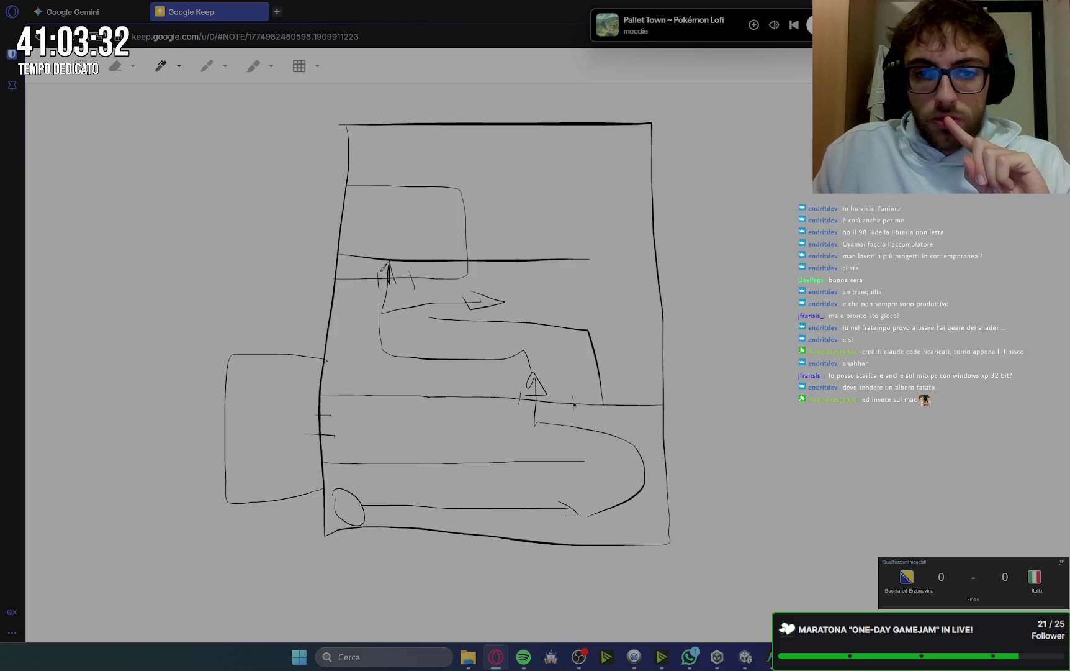
{"action": "left_click_drag", "start_coordinate": [601, 399], "coordinate": [590, 335]}
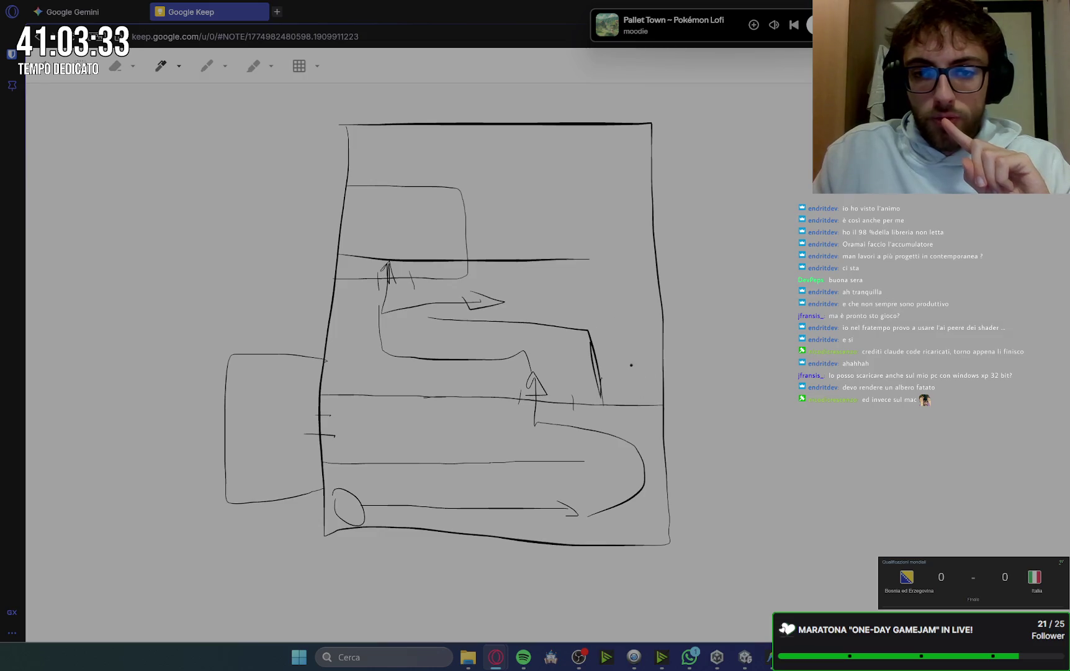
Place red enemy marks in the right corridor, left side room and top room, then return to black
{"action": "left_click", "coordinate": [207, 66]}
{"action": "left_click_drag", "start_coordinate": [623, 361], "coordinate": [629, 367]}
{"action": "left_click_drag", "start_coordinate": [282, 424], "coordinate": [284, 424]}
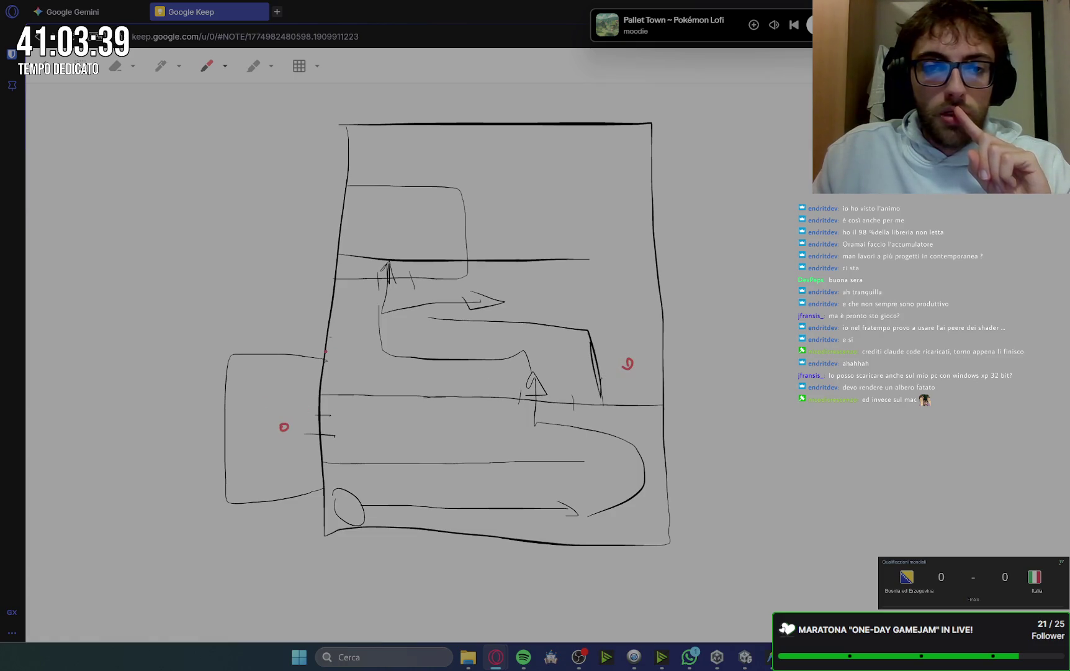
{"action": "left_click_drag", "start_coordinate": [419, 213], "coordinate": [414, 218]}
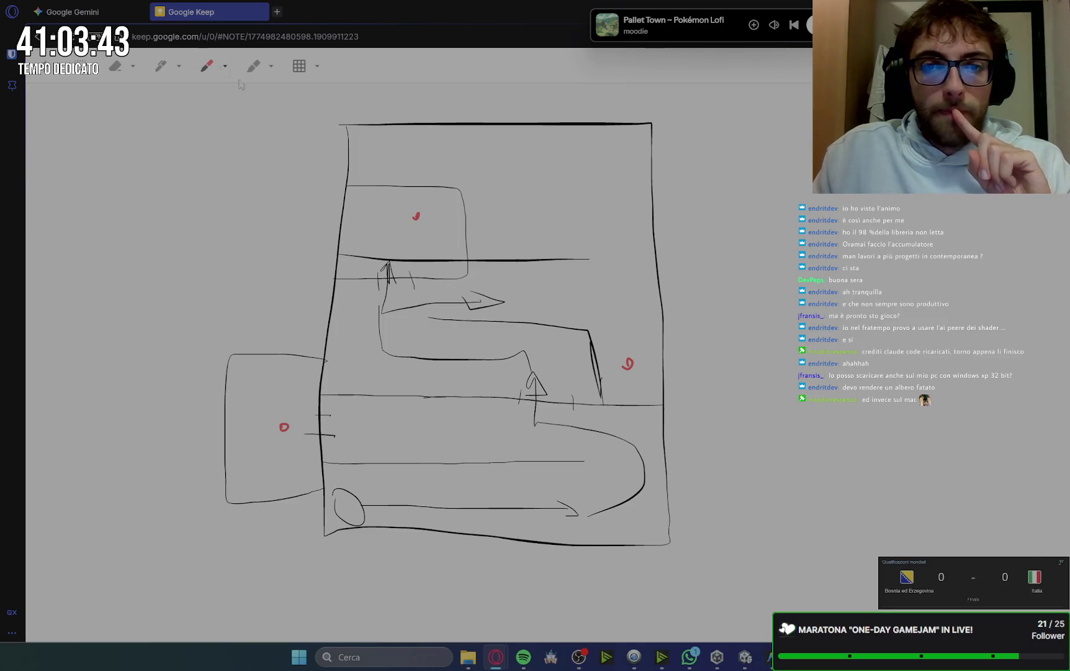
{"action": "left_click", "coordinate": [161, 65]}
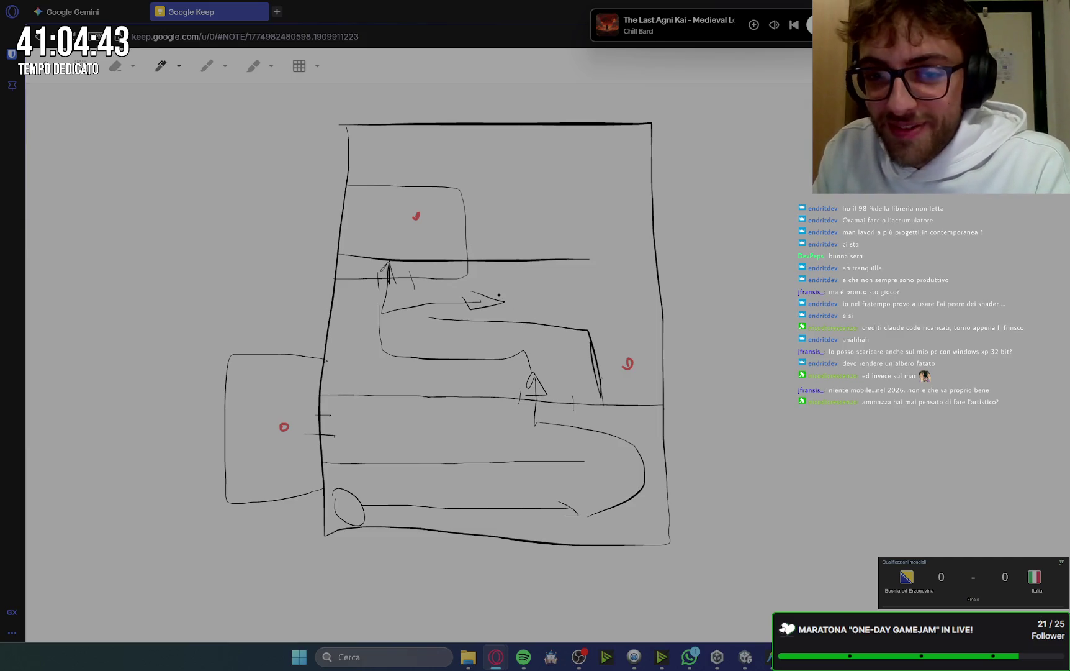
Draw an arrow right then down, a wall beside it, and an upward arrow on the right side
{"action": "mouse_move", "coordinate": [509, 303]}
{"action": "left_mouse_down"}
{"action": "mouse_move", "coordinate": [622, 299]}
{"action": "mouse_move", "coordinate": [627, 326]}
{"action": "mouse_move", "coordinate": [616, 315]}
{"action": "mouse_move", "coordinate": [615, 233]}
{"action": "left_mouse_up"}
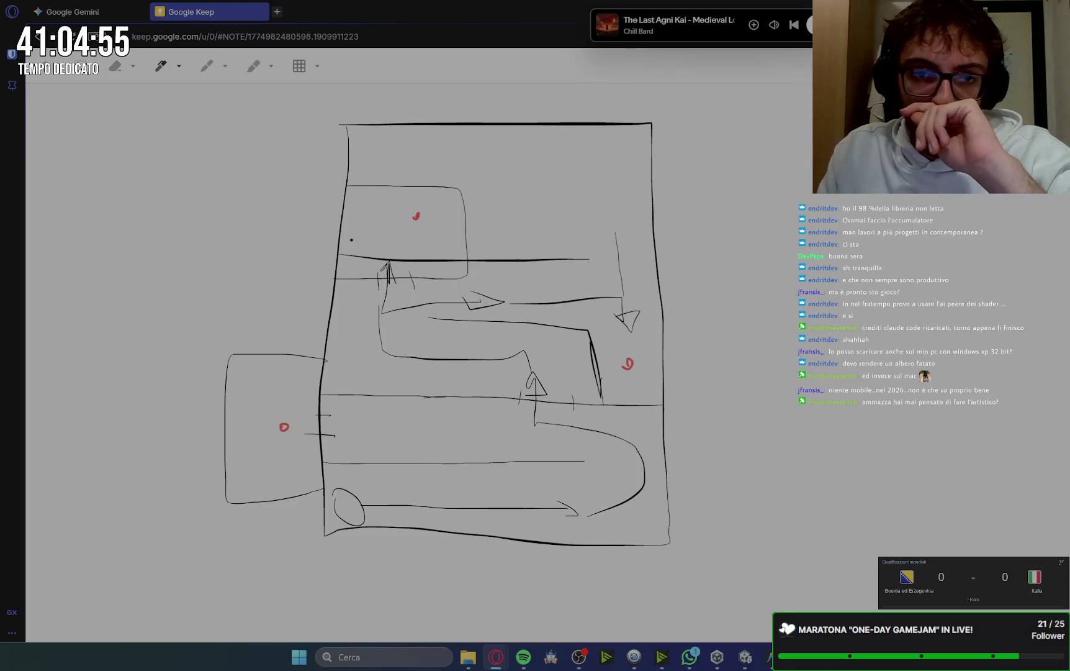
{"action": "mouse_move", "coordinate": [479, 229]}
{"action": "left_mouse_down"}
{"action": "mouse_move", "coordinate": [590, 225]}
{"action": "mouse_move", "coordinate": [590, 260]}
{"action": "left_mouse_up"}
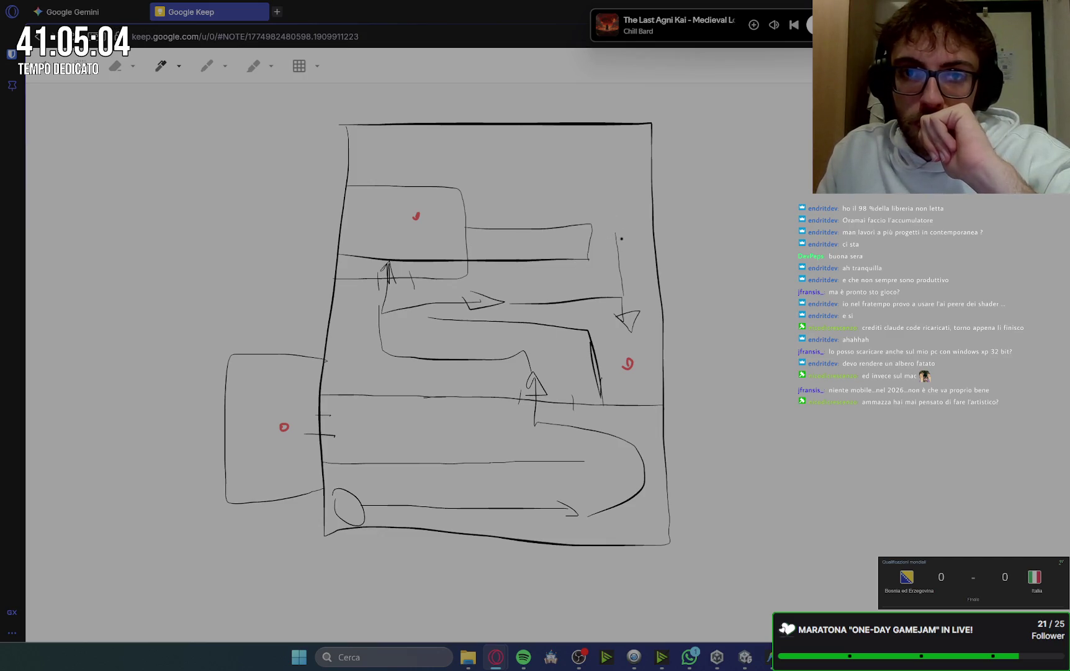
{"action": "mouse_move", "coordinate": [617, 242]}
{"action": "left_mouse_down"}
{"action": "mouse_move", "coordinate": [625, 224]}
{"action": "mouse_move", "coordinate": [607, 227]}
{"action": "left_mouse_up"}
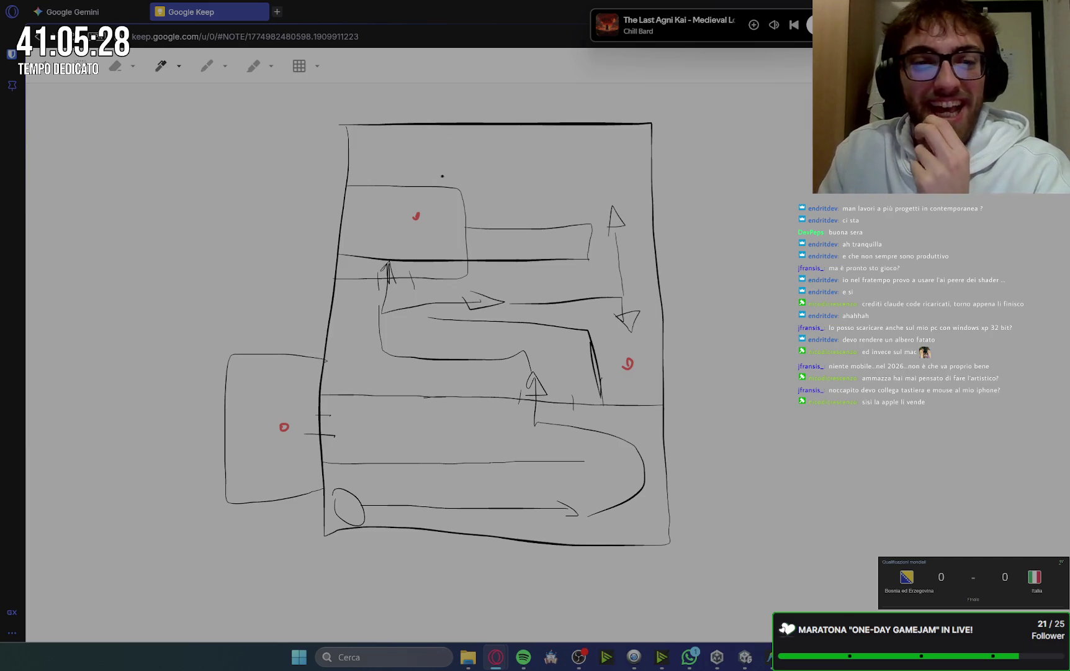
{"action": "mouse_move", "coordinate": [496, 656]}
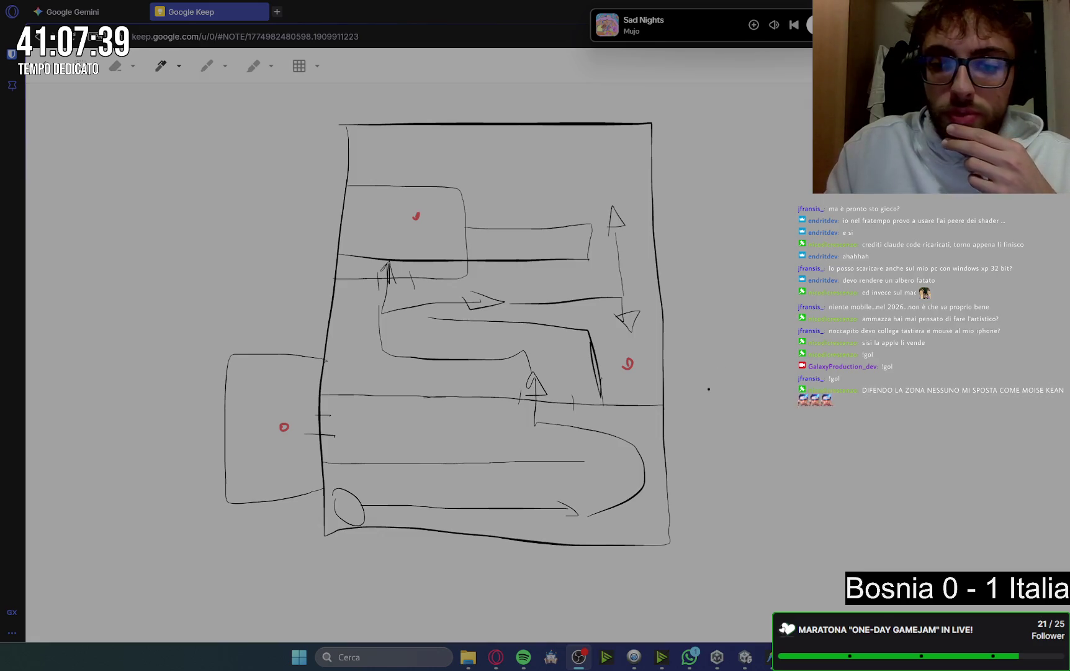
{"action": "mouse_move", "coordinate": [497, 657]}
{"action": "left_click", "coordinate": [562, 597]}
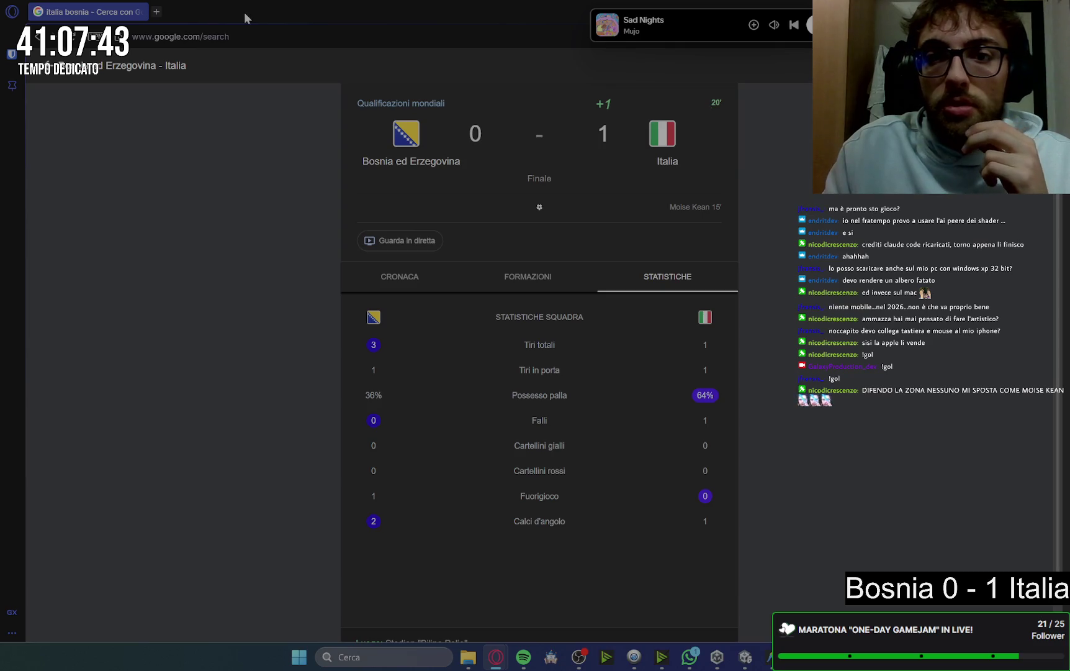
{"action": "key", "text": "alt+Tab"}
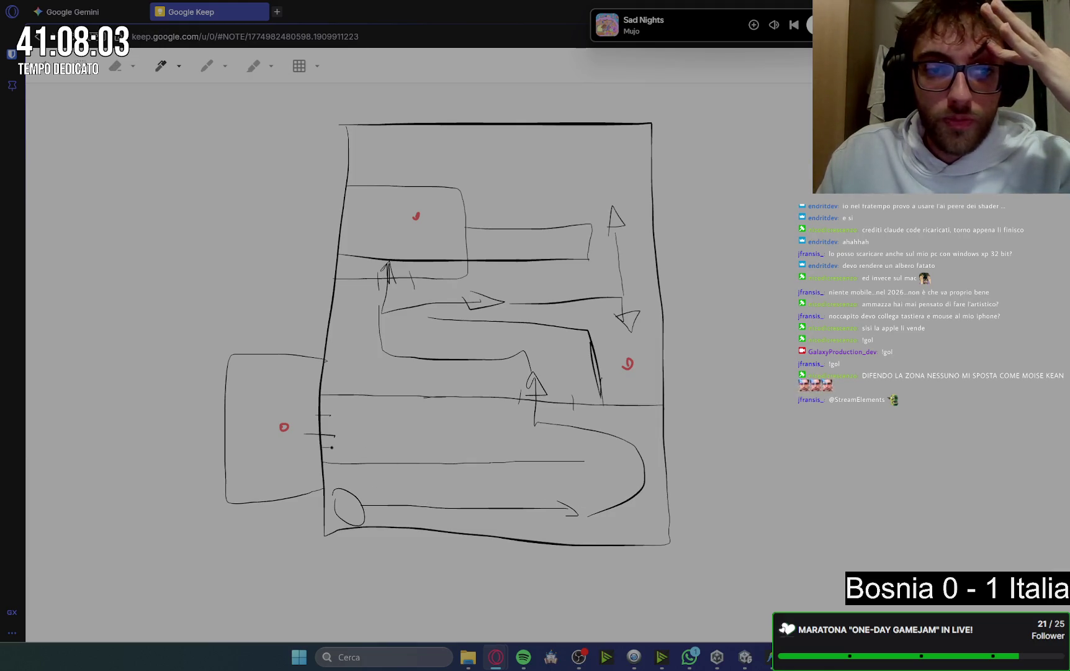
Add a looped lower wall, extend the bottom arrow up-right, and draw middle corridor walls
{"action": "mouse_move", "coordinate": [331, 447]}
{"action": "left_mouse_down"}
{"action": "mouse_move", "coordinate": [500, 442]}
{"action": "mouse_move", "coordinate": [590, 463]}
{"action": "mouse_move", "coordinate": [344, 480]}
{"action": "left_mouse_up"}
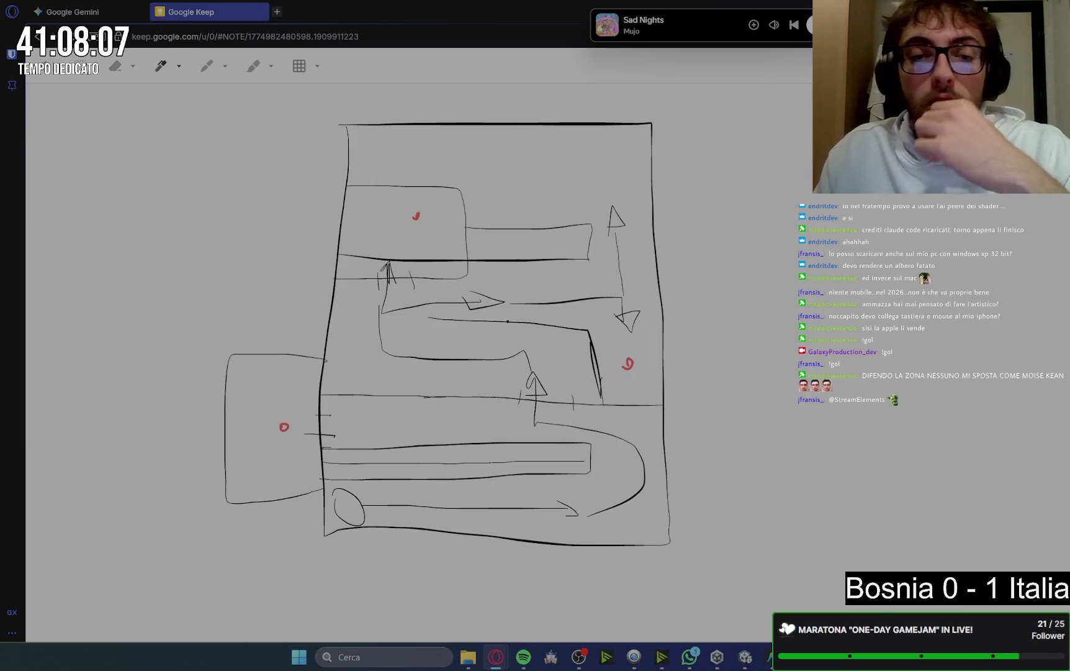
{"action": "left_click_drag", "start_coordinate": [552, 513], "coordinate": [604, 435]}
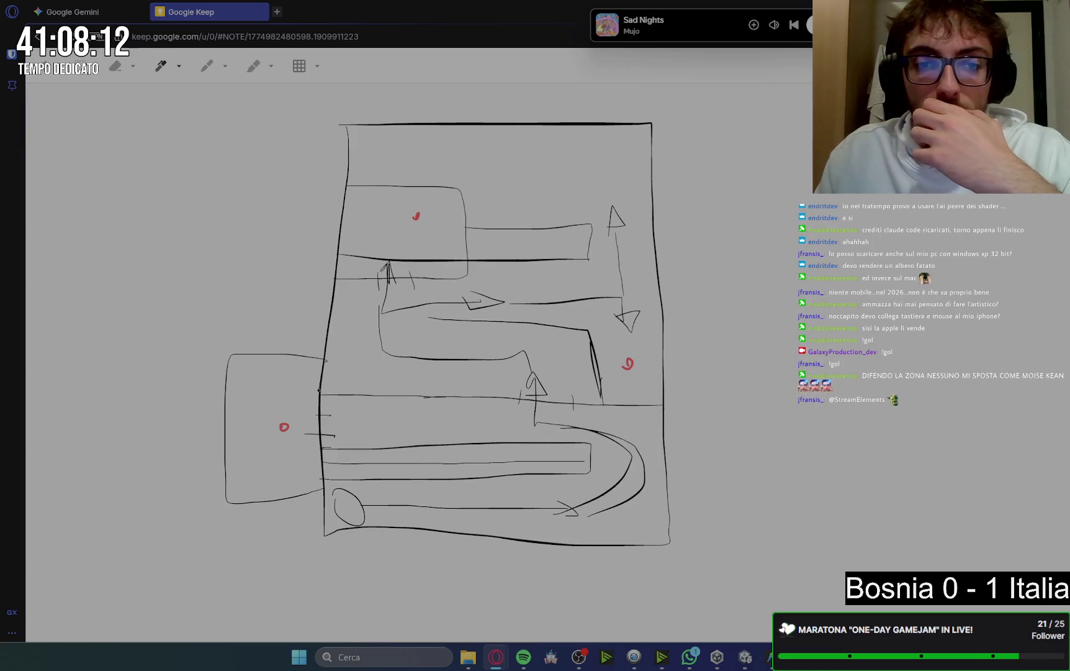
{"action": "left_click_drag", "start_coordinate": [347, 391], "coordinate": [515, 389]}
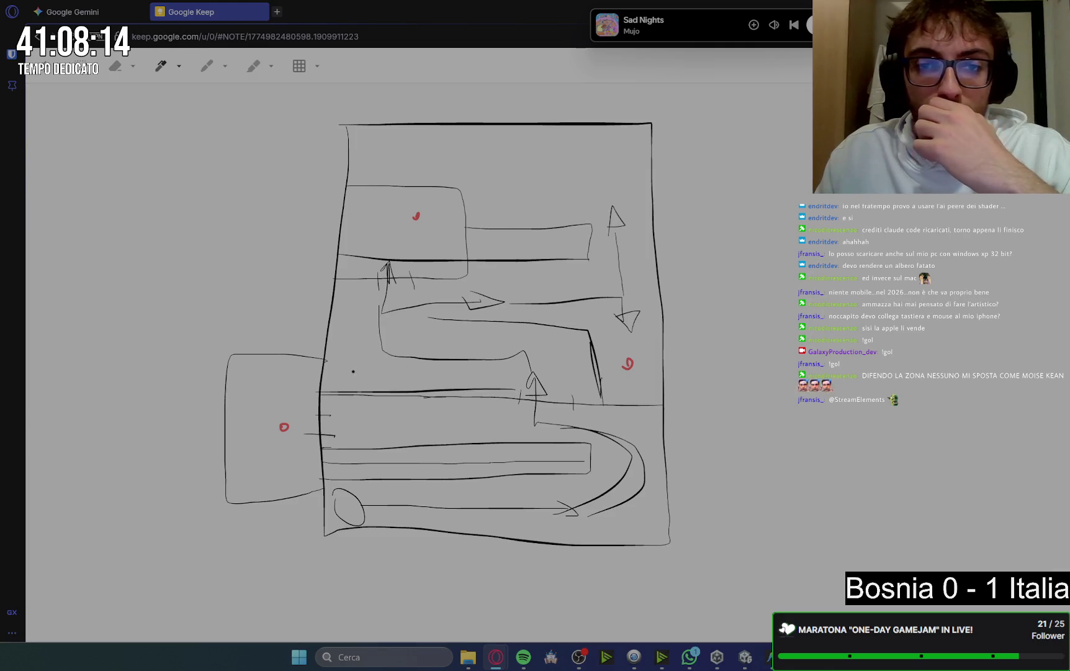
{"action": "left_click_drag", "start_coordinate": [324, 367], "coordinate": [467, 372]}
{"action": "left_click_drag", "start_coordinate": [525, 400], "coordinate": [377, 394]}
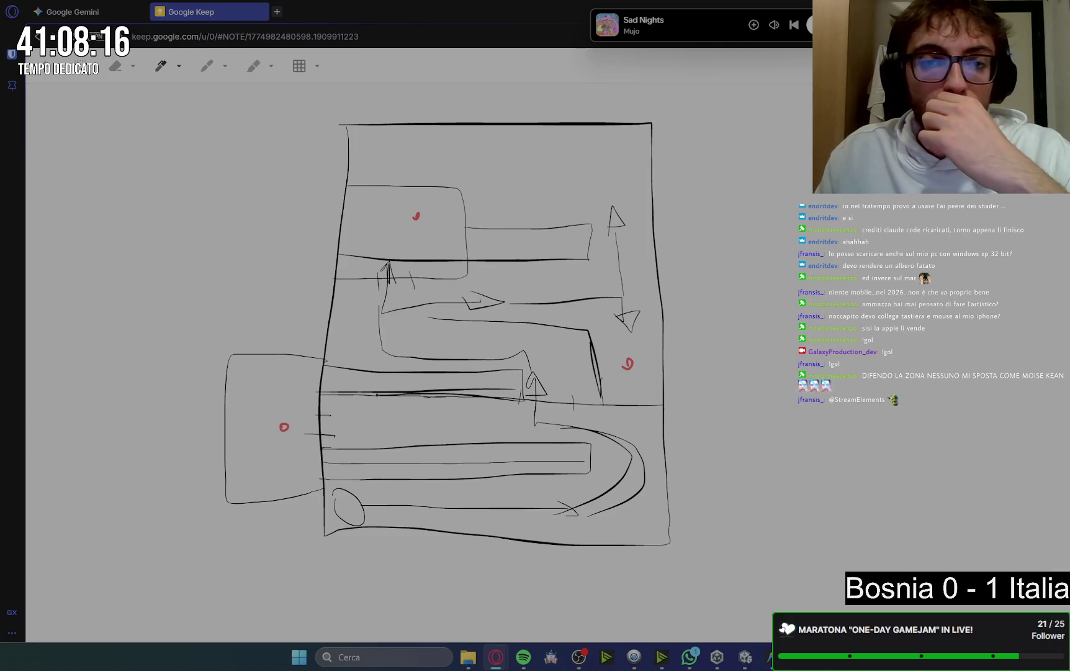
With a thick black pen, trace the middle bar, bottom and right outer walls, and the left room
{"action": "left_click", "coordinate": [198, 70]}
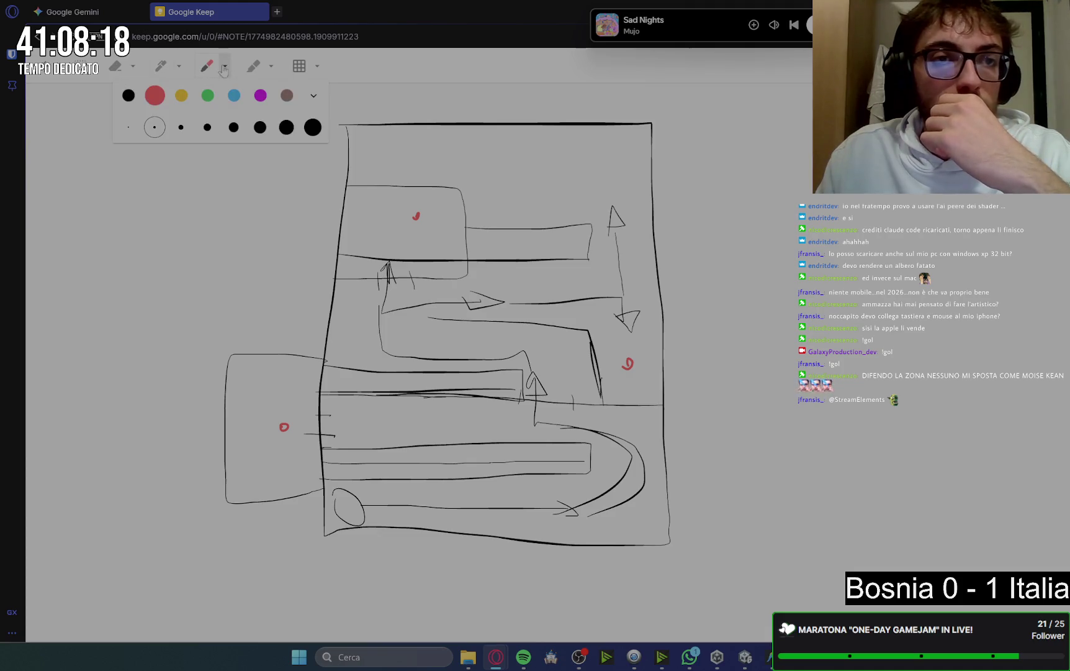
{"action": "left_click", "coordinate": [313, 126]}
{"action": "left_click", "coordinate": [128, 95]}
{"action": "left_click_drag", "start_coordinate": [331, 463], "coordinate": [588, 460]}
{"action": "mouse_move", "coordinate": [326, 539]}
{"action": "left_mouse_down"}
{"action": "mouse_move", "coordinate": [675, 548]}
{"action": "mouse_move", "coordinate": [651, 124]}
{"action": "left_mouse_up"}
{"action": "mouse_move", "coordinate": [320, 540]}
{"action": "left_mouse_down"}
{"action": "mouse_move", "coordinate": [308, 539]}
{"action": "mouse_move", "coordinate": [308, 506]}
{"action": "mouse_move", "coordinate": [236, 508]}
{"action": "mouse_move", "coordinate": [229, 420]}
{"action": "mouse_move", "coordinate": [241, 363]}
{"action": "mouse_move", "coordinate": [314, 360]}
{"action": "left_mouse_up"}
{"action": "mouse_move", "coordinate": [320, 464]}
{"action": "left_mouse_down"}
{"action": "mouse_move", "coordinate": [318, 447]}
{"action": "mouse_move", "coordinate": [318, 486]}
{"action": "left_mouse_up"}
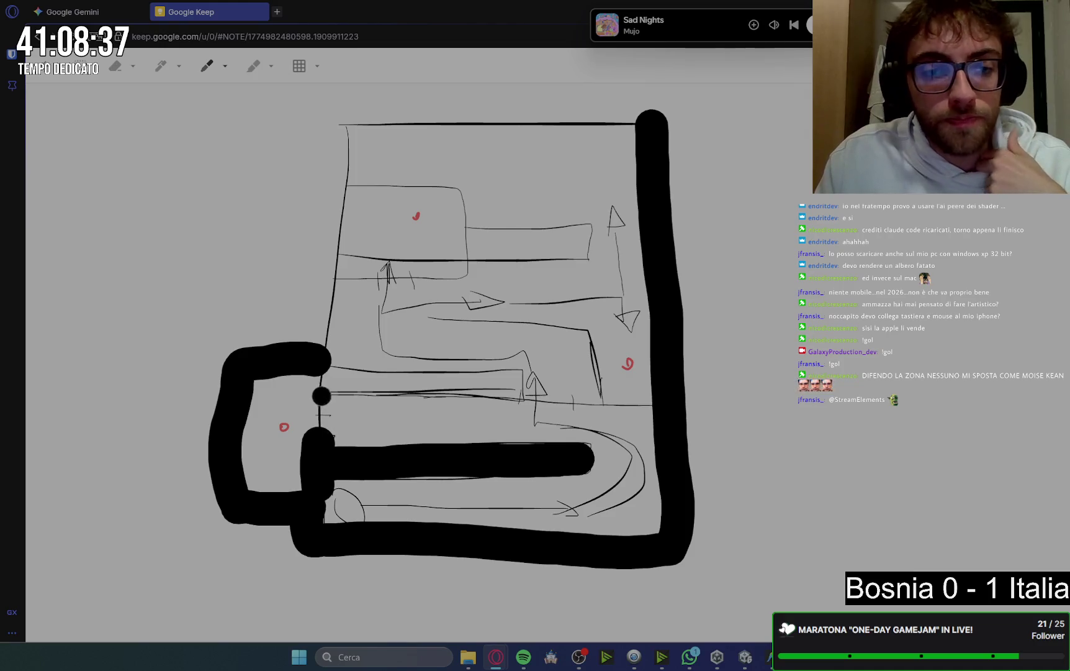
{"action": "mouse_move", "coordinate": [319, 398]}
{"action": "left_mouse_down"}
{"action": "mouse_move", "coordinate": [318, 366]}
{"action": "mouse_move", "coordinate": [354, 383]}
{"action": "mouse_move", "coordinate": [634, 393]}
{"action": "mouse_move", "coordinate": [645, 408]}
{"action": "left_mouse_up"}
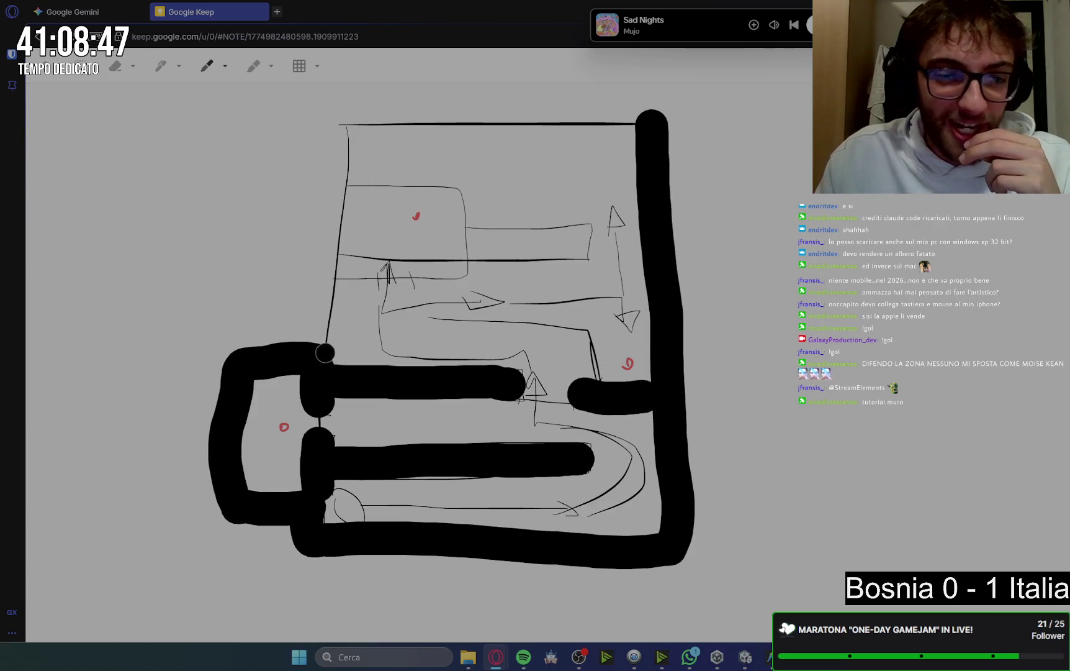
Trace the left and top outer walls, the short inner walls, and a vertical divider reaching the top
{"action": "mouse_move", "coordinate": [321, 356]}
{"action": "left_mouse_down"}
{"action": "mouse_move", "coordinate": [334, 146]}
{"action": "mouse_move", "coordinate": [351, 123]}
{"action": "mouse_move", "coordinate": [649, 118]}
{"action": "left_mouse_up"}
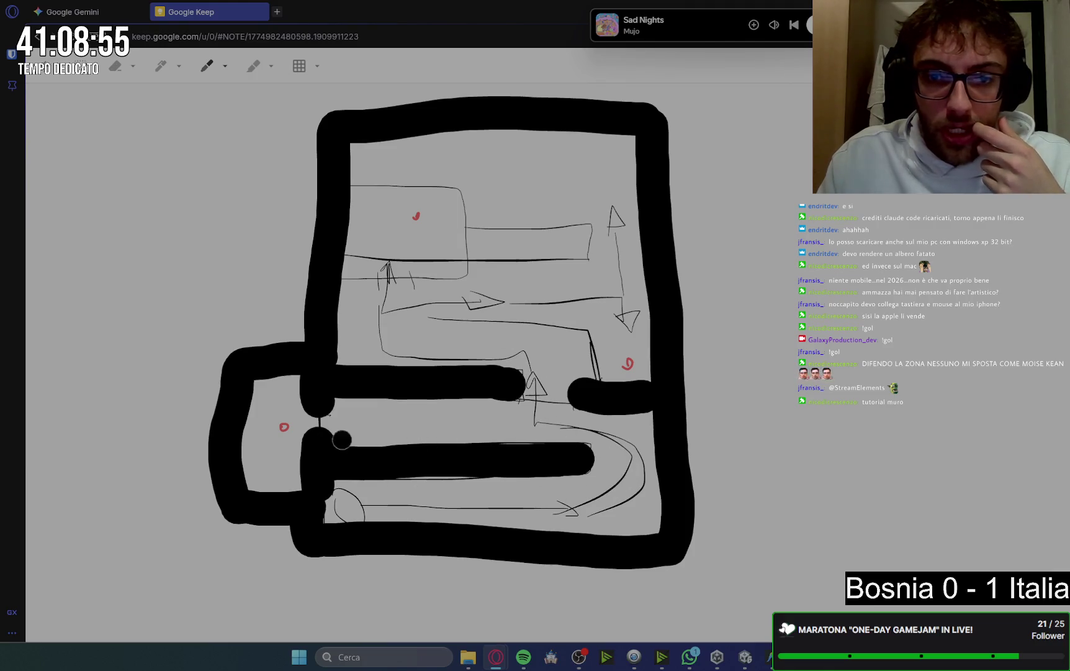
{"action": "mouse_move", "coordinate": [593, 382]}
{"action": "left_mouse_down"}
{"action": "mouse_move", "coordinate": [584, 314]}
{"action": "mouse_move", "coordinate": [417, 318]}
{"action": "left_mouse_up"}
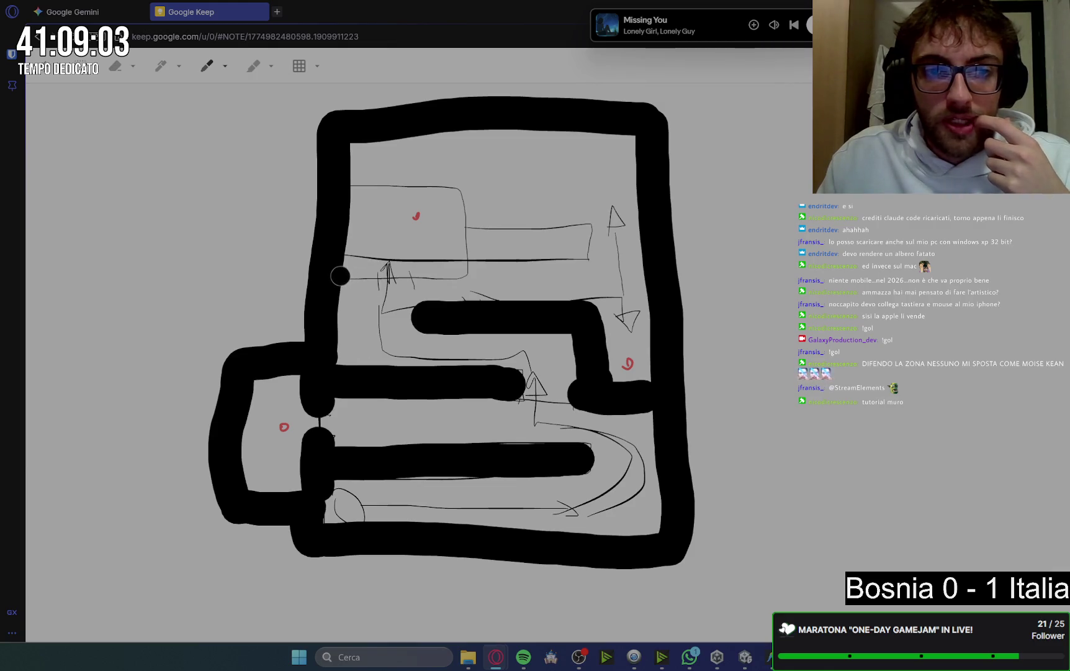
{"action": "mouse_move", "coordinate": [346, 275]}
{"action": "left_mouse_down"}
{"action": "mouse_move", "coordinate": [456, 271]}
{"action": "mouse_move", "coordinate": [485, 242]}
{"action": "mouse_move", "coordinate": [595, 239]}
{"action": "left_mouse_up"}
{"action": "left_click_drag", "start_coordinate": [460, 239], "coordinate": [459, 189]}
{"action": "left_click_drag", "start_coordinate": [459, 189], "coordinate": [462, 132]}
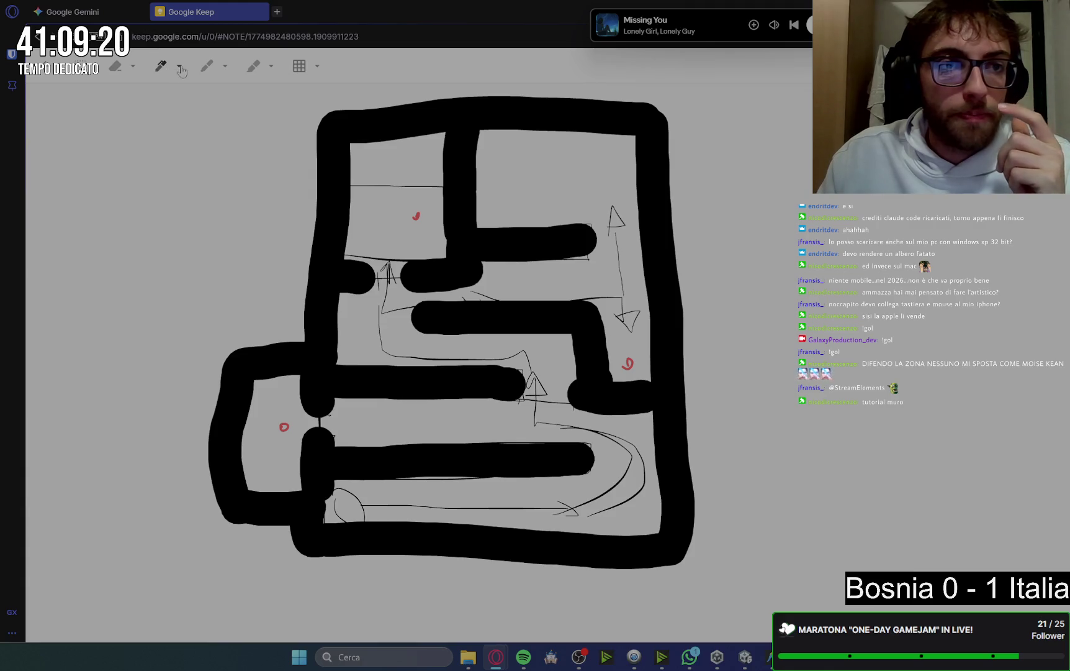
Draw a red enemy marker inside the upper-right room
{"action": "left_click", "coordinate": [179, 68]}
{"action": "left_click", "coordinate": [109, 97]}
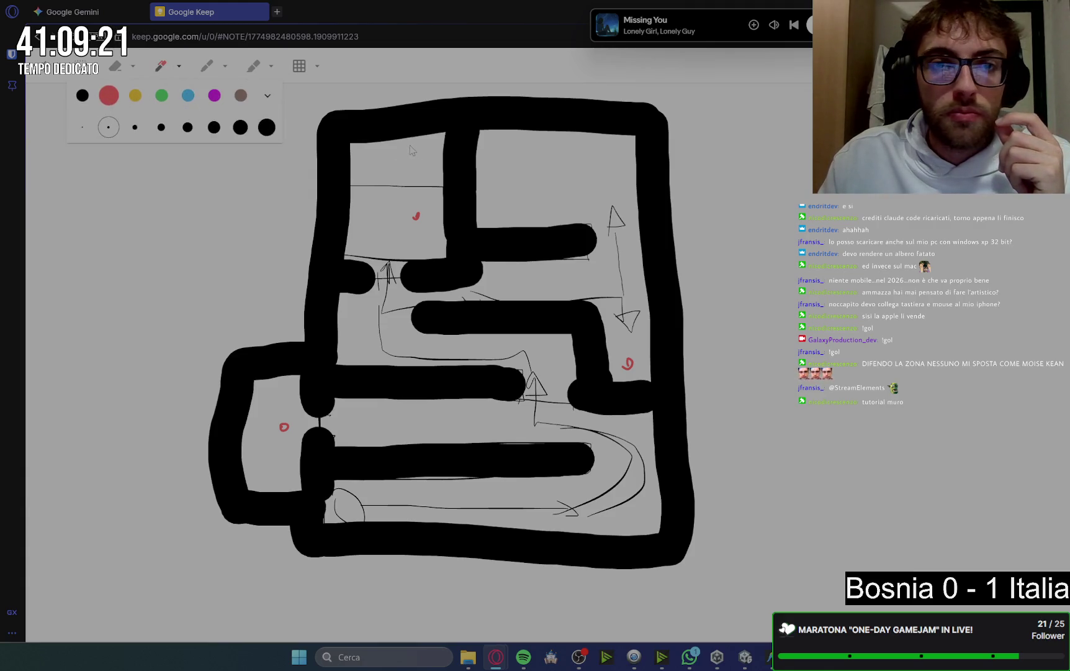
{"action": "left_click", "coordinate": [572, 160]}
{"action": "left_click_drag", "start_coordinate": [573, 157], "coordinate": [565, 155]}
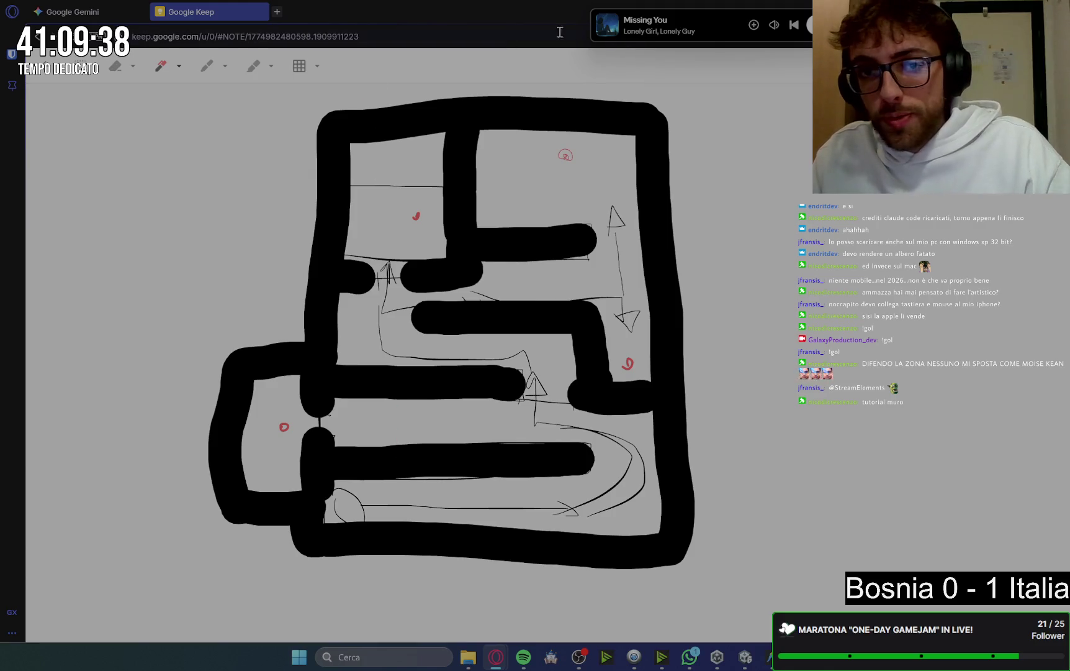
Switch to the Unity editor and select the Muro wall
{"action": "mouse_move", "coordinate": [746, 664]}
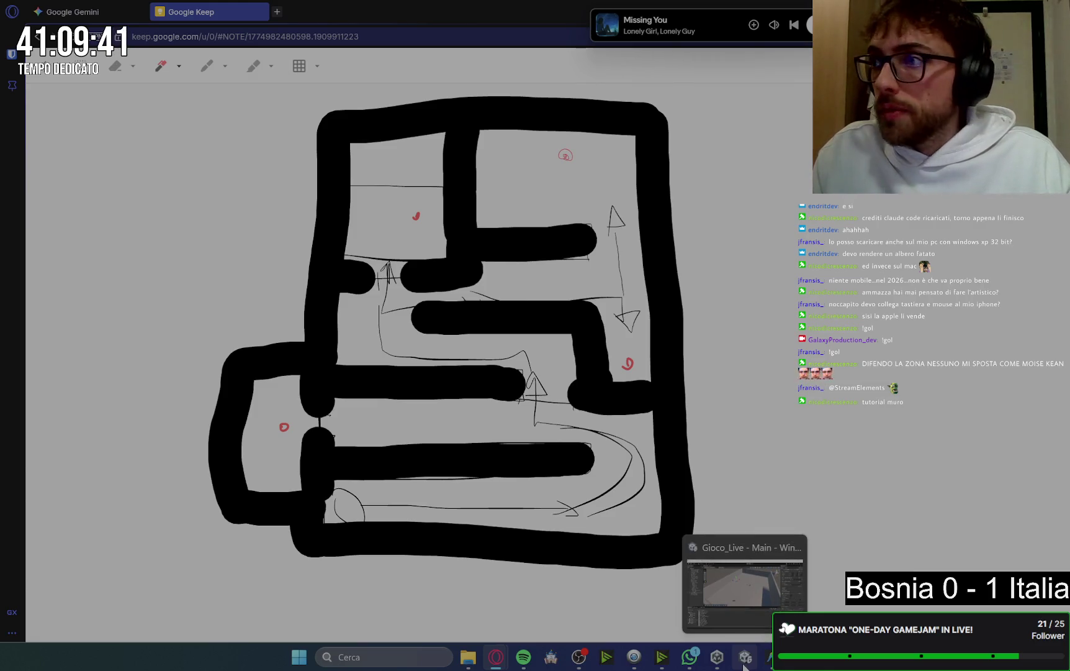
{"action": "left_click", "coordinate": [744, 663]}
{"action": "scroll", "coordinate": [612, 349], "scroll_direction": "down", "scroll_amount": 5}
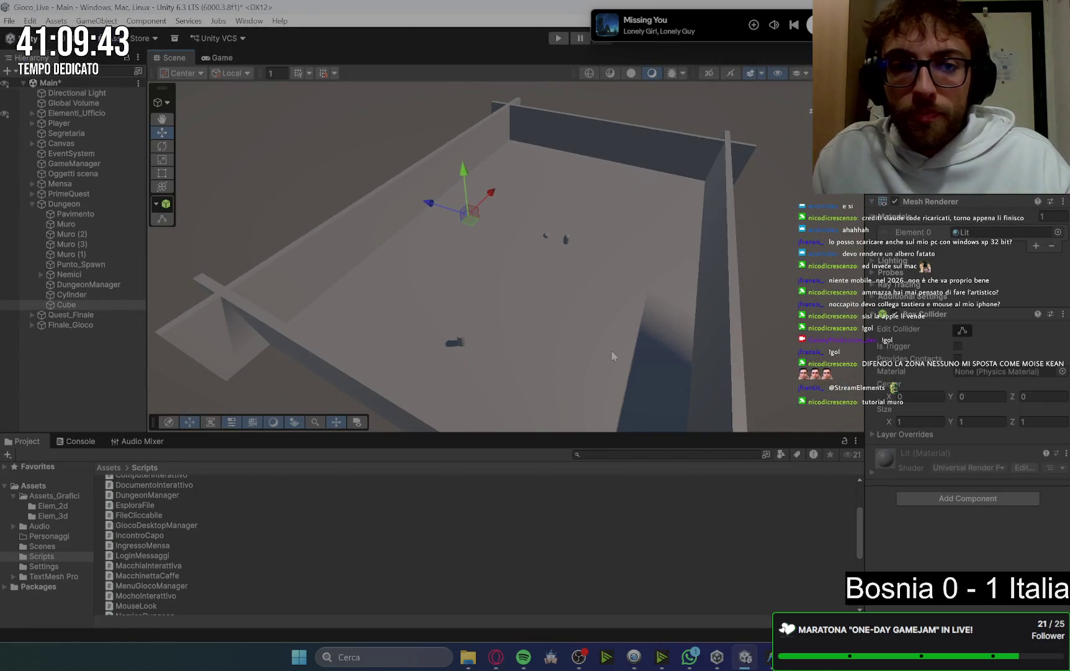
{"action": "left_click", "coordinate": [218, 335]}
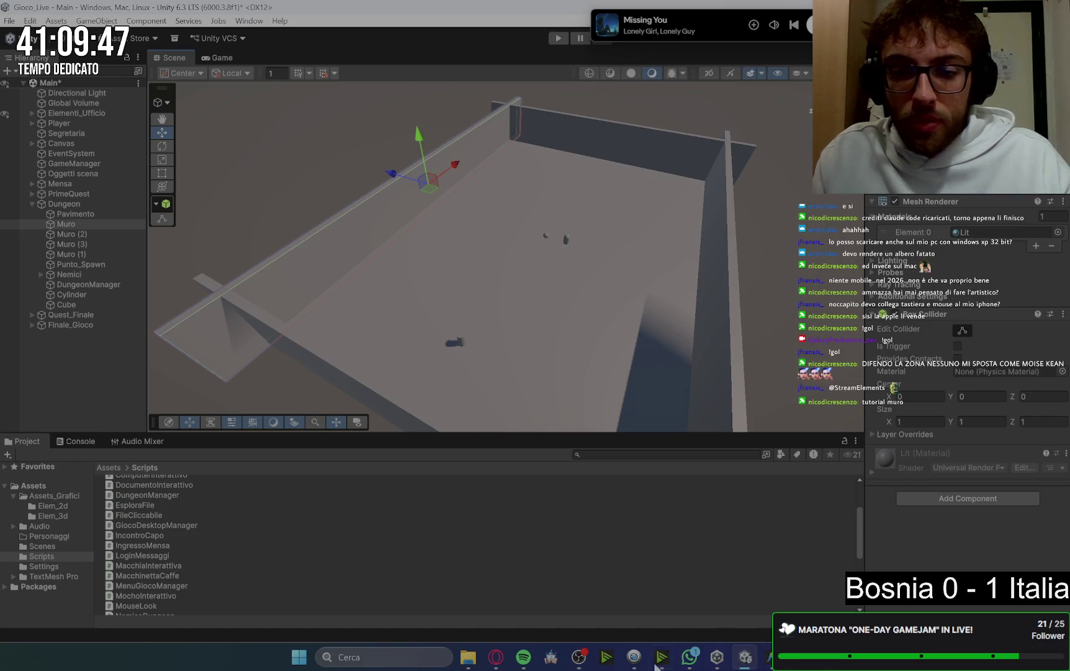
Glance back at the Keep maze sketch, then return to the Unity dungeon scene
{"action": "mouse_move", "coordinate": [497, 657]}
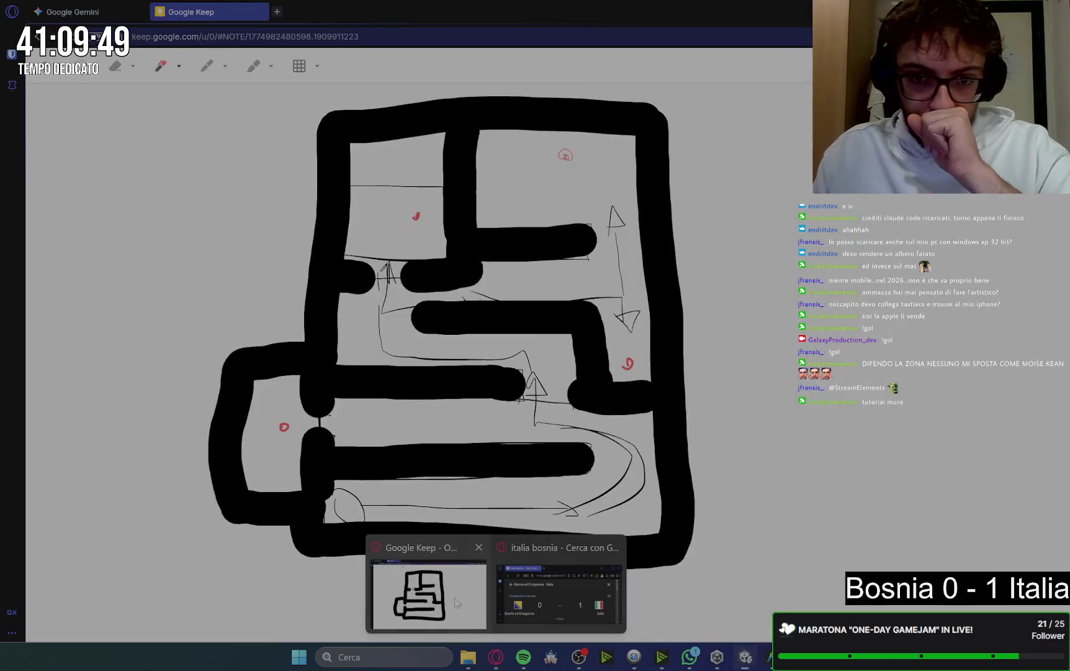
{"action": "left_click", "coordinate": [456, 602]}
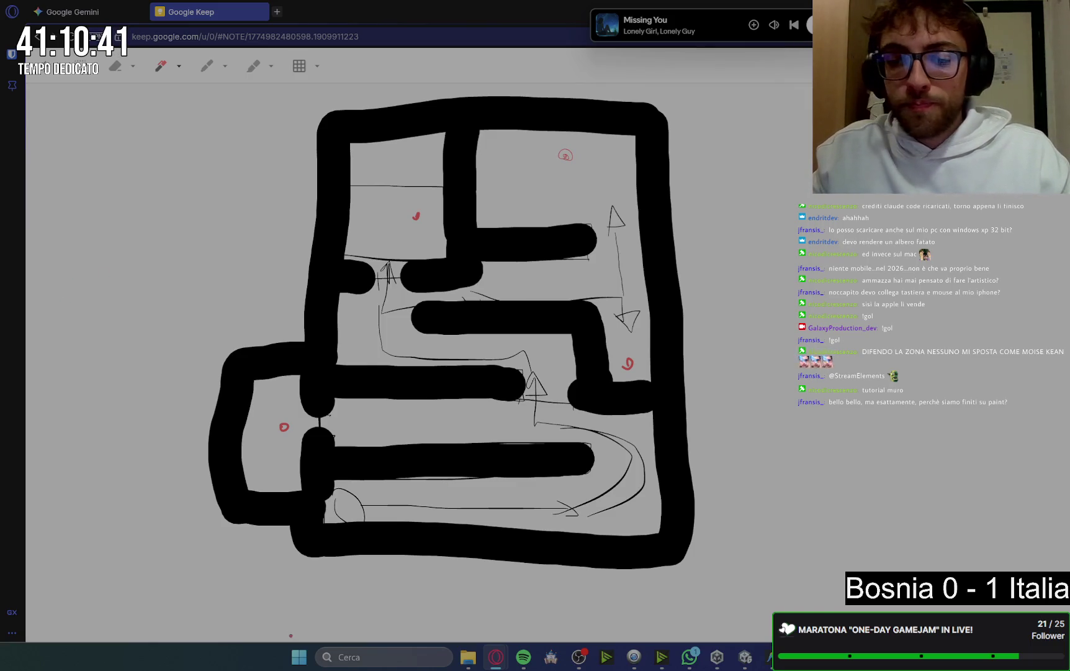
{"action": "left_click", "coordinate": [748, 660]}
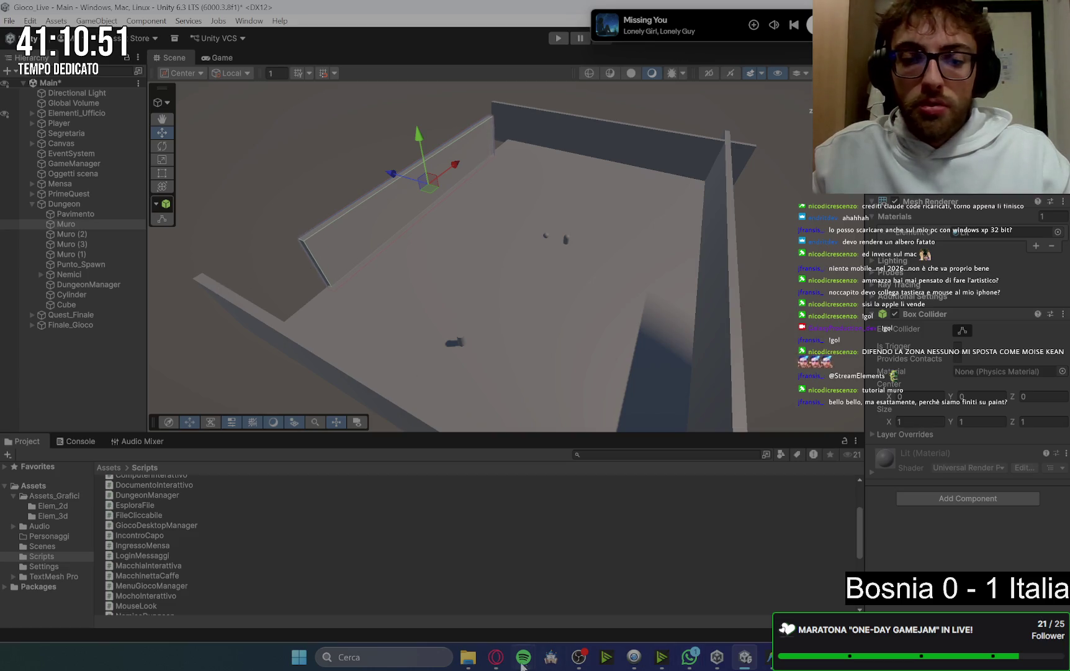
Move the Muro wall up and to the right
{"action": "mouse_move", "coordinate": [496, 656]}
{"action": "mouse_move", "coordinate": [410, 605]}
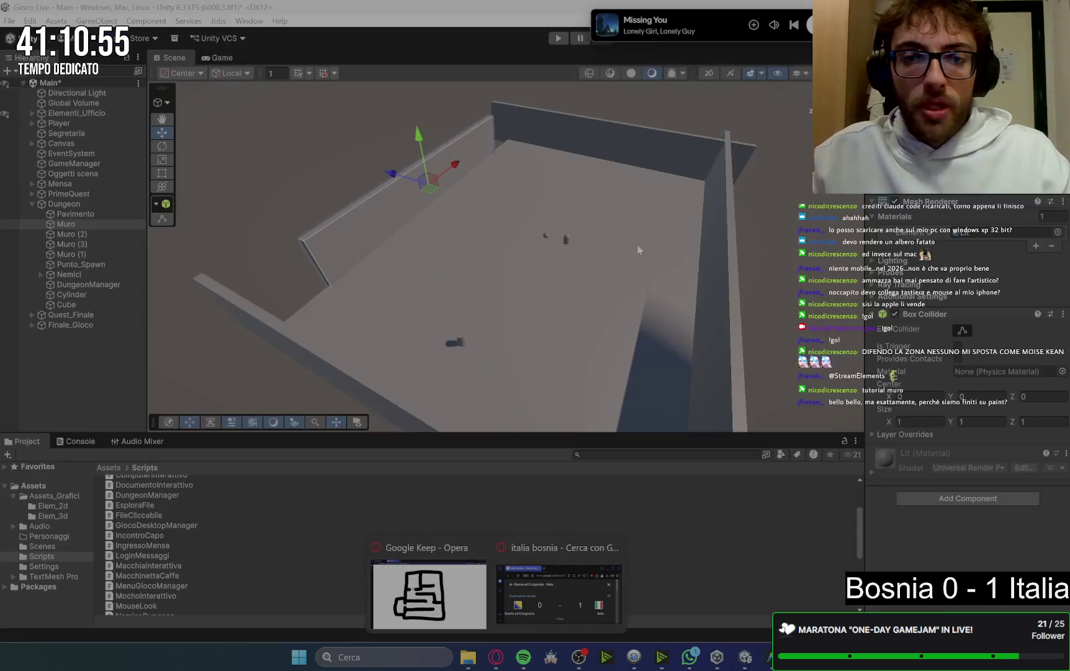
{"action": "mouse_move", "coordinate": [475, 151]}
{"action": "left_mouse_down"}
{"action": "mouse_move", "coordinate": [488, 144]}
{"action": "mouse_move", "coordinate": [550, 265]}
{"action": "mouse_move", "coordinate": [577, 275]}
{"action": "mouse_move", "coordinate": [387, 196]}
{"action": "mouse_move", "coordinate": [433, 187]}
{"action": "mouse_move", "coordinate": [468, 272]}
{"action": "mouse_move", "coordinate": [363, 339]}
{"action": "mouse_move", "coordinate": [444, 327]}
{"action": "mouse_move", "coordinate": [495, 289]}
{"action": "mouse_move", "coordinate": [495, 256]}
{"action": "left_mouse_up"}
Duplicate Muro (2) into Muro (4) and slide it along X to form a corridor
{"action": "mouse_move", "coordinate": [496, 655]}
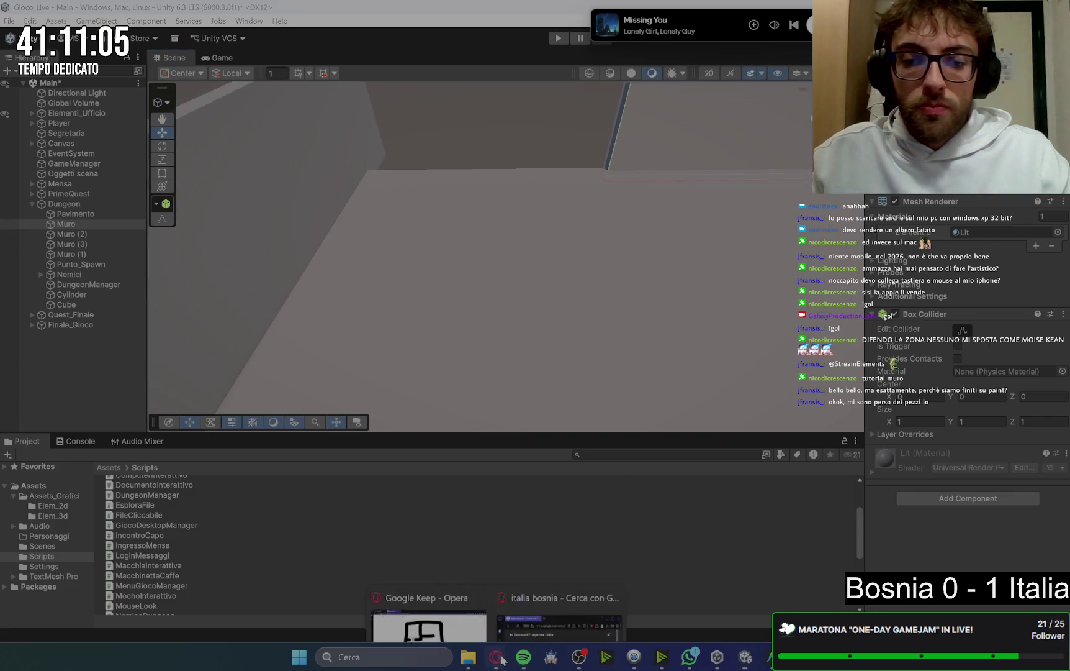
{"action": "scroll", "coordinate": [461, 238], "scroll_direction": "down", "scroll_amount": 5}
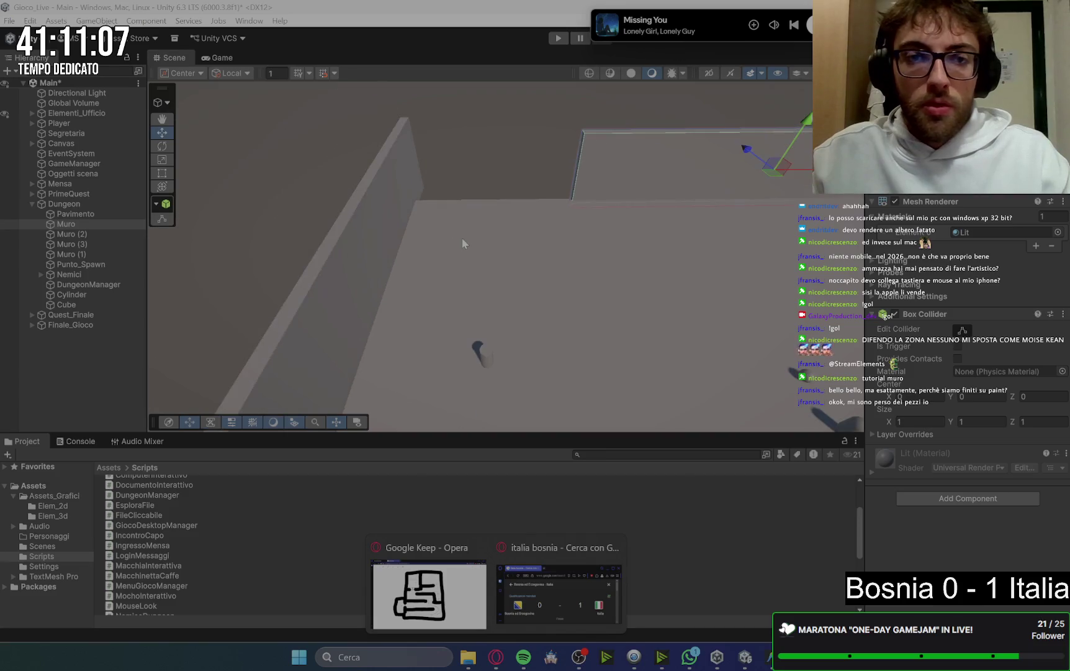
{"action": "left_click", "coordinate": [388, 236]}
{"action": "key", "text": "ctrl+d"}
{"action": "mouse_move", "coordinate": [371, 360]}
{"action": "left_mouse_down"}
{"action": "mouse_move", "coordinate": [597, 363]}
{"action": "mouse_move", "coordinate": [510, 358]}
{"action": "left_mouse_up"}
{"action": "mouse_move", "coordinate": [553, 328]}
{"action": "left_mouse_down"}
{"action": "mouse_move", "coordinate": [578, 308]}
{"action": "mouse_move", "coordinate": [535, 308]}
{"action": "mouse_move", "coordinate": [558, 310]}
{"action": "mouse_move", "coordinate": [528, 350]}
{"action": "left_mouse_up"}
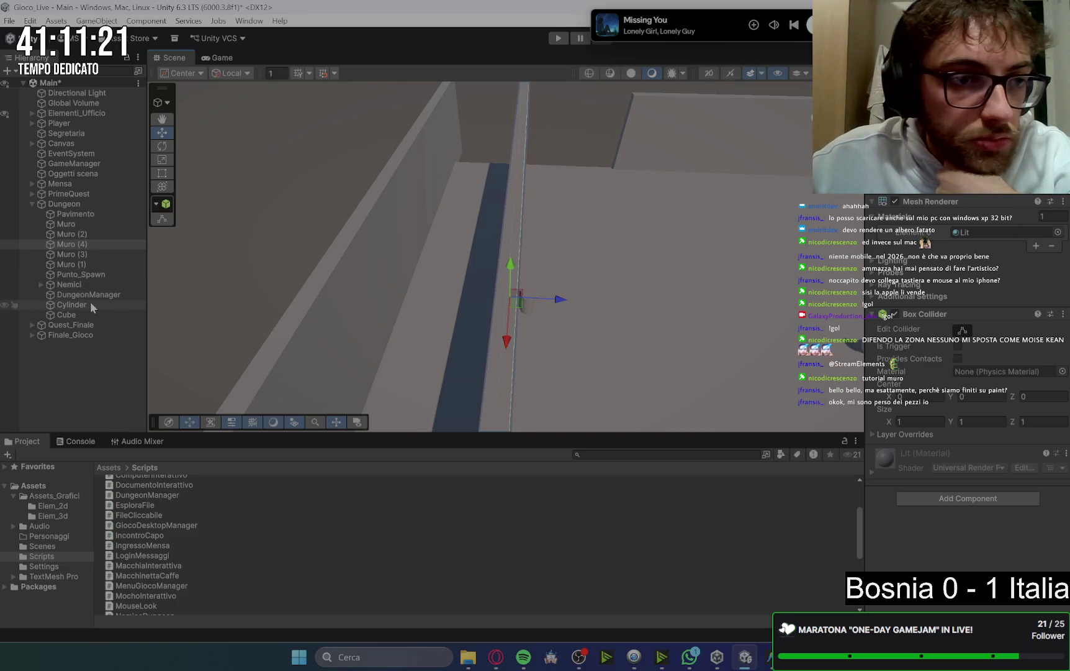
Select Punto_Spawn and view the scene from the top
{"action": "left_click", "coordinate": [90, 276]}
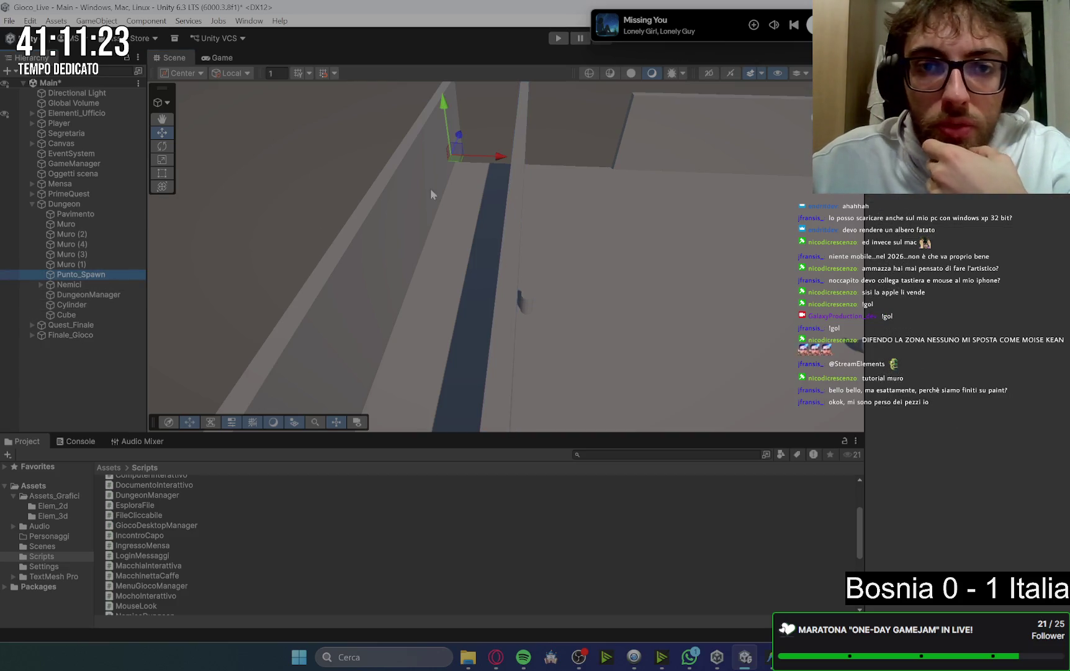
{"action": "scroll", "coordinate": [460, 248], "scroll_direction": "up", "scroll_amount": 5}
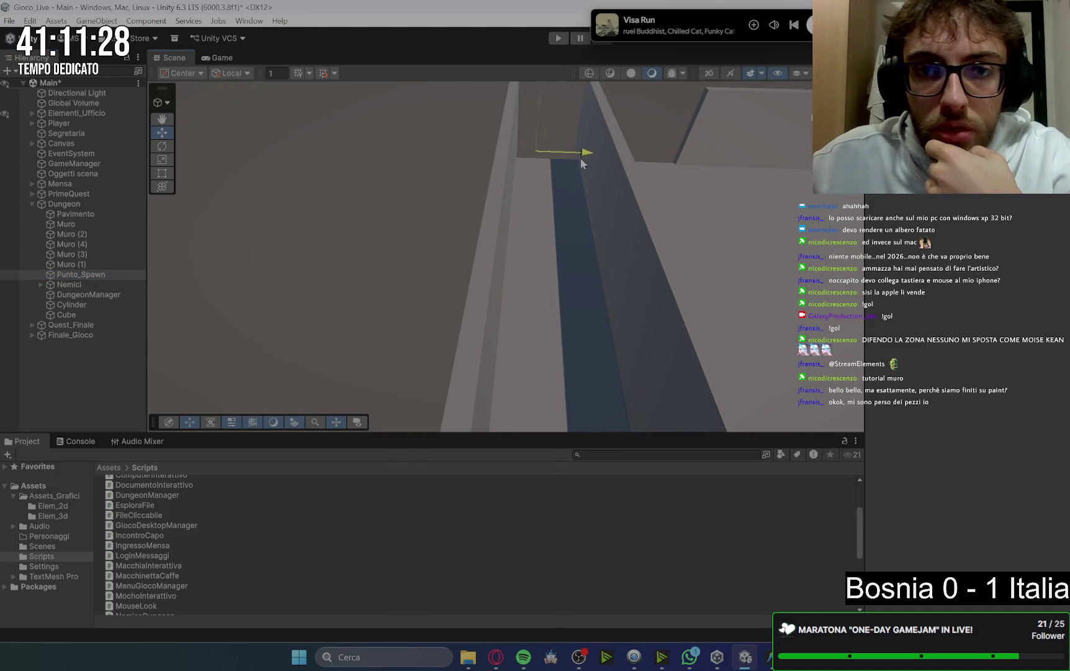
{"action": "scroll", "coordinate": [712, 228], "scroll_direction": "down", "scroll_amount": 5}
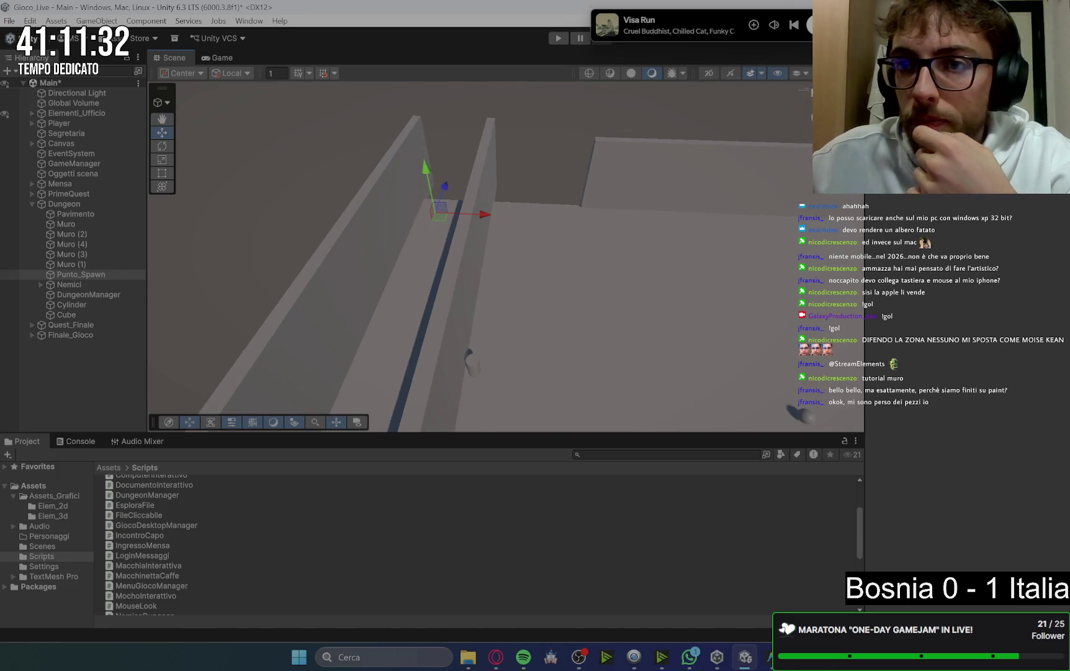
{"action": "left_click", "coordinate": [829, 105]}
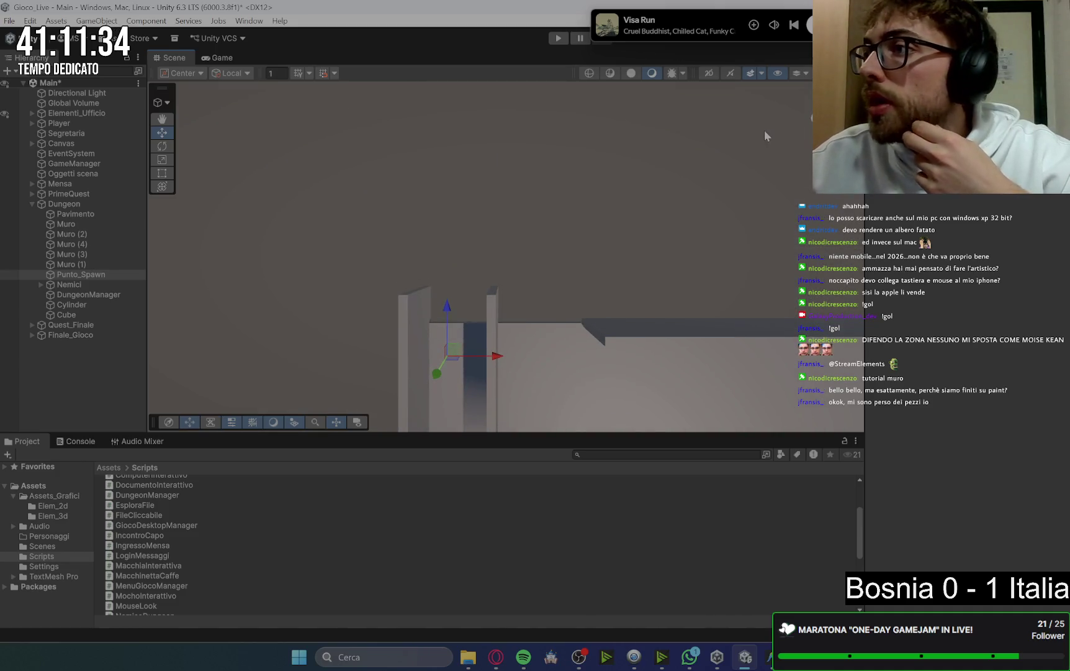
{"action": "mouse_move", "coordinate": [587, 345]}
{"action": "left_mouse_down"}
{"action": "mouse_move", "coordinate": [568, 327]}
{"action": "mouse_move", "coordinate": [579, 281]}
{"action": "mouse_move", "coordinate": [546, 293]}
{"action": "left_mouse_up"}
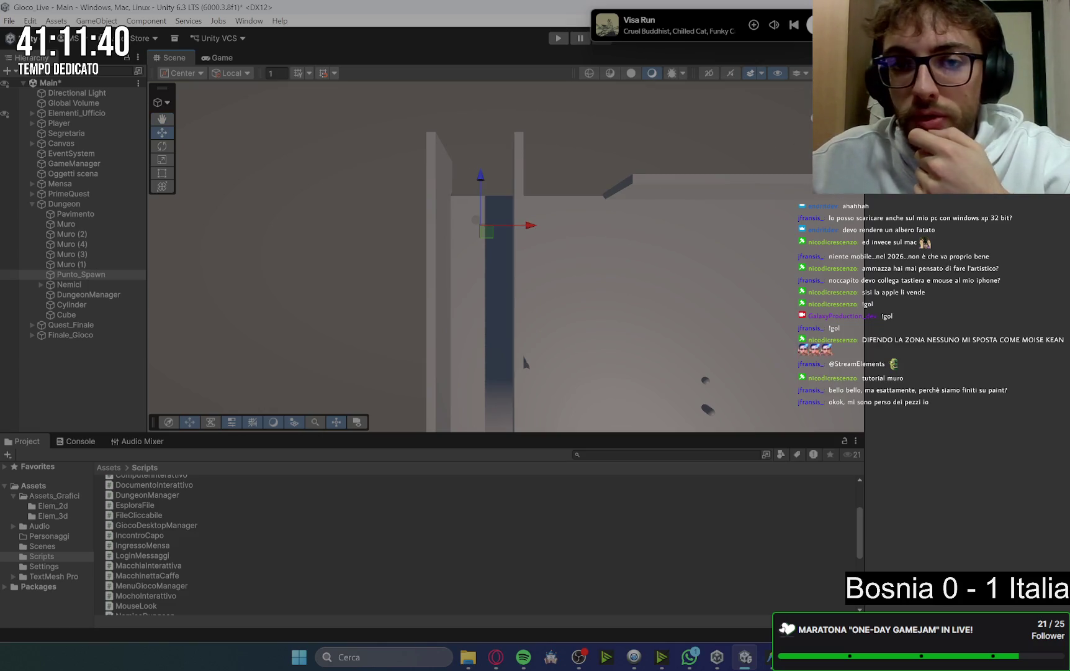
{"action": "left_click_drag", "start_coordinate": [621, 280], "coordinate": [693, 184]}
{"action": "mouse_move", "coordinate": [612, 158]}
{"action": "left_mouse_down"}
{"action": "mouse_move", "coordinate": [612, 337]}
{"action": "mouse_move", "coordinate": [665, 298]}
{"action": "left_mouse_up"}
{"action": "left_click", "coordinate": [809, 121]}
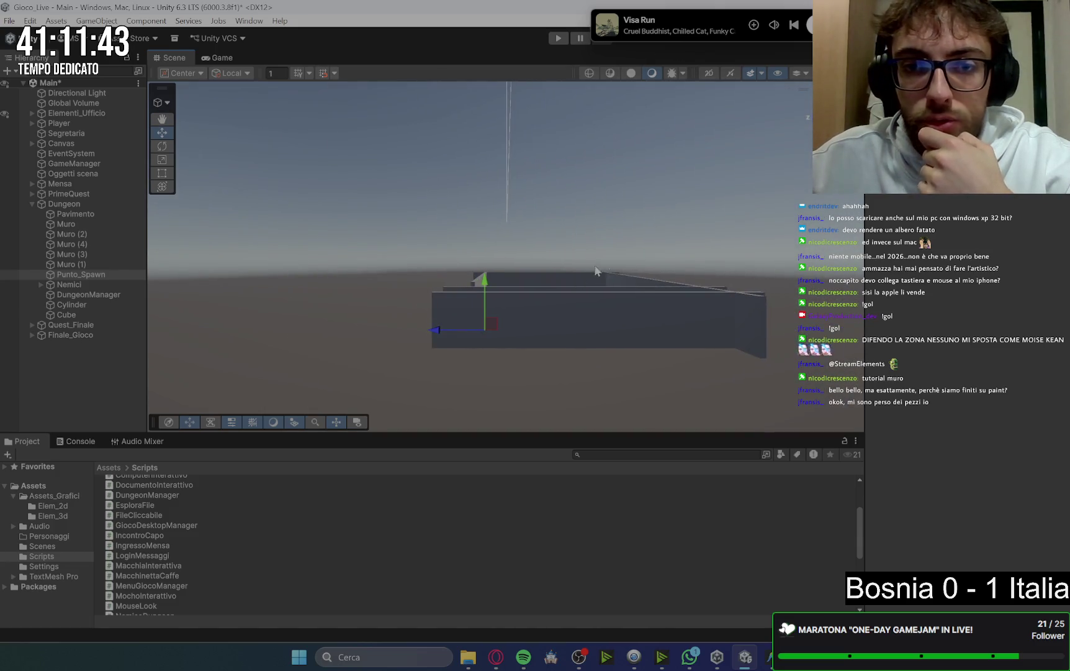
{"action": "left_click", "coordinate": [806, 118]}
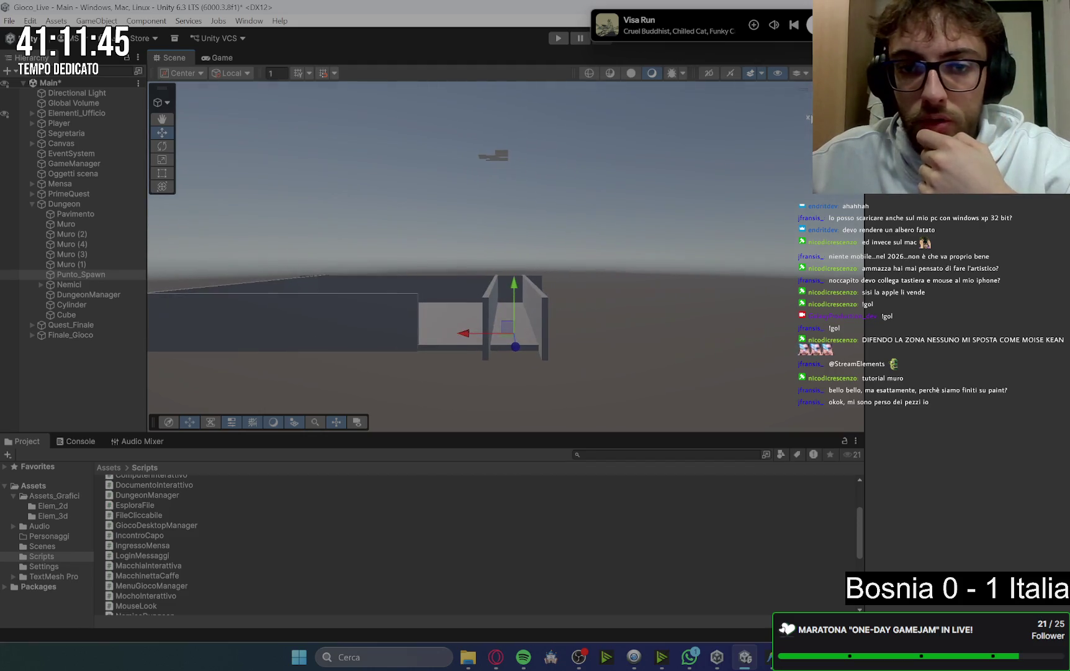
{"action": "mouse_move", "coordinate": [650, 181]}
{"action": "left_mouse_down"}
{"action": "mouse_move", "coordinate": [686, 237]}
{"action": "mouse_move", "coordinate": [643, 296]}
{"action": "mouse_move", "coordinate": [594, 290]}
{"action": "left_mouse_up"}
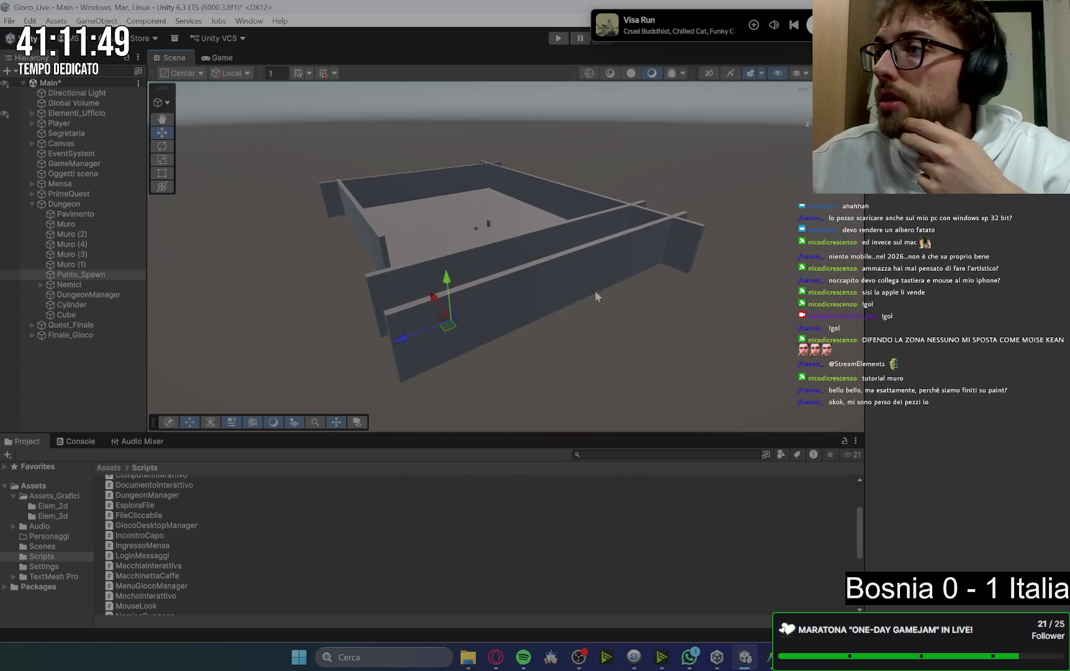
{"action": "mouse_move", "coordinate": [666, 270]}
{"action": "left_mouse_down"}
{"action": "mouse_move", "coordinate": [774, 237]}
{"action": "mouse_move", "coordinate": [620, 321]}
{"action": "mouse_move", "coordinate": [752, 327]}
{"action": "mouse_move", "coordinate": [447, 189]}
{"action": "left_mouse_up"}
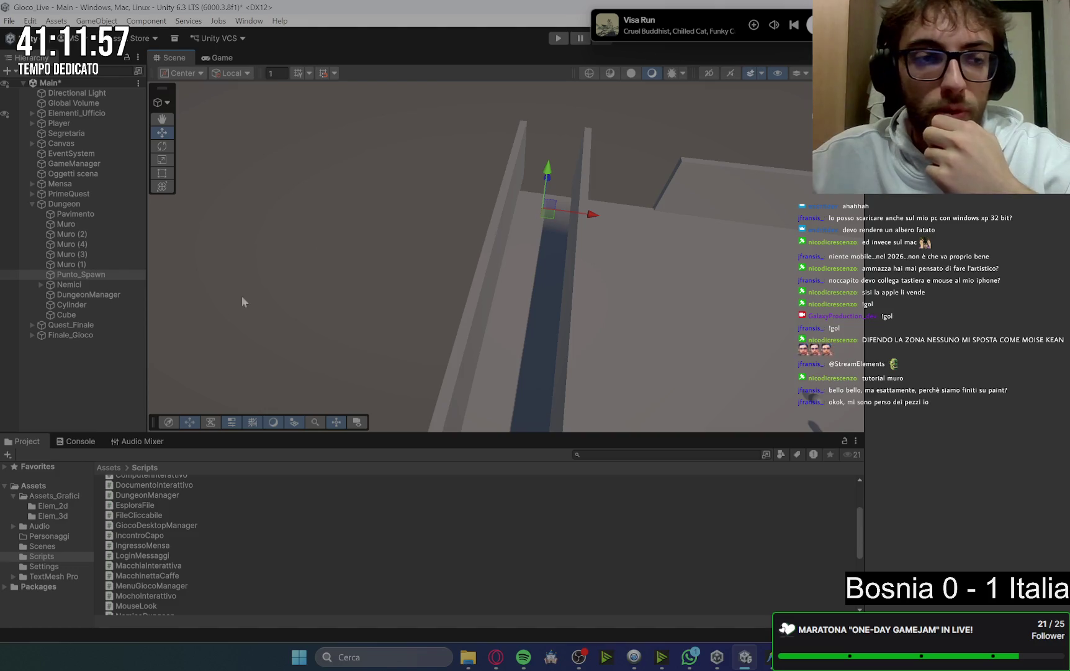
{"action": "mouse_move", "coordinate": [514, 265]}
{"action": "left_mouse_down"}
{"action": "mouse_move", "coordinate": [641, 313]}
{"action": "mouse_move", "coordinate": [644, 256]}
{"action": "mouse_move", "coordinate": [567, 167]}
{"action": "mouse_move", "coordinate": [562, 236]}
{"action": "left_mouse_up"}
{"action": "left_click", "coordinate": [491, 328]}
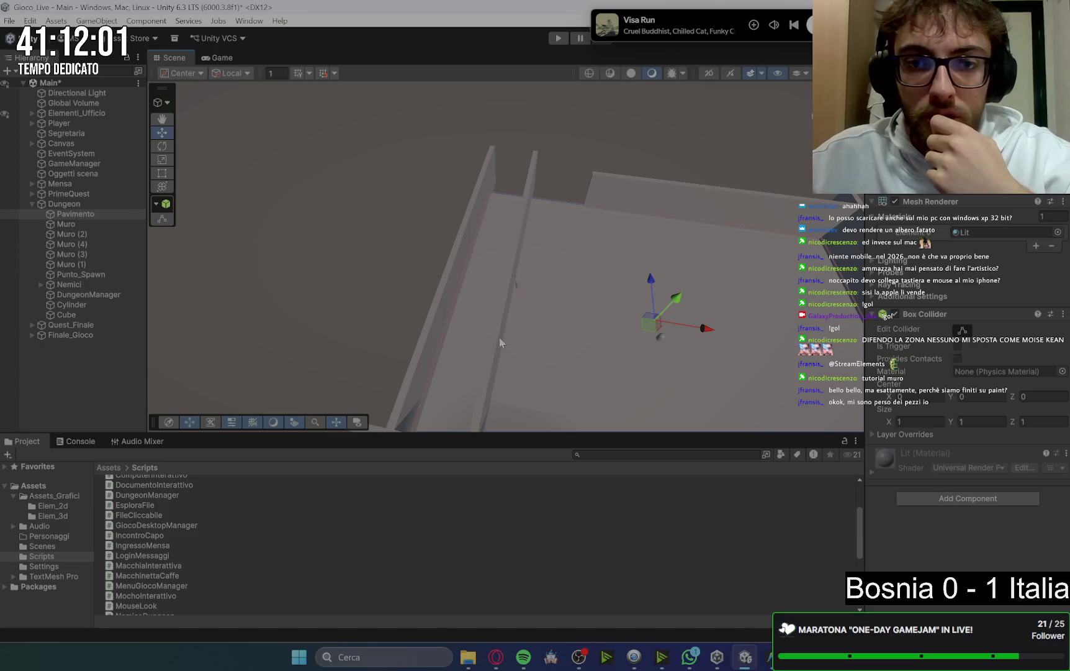
Select Muro (4), slide it along X, and stretch it longer along X
{"action": "left_click", "coordinate": [500, 341]}
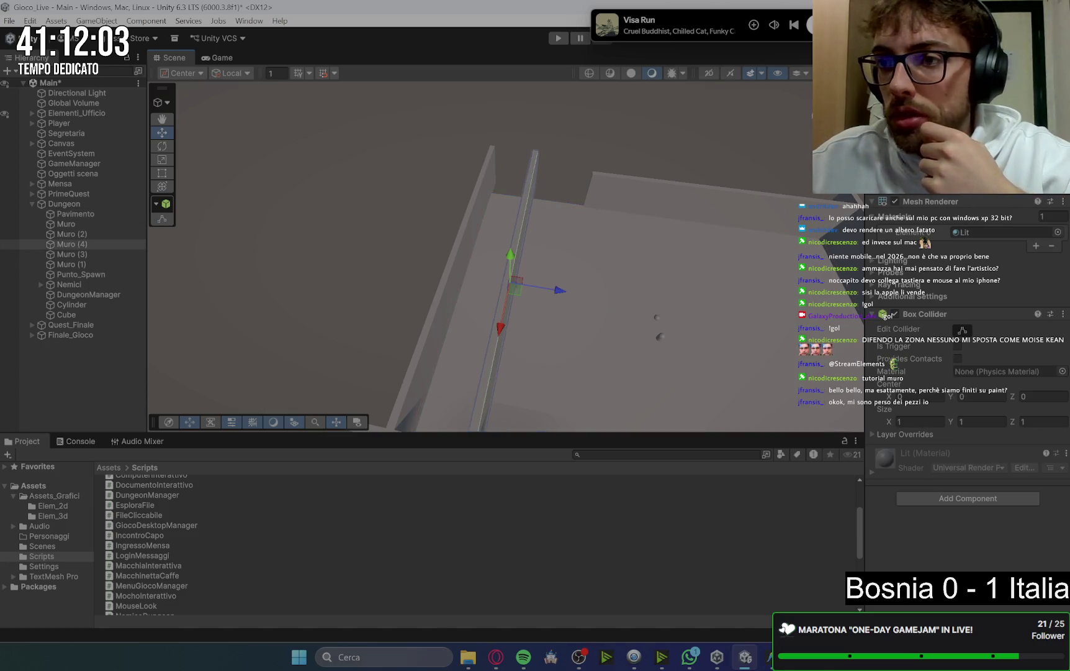
{"action": "left_click_drag", "start_coordinate": [768, 264], "coordinate": [780, 215]}
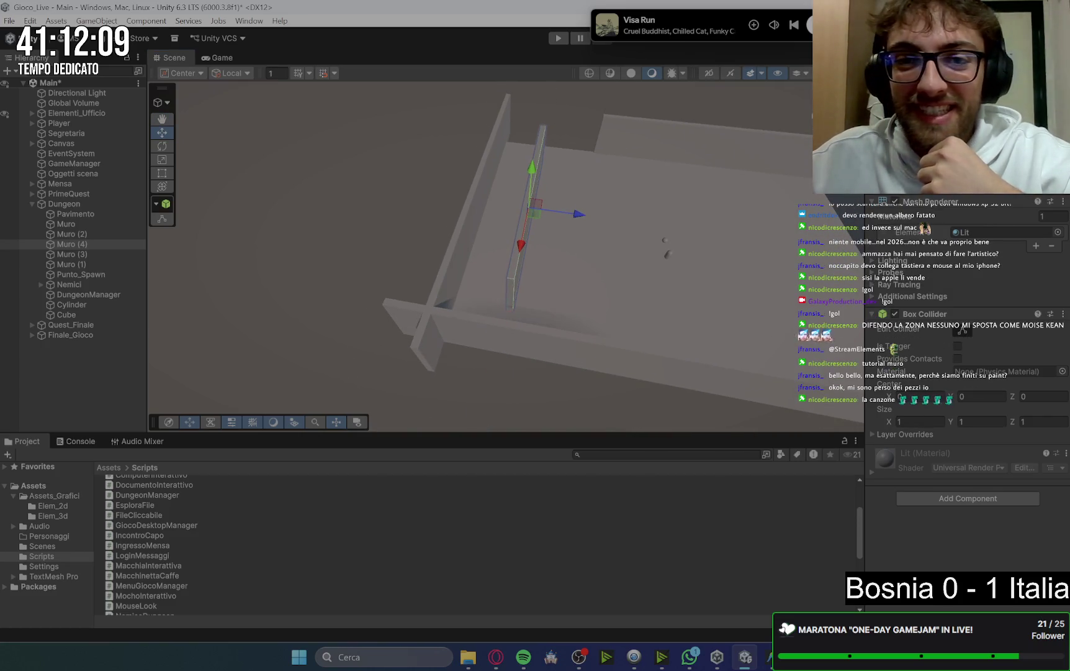
{"action": "left_click_drag", "start_coordinate": [490, 242], "coordinate": [513, 224]}
{"action": "left_click_drag", "start_coordinate": [347, 211], "coordinate": [413, 212]}
{"action": "left_click_drag", "start_coordinate": [889, 142], "coordinate": [913, 143]}
{"action": "mouse_move", "coordinate": [507, 203]}
{"action": "left_mouse_down"}
{"action": "mouse_move", "coordinate": [470, 203]}
{"action": "mouse_move", "coordinate": [562, 270]}
{"action": "mouse_move", "coordinate": [570, 200]}
{"action": "left_mouse_up"}
{"action": "left_click_drag", "start_coordinate": [718, 277], "coordinate": [659, 273]}
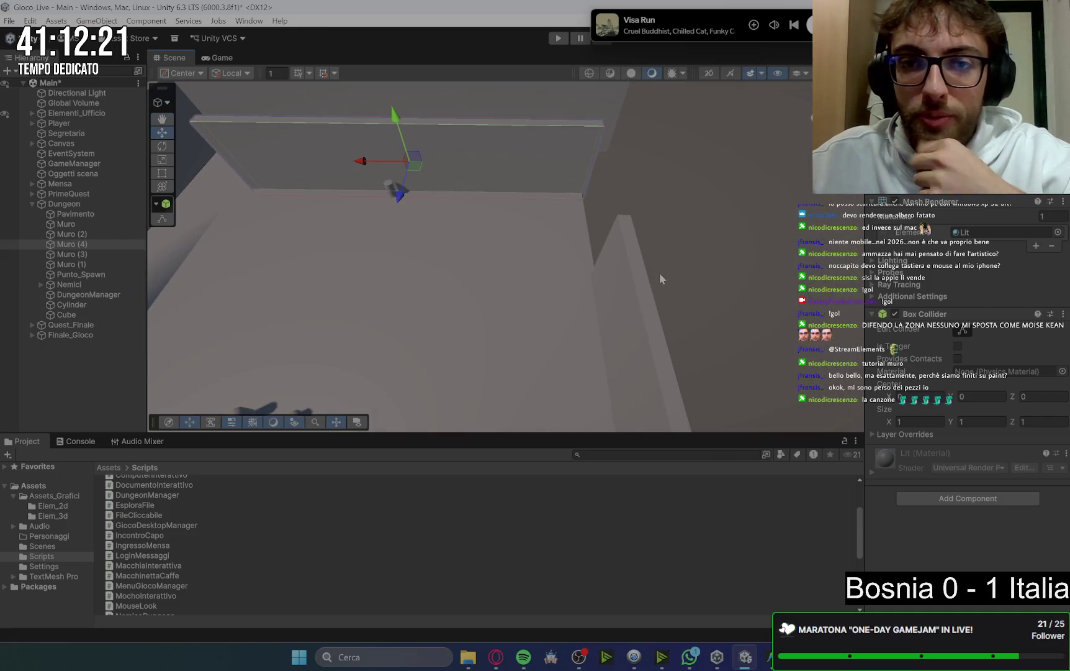
Check the wall layout against the Keep maze sketch, then pan the scene
{"action": "mouse_move", "coordinate": [496, 657]}
{"action": "mouse_move", "coordinate": [459, 611]}
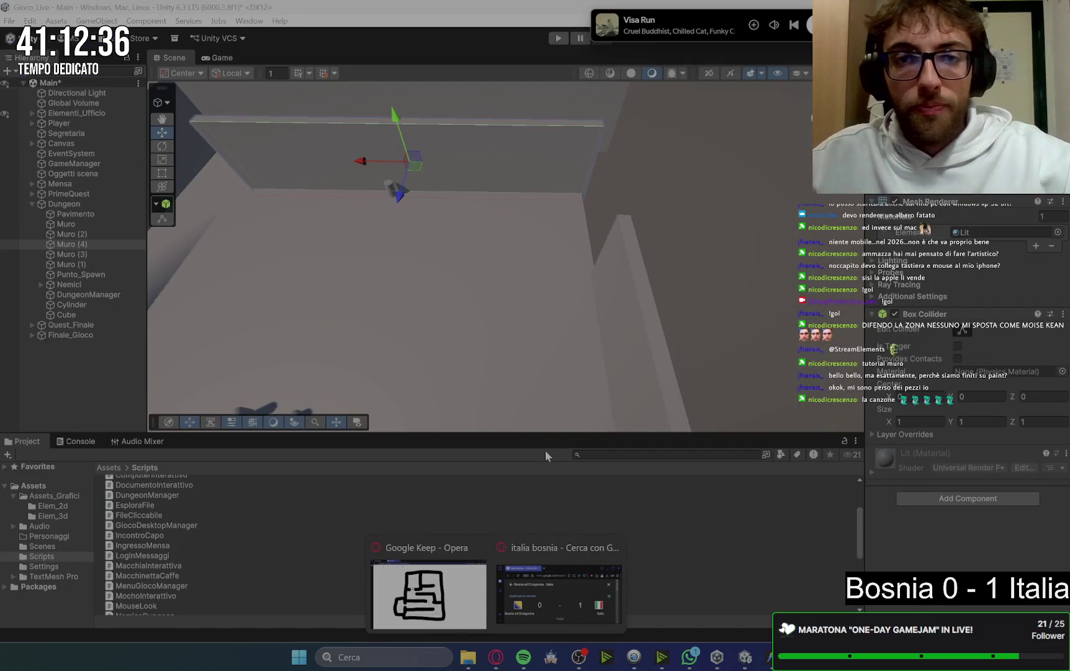
{"action": "mouse_move", "coordinate": [531, 210]}
{"action": "left_mouse_down"}
{"action": "mouse_move", "coordinate": [490, 230]}
{"action": "mouse_move", "coordinate": [534, 305]}
{"action": "left_mouse_up"}
Duplicate Muro as Muro (5) and slide it right along X against an inner corridor wall's end
{"action": "right_click", "coordinate": [684, 281]}
{"action": "left_click", "coordinate": [374, 309]}
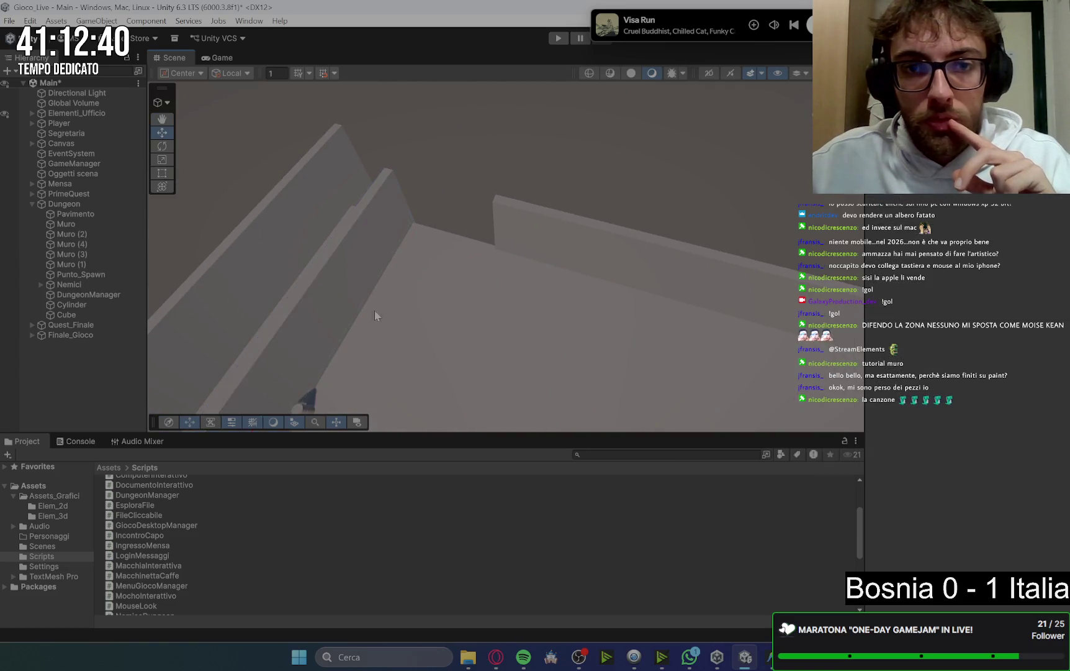
{"action": "mouse_move", "coordinate": [375, 311]}
{"action": "left_mouse_down"}
{"action": "mouse_move", "coordinate": [444, 353]}
{"action": "mouse_move", "coordinate": [510, 273]}
{"action": "left_mouse_up"}
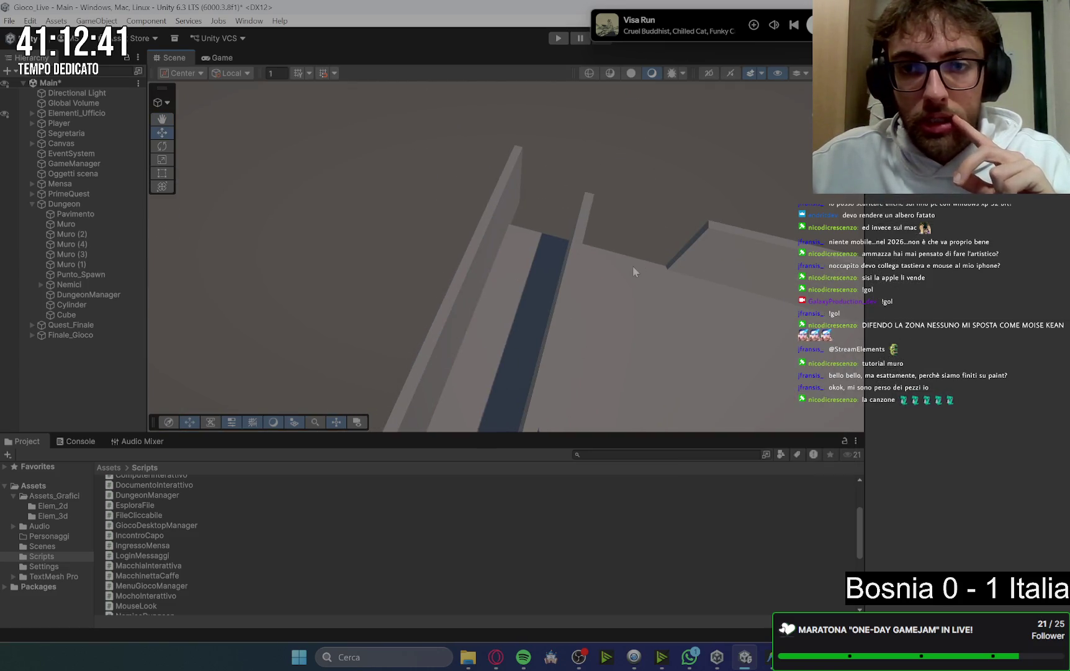
{"action": "left_click", "coordinate": [727, 273]}
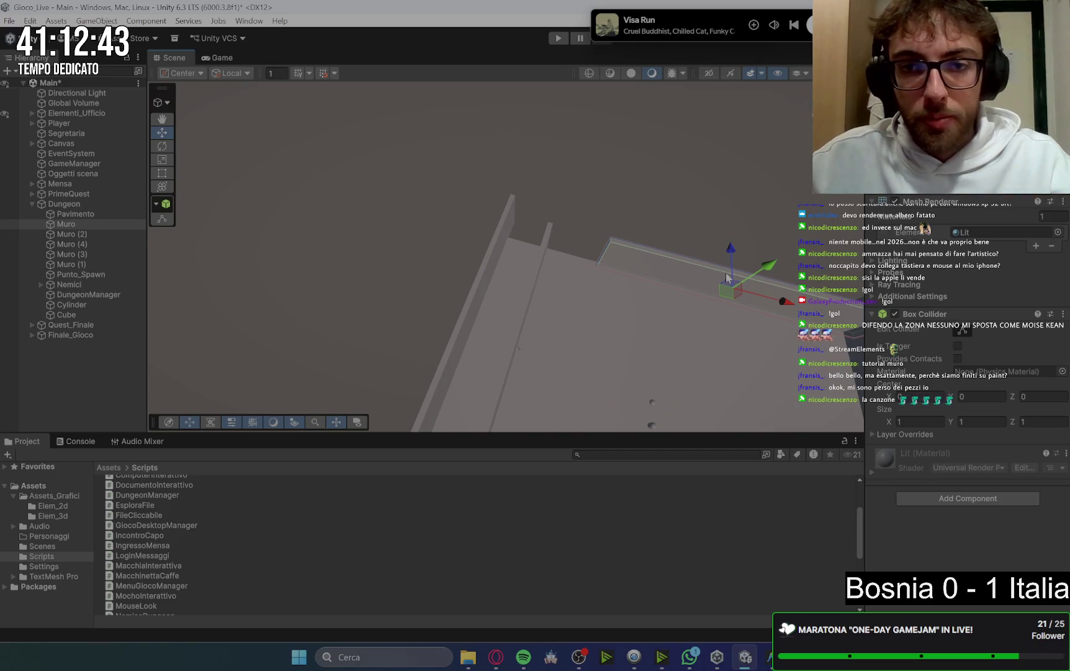
{"action": "key", "text": "ctrl+d"}
{"action": "mouse_move", "coordinate": [786, 304]}
{"action": "left_mouse_down"}
{"action": "mouse_move", "coordinate": [712, 282]}
{"action": "mouse_move", "coordinate": [584, 297]}
{"action": "mouse_move", "coordinate": [474, 279]}
{"action": "left_mouse_up"}
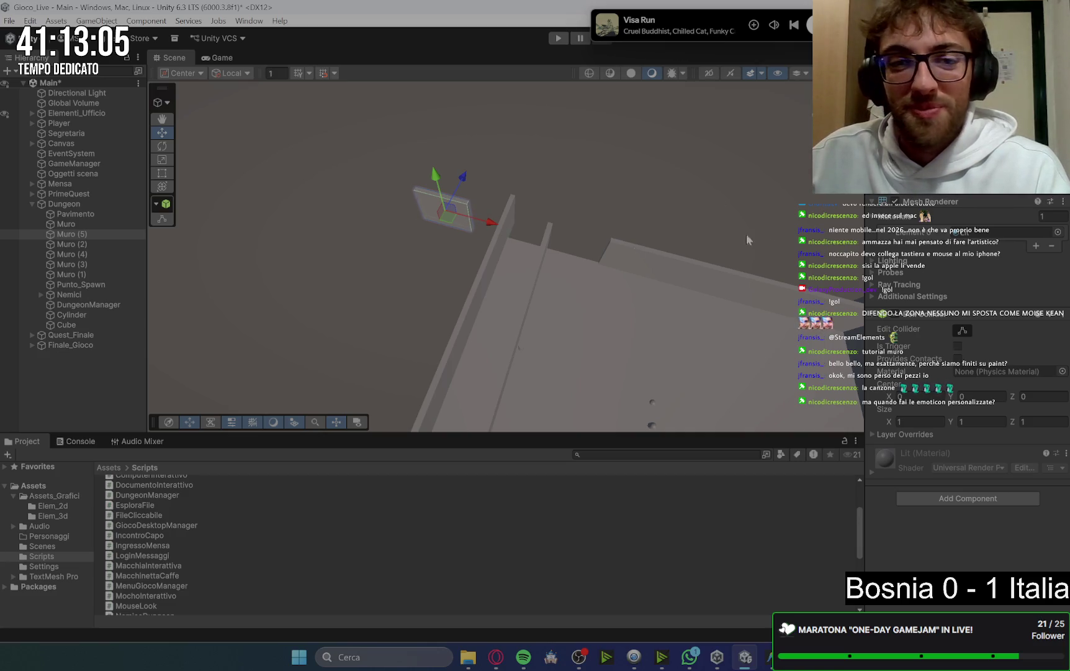
{"action": "left_click_drag", "start_coordinate": [500, 226], "coordinate": [580, 252]}
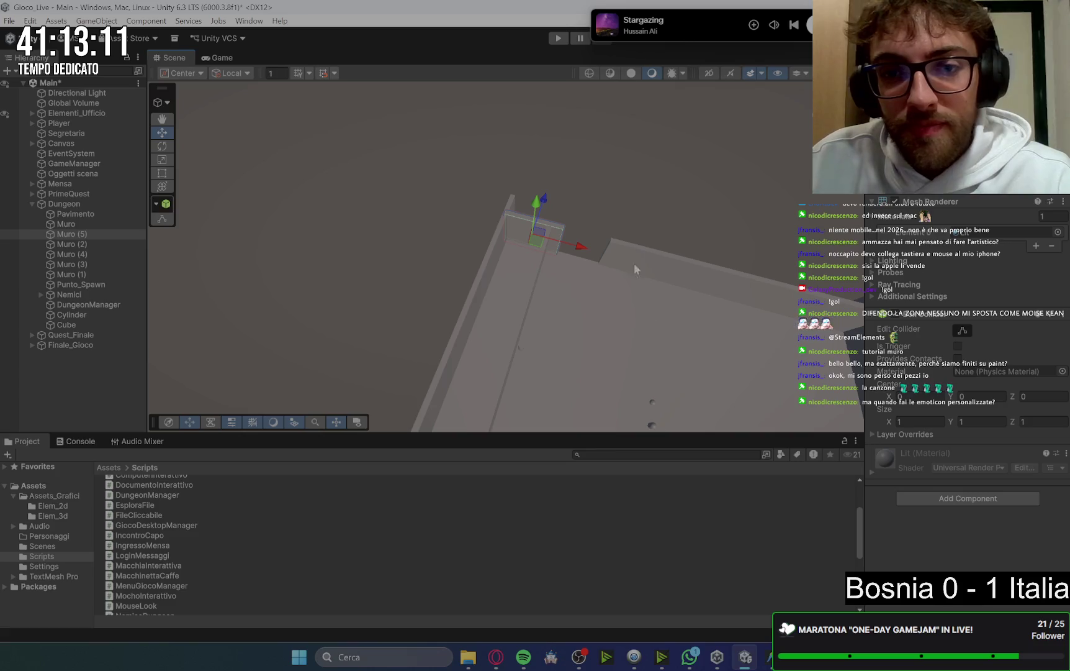
{"action": "left_click", "coordinate": [679, 230]}
{"action": "mouse_move", "coordinate": [661, 339]}
{"action": "left_mouse_down"}
{"action": "mouse_move", "coordinate": [733, 321]}
{"action": "mouse_move", "coordinate": [709, 349]}
{"action": "left_mouse_up"}
{"action": "mouse_move", "coordinate": [376, 321]}
{"action": "left_mouse_down"}
{"action": "mouse_move", "coordinate": [696, 333]}
{"action": "mouse_move", "coordinate": [659, 299]}
{"action": "mouse_move", "coordinate": [682, 304]}
{"action": "mouse_move", "coordinate": [498, 349]}
{"action": "left_mouse_up"}
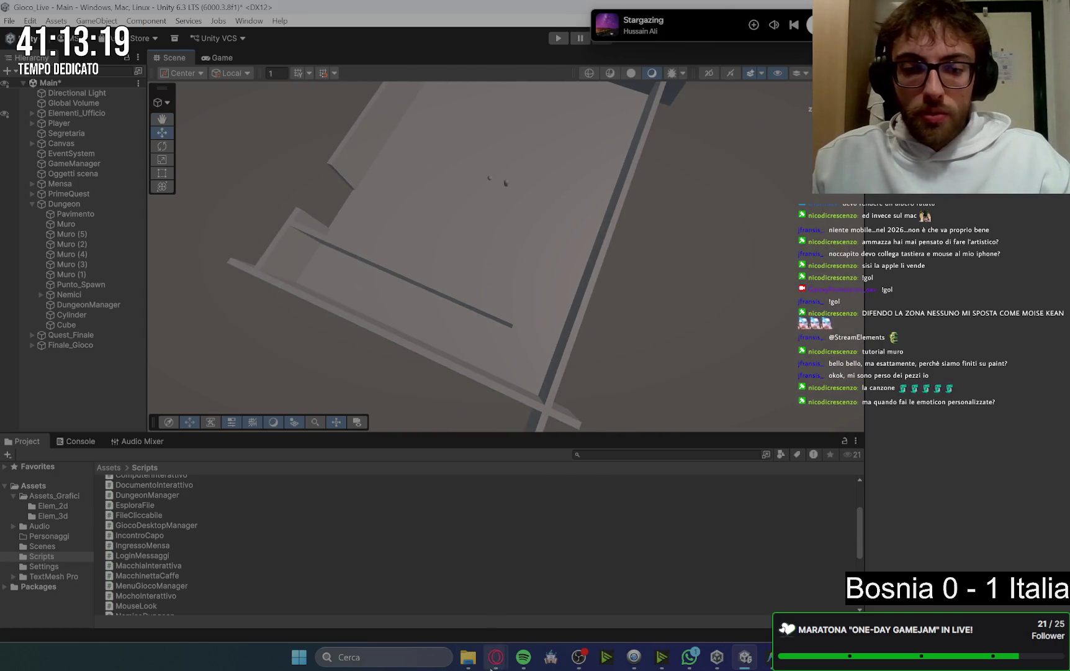
Duplicate Muro (4) as Muro (6) and move it along X and Z into the maze interior
{"action": "mouse_move", "coordinate": [494, 660]}
{"action": "mouse_move", "coordinate": [462, 615]}
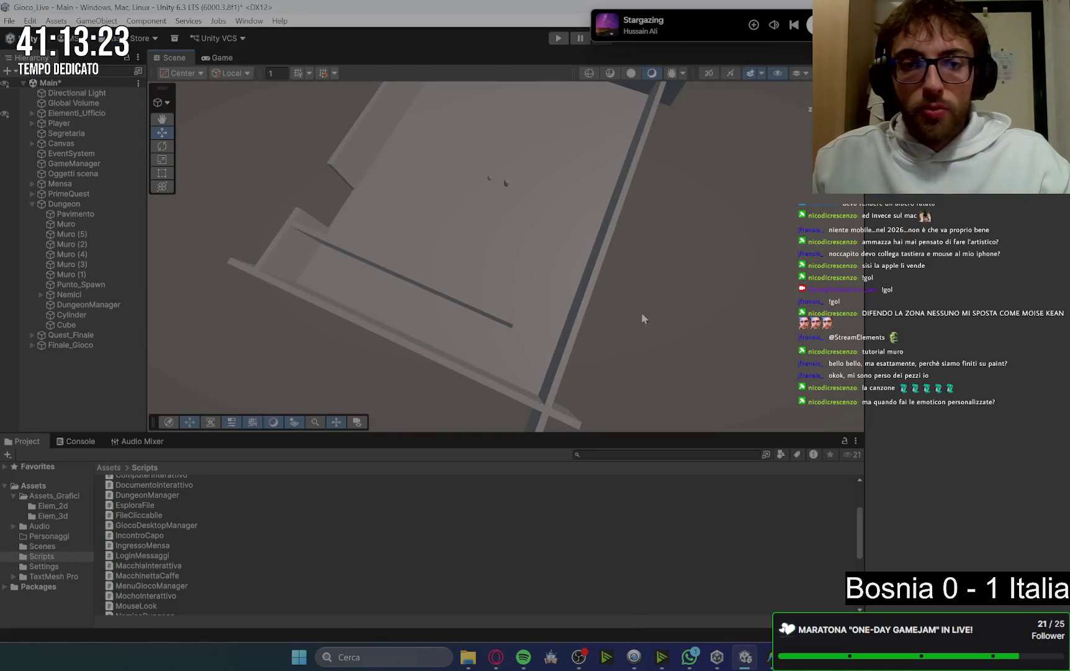
{"action": "left_click", "coordinate": [435, 301]}
{"action": "left_click", "coordinate": [453, 295]}
{"action": "key", "text": "ctrl+d"}
{"action": "left_click_drag", "start_coordinate": [445, 301], "coordinate": [523, 327]}
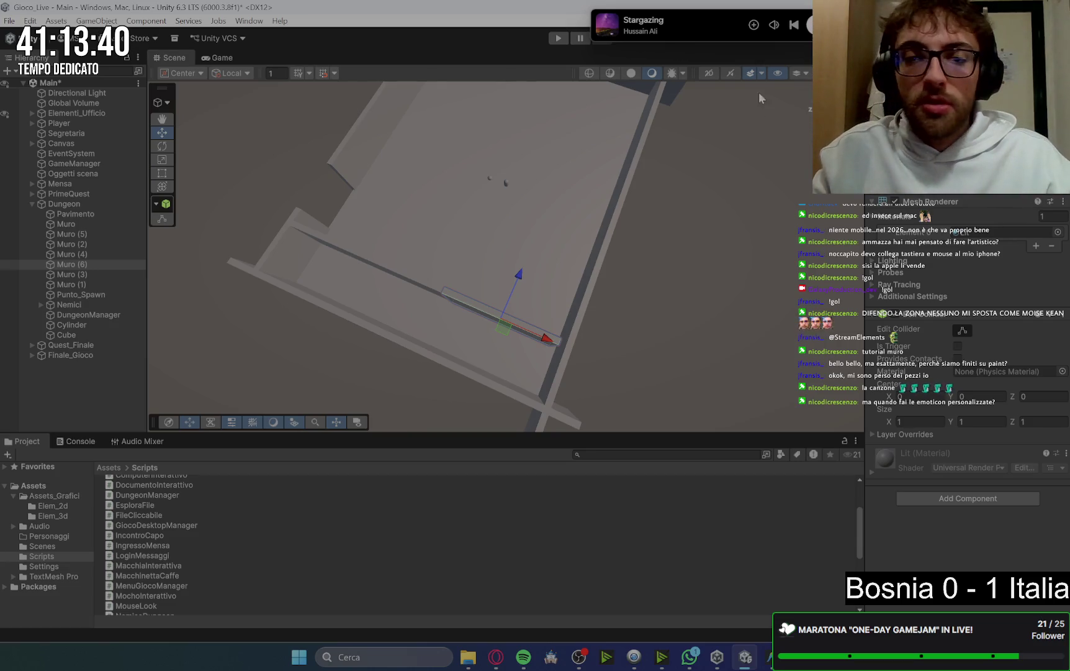
{"action": "scroll", "coordinate": [760, 97], "scroll_direction": "down", "scroll_amount": 1}
{"action": "left_click_drag", "start_coordinate": [527, 292], "coordinate": [539, 266]}
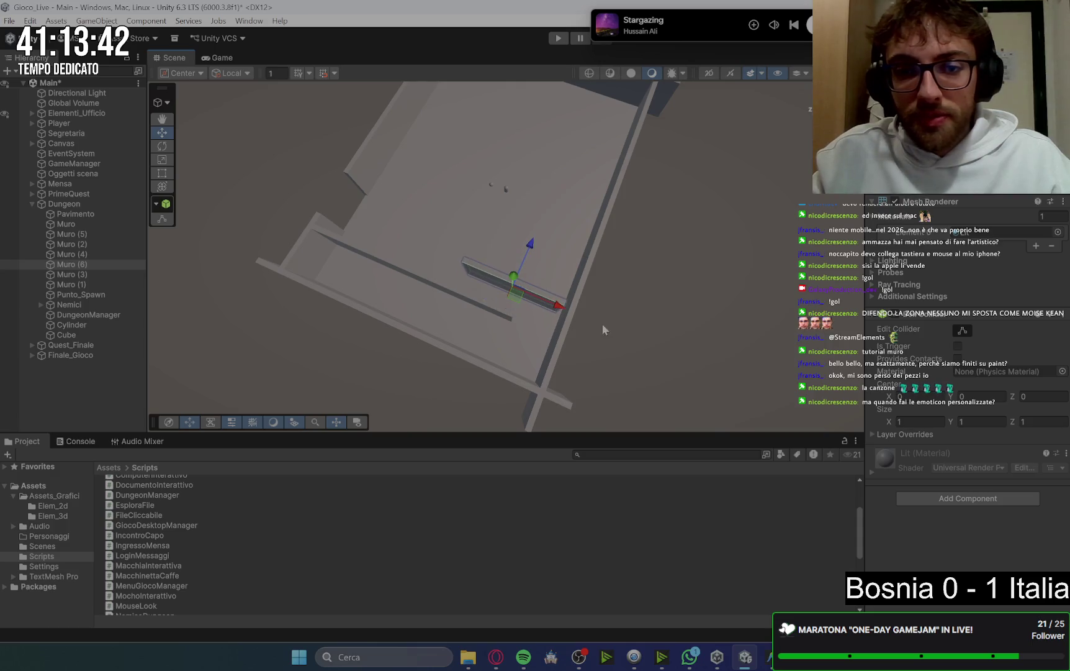
{"action": "scroll", "coordinate": [626, 290], "scroll_direction": "down", "scroll_amount": 2}
Orbit around the walls to check Muro (6), then compare with the Keep maze sketch
{"action": "mouse_move", "coordinate": [676, 367]}
{"action": "left_mouse_down"}
{"action": "mouse_move", "coordinate": [640, 310]}
{"action": "mouse_move", "coordinate": [643, 277]}
{"action": "mouse_move", "coordinate": [621, 222]}
{"action": "mouse_move", "coordinate": [626, 292]}
{"action": "mouse_move", "coordinate": [623, 277]}
{"action": "left_mouse_up"}
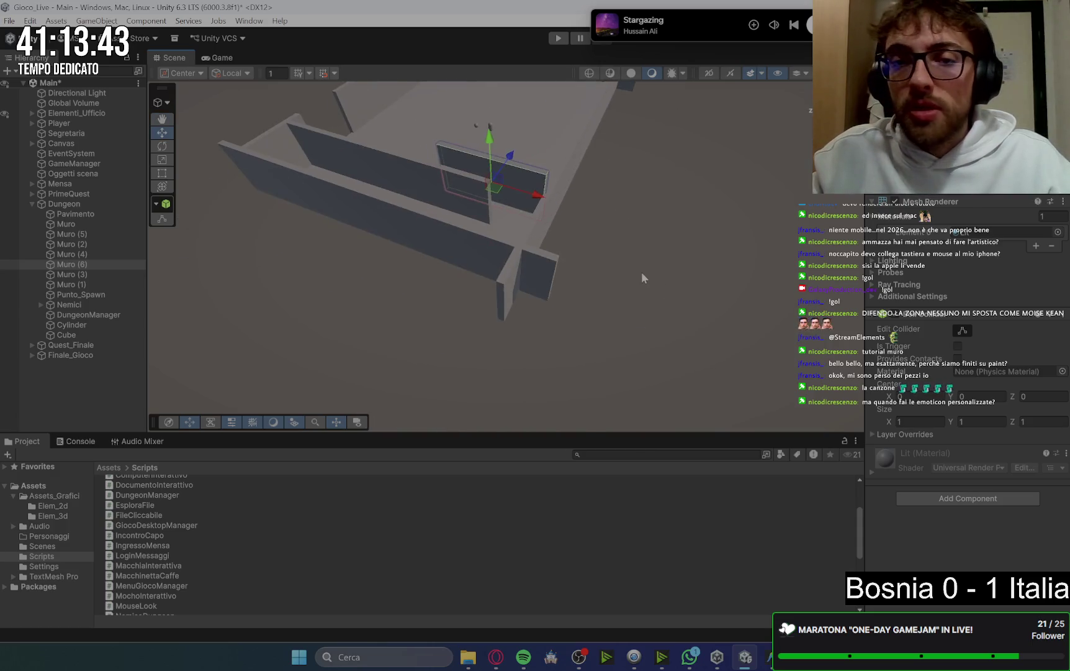
{"action": "mouse_move", "coordinate": [506, 226]}
{"action": "left_mouse_down"}
{"action": "mouse_move", "coordinate": [525, 200]}
{"action": "mouse_move", "coordinate": [647, 273]}
{"action": "mouse_move", "coordinate": [466, 323]}
{"action": "mouse_move", "coordinate": [653, 341]}
{"action": "mouse_move", "coordinate": [569, 327]}
{"action": "mouse_move", "coordinate": [636, 337]}
{"action": "mouse_move", "coordinate": [597, 306]}
{"action": "mouse_move", "coordinate": [600, 279]}
{"action": "mouse_move", "coordinate": [621, 323]}
{"action": "left_mouse_up"}
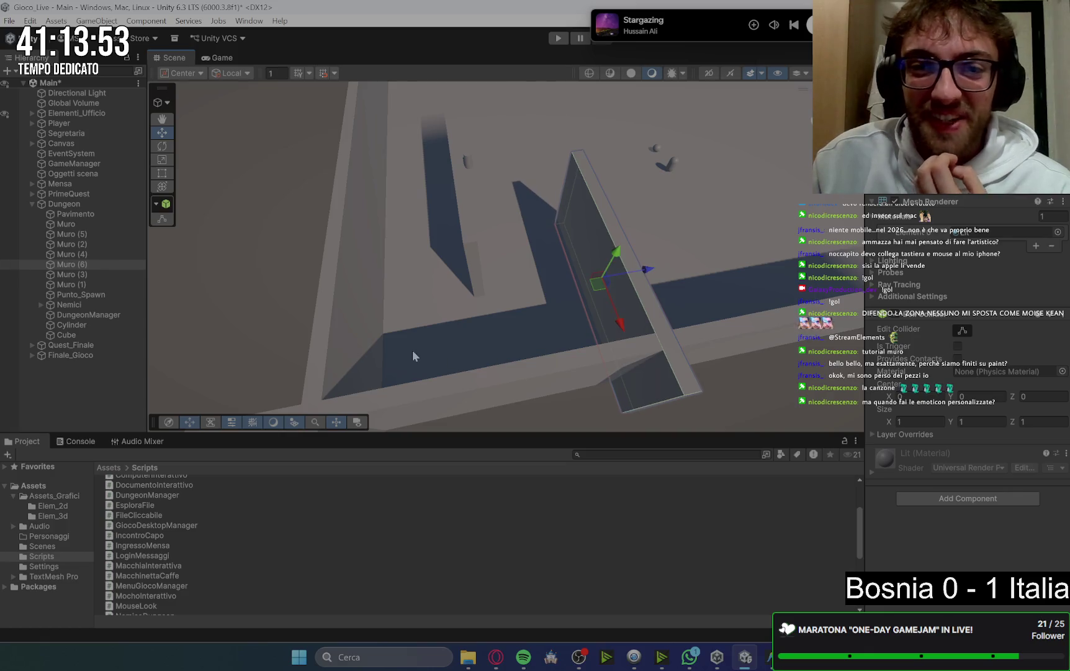
{"action": "mouse_move", "coordinate": [388, 305]}
{"action": "left_mouse_down"}
{"action": "mouse_move", "coordinate": [614, 338]}
{"action": "mouse_move", "coordinate": [490, 327]}
{"action": "mouse_move", "coordinate": [583, 349]}
{"action": "mouse_move", "coordinate": [519, 318]}
{"action": "mouse_move", "coordinate": [428, 217]}
{"action": "left_mouse_up"}
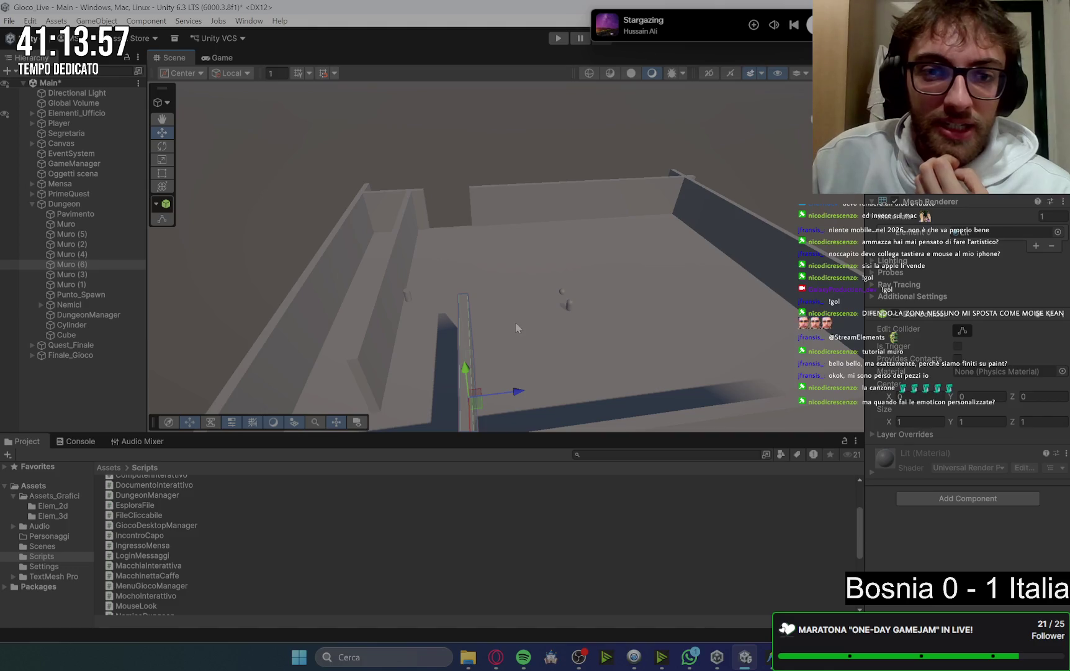
{"action": "mouse_move", "coordinate": [568, 399]}
{"action": "left_mouse_down"}
{"action": "mouse_move", "coordinate": [497, 309]}
{"action": "mouse_move", "coordinate": [747, 530]}
{"action": "left_mouse_up"}
{"action": "mouse_move", "coordinate": [496, 656]}
{"action": "mouse_move", "coordinate": [461, 616]}
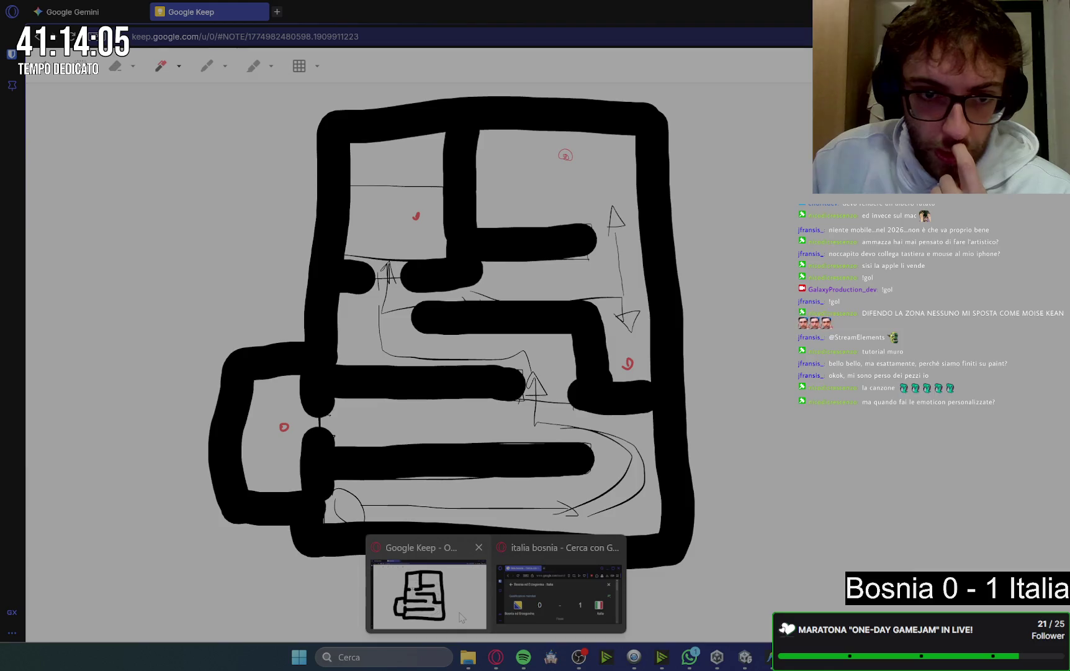
Duplicate Muro (4) as Muro (7) and move it away, parallel to the original
{"action": "scroll", "coordinate": [413, 332], "scroll_direction": "up", "scroll_amount": 5}
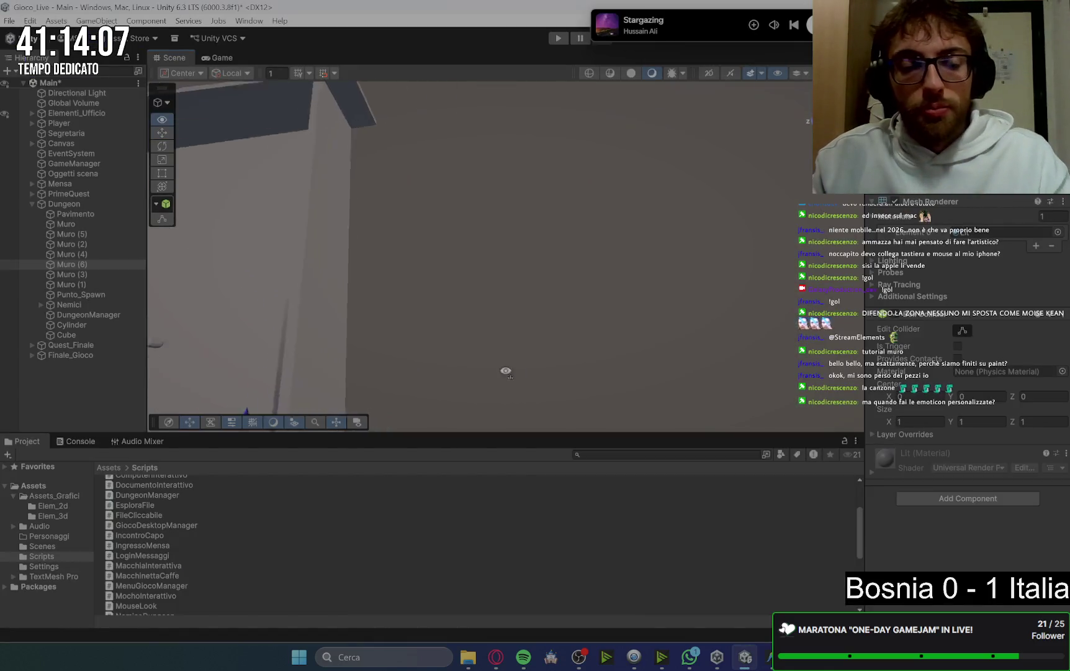
{"action": "scroll", "coordinate": [393, 348], "scroll_direction": "down", "scroll_amount": 5}
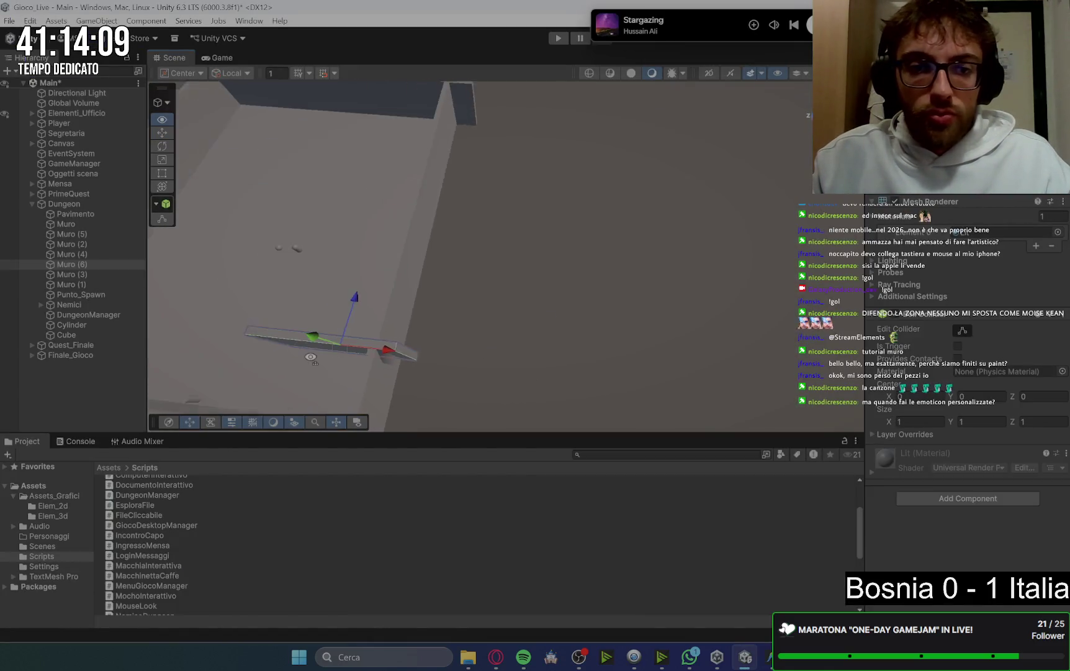
{"action": "mouse_move", "coordinate": [380, 352]}
{"action": "left_mouse_down"}
{"action": "mouse_move", "coordinate": [513, 343]}
{"action": "mouse_move", "coordinate": [454, 334]}
{"action": "mouse_move", "coordinate": [602, 349]}
{"action": "left_mouse_up"}
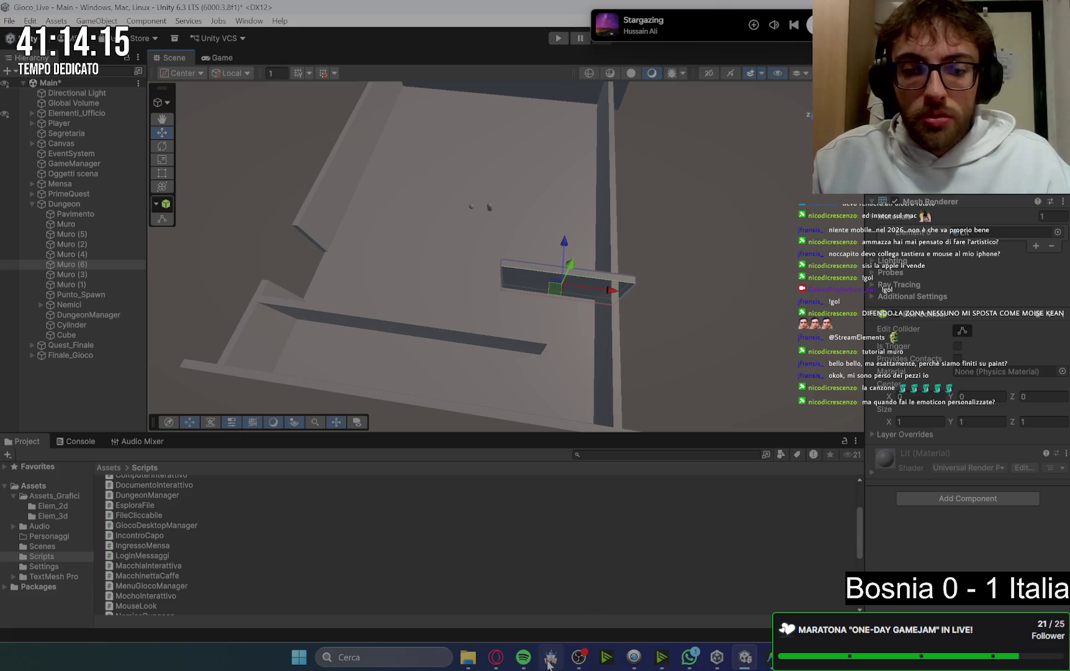
{"action": "left_click", "coordinate": [419, 331]}
{"action": "left_click", "coordinate": [419, 330]}
{"action": "key", "text": "ctrl+d"}
{"action": "left_click_drag", "start_coordinate": [419, 331], "coordinate": [465, 188]}
Orbit across the maze to review Muro (7), then select the Muro (1) wall
{"action": "mouse_move", "coordinate": [495, 303]}
{"action": "left_mouse_down"}
{"action": "mouse_move", "coordinate": [409, 327]}
{"action": "mouse_move", "coordinate": [449, 323]}
{"action": "mouse_move", "coordinate": [385, 279]}
{"action": "left_mouse_up"}
{"action": "mouse_move", "coordinate": [529, 226]}
{"action": "left_mouse_down"}
{"action": "mouse_move", "coordinate": [480, 246]}
{"action": "mouse_move", "coordinate": [483, 228]}
{"action": "mouse_move", "coordinate": [458, 248]}
{"action": "mouse_move", "coordinate": [456, 233]}
{"action": "left_mouse_up"}
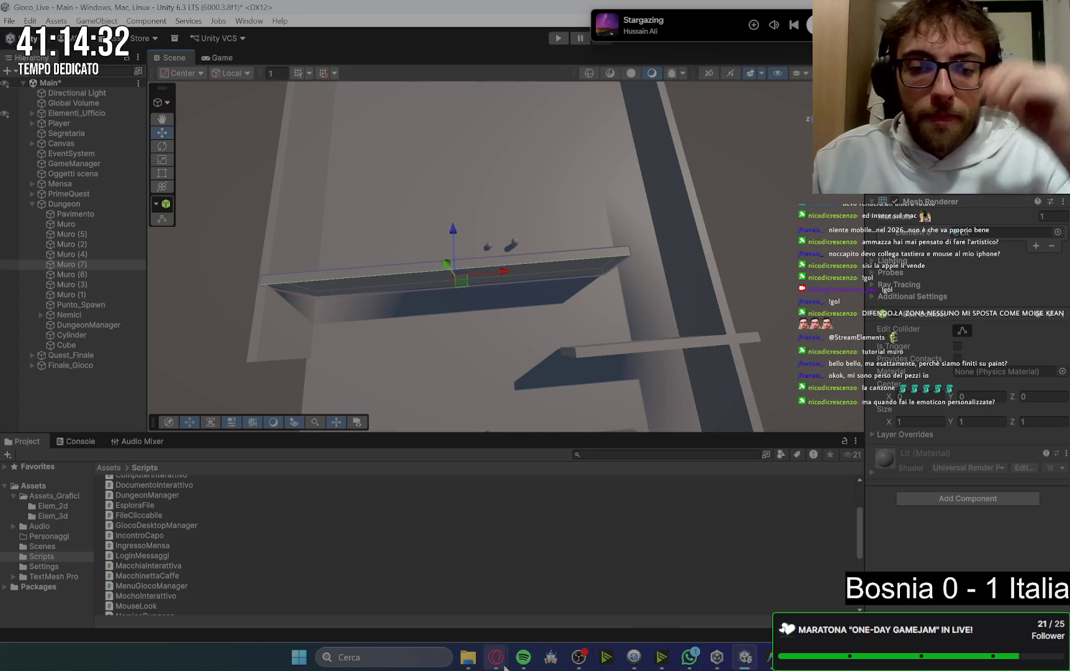
{"action": "mouse_move", "coordinate": [497, 652]}
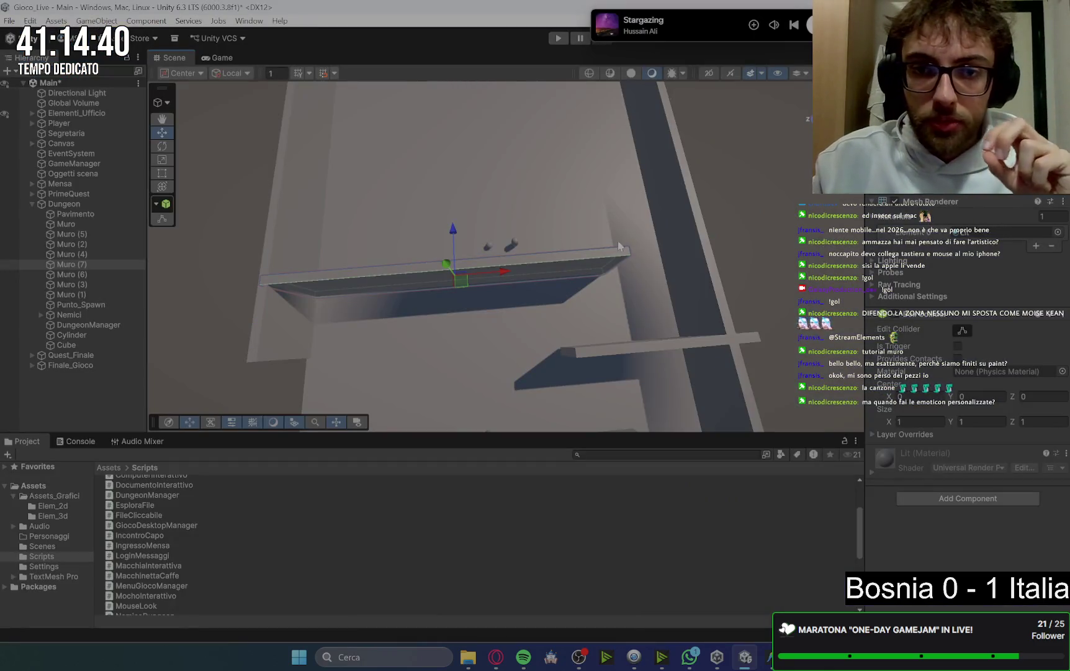
{"action": "left_click_drag", "start_coordinate": [681, 369], "coordinate": [681, 314]}
{"action": "left_click", "coordinate": [624, 251]}
Duplicate Muro (1) as Muro (8), move it along Z, shrink it short, and nudge it into place
{"action": "key", "text": "ctrl+d"}
{"action": "left_click_drag", "start_coordinate": [578, 243], "coordinate": [528, 247]}
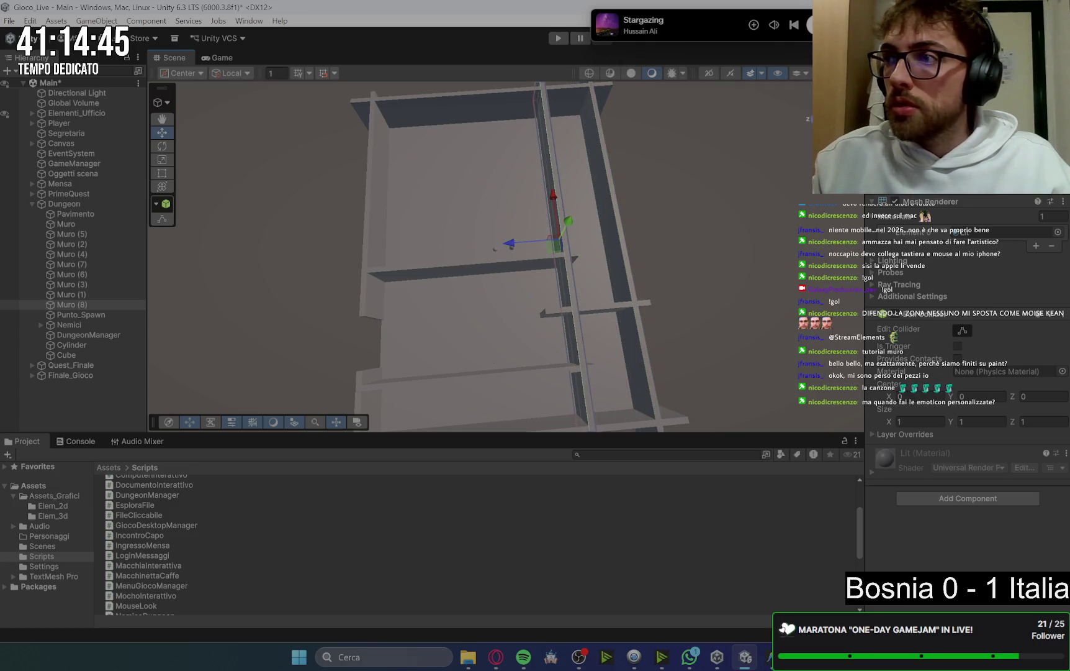
{"action": "key", "text": "Return"}
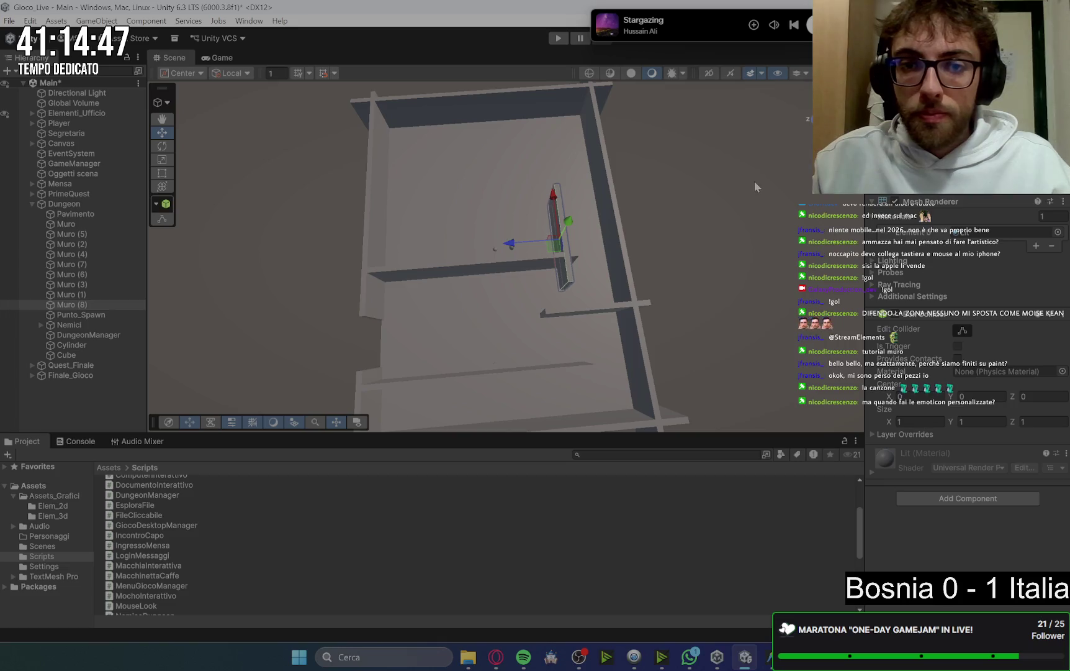
{"action": "mouse_move", "coordinate": [716, 178]}
{"action": "left_mouse_down"}
{"action": "mouse_move", "coordinate": [635, 192]}
{"action": "mouse_move", "coordinate": [648, 216]}
{"action": "mouse_move", "coordinate": [656, 207]}
{"action": "mouse_move", "coordinate": [657, 239]}
{"action": "mouse_move", "coordinate": [659, 211]}
{"action": "mouse_move", "coordinate": [667, 217]}
{"action": "left_mouse_up"}
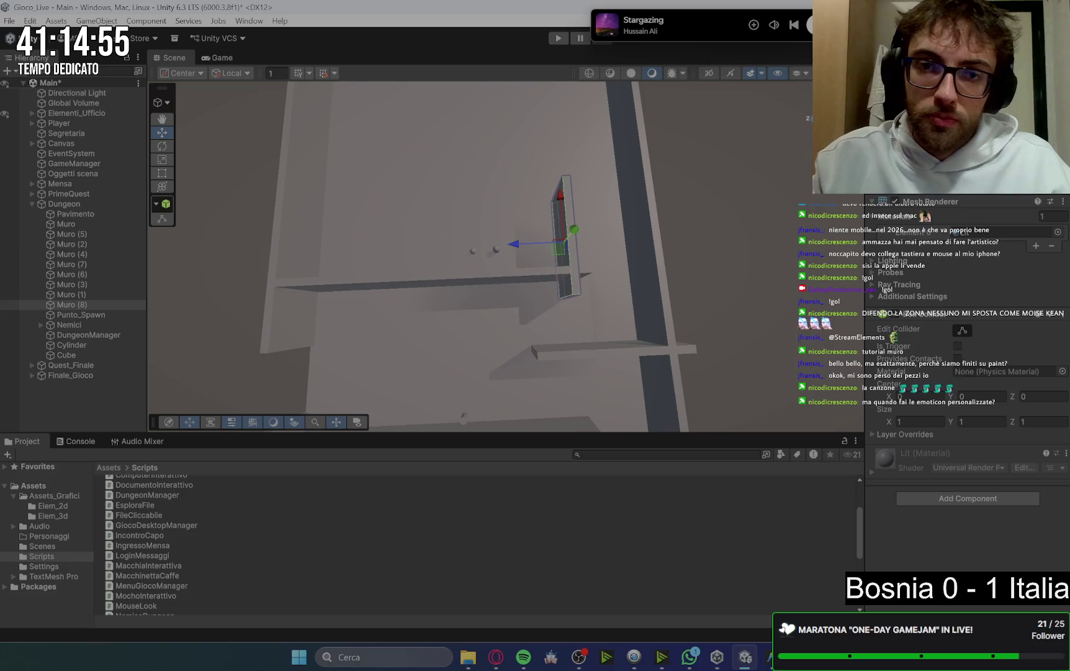
{"action": "left_click_drag", "start_coordinate": [564, 198], "coordinate": [562, 186]}
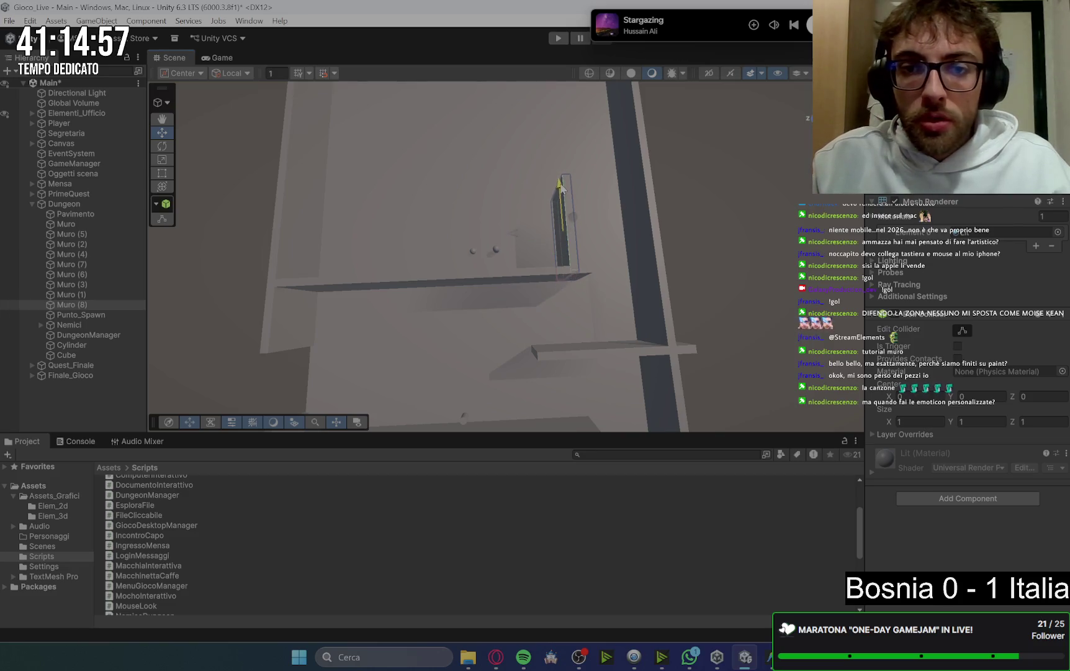
{"action": "key", "text": "f"}
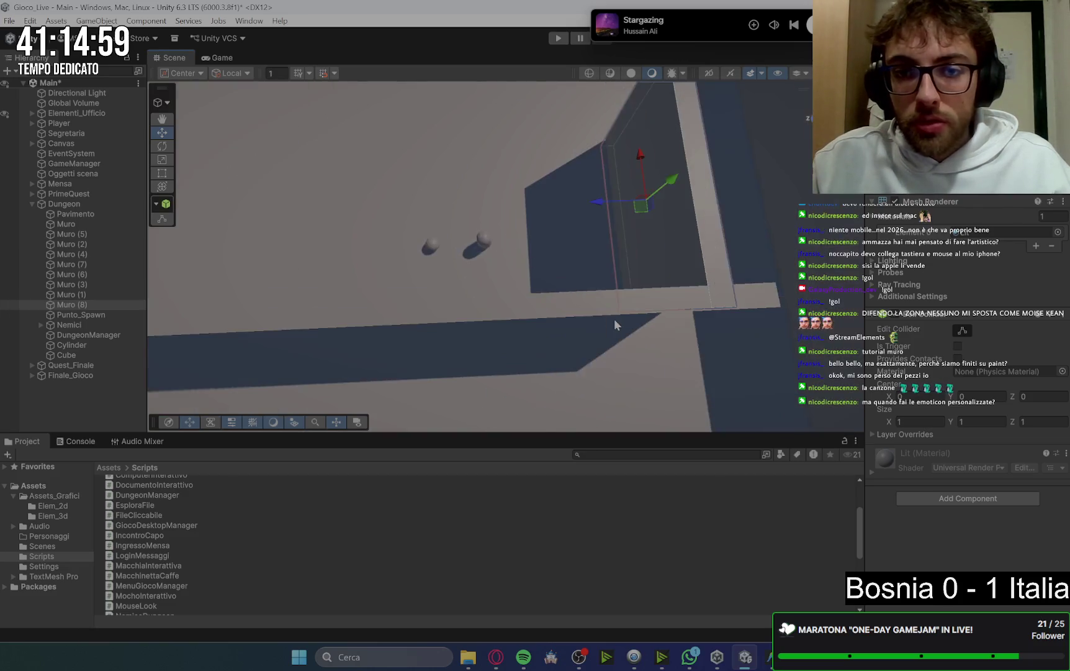
{"action": "mouse_move", "coordinate": [614, 318]}
{"action": "left_mouse_down"}
{"action": "mouse_move", "coordinate": [624, 338]}
{"action": "mouse_move", "coordinate": [702, 360]}
{"action": "mouse_move", "coordinate": [695, 352]}
{"action": "left_mouse_up"}
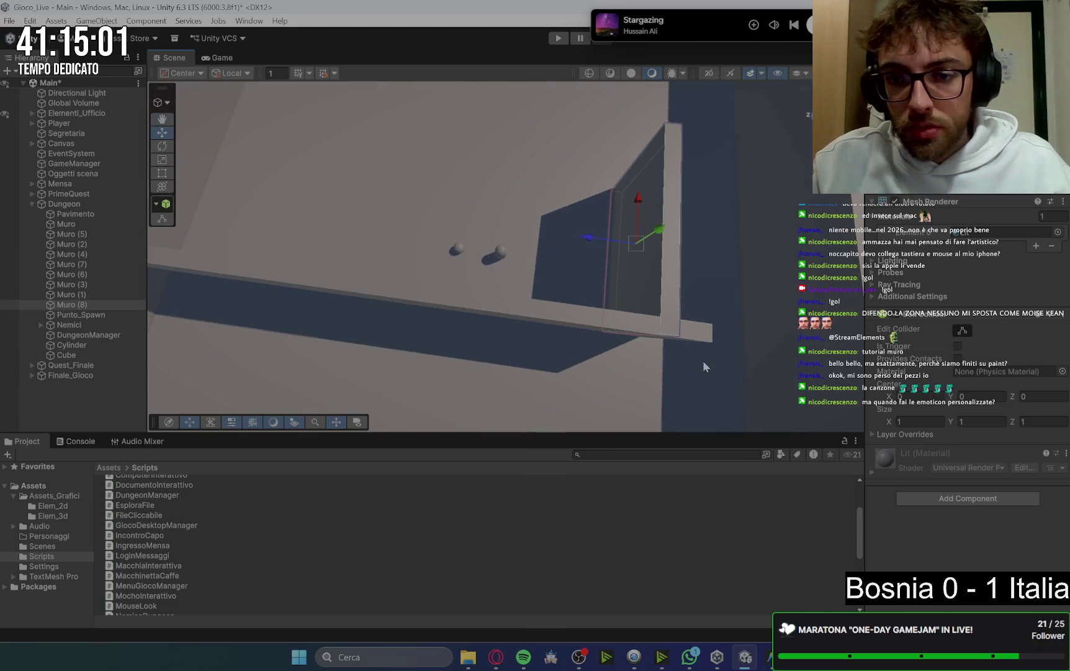
{"action": "left_click", "coordinate": [763, 268]}
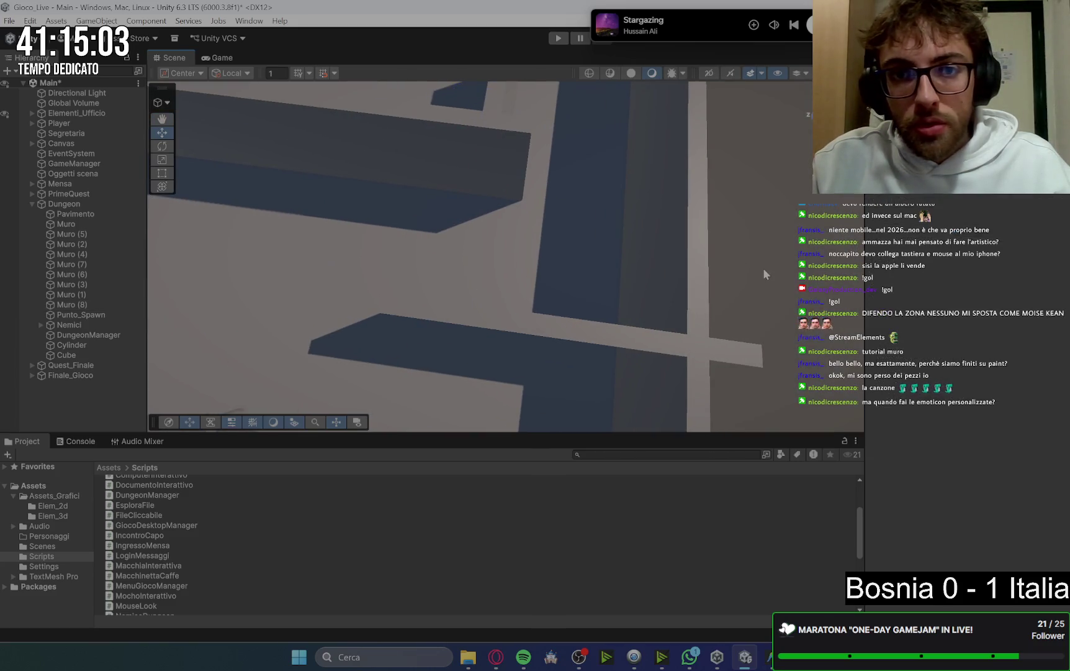
{"action": "mouse_move", "coordinate": [763, 268]}
{"action": "left_mouse_down"}
{"action": "mouse_move", "coordinate": [554, 234]}
{"action": "mouse_move", "coordinate": [563, 243]}
{"action": "mouse_move", "coordinate": [543, 191]}
{"action": "mouse_move", "coordinate": [538, 256]}
{"action": "mouse_move", "coordinate": [561, 226]}
{"action": "mouse_move", "coordinate": [558, 311]}
{"action": "mouse_move", "coordinate": [619, 301]}
{"action": "mouse_move", "coordinate": [589, 300]}
{"action": "mouse_move", "coordinate": [643, 279]}
{"action": "mouse_move", "coordinate": [623, 260]}
{"action": "mouse_move", "coordinate": [666, 262]}
{"action": "mouse_move", "coordinate": [622, 304]}
{"action": "left_mouse_up"}
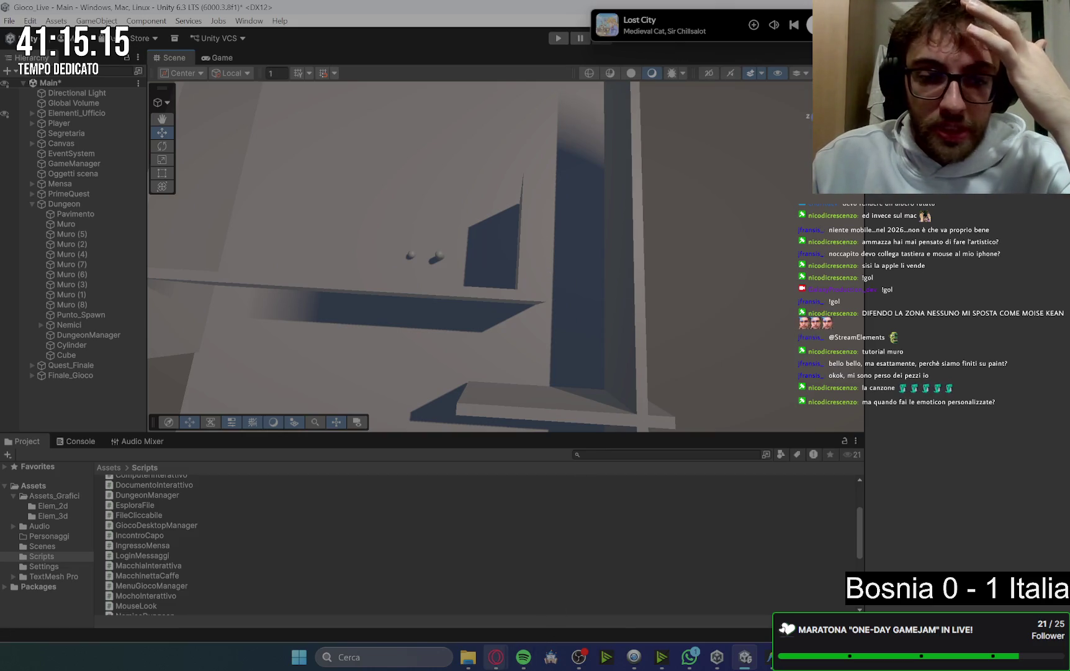
{"action": "left_click", "coordinate": [460, 616]}
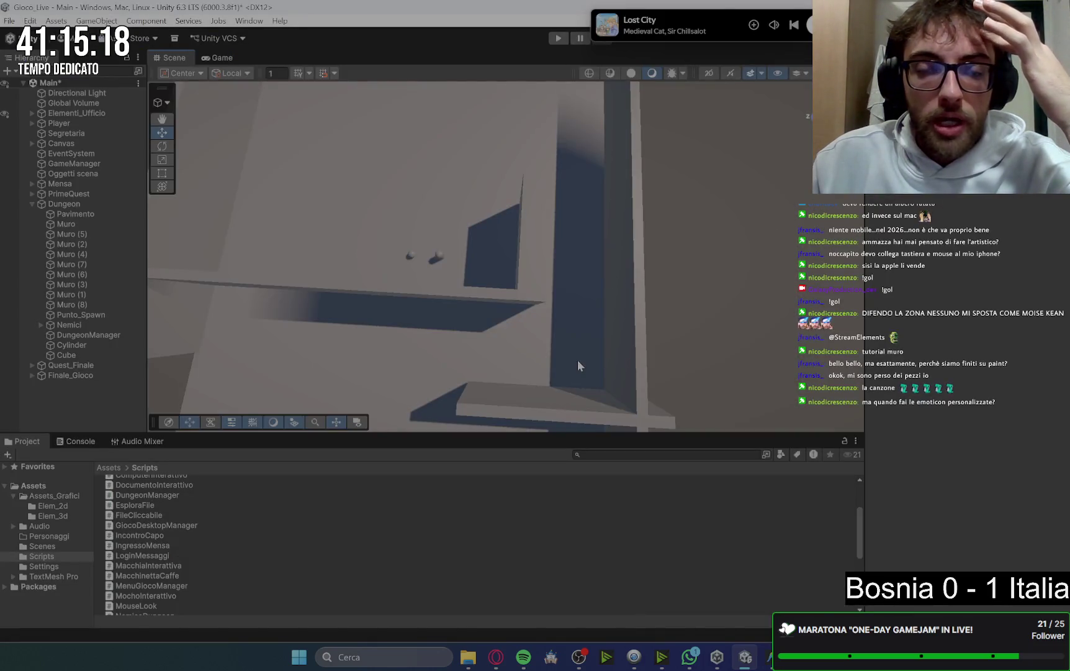
{"action": "mouse_move", "coordinate": [577, 360]}
{"action": "left_mouse_down"}
{"action": "mouse_move", "coordinate": [606, 367]}
{"action": "mouse_move", "coordinate": [557, 401]}
{"action": "left_mouse_up"}
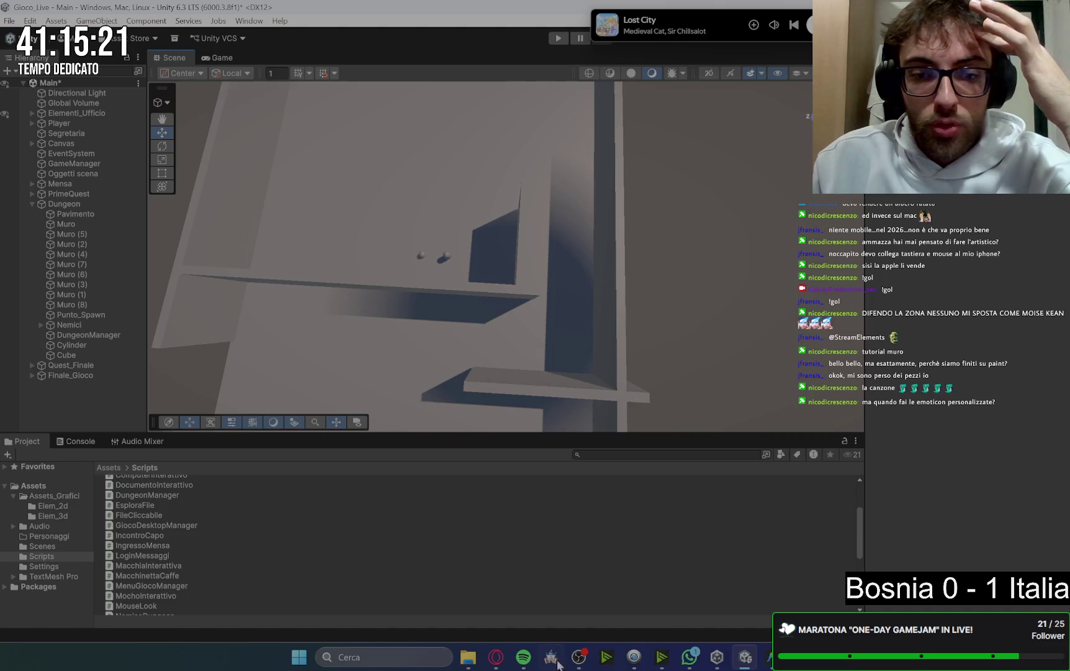
{"action": "mouse_move", "coordinate": [505, 665]}
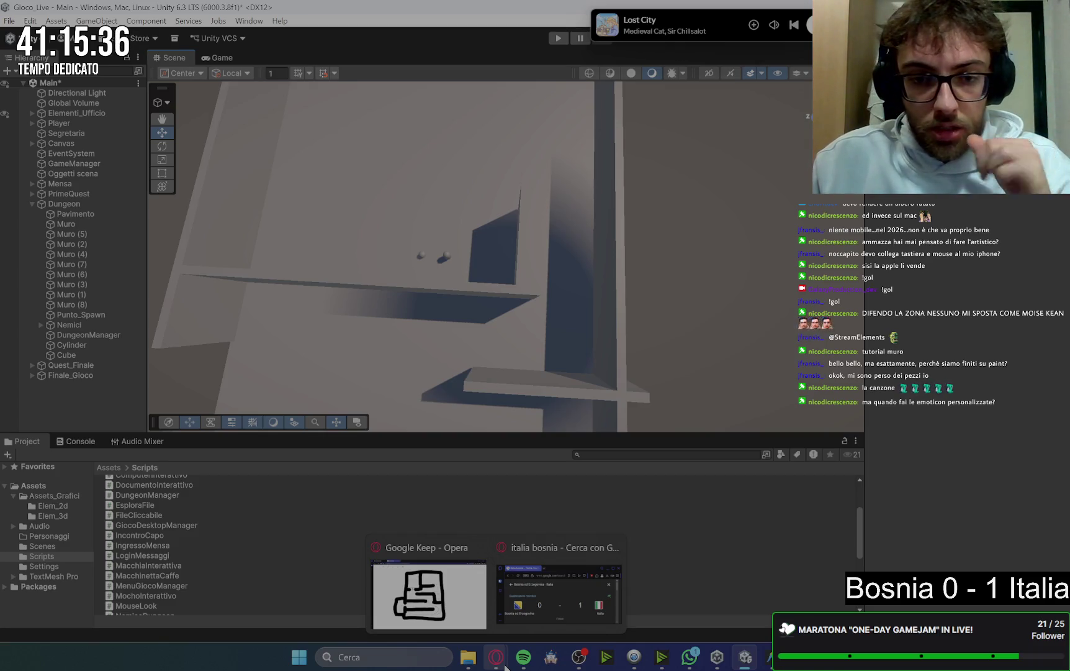
{"action": "left_click", "coordinate": [447, 285]}
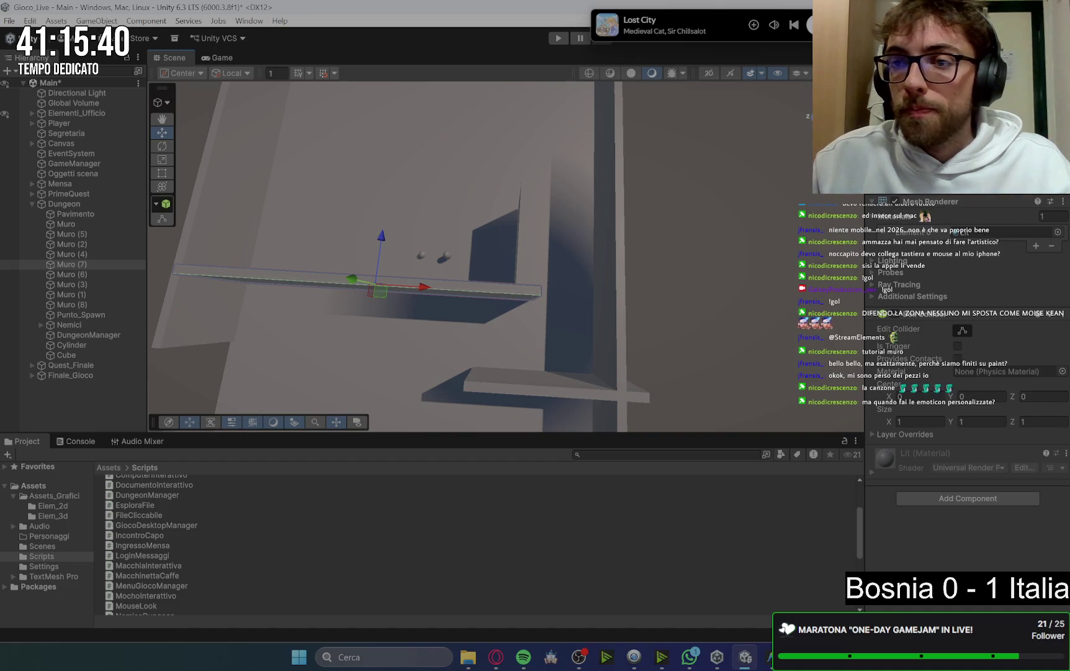
Shorten Muro (7) at both ends
{"action": "key", "text": "ctrl+z"}
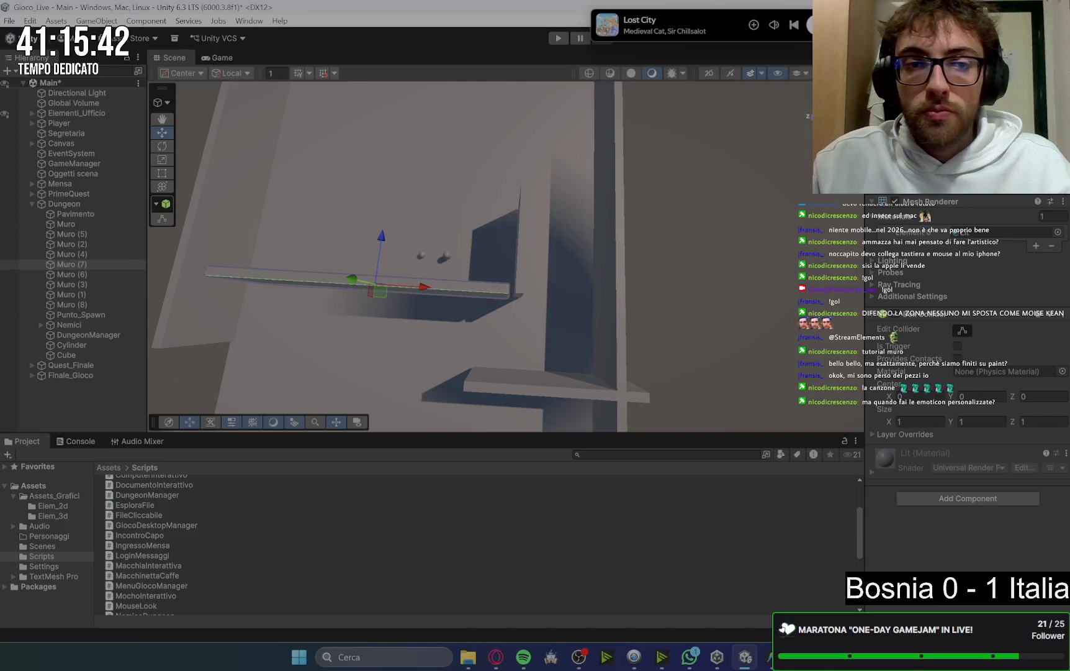
{"action": "mouse_move", "coordinate": [583, 335]}
{"action": "left_mouse_down"}
{"action": "mouse_move", "coordinate": [564, 339]}
{"action": "mouse_move", "coordinate": [598, 329]}
{"action": "mouse_move", "coordinate": [591, 287]}
{"action": "mouse_move", "coordinate": [533, 276]}
{"action": "left_mouse_up"}
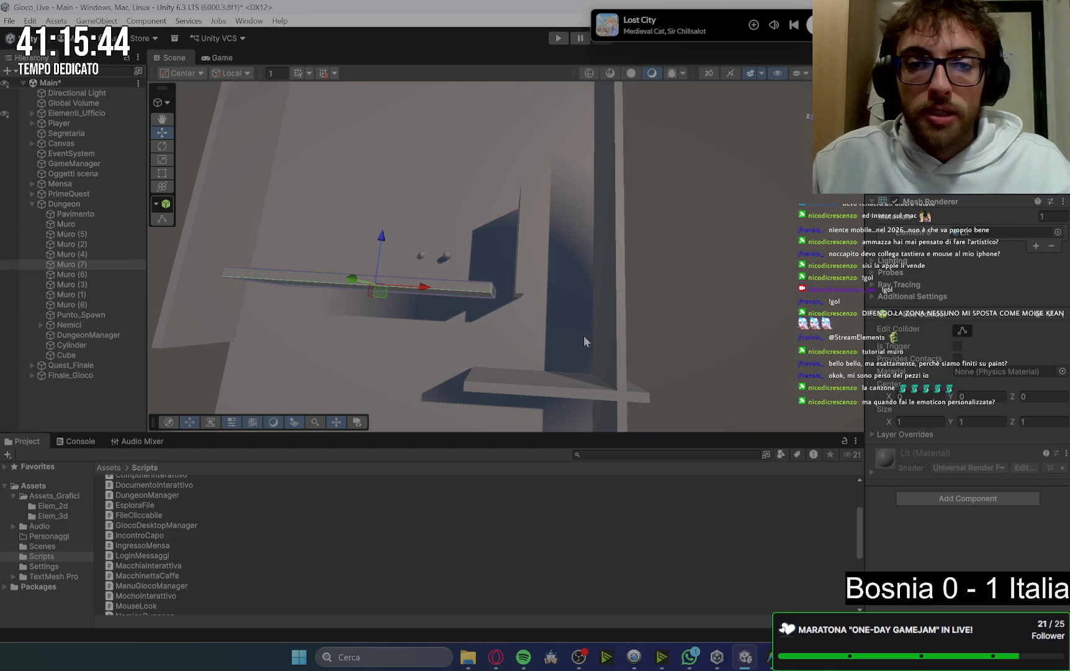
{"action": "left_click_drag", "start_coordinate": [751, 318], "coordinate": [704, 265]}
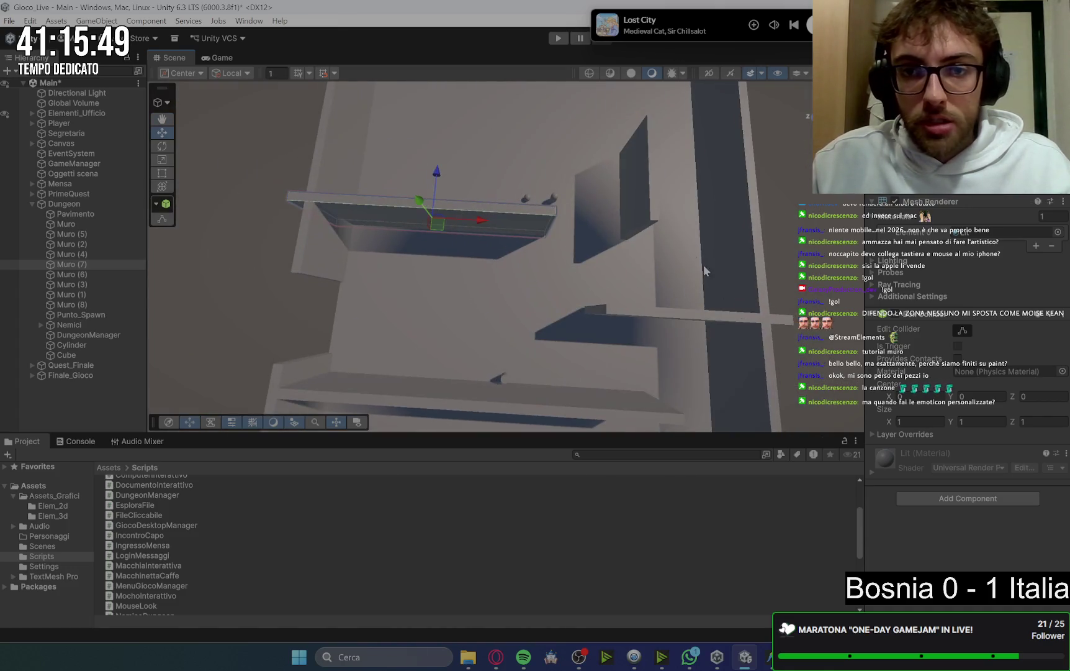
Slide Muro (8) along its length and lift it slightly, then duplicate Muro (7)
{"action": "left_click", "coordinate": [640, 149]}
{"action": "left_click_drag", "start_coordinate": [636, 142], "coordinate": [634, 248]}
{"action": "mouse_move", "coordinate": [720, 199]}
{"action": "left_mouse_down"}
{"action": "mouse_move", "coordinate": [696, 256]}
{"action": "mouse_move", "coordinate": [789, 337]}
{"action": "left_mouse_up"}
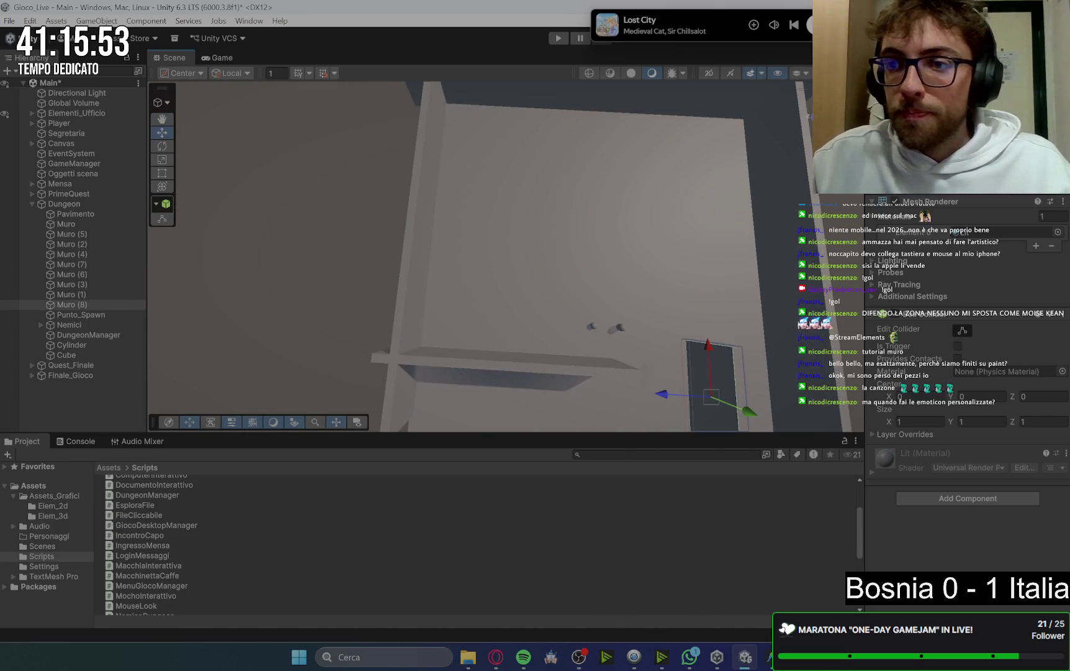
{"action": "key", "text": "f"}
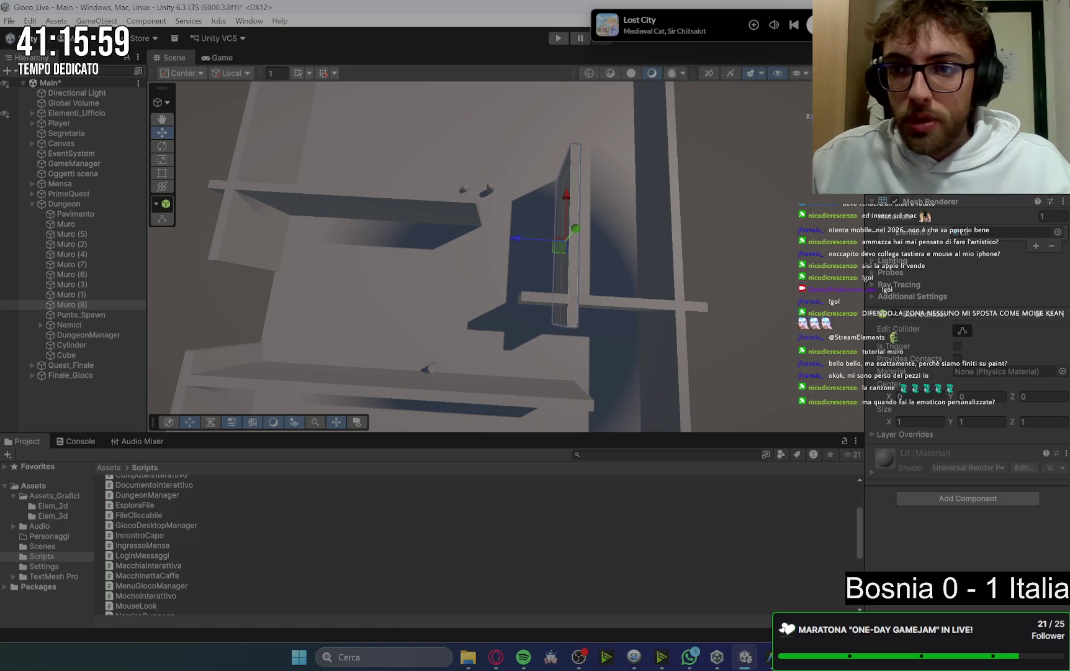
{"action": "left_click_drag", "start_coordinate": [566, 199], "coordinate": [567, 175]}
{"action": "left_click_drag", "start_coordinate": [710, 259], "coordinate": [469, 213]}
{"action": "mouse_move", "coordinate": [487, 279]}
{"action": "left_mouse_down"}
{"action": "mouse_move", "coordinate": [528, 295]}
{"action": "mouse_move", "coordinate": [502, 292]}
{"action": "left_mouse_up"}
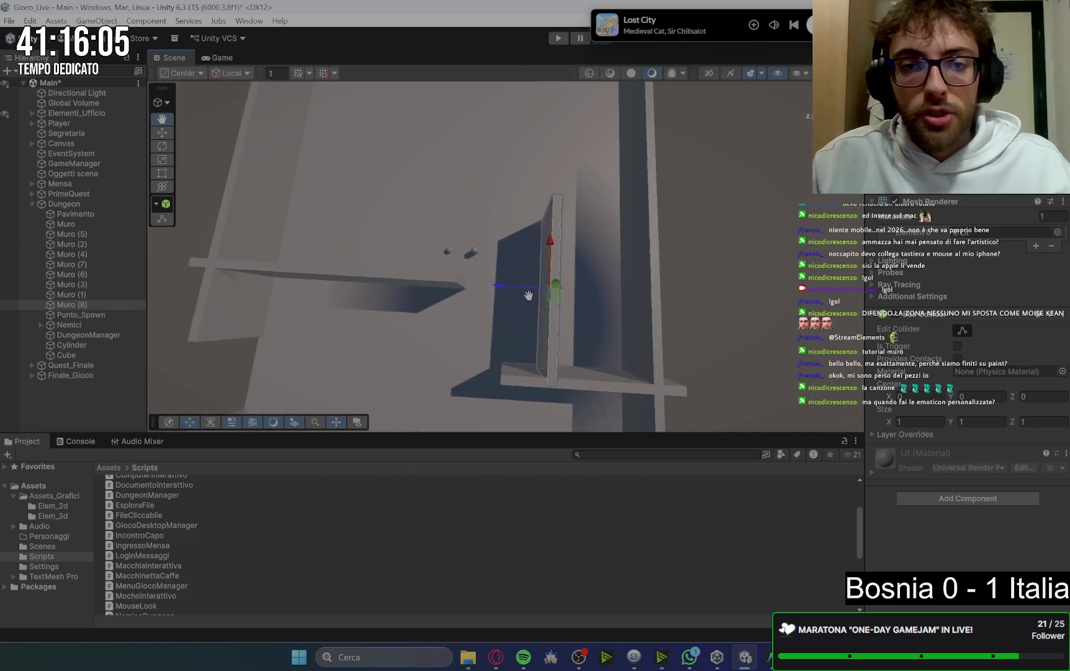
{"action": "mouse_move", "coordinate": [621, 292]}
{"action": "left_mouse_down"}
{"action": "mouse_move", "coordinate": [640, 310]}
{"action": "mouse_move", "coordinate": [628, 301]}
{"action": "mouse_move", "coordinate": [392, 327]}
{"action": "left_mouse_up"}
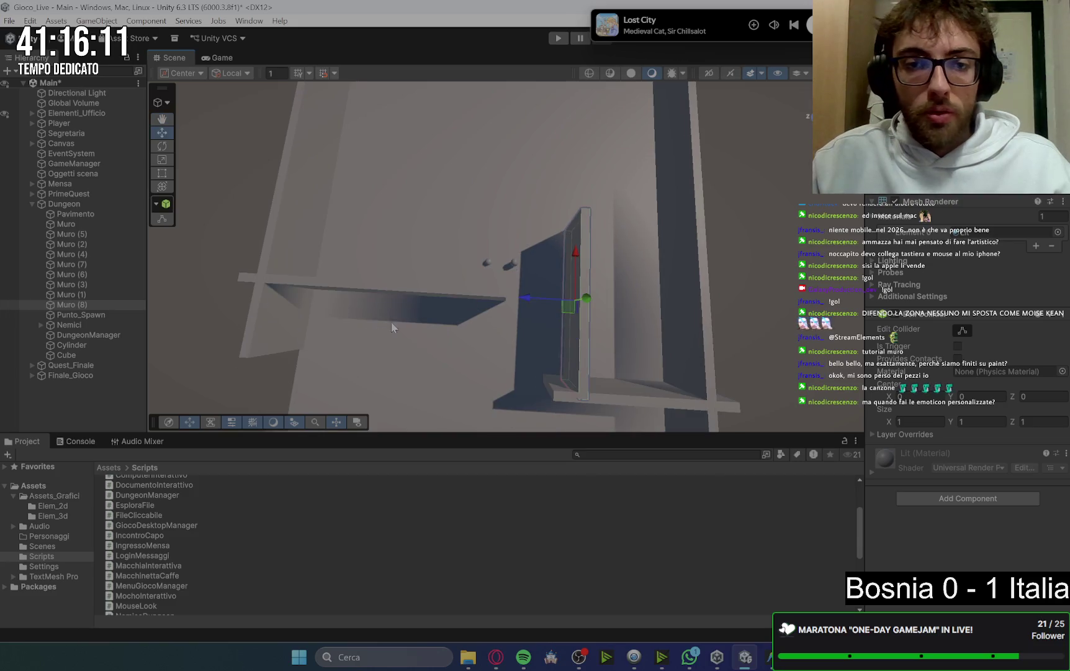
{"action": "left_click", "coordinate": [433, 294]}
{"action": "key", "text": "ctrl+d"}
Slide the new wall Muro (9) right, forward across the floor, then slightly left
{"action": "left_click_drag", "start_coordinate": [438, 295], "coordinate": [530, 292]}
{"action": "left_click_drag", "start_coordinate": [469, 251], "coordinate": [562, 206]}
{"action": "scroll", "coordinate": [562, 207], "scroll_direction": "up", "scroll_amount": 5}
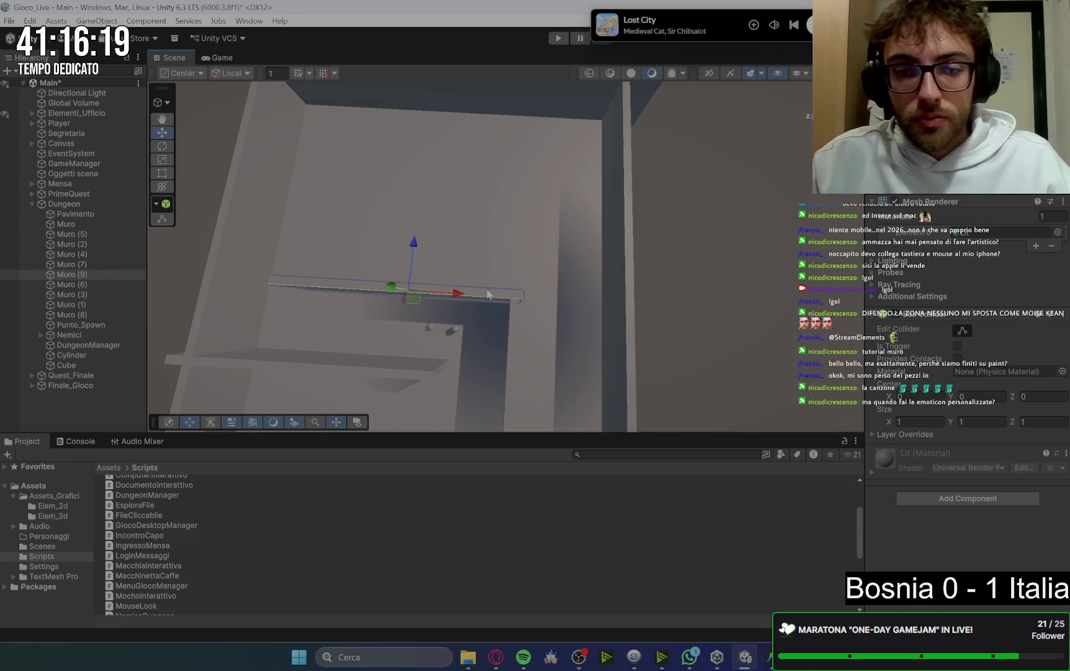
{"action": "scroll", "coordinate": [514, 303], "scroll_direction": "up", "scroll_amount": 5}
{"action": "mouse_move", "coordinate": [550, 324]}
{"action": "left_mouse_down"}
{"action": "mouse_move", "coordinate": [555, 311]}
{"action": "mouse_move", "coordinate": [364, 273]}
{"action": "left_mouse_up"}
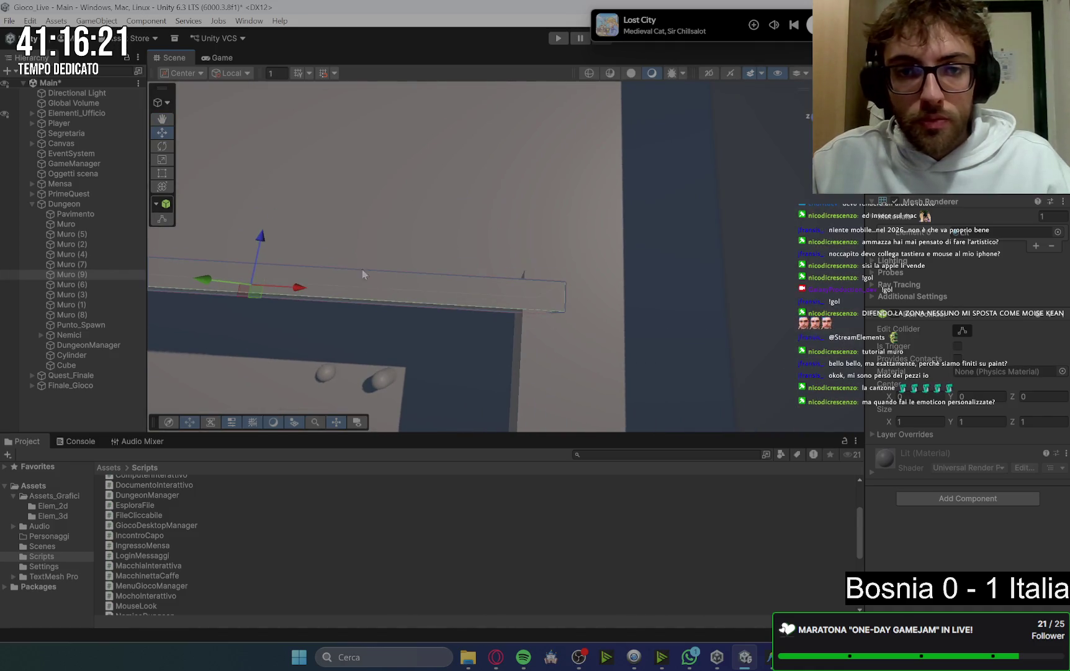
{"action": "mouse_move", "coordinate": [659, 231]}
{"action": "left_mouse_down"}
{"action": "mouse_move", "coordinate": [642, 241]}
{"action": "mouse_move", "coordinate": [662, 250]}
{"action": "left_mouse_up"}
{"action": "left_click_drag", "start_coordinate": [265, 346], "coordinate": [248, 342]}
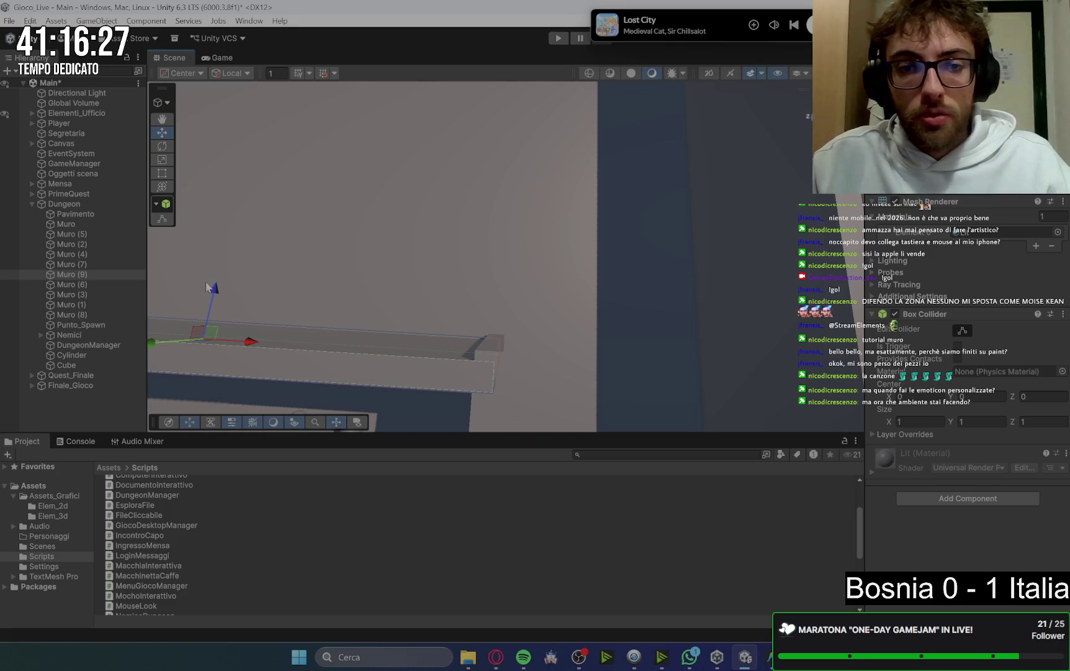
Reselect Muro (9) and pull the view back over the maze walls to review
{"action": "left_click", "coordinate": [208, 277]}
{"action": "left_click", "coordinate": [266, 355]}
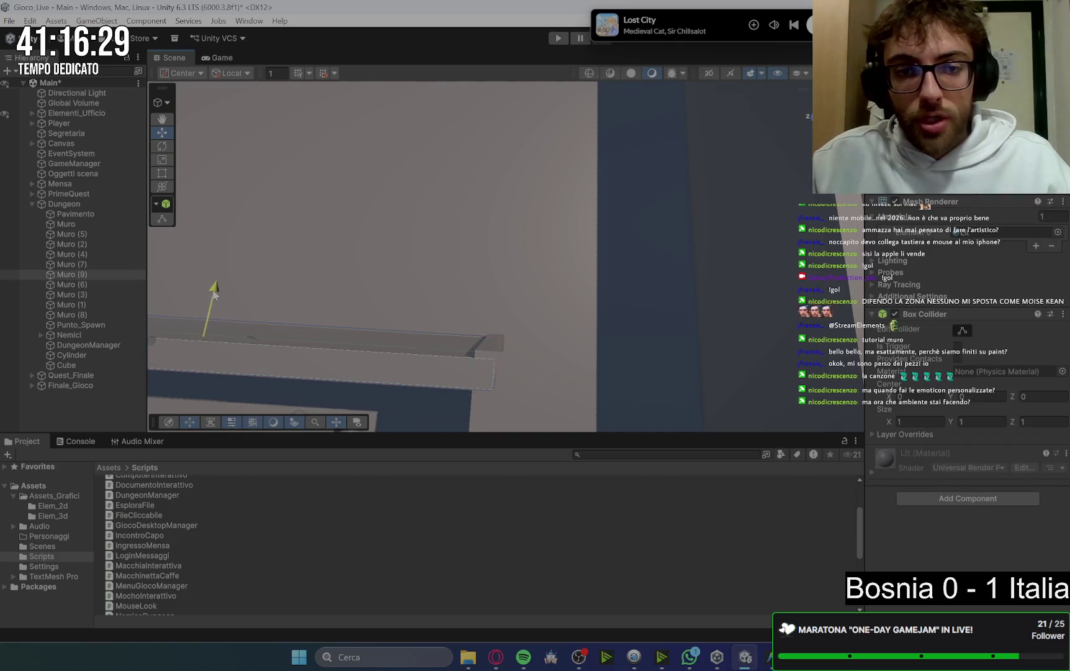
{"action": "scroll", "coordinate": [480, 309], "scroll_direction": "down", "scroll_amount": 5}
{"action": "left_click_drag", "start_coordinate": [503, 288], "coordinate": [578, 249]}
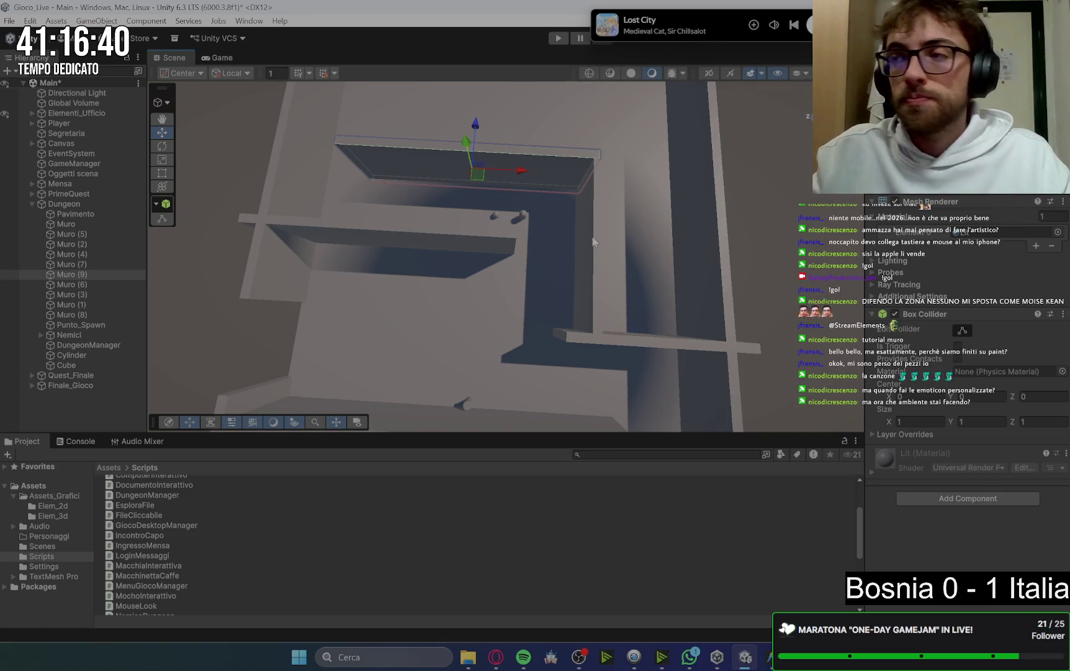
{"action": "scroll", "coordinate": [628, 208], "scroll_direction": "down", "scroll_amount": 2}
{"action": "mouse_move", "coordinate": [628, 208]}
{"action": "left_mouse_down"}
{"action": "mouse_move", "coordinate": [606, 186]}
{"action": "mouse_move", "coordinate": [636, 220]}
{"action": "left_mouse_up"}
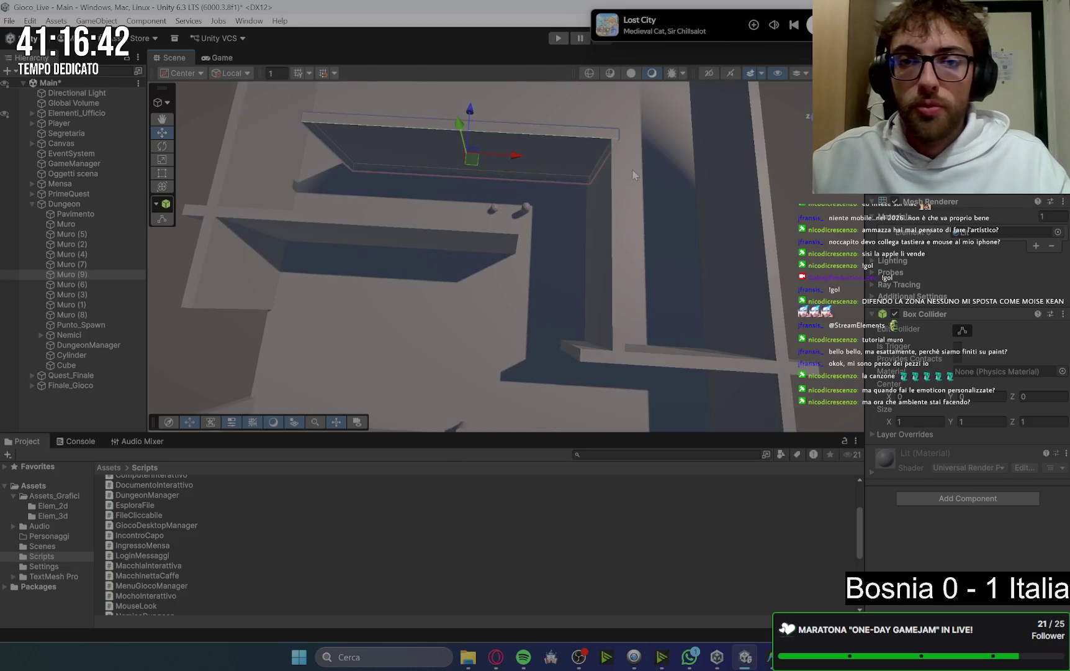
{"action": "scroll", "coordinate": [607, 169], "scroll_direction": "down", "scroll_amount": 3}
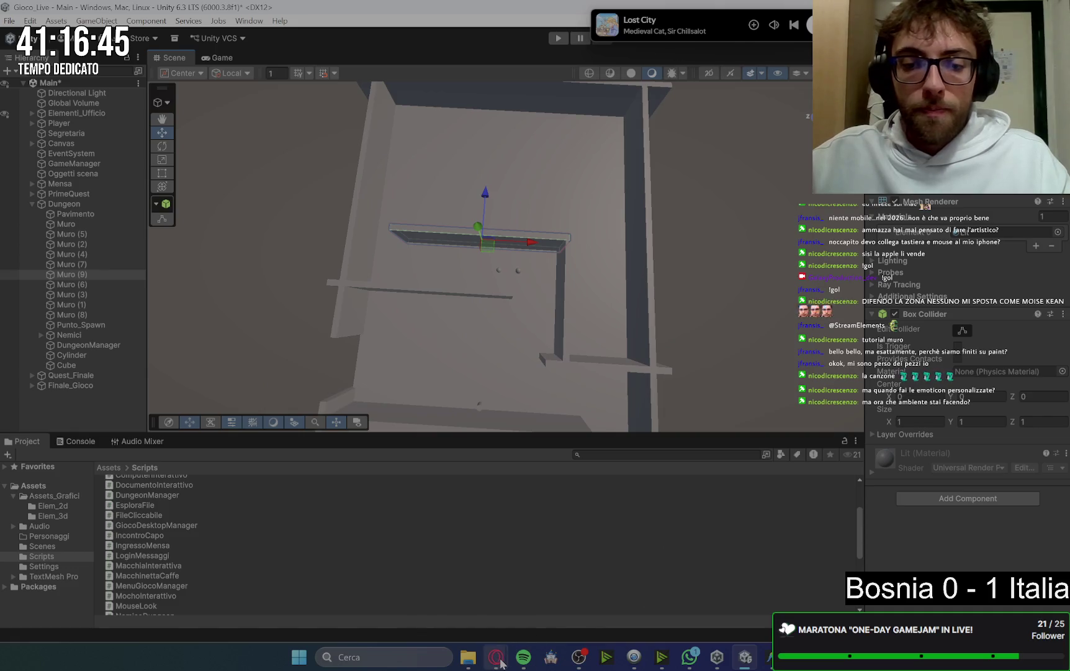
{"action": "mouse_move", "coordinate": [496, 657]}
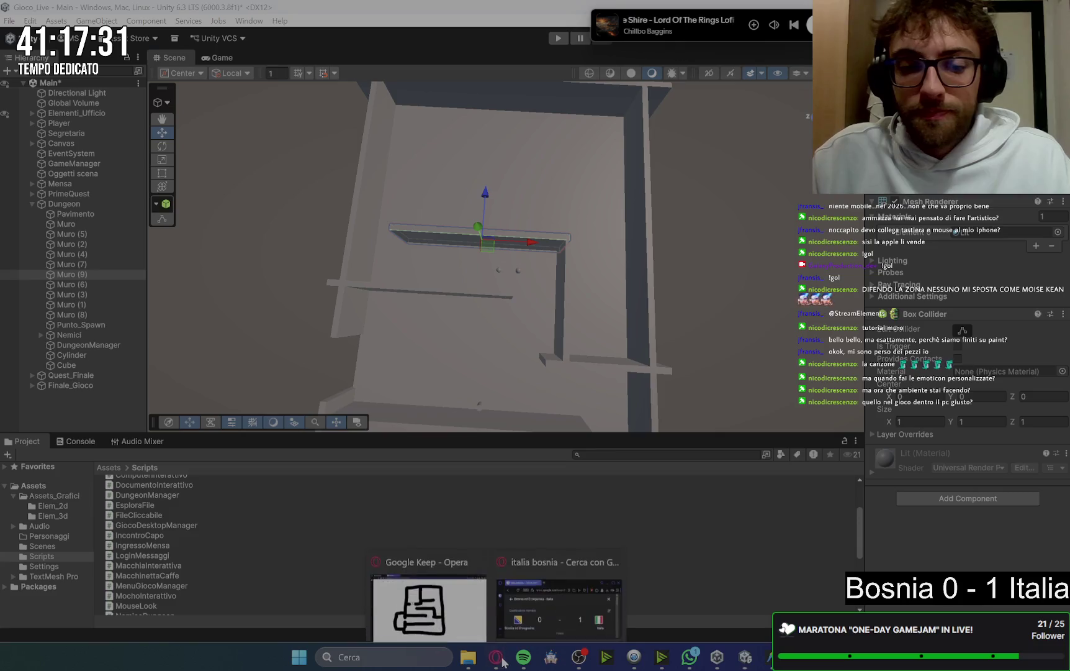
{"action": "mouse_move", "coordinate": [447, 615]}
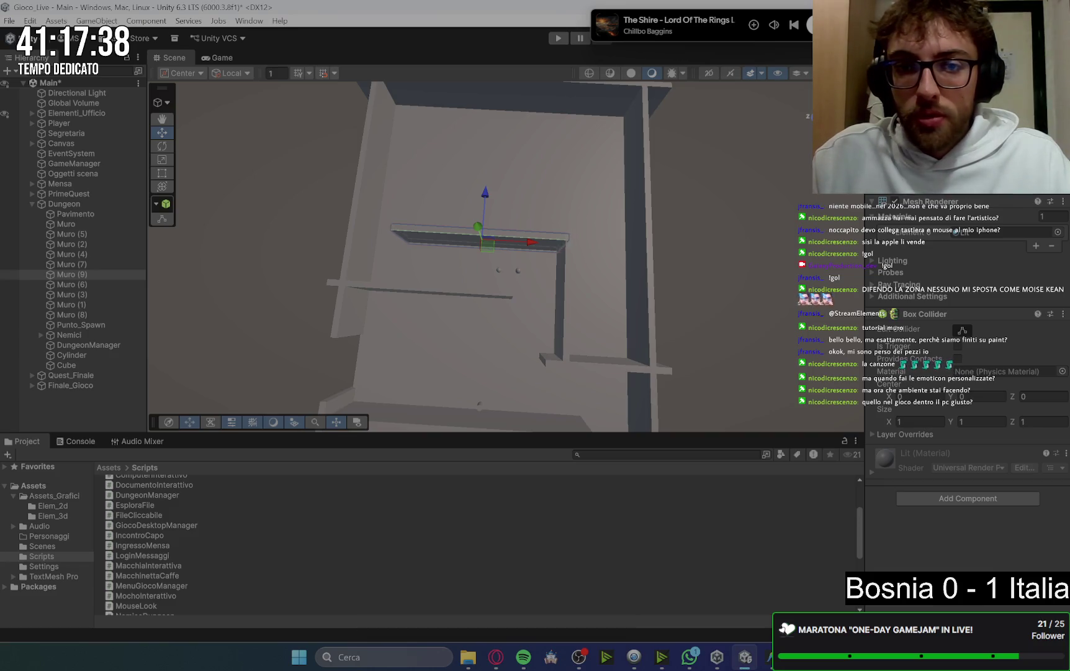
Nudge Muro (9) slightly to the right along X
{"action": "left_click_drag", "start_coordinate": [529, 246], "coordinate": [541, 247]}
{"action": "scroll", "coordinate": [542, 247], "scroll_direction": "up", "scroll_amount": 5}
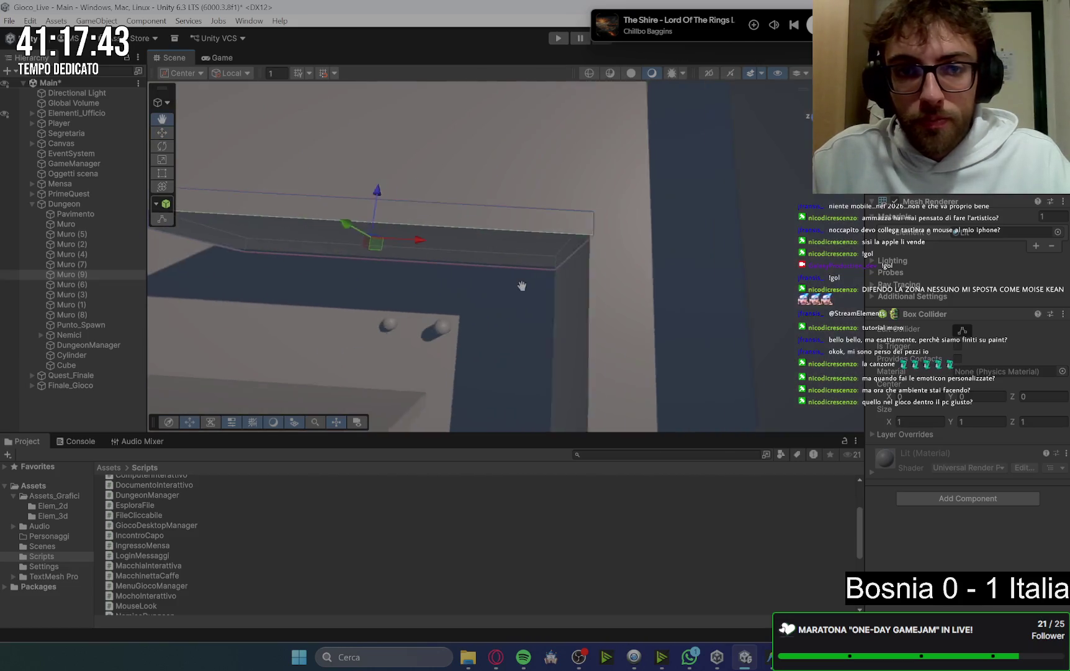
{"action": "mouse_move", "coordinate": [522, 285]}
{"action": "left_mouse_down"}
{"action": "mouse_move", "coordinate": [534, 309]}
{"action": "mouse_move", "coordinate": [586, 283]}
{"action": "left_mouse_up"}
{"action": "scroll", "coordinate": [586, 282], "scroll_direction": "down", "scroll_amount": 2}
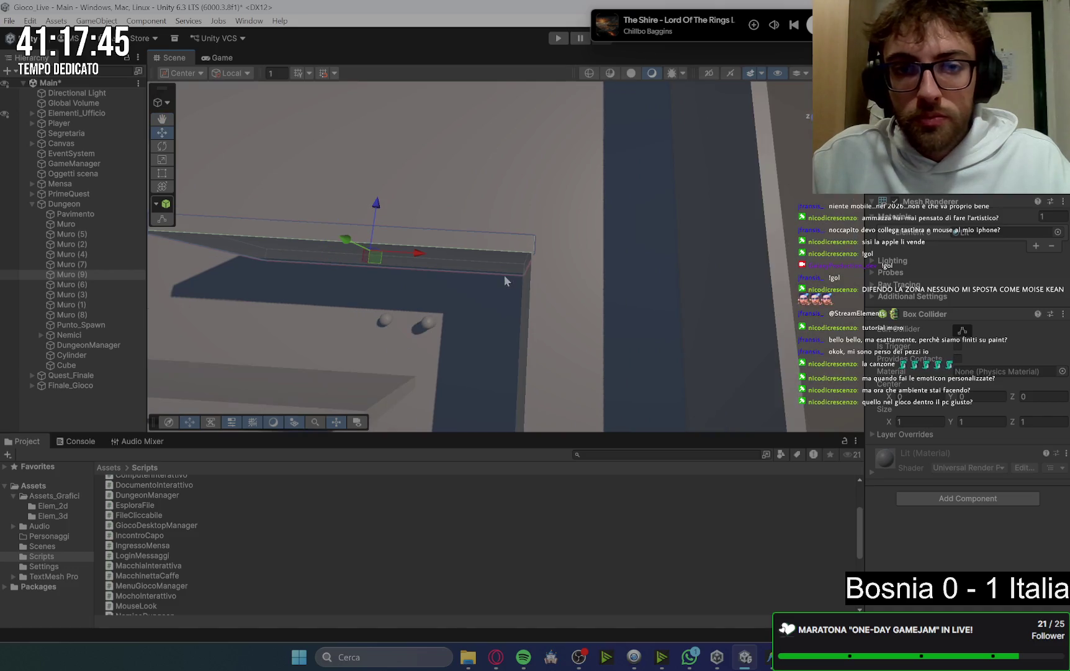
{"action": "mouse_move", "coordinate": [504, 278]}
{"action": "left_mouse_down"}
{"action": "mouse_move", "coordinate": [597, 299]}
{"action": "mouse_move", "coordinate": [575, 316]}
{"action": "mouse_move", "coordinate": [583, 291]}
{"action": "mouse_move", "coordinate": [602, 294]}
{"action": "mouse_move", "coordinate": [582, 264]}
{"action": "left_mouse_up"}
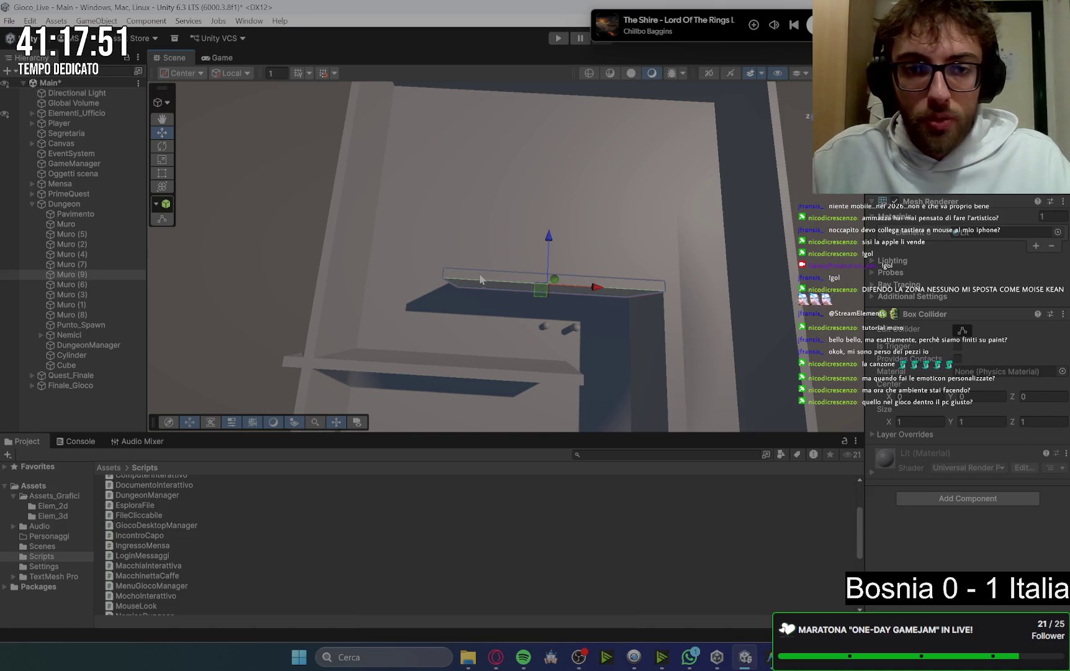
Duplicate Muro (9) as Muro (10) and move it left and up into its new spot
{"action": "key", "text": "ctrl+d"}
{"action": "left_click_drag", "start_coordinate": [595, 286], "coordinate": [375, 273]}
{"action": "left_click_drag", "start_coordinate": [355, 234], "coordinate": [378, 135]}
{"action": "mouse_move", "coordinate": [453, 150]}
{"action": "left_mouse_down"}
{"action": "mouse_move", "coordinate": [511, 211]}
{"action": "mouse_move", "coordinate": [545, 294]}
{"action": "mouse_move", "coordinate": [490, 292]}
{"action": "left_mouse_up"}
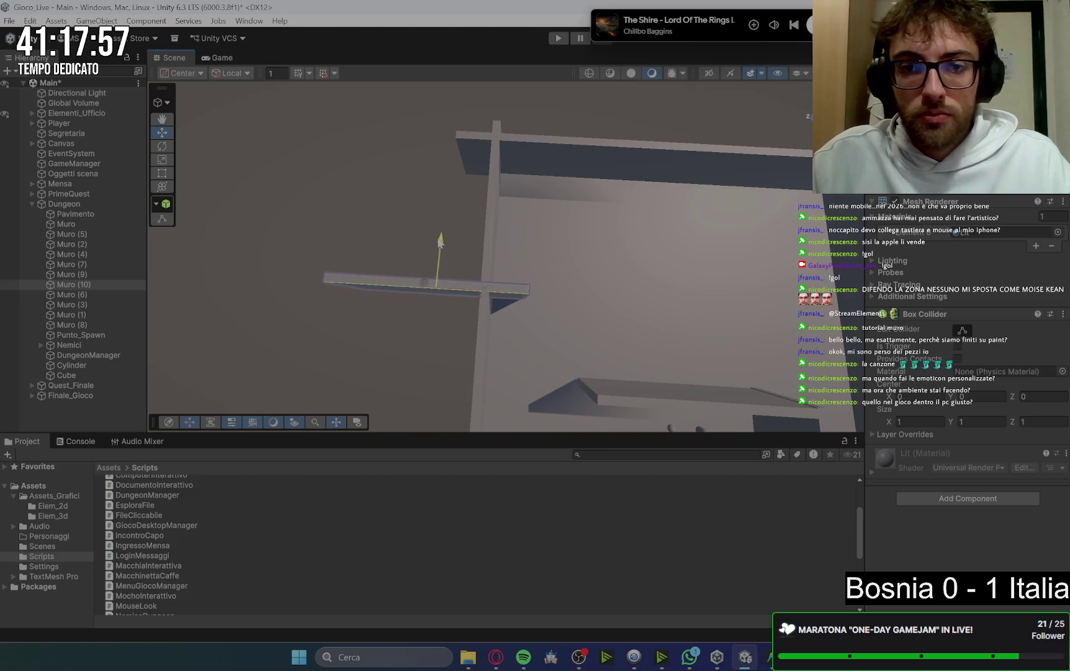
{"action": "left_click_drag", "start_coordinate": [437, 248], "coordinate": [437, 277]}
{"action": "left_click_drag", "start_coordinate": [473, 323], "coordinate": [478, 331]}
{"action": "mouse_move", "coordinate": [559, 332]}
{"action": "left_mouse_down"}
{"action": "mouse_move", "coordinate": [630, 373]}
{"action": "mouse_move", "coordinate": [631, 406]}
{"action": "left_mouse_up"}
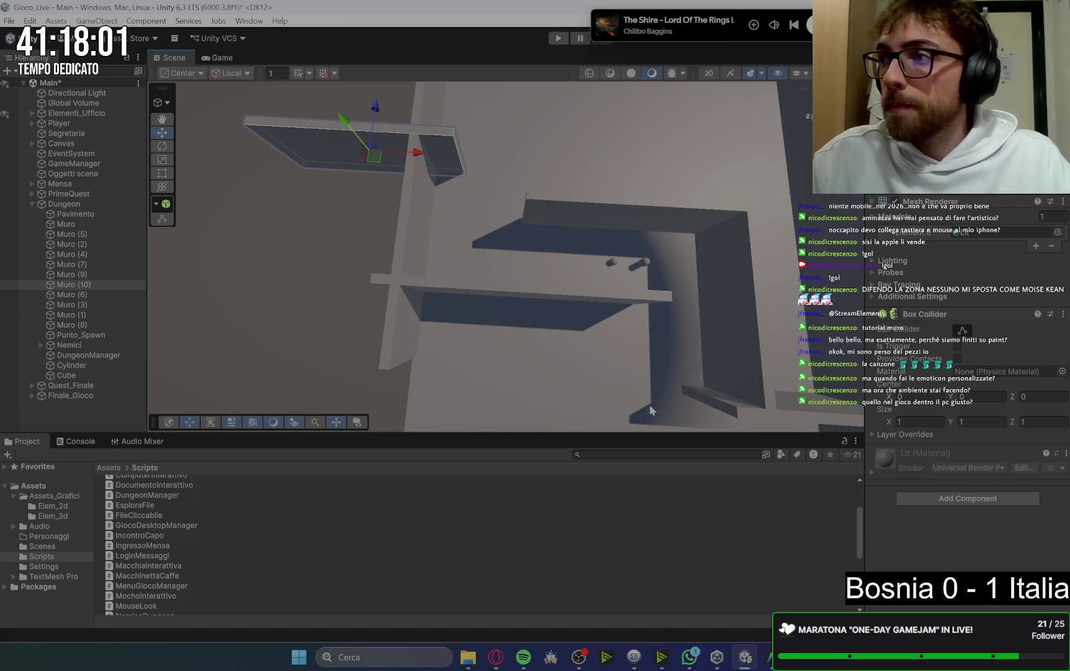
Reselect Muro (9) and compare the maze against the Keep sketch
{"action": "mouse_move", "coordinate": [496, 657]}
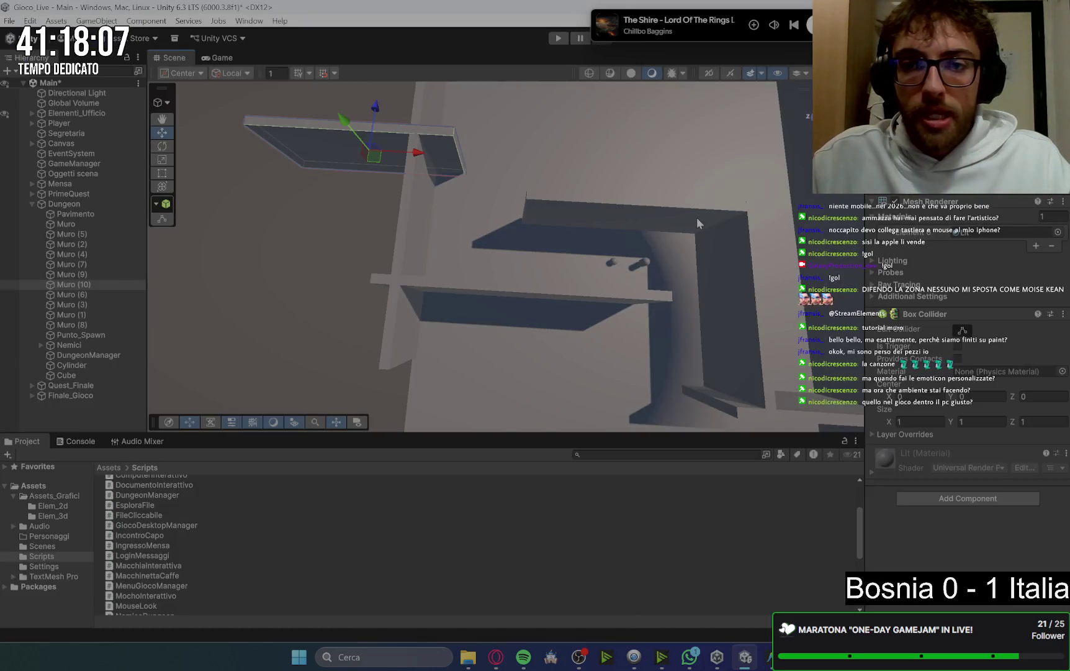
{"action": "left_click", "coordinate": [697, 217]}
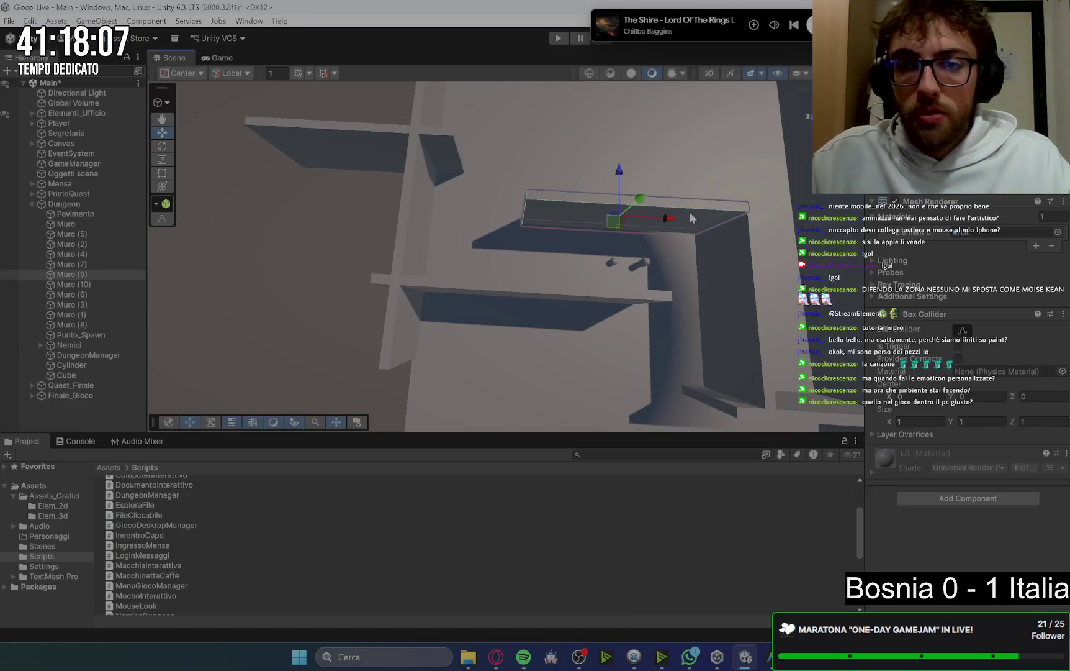
{"action": "scroll", "coordinate": [696, 193], "scroll_direction": "down", "scroll_amount": 5}
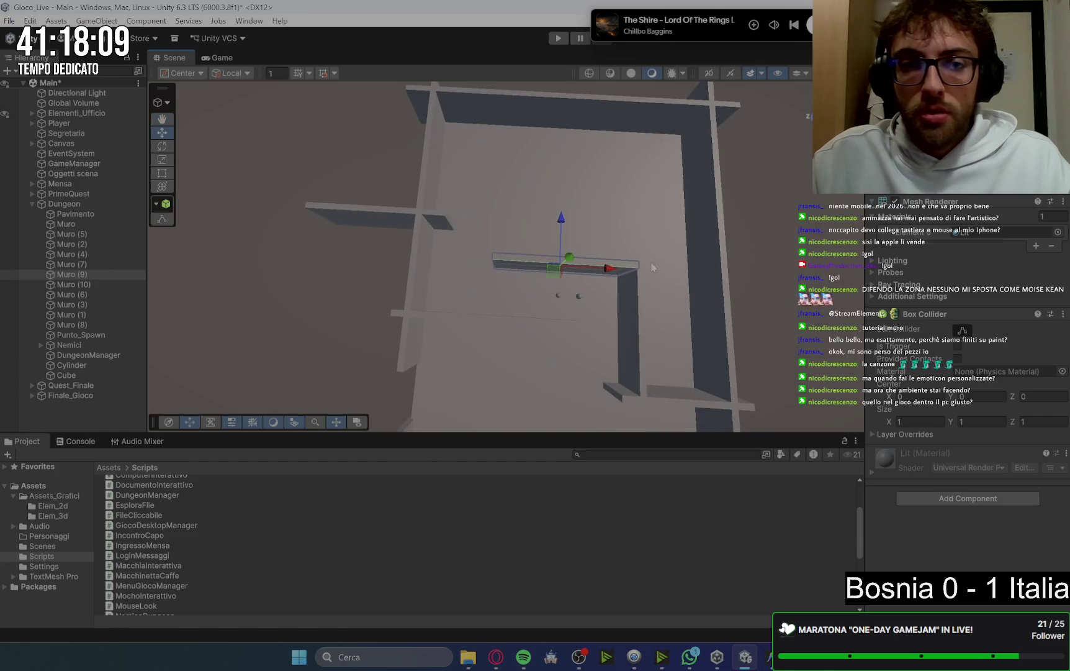
{"action": "mouse_move", "coordinate": [499, 666]}
{"action": "mouse_move", "coordinate": [446, 593]}
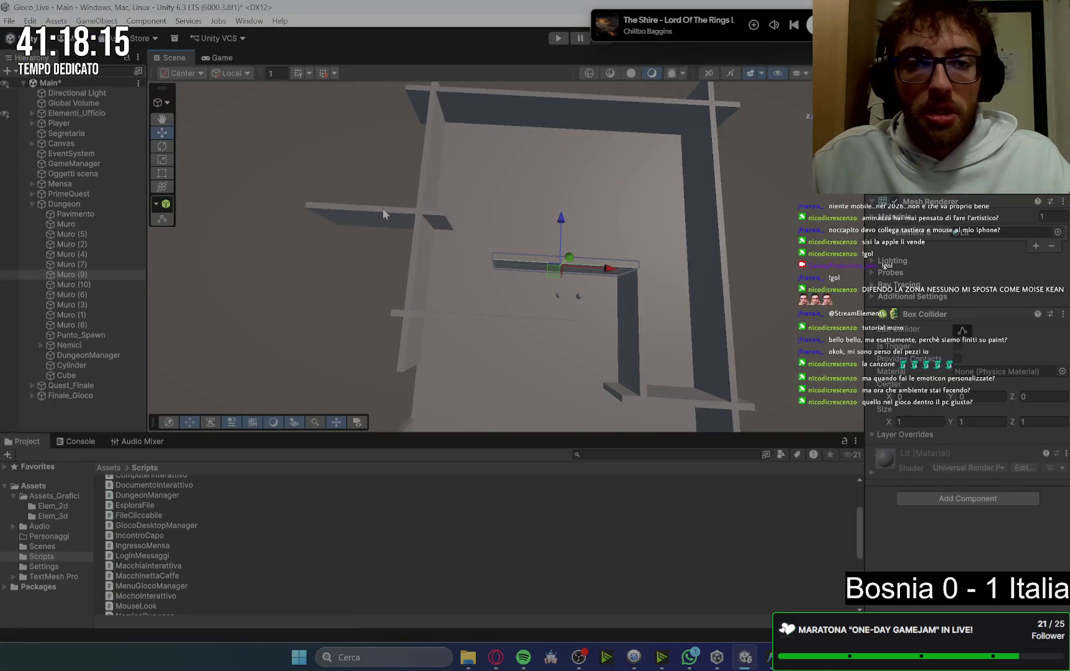
Duplicate a wall as Muro (11) and slide it along X into the middle of the room
{"action": "left_click", "coordinate": [383, 213]}
{"action": "key", "text": "ctrl+d"}
{"action": "left_click_drag", "start_coordinate": [436, 223], "coordinate": [619, 228]}
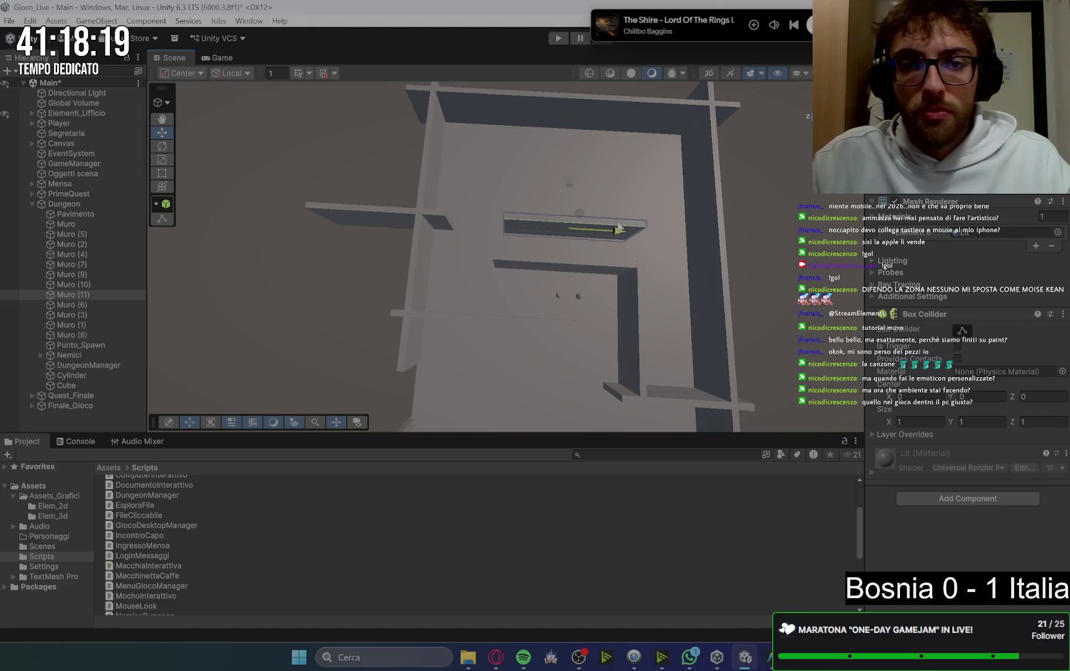
{"action": "key", "text": "f"}
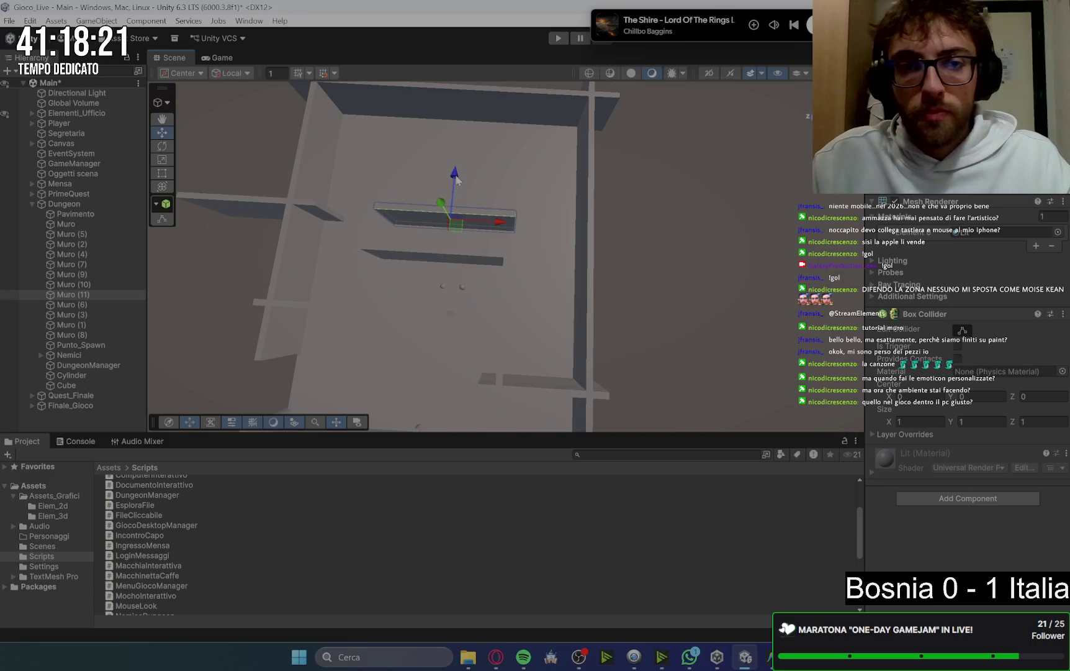
{"action": "left_click_drag", "start_coordinate": [503, 205], "coordinate": [557, 208]}
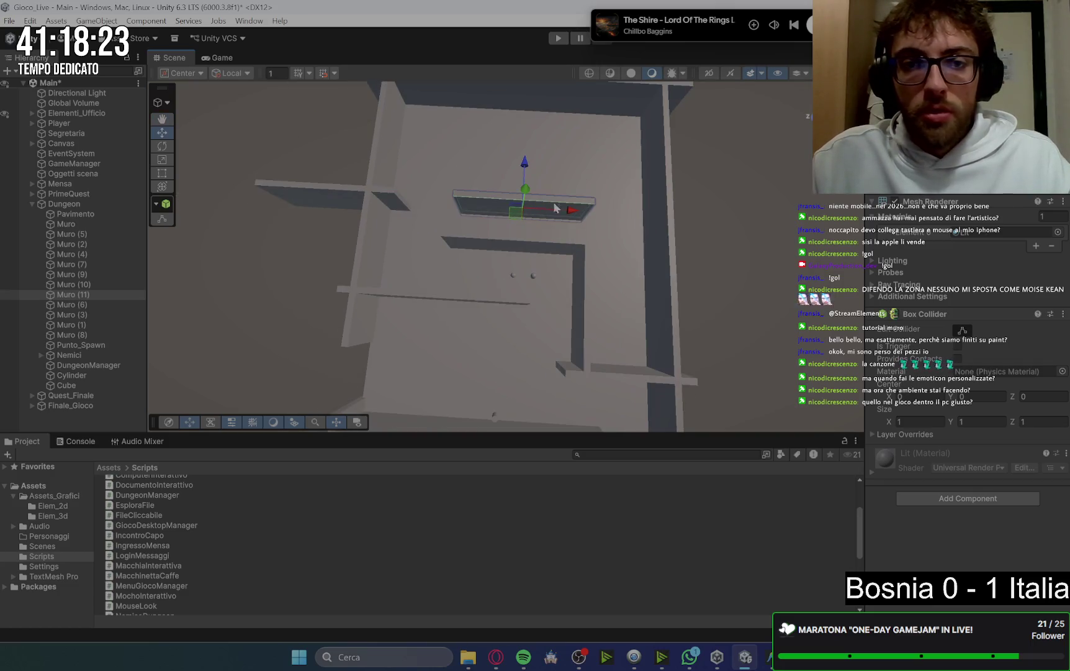
{"action": "mouse_move", "coordinate": [496, 660]}
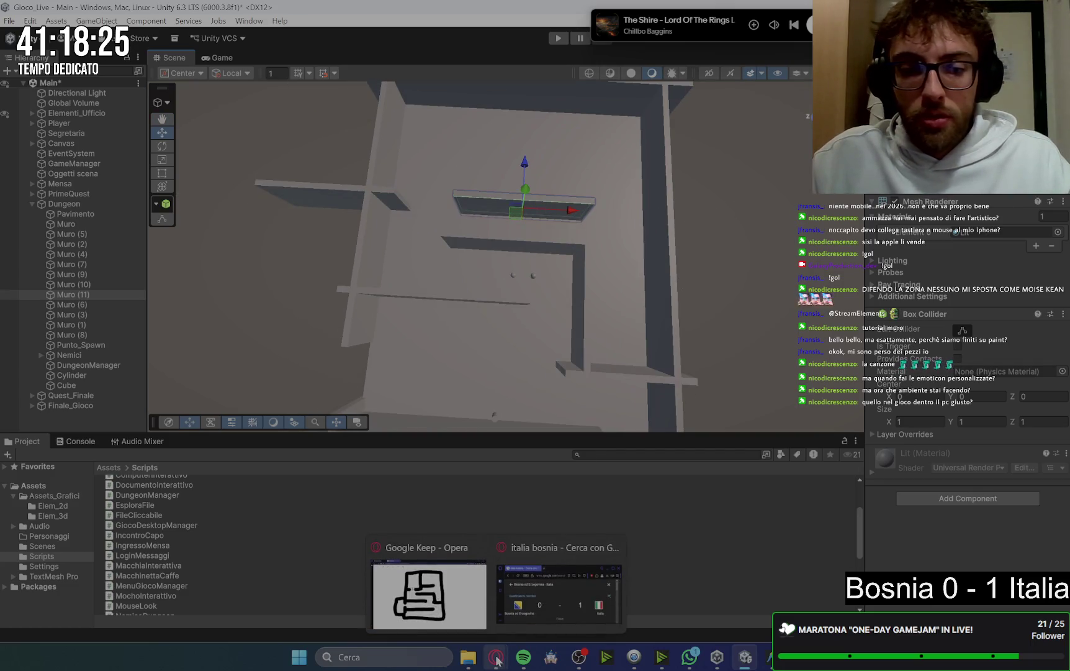
{"action": "scroll", "coordinate": [559, 348], "scroll_direction": "up", "scroll_amount": 2}
{"action": "left_click", "coordinate": [590, 377]}
{"action": "key", "text": "ctrl+d"}
{"action": "mouse_move", "coordinate": [586, 323]}
{"action": "left_mouse_down"}
{"action": "mouse_move", "coordinate": [581, 167]}
{"action": "mouse_move", "coordinate": [459, 200]}
{"action": "mouse_move", "coordinate": [458, 215]}
{"action": "left_mouse_up"}
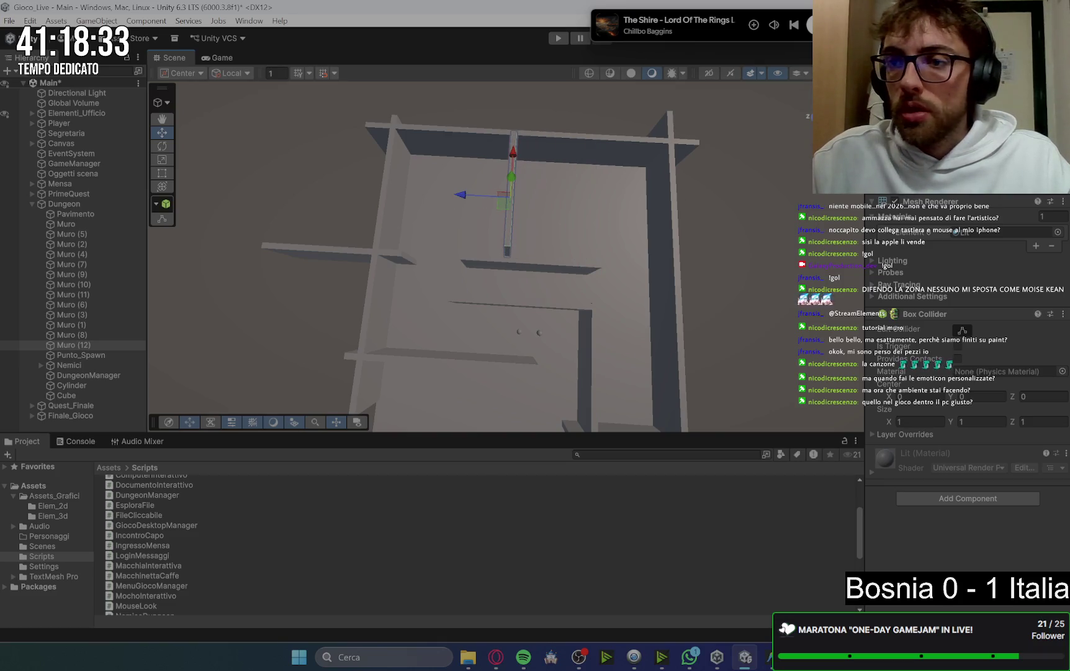
{"action": "scroll", "coordinate": [540, 273], "scroll_direction": "up", "scroll_amount": 5}
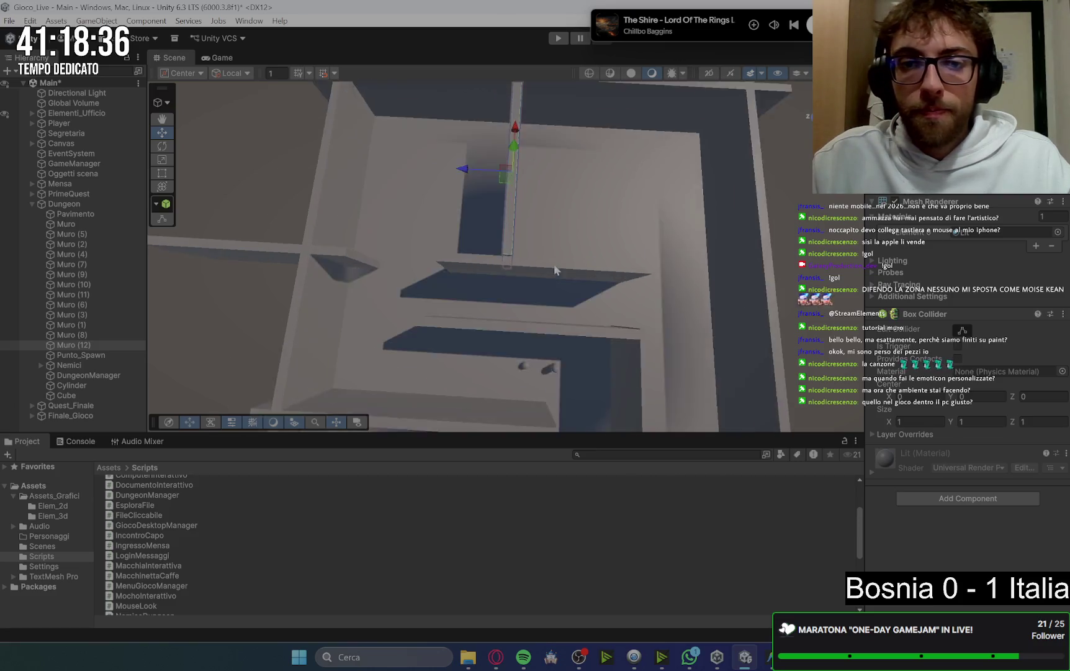
{"action": "mouse_move", "coordinate": [518, 103]}
{"action": "left_mouse_down"}
{"action": "mouse_move", "coordinate": [624, 289]}
{"action": "mouse_move", "coordinate": [621, 342]}
{"action": "mouse_move", "coordinate": [613, 315]}
{"action": "left_mouse_up"}
{"action": "scroll", "coordinate": [614, 317], "scroll_direction": "down", "scroll_amount": 3}
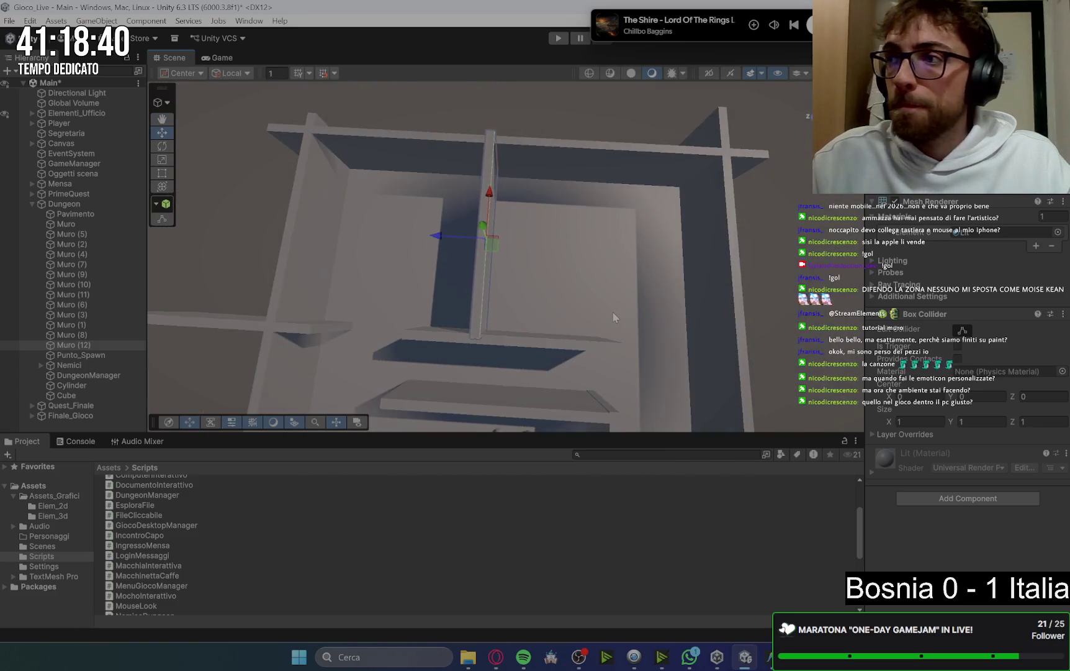
{"action": "left_click", "coordinate": [692, 285]}
{"action": "mouse_move", "coordinate": [691, 285]}
{"action": "left_mouse_down"}
{"action": "mouse_move", "coordinate": [617, 305]}
{"action": "mouse_move", "coordinate": [650, 295]}
{"action": "mouse_move", "coordinate": [560, 284]}
{"action": "mouse_move", "coordinate": [513, 310]}
{"action": "left_mouse_up"}
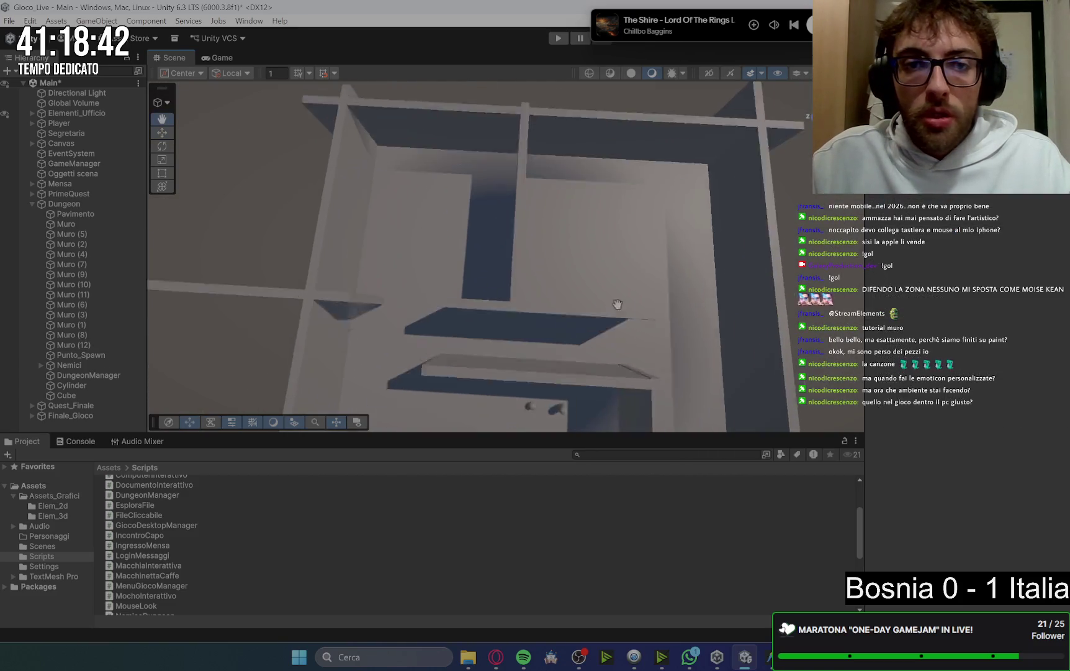
{"action": "mouse_move", "coordinate": [495, 659]}
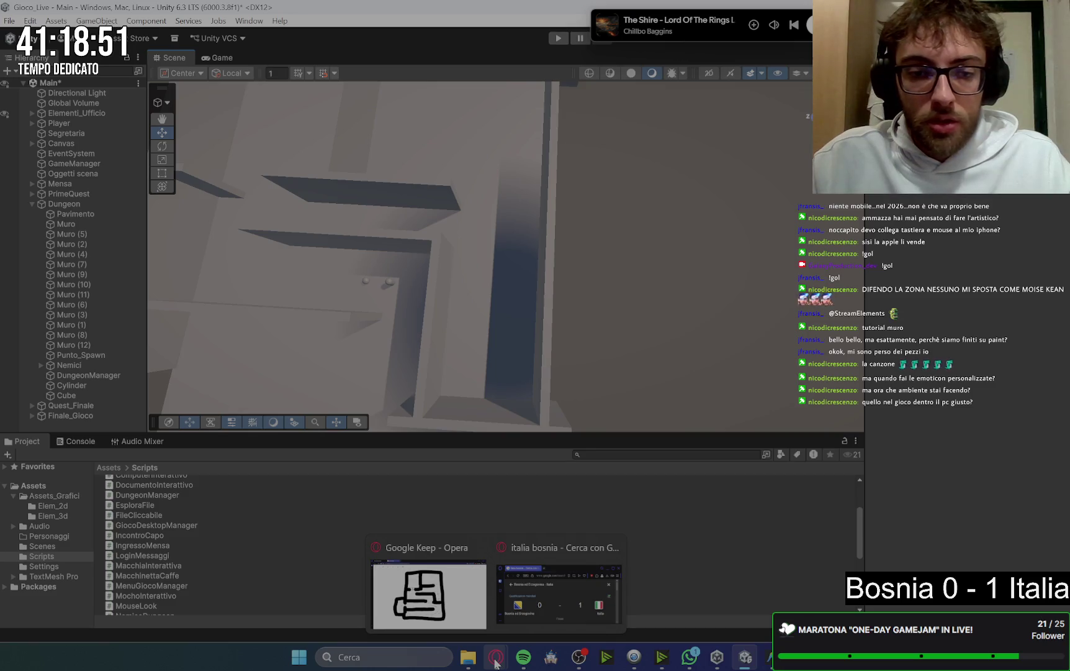
{"action": "scroll", "coordinate": [648, 221], "scroll_direction": "down", "scroll_amount": 10}
{"action": "mouse_move", "coordinate": [686, 242]}
{"action": "left_mouse_down"}
{"action": "mouse_move", "coordinate": [659, 277]}
{"action": "mouse_move", "coordinate": [472, 264]}
{"action": "mouse_move", "coordinate": [646, 289]}
{"action": "left_mouse_up"}
{"action": "scroll", "coordinate": [458, 262], "scroll_direction": "up", "scroll_amount": 2}
{"action": "scroll", "coordinate": [642, 294], "scroll_direction": "up", "scroll_amount": 4}
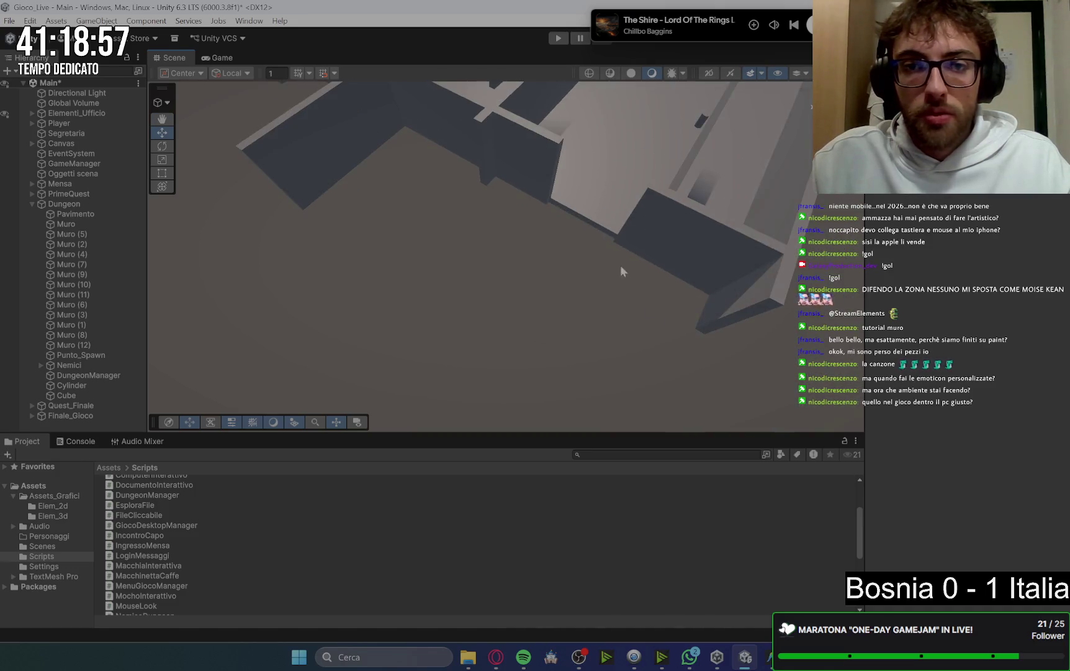
{"action": "left_click", "coordinate": [621, 271]}
Duplicate the selected Pavimento floor with Ctrl+D to create Pavimento (1)
{"action": "key", "text": "ctrl+d"}
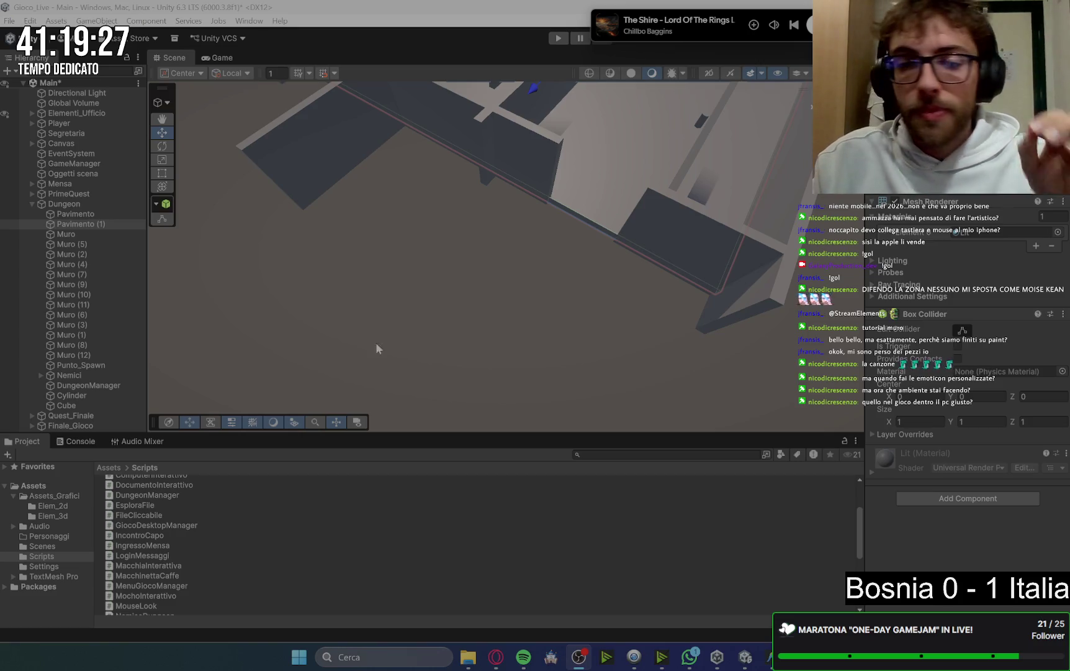
Select the floor copy Pavimento (1) and undo a trial lowering and resize
{"action": "left_click", "coordinate": [601, 207]}
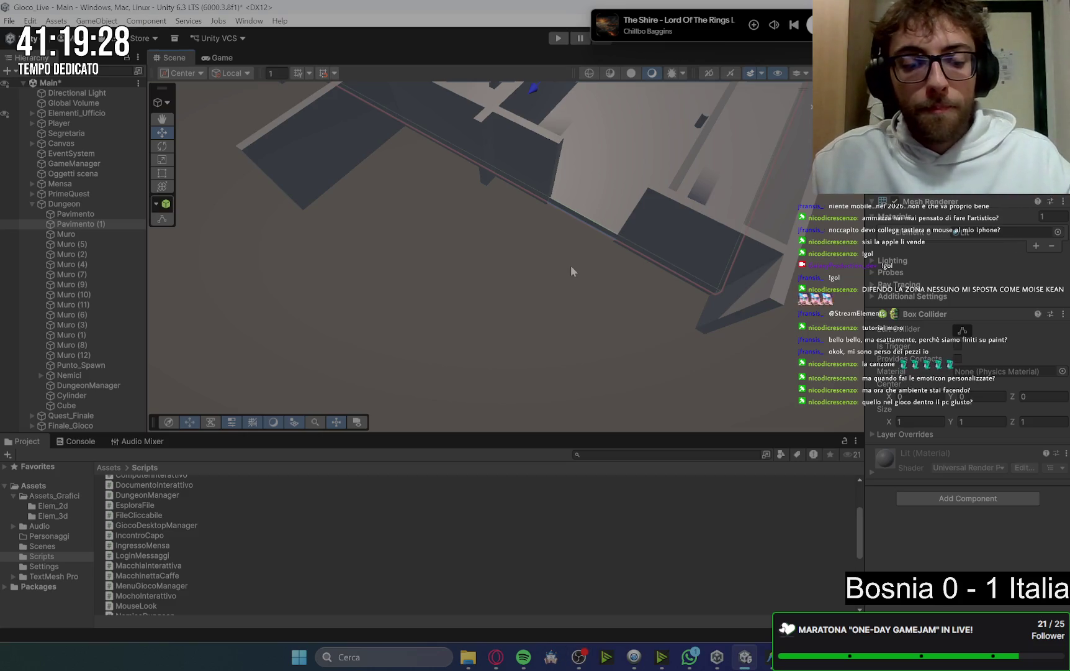
{"action": "left_click", "coordinate": [87, 224]}
{"action": "scroll", "coordinate": [664, 166], "scroll_direction": "down", "scroll_amount": 5}
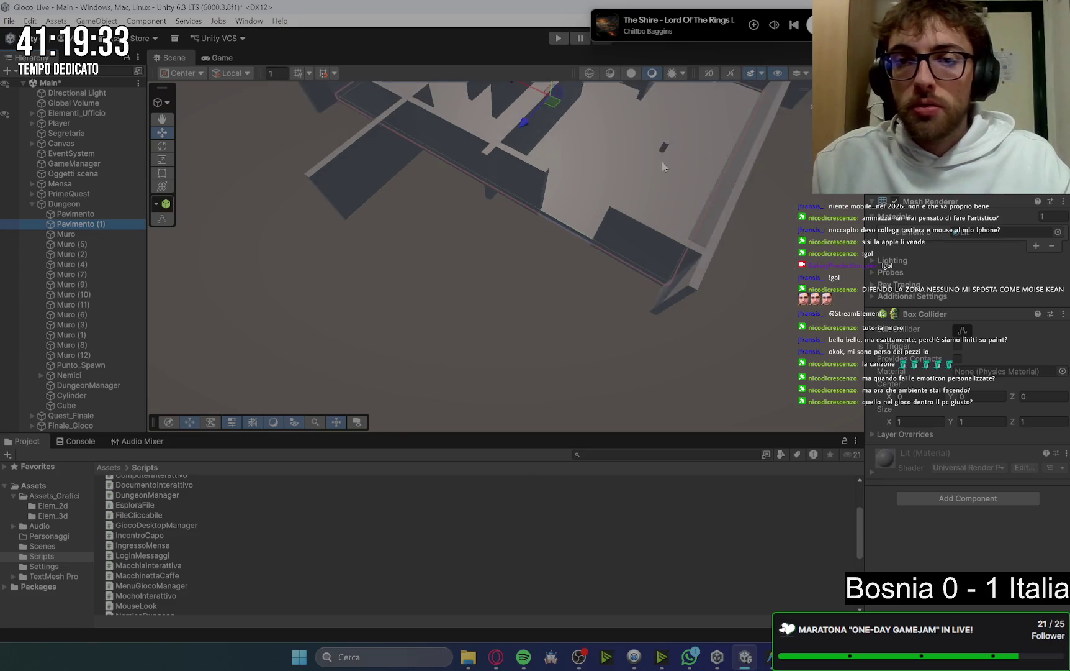
{"action": "mouse_move", "coordinate": [500, 202]}
{"action": "left_mouse_down"}
{"action": "mouse_move", "coordinate": [401, 247]}
{"action": "mouse_move", "coordinate": [305, 422]}
{"action": "left_mouse_up"}
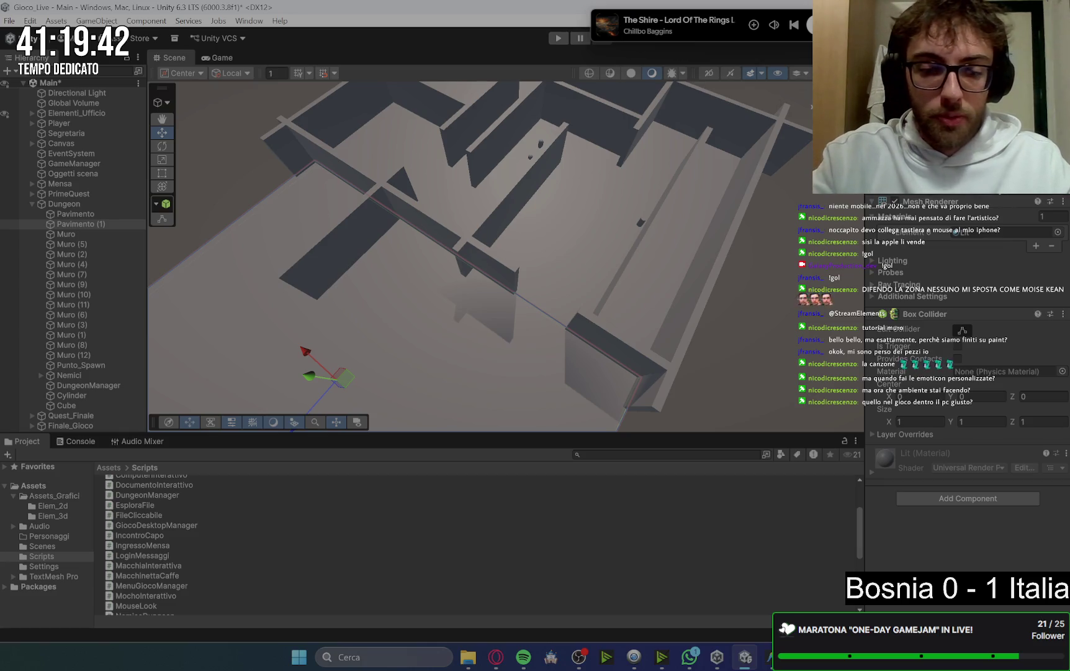
{"action": "key", "text": "ctrl+z"}
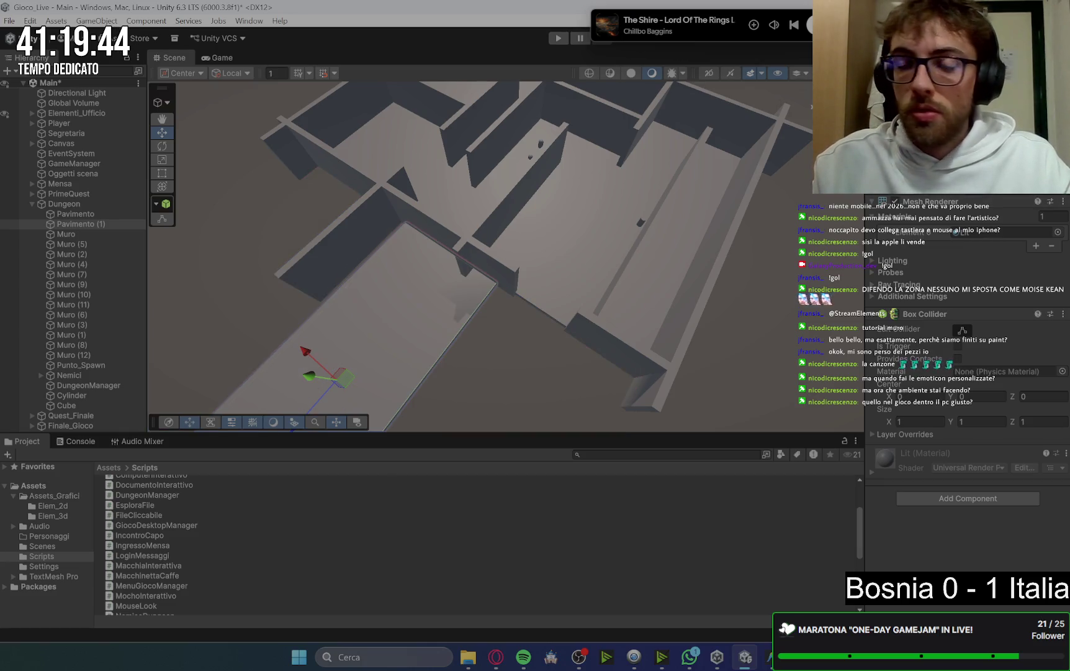
{"action": "key", "text": "ctrl+z"}
{"action": "key", "text": "f"}
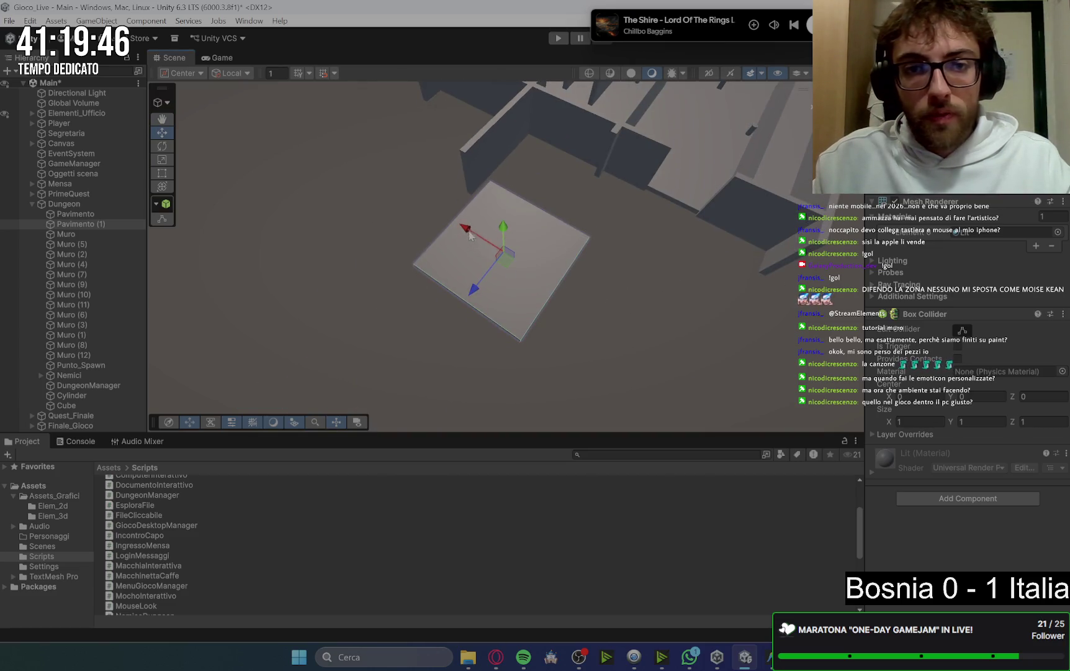
Enlarge Pavimento (1) and shift it toward the lower left, past the main floor's edge
{"action": "mouse_move", "coordinate": [470, 236]}
{"action": "left_mouse_down"}
{"action": "mouse_move", "coordinate": [586, 372]}
{"action": "mouse_move", "coordinate": [607, 340]}
{"action": "mouse_move", "coordinate": [689, 314]}
{"action": "left_mouse_up"}
{"action": "left_click", "coordinate": [630, 309]}
{"action": "left_click", "coordinate": [590, 371]}
{"action": "key", "text": "f"}
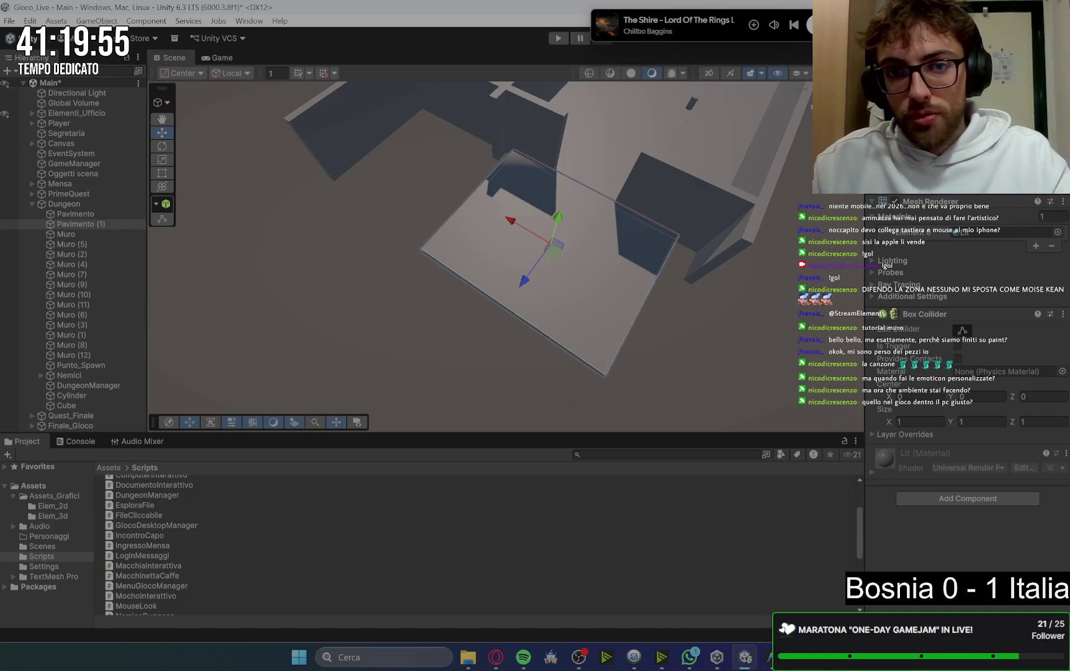
{"action": "key", "text": "Return"}
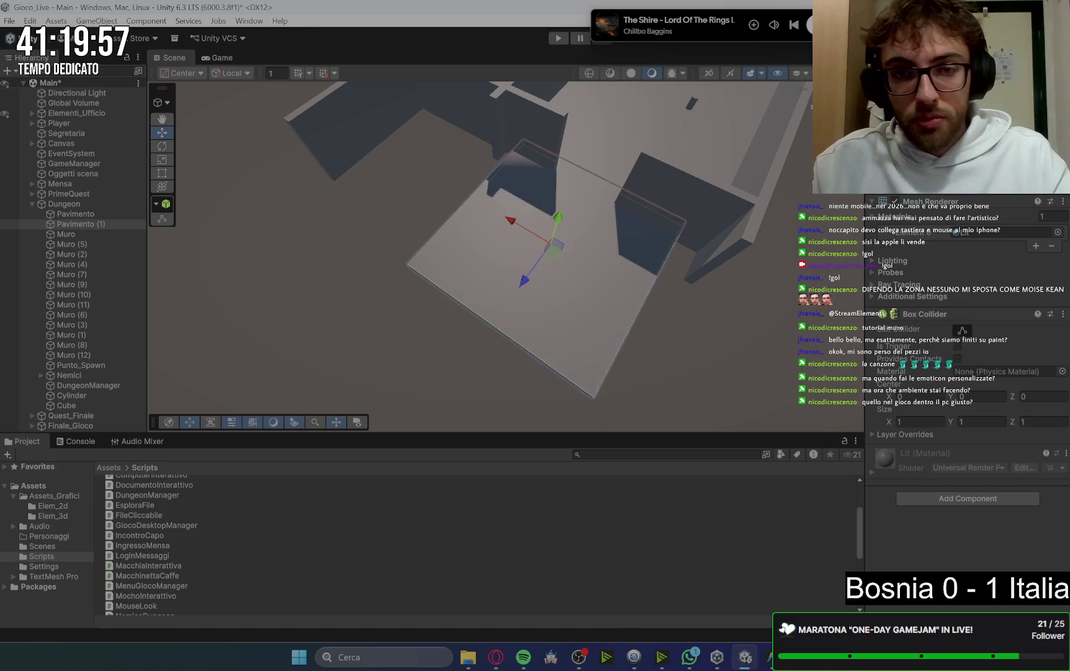
{"action": "left_click", "coordinate": [512, 290]}
{"action": "left_click", "coordinate": [550, 247]}
{"action": "left_click_drag", "start_coordinate": [550, 247], "coordinate": [517, 298]}
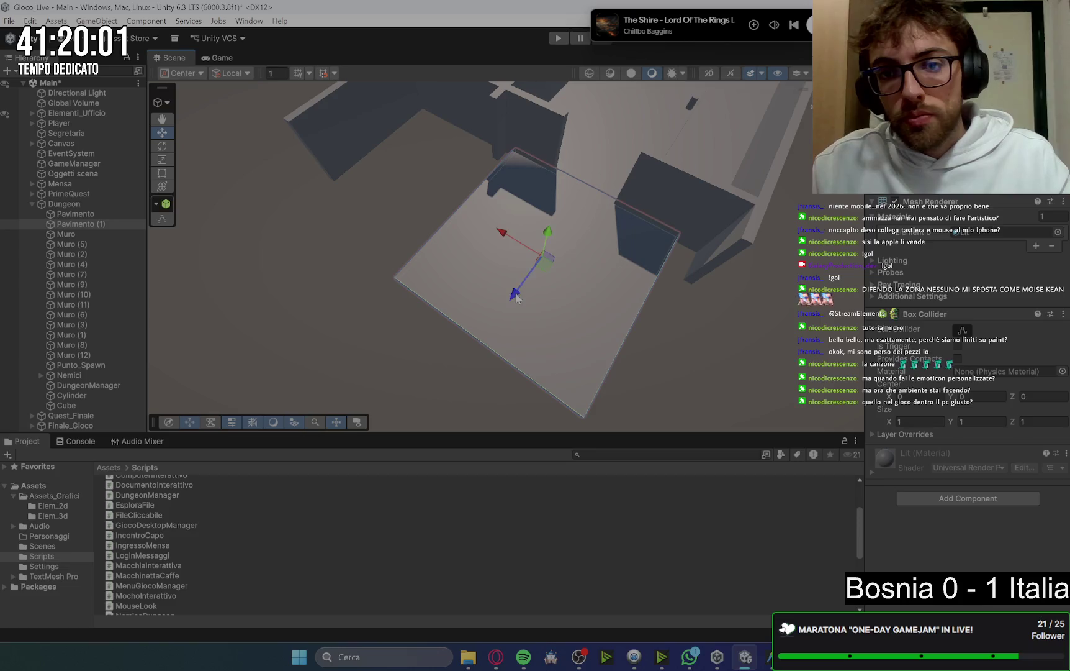
Orbit and pan for a wider dungeon overview and select wall Muro (10)
{"action": "left_click", "coordinate": [786, 265]}
{"action": "scroll", "coordinate": [590, 267], "scroll_direction": "up", "scroll_amount": 10}
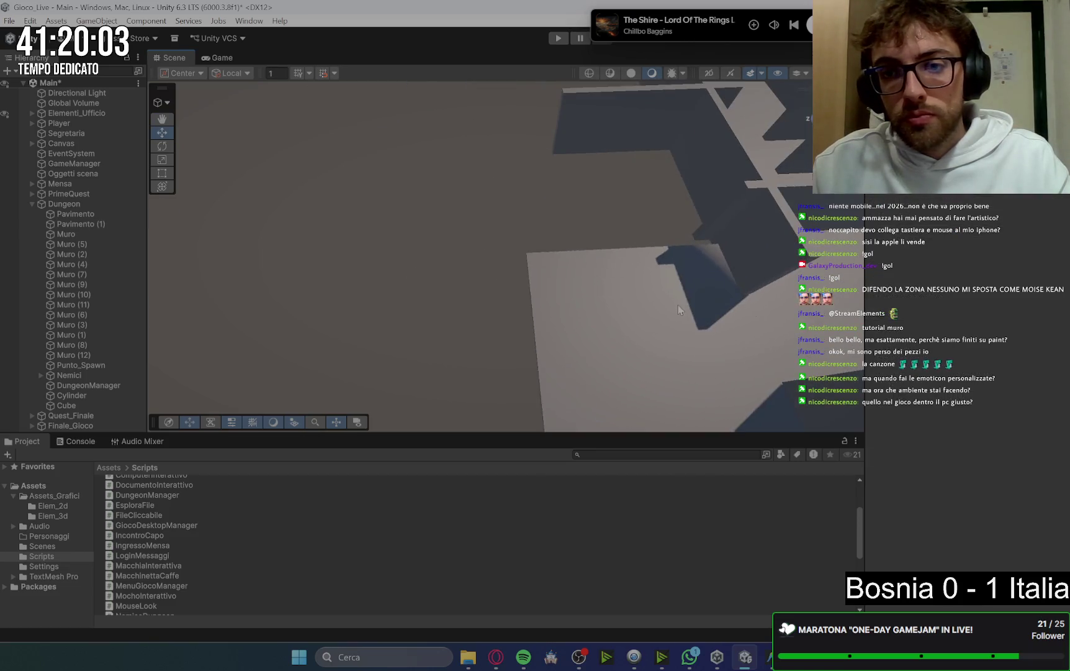
{"action": "scroll", "coordinate": [593, 280], "scroll_direction": "down", "scroll_amount": 10}
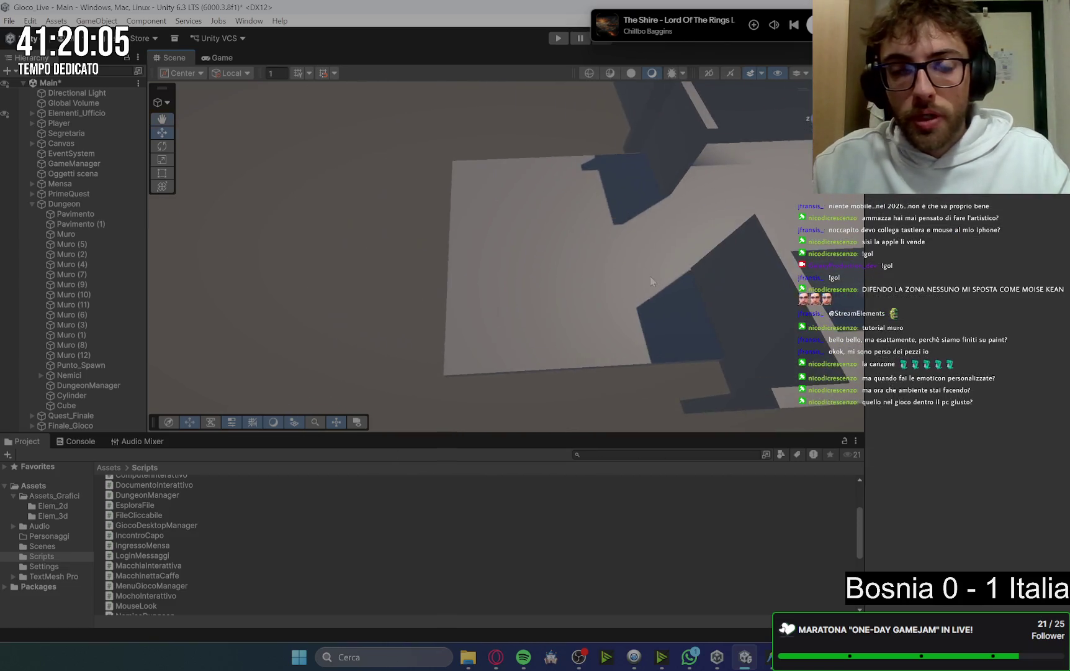
{"action": "mouse_move", "coordinate": [596, 287]}
{"action": "left_mouse_down"}
{"action": "mouse_move", "coordinate": [660, 304]}
{"action": "mouse_move", "coordinate": [515, 247]}
{"action": "mouse_move", "coordinate": [630, 236]}
{"action": "left_mouse_up"}
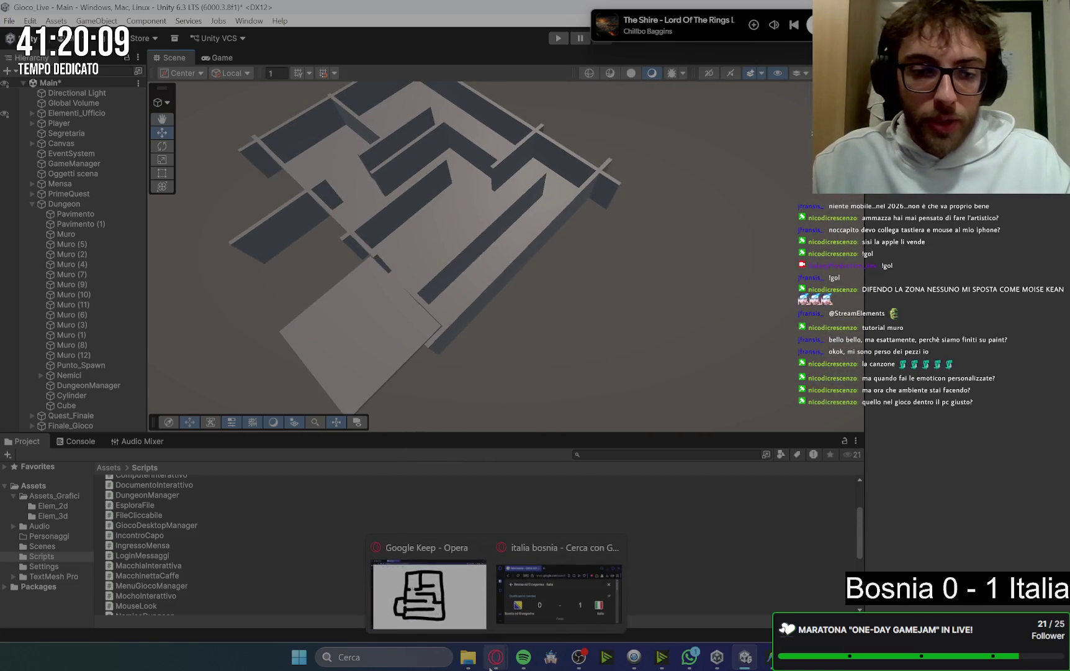
{"action": "mouse_move", "coordinate": [375, 279]}
{"action": "left_mouse_down"}
{"action": "mouse_move", "coordinate": [414, 296]}
{"action": "mouse_move", "coordinate": [467, 238]}
{"action": "mouse_move", "coordinate": [615, 257]}
{"action": "mouse_move", "coordinate": [736, 293]}
{"action": "mouse_move", "coordinate": [478, 256]}
{"action": "left_mouse_up"}
{"action": "left_click", "coordinate": [467, 237]}
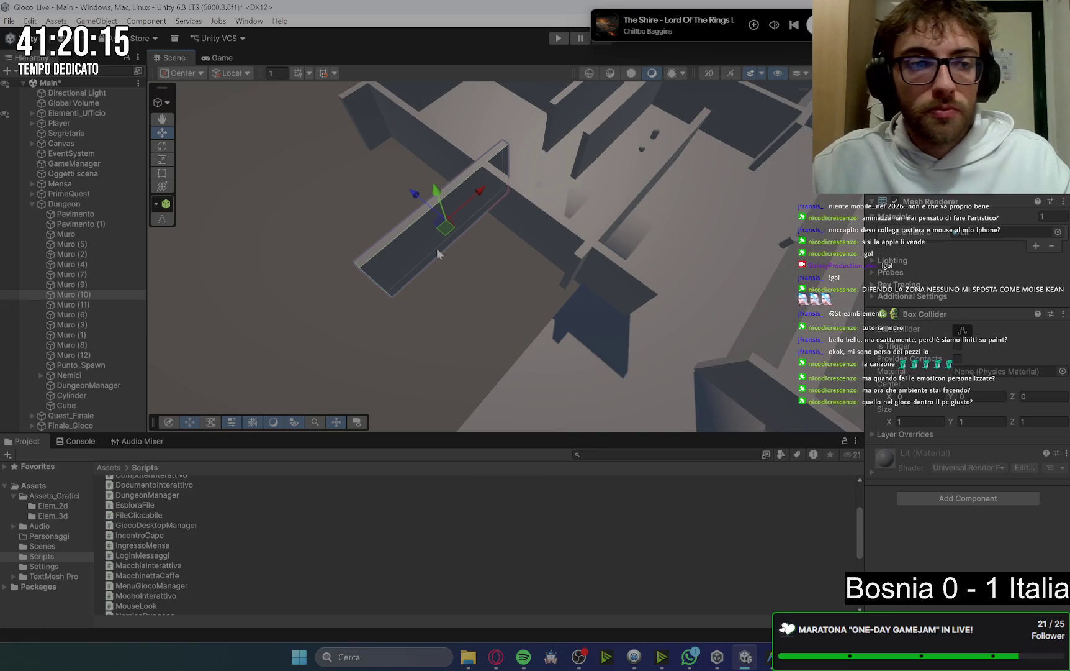
Duplicate Muro (10) as Muro (13) and push the copy to a parallel spot in the maze
{"action": "key", "text": "ctrl+d"}
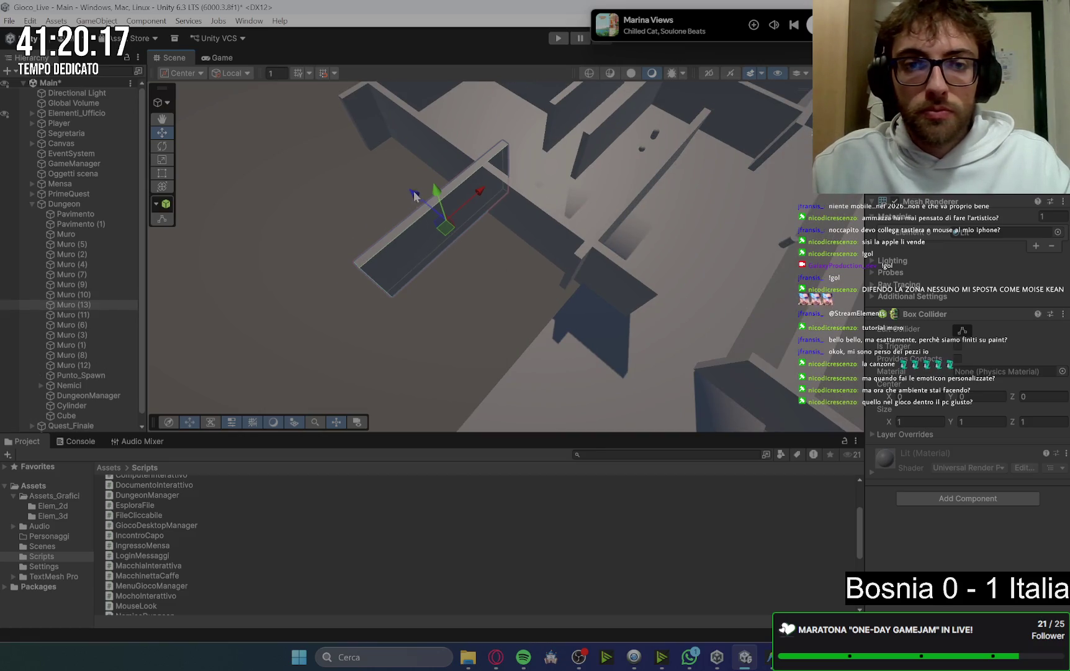
{"action": "left_click_drag", "start_coordinate": [414, 196], "coordinate": [418, 231]}
{"action": "left_click", "coordinate": [418, 232]}
{"action": "left_click", "coordinate": [487, 257]}
{"action": "scroll", "coordinate": [638, 286], "scroll_direction": "down", "scroll_amount": 3}
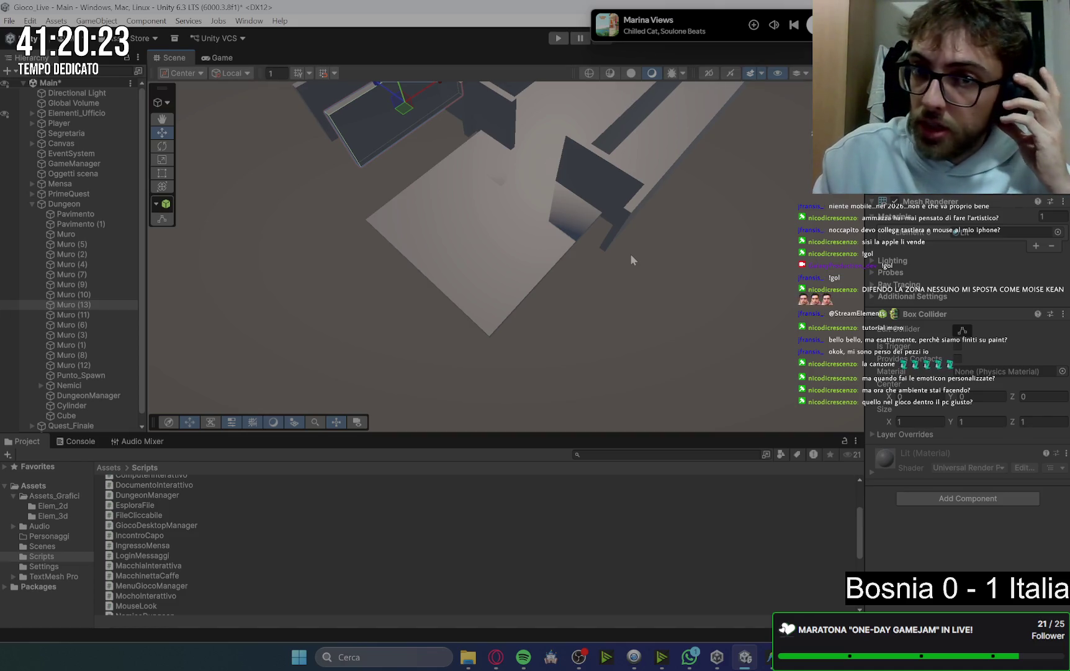
{"action": "key", "text": "f"}
{"action": "mouse_move", "coordinate": [445, 203]}
{"action": "left_mouse_down"}
{"action": "mouse_move", "coordinate": [508, 263]}
{"action": "mouse_move", "coordinate": [499, 280]}
{"action": "left_mouse_up"}
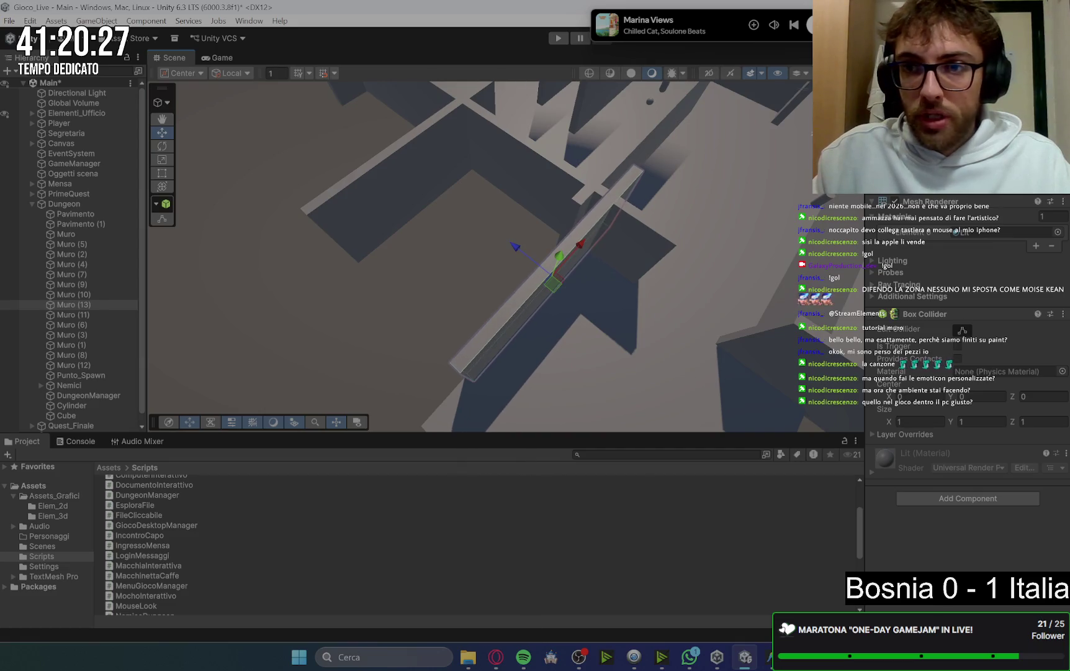
Line the view up with the walls and nudge the selected wall slightly to the right
{"action": "left_click_drag", "start_coordinate": [642, 125], "coordinate": [595, 267]}
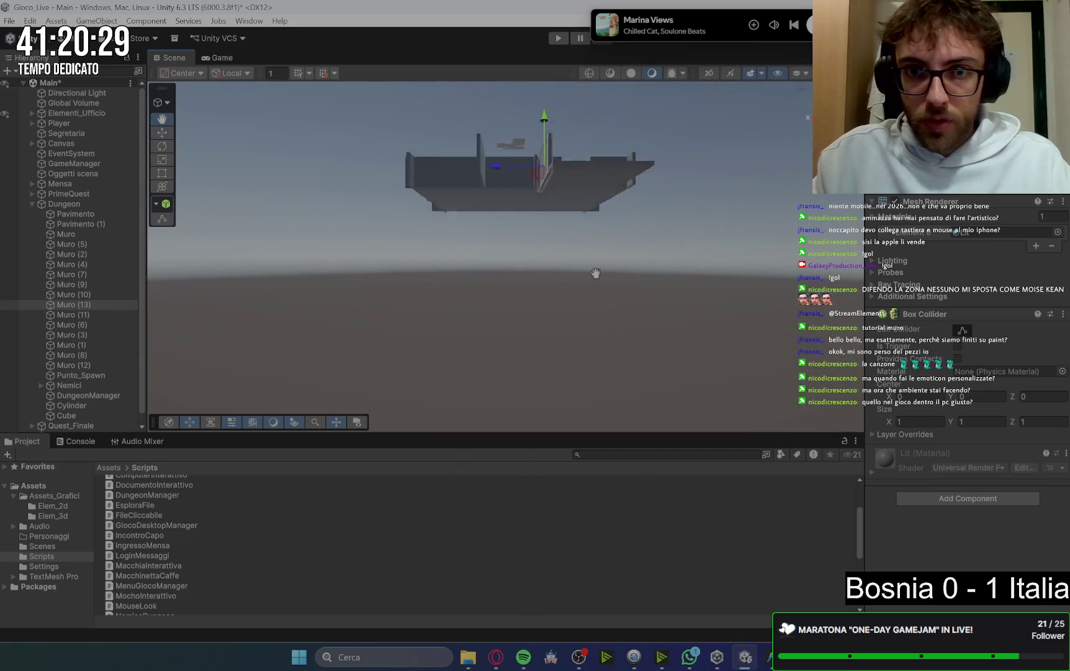
{"action": "scroll", "coordinate": [576, 238], "scroll_direction": "up", "scroll_amount": 10}
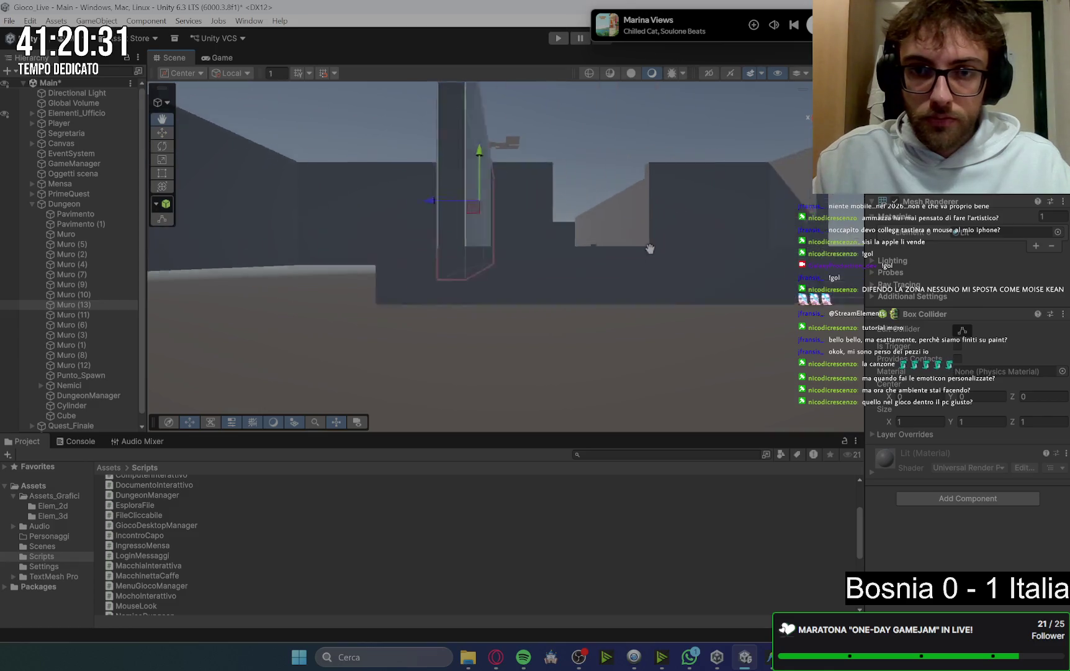
{"action": "left_click_drag", "start_coordinate": [640, 252], "coordinate": [551, 249]}
{"action": "left_click_drag", "start_coordinate": [450, 218], "coordinate": [519, 248]}
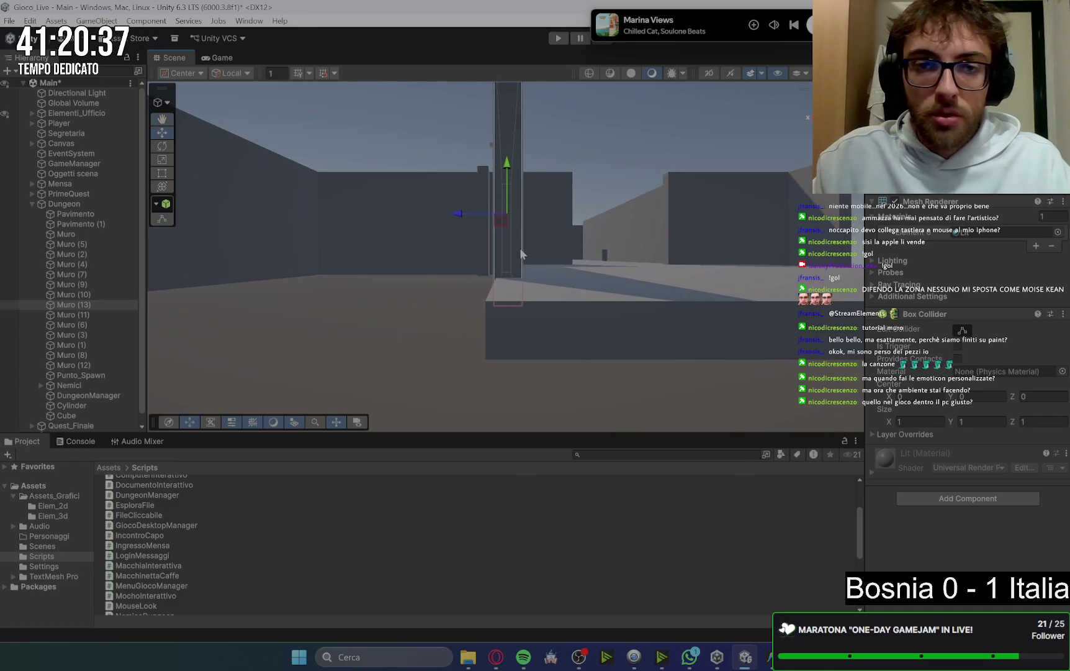
{"action": "scroll", "coordinate": [574, 249], "scroll_direction": "down", "scroll_amount": 2}
{"action": "key", "text": "f"}
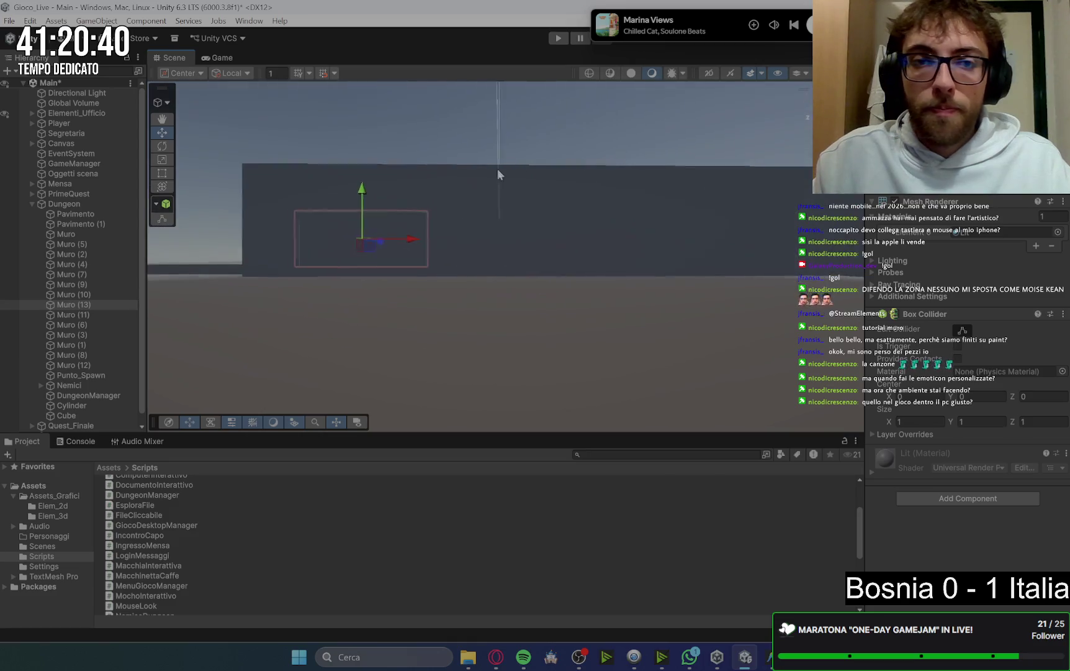
{"action": "scroll", "coordinate": [500, 239], "scroll_direction": "down", "scroll_amount": 5}
{"action": "mouse_move", "coordinate": [503, 273]}
{"action": "left_mouse_down"}
{"action": "mouse_move", "coordinate": [494, 328]}
{"action": "mouse_move", "coordinate": [506, 314]}
{"action": "left_mouse_up"}
{"action": "scroll", "coordinate": [515, 317], "scroll_direction": "up", "scroll_amount": 3}
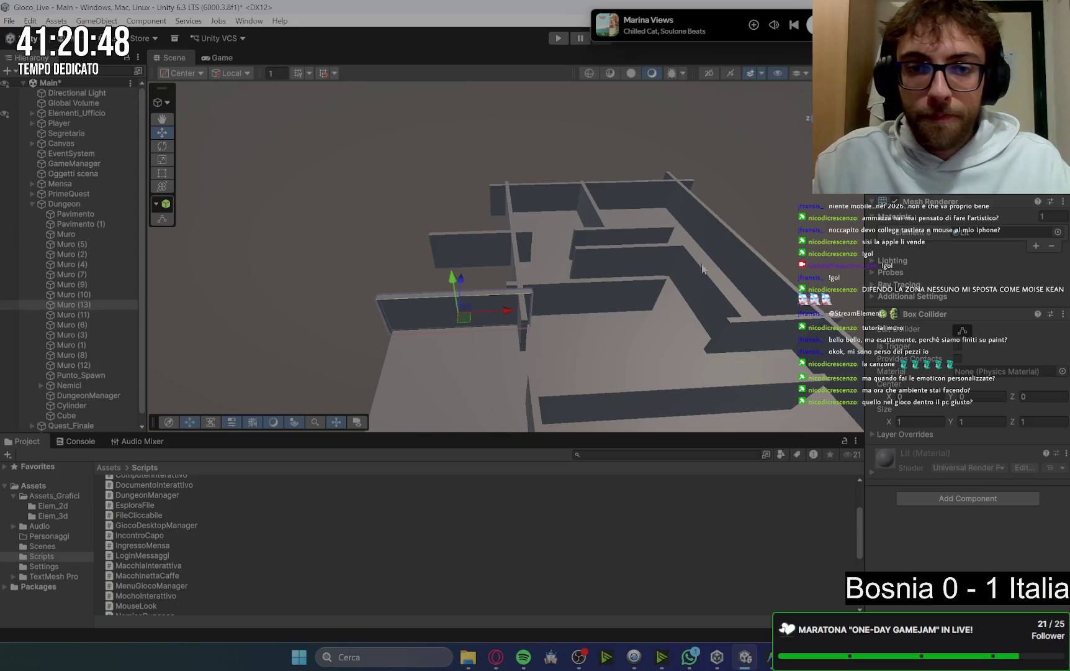
Duplicate the selected wall as Muro (14) and move it toward the front of the maze
{"action": "left_click_drag", "start_coordinate": [509, 323], "coordinate": [498, 320]}
{"action": "mouse_move", "coordinate": [555, 211]}
{"action": "left_mouse_down"}
{"action": "mouse_move", "coordinate": [593, 331]}
{"action": "mouse_move", "coordinate": [610, 272]}
{"action": "left_mouse_up"}
{"action": "key", "text": "ctrl+d"}
{"action": "left_click_drag", "start_coordinate": [478, 234], "coordinate": [478, 338]}
{"action": "mouse_move", "coordinate": [375, 334]}
{"action": "left_mouse_down"}
{"action": "mouse_move", "coordinate": [724, 327]}
{"action": "mouse_move", "coordinate": [583, 307]}
{"action": "mouse_move", "coordinate": [674, 232]}
{"action": "mouse_move", "coordinate": [589, 199]}
{"action": "mouse_move", "coordinate": [597, 158]}
{"action": "mouse_move", "coordinate": [585, 244]}
{"action": "mouse_move", "coordinate": [536, 255]}
{"action": "left_mouse_up"}
{"action": "left_click_drag", "start_coordinate": [352, 169], "coordinate": [347, 166]}
{"action": "mouse_move", "coordinate": [469, 285]}
{"action": "left_mouse_down"}
{"action": "mouse_move", "coordinate": [484, 267]}
{"action": "mouse_move", "coordinate": [430, 281]}
{"action": "mouse_move", "coordinate": [450, 293]}
{"action": "left_mouse_up"}
{"action": "scroll", "coordinate": [484, 272], "scroll_direction": "down", "scroll_amount": 5}
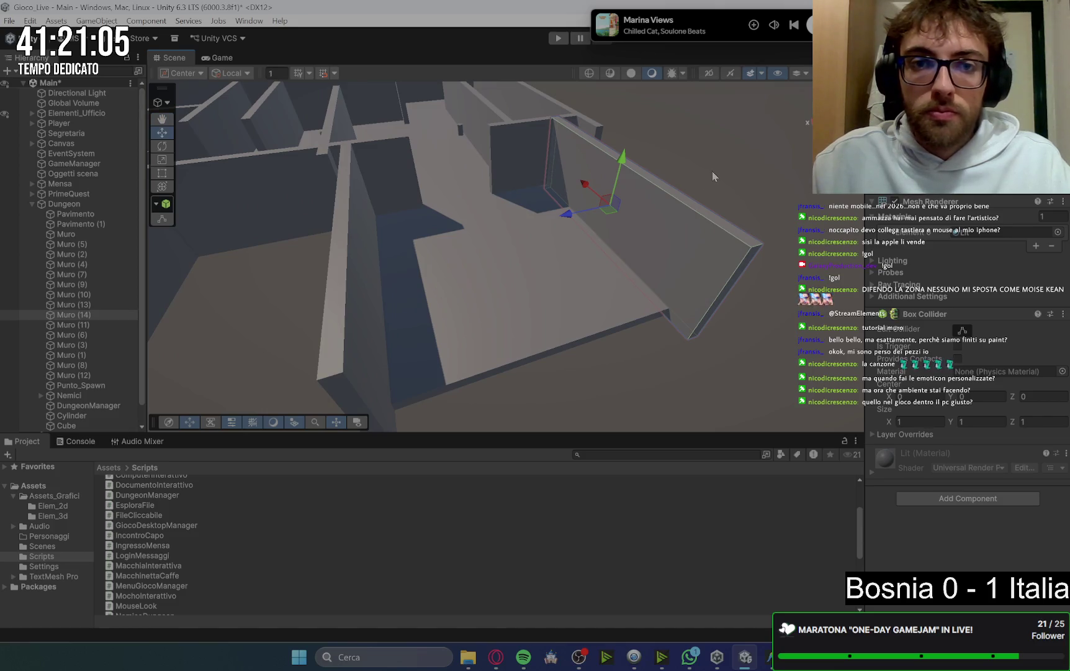
Duplicate back wall Muro (8) as Muro (15) and slide it into place at the maze front
{"action": "left_click", "coordinate": [478, 250]}
{"action": "scroll", "coordinate": [478, 251], "scroll_direction": "down", "scroll_amount": 5}
{"action": "left_click", "coordinate": [424, 134]}
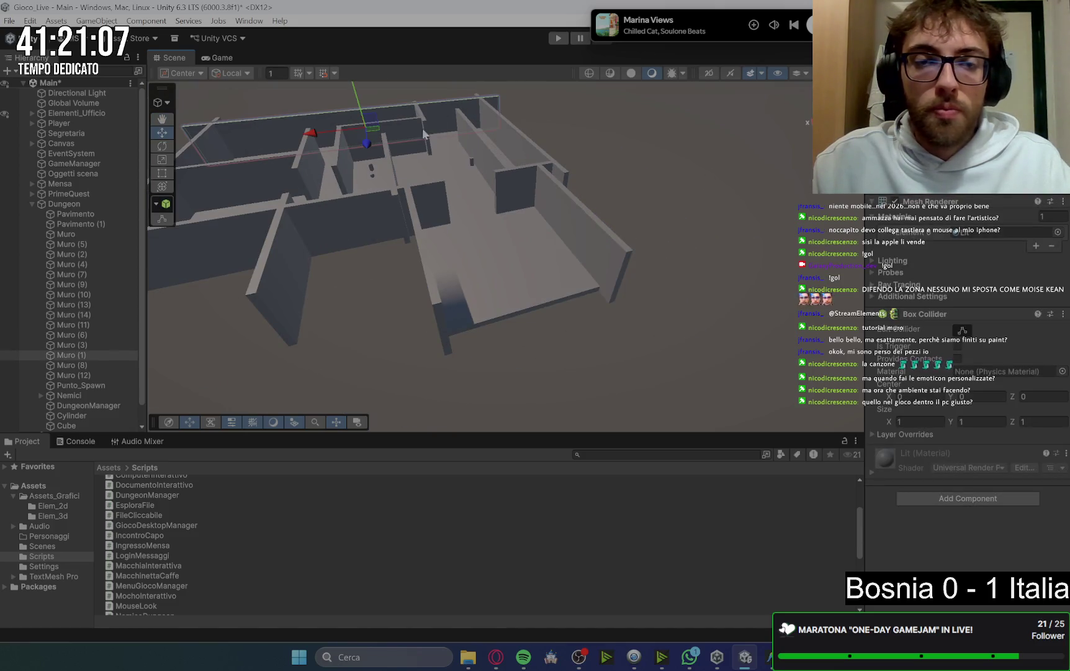
{"action": "left_click", "coordinate": [425, 137]}
{"action": "key", "text": "ctrl+d"}
{"action": "mouse_move", "coordinate": [390, 160]}
{"action": "left_mouse_down"}
{"action": "mouse_move", "coordinate": [434, 357]}
{"action": "mouse_move", "coordinate": [447, 365]}
{"action": "left_mouse_up"}
{"action": "left_click_drag", "start_coordinate": [370, 343], "coordinate": [496, 333]}
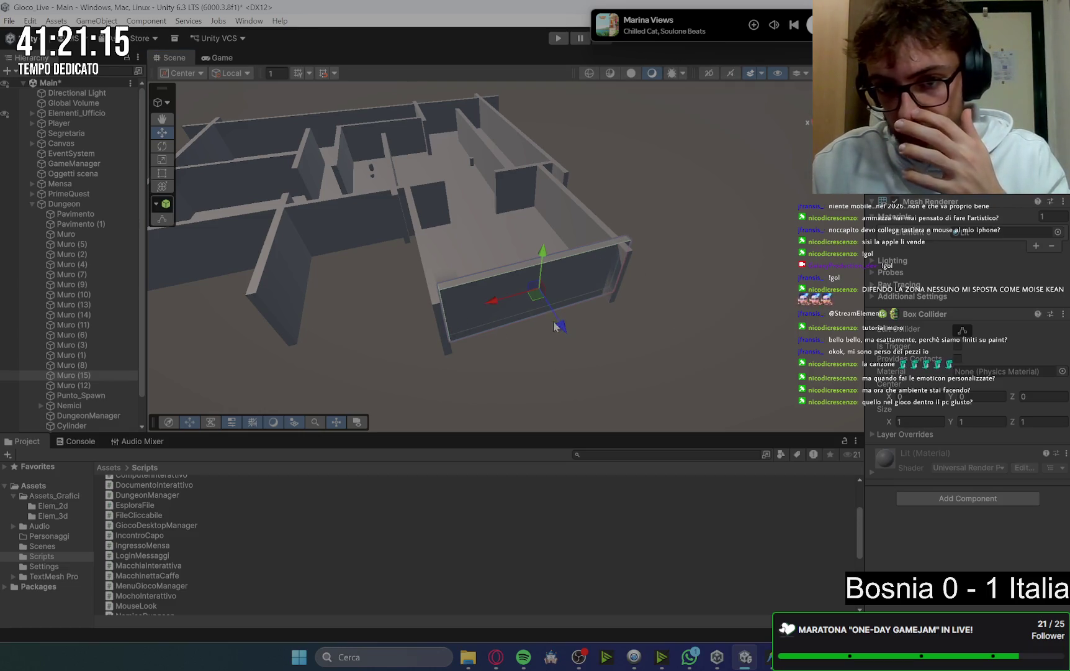
{"action": "left_click_drag", "start_coordinate": [519, 311], "coordinate": [509, 312]}
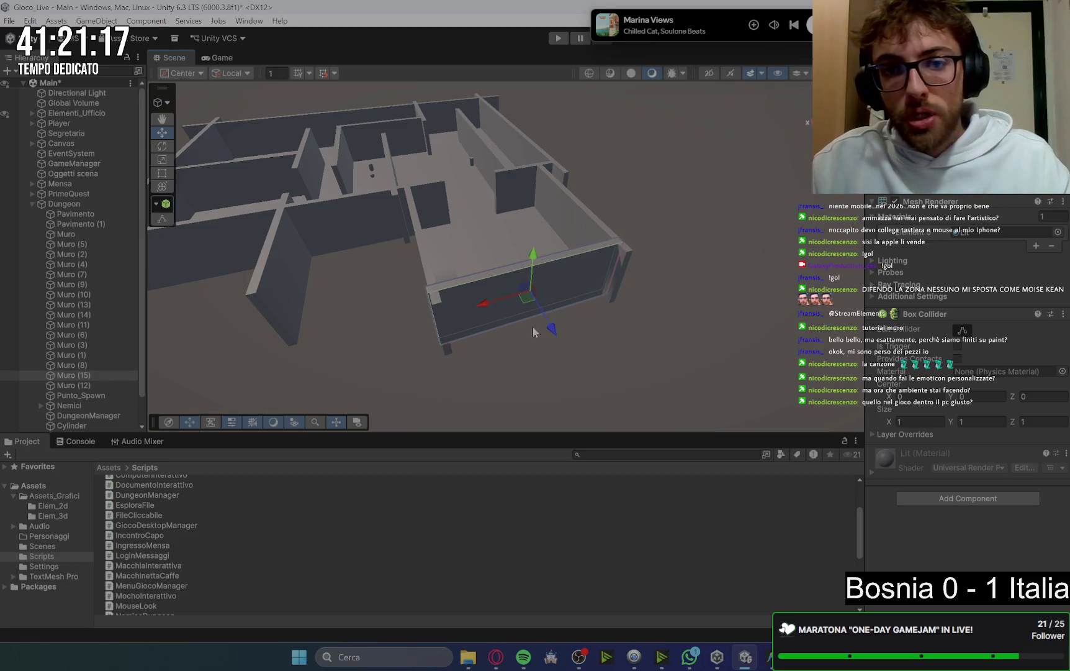
{"action": "mouse_move", "coordinate": [660, 279]}
{"action": "left_mouse_down"}
{"action": "mouse_move", "coordinate": [375, 304]}
{"action": "mouse_move", "coordinate": [681, 370]}
{"action": "mouse_move", "coordinate": [488, 309]}
{"action": "left_mouse_up"}
{"action": "scroll", "coordinate": [486, 309], "scroll_direction": "up", "scroll_amount": 5}
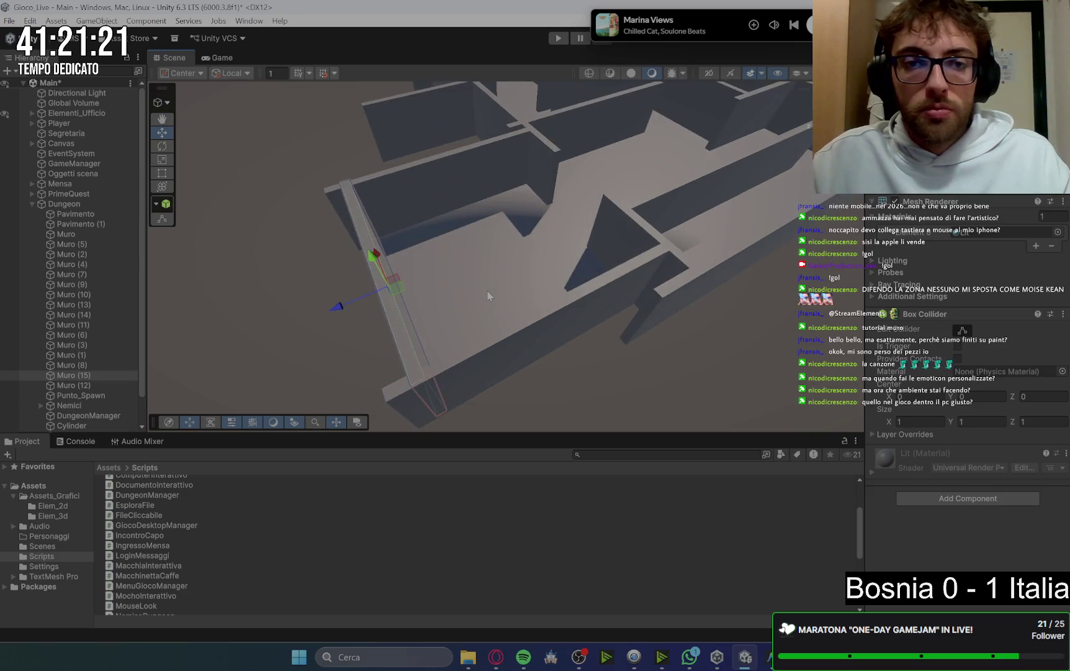
{"action": "left_click", "coordinate": [471, 296]}
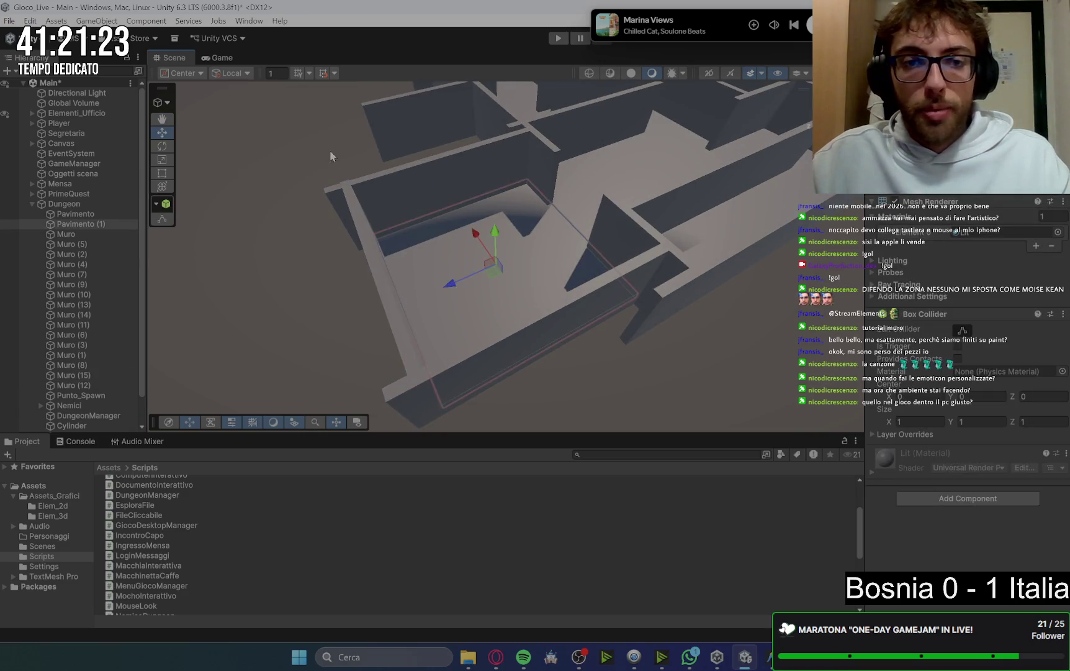
Select the Pergamena cylinder in the maze and duplicate it as Cylinder (1)
{"action": "left_click", "coordinate": [523, 236]}
{"action": "scroll", "coordinate": [513, 236], "scroll_direction": "down", "scroll_amount": 5}
{"action": "mouse_move", "coordinate": [513, 237]}
{"action": "left_mouse_down"}
{"action": "mouse_move", "coordinate": [644, 321]}
{"action": "mouse_move", "coordinate": [593, 303]}
{"action": "mouse_move", "coordinate": [593, 316]}
{"action": "left_mouse_up"}
{"action": "scroll", "coordinate": [644, 321], "scroll_direction": "up", "scroll_amount": 5}
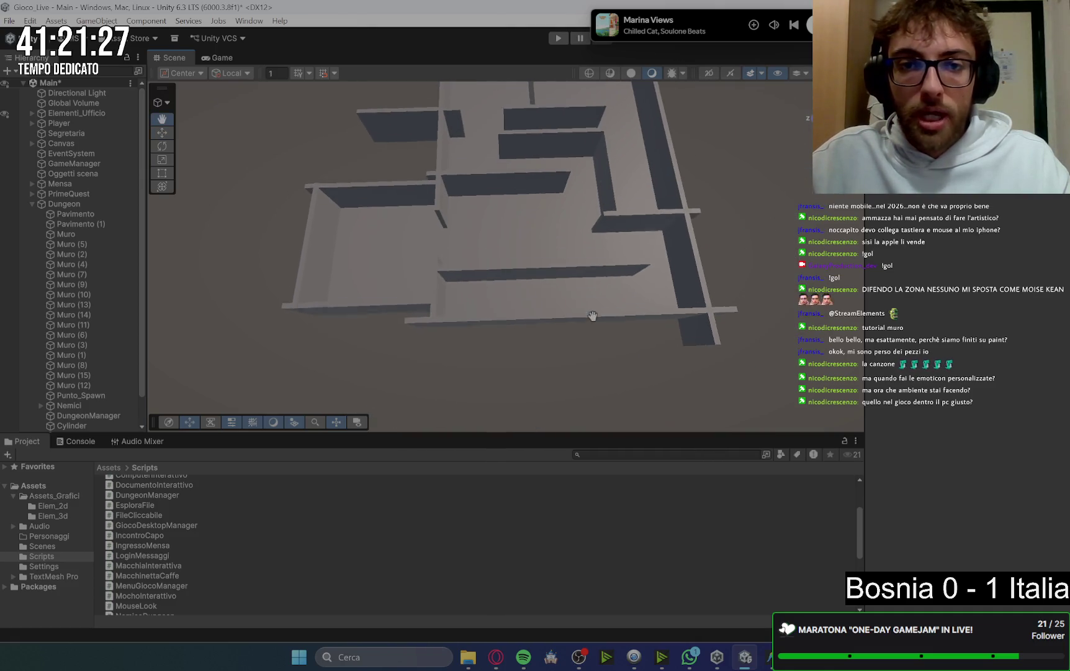
{"action": "left_click_drag", "start_coordinate": [595, 210], "coordinate": [593, 254]}
{"action": "scroll", "coordinate": [593, 253], "scroll_direction": "up", "scroll_amount": 5}
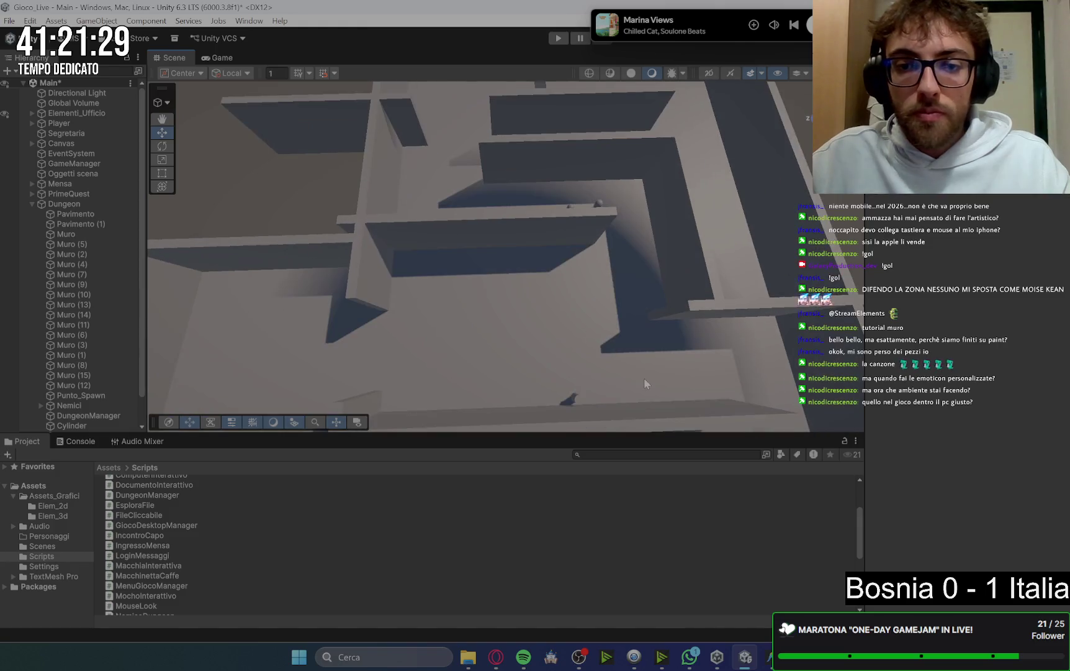
{"action": "scroll", "coordinate": [606, 314], "scroll_direction": "down", "scroll_amount": 5}
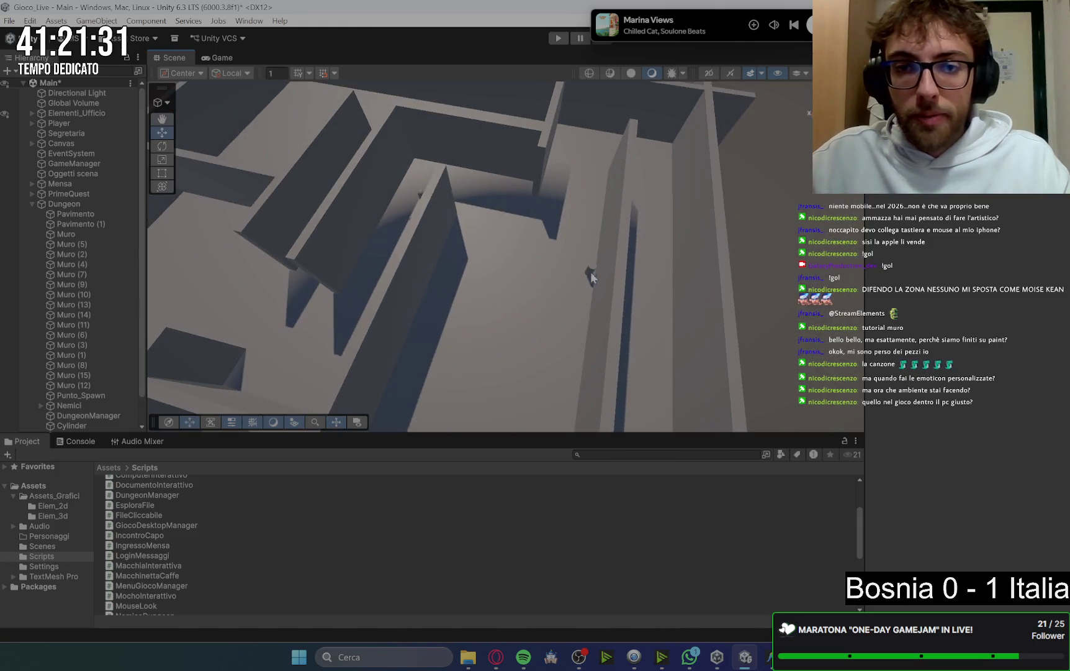
{"action": "left_click", "coordinate": [591, 271]}
{"action": "scroll", "coordinate": [603, 257], "scroll_direction": "up", "scroll_amount": 3}
{"action": "left_click_drag", "start_coordinate": [607, 282], "coordinate": [666, 273]}
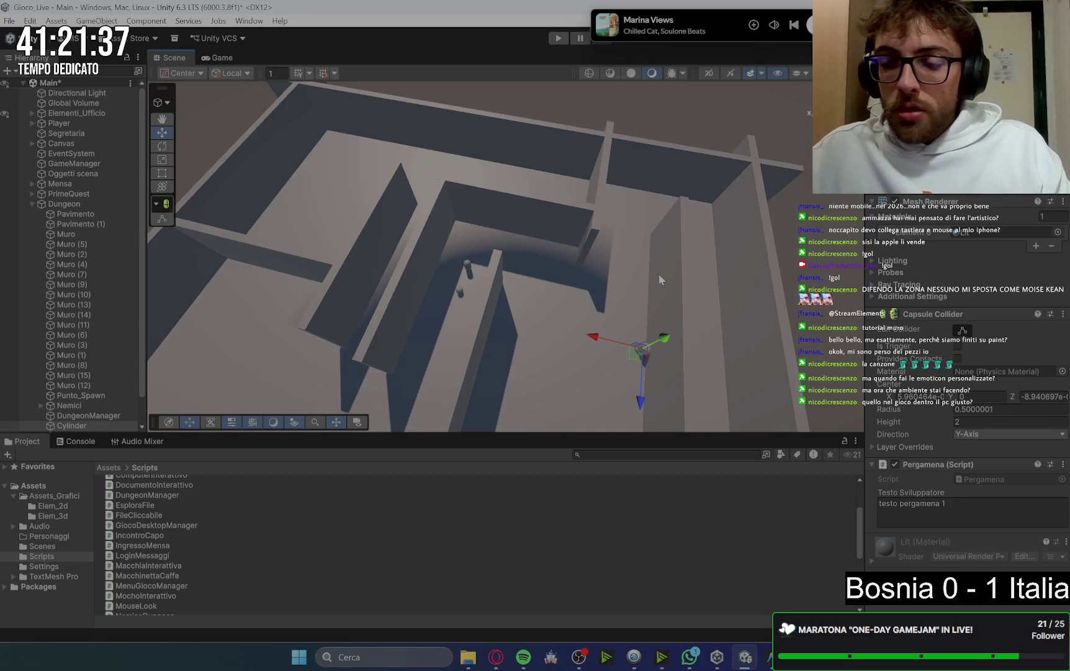
{"action": "key", "text": "ctrl+d"}
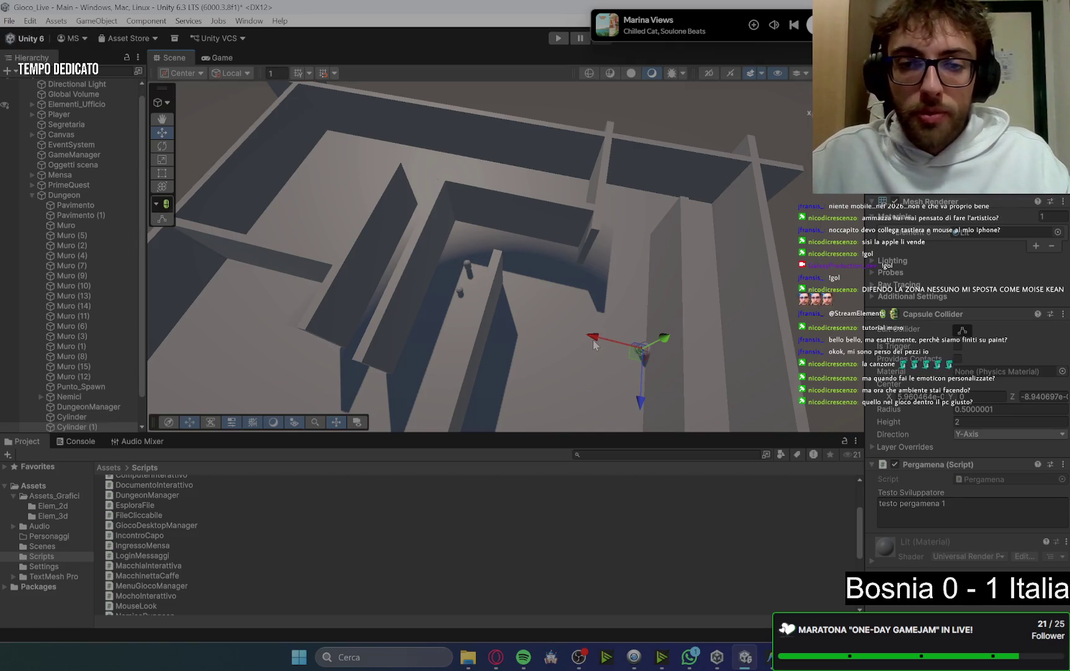
Move Cylinder (1) along its Z and X axes into another room of the maze
{"action": "mouse_move", "coordinate": [718, 377]}
{"action": "left_mouse_down"}
{"action": "mouse_move", "coordinate": [717, 291]}
{"action": "mouse_move", "coordinate": [483, 311]}
{"action": "left_mouse_up"}
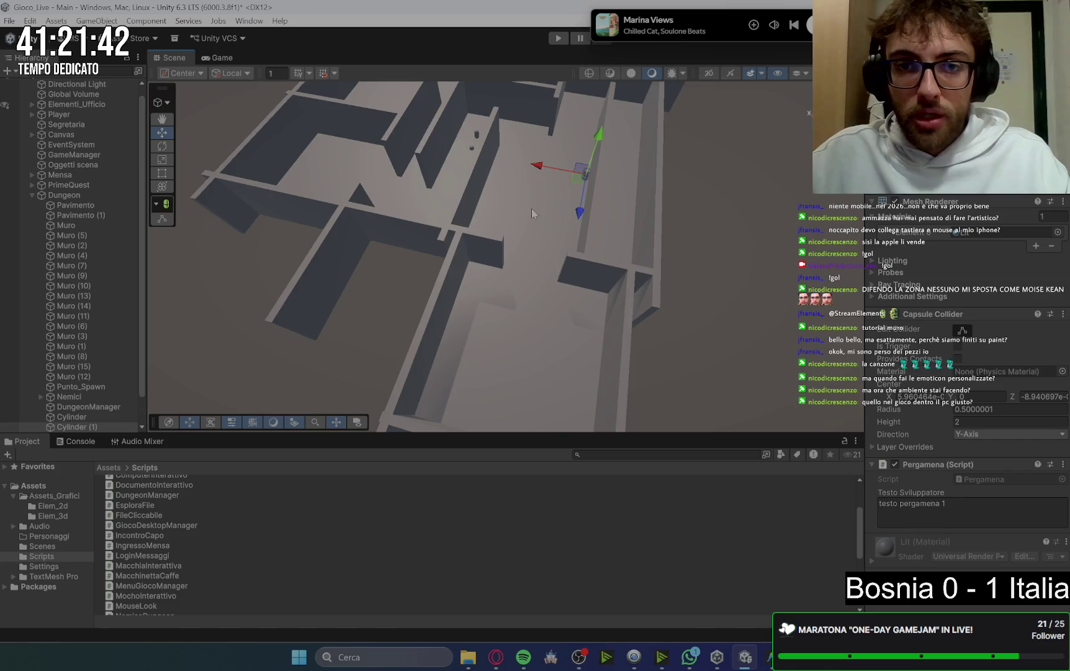
{"action": "scroll", "coordinate": [534, 205], "scroll_direction": "down", "scroll_amount": 3}
{"action": "scroll", "coordinate": [541, 180], "scroll_direction": "up", "scroll_amount": 5}
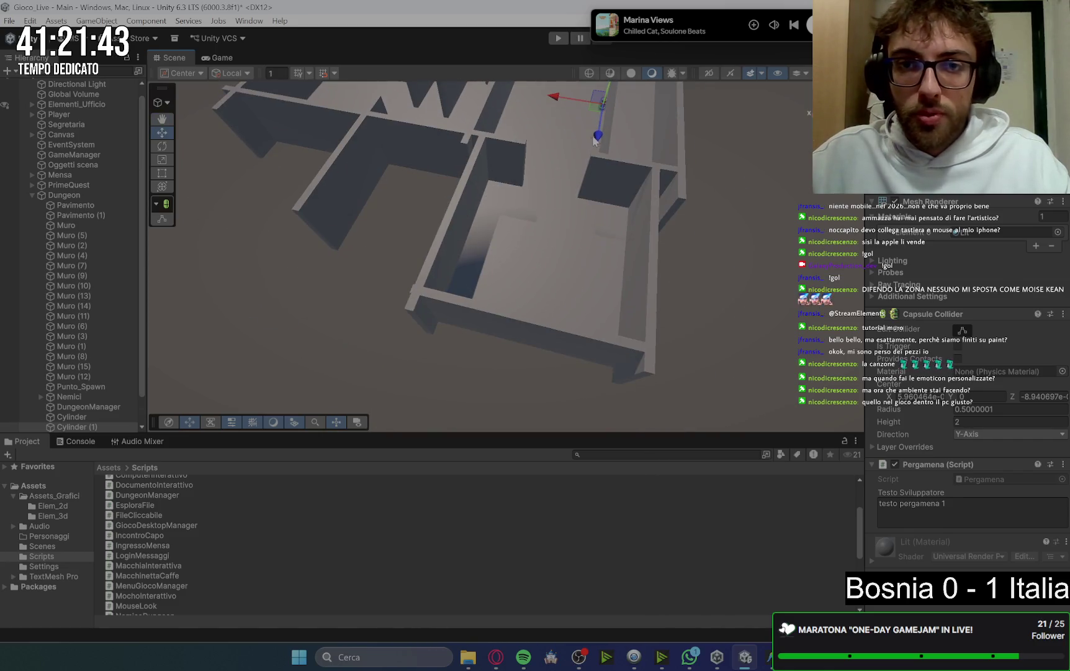
{"action": "mouse_move", "coordinate": [595, 138]}
{"action": "left_mouse_down"}
{"action": "mouse_move", "coordinate": [572, 293]}
{"action": "mouse_move", "coordinate": [612, 280]}
{"action": "left_mouse_up"}
{"action": "left_click_drag", "start_coordinate": [532, 236], "coordinate": [564, 244]}
{"action": "left_click_drag", "start_coordinate": [605, 292], "coordinate": [593, 375]}
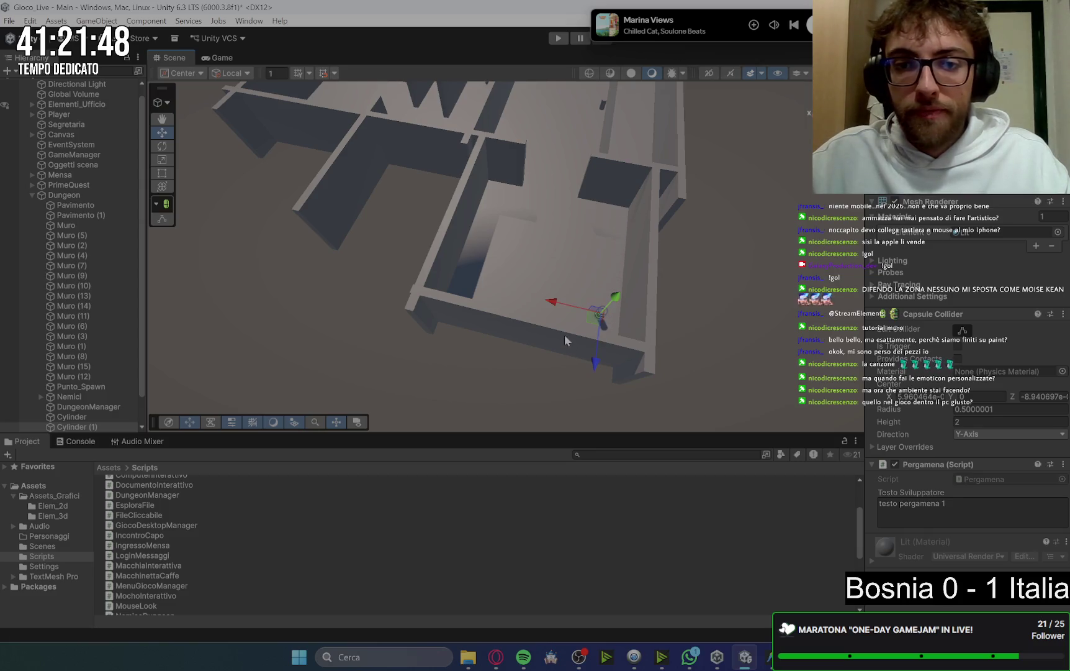
{"action": "left_click_drag", "start_coordinate": [557, 309], "coordinate": [561, 308]}
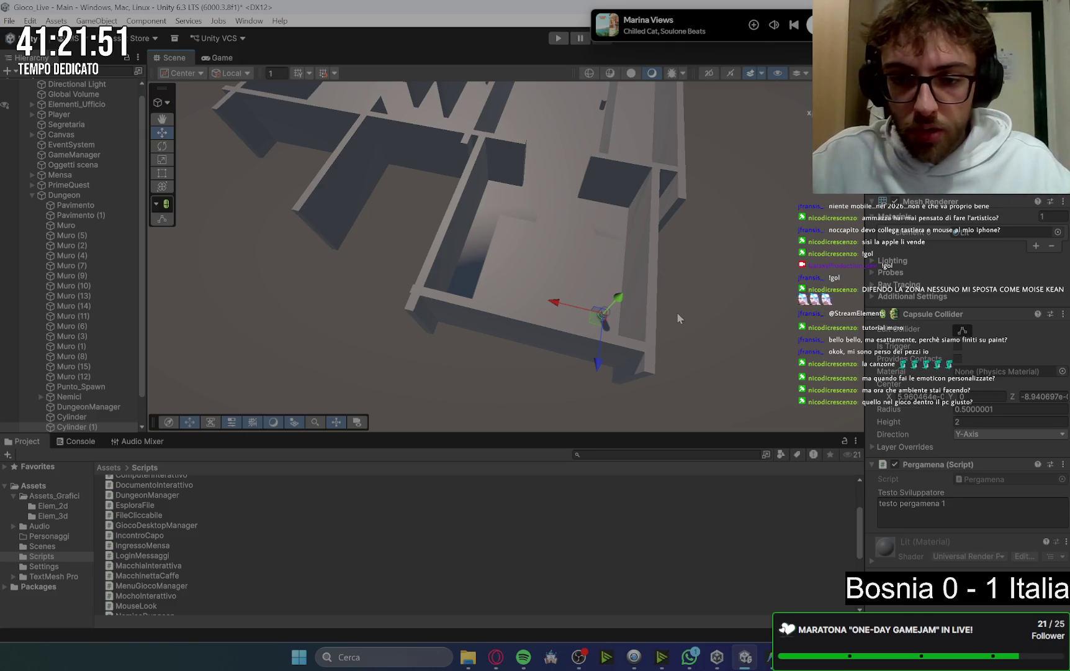
{"action": "scroll", "coordinate": [677, 312], "scroll_direction": "up", "scroll_amount": 5}
{"action": "key", "text": "f"}
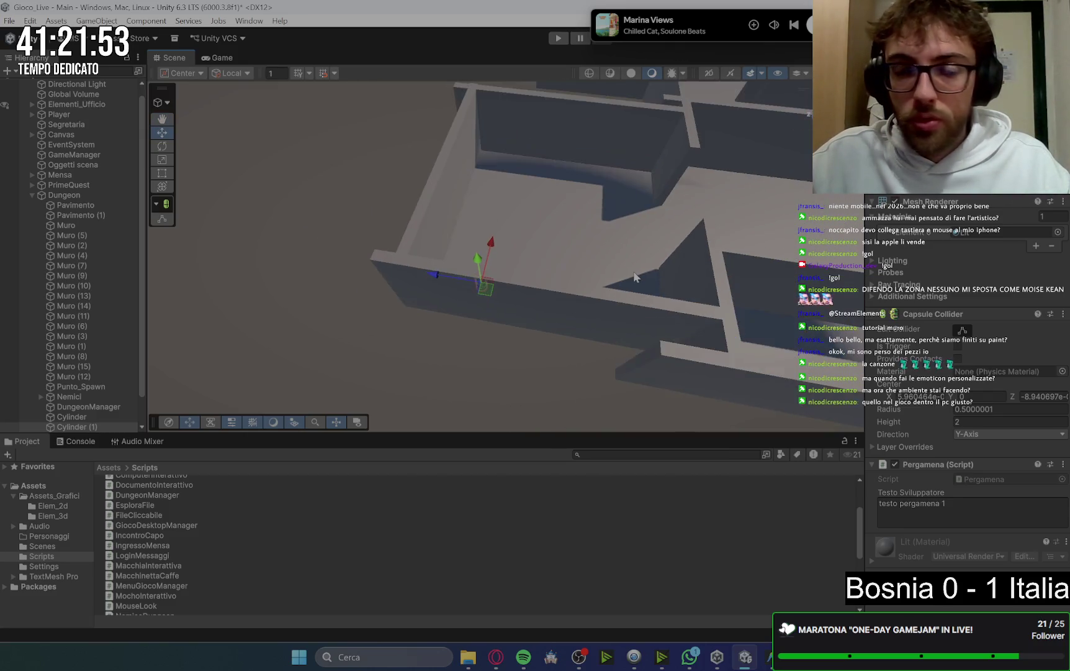
Shift Cylinder (1) along Z into the entrance corridor corner against the outer wall
{"action": "left_click_drag", "start_coordinate": [634, 268], "coordinate": [629, 296]}
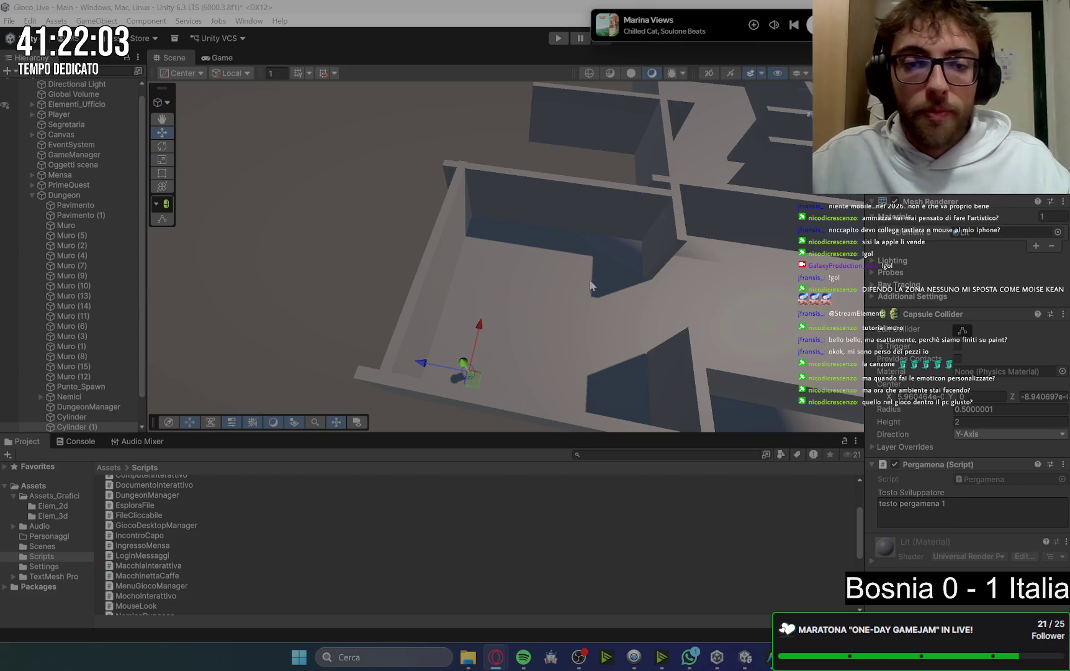
{"action": "left_click_drag", "start_coordinate": [432, 362], "coordinate": [329, 216]}
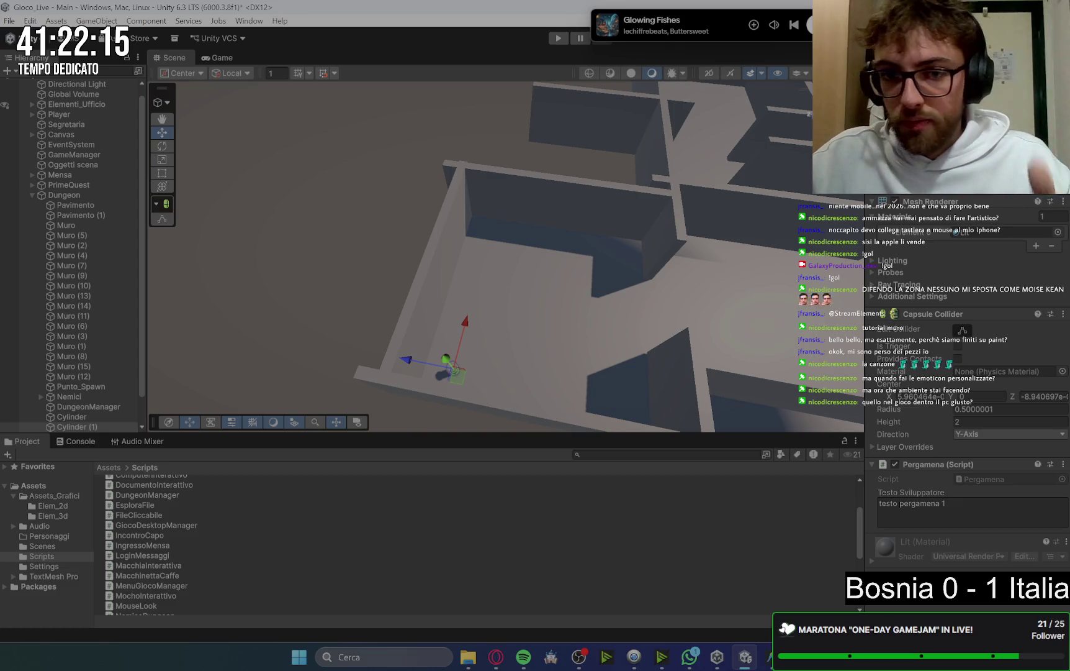
{"action": "left_click", "coordinate": [282, 227]}
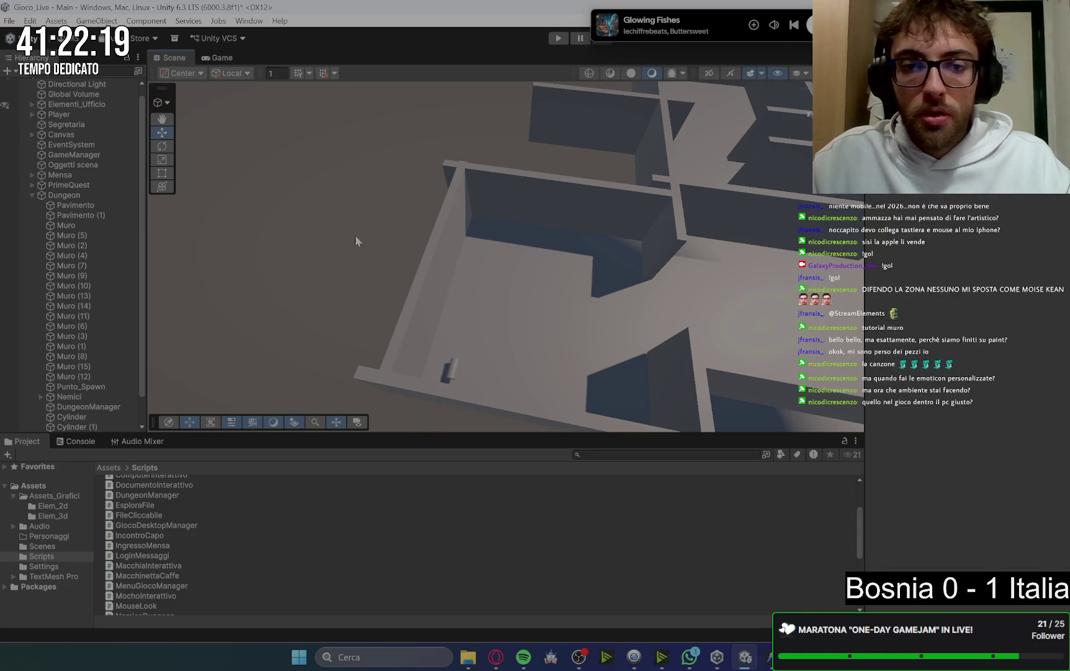
{"action": "left_click", "coordinate": [458, 369]}
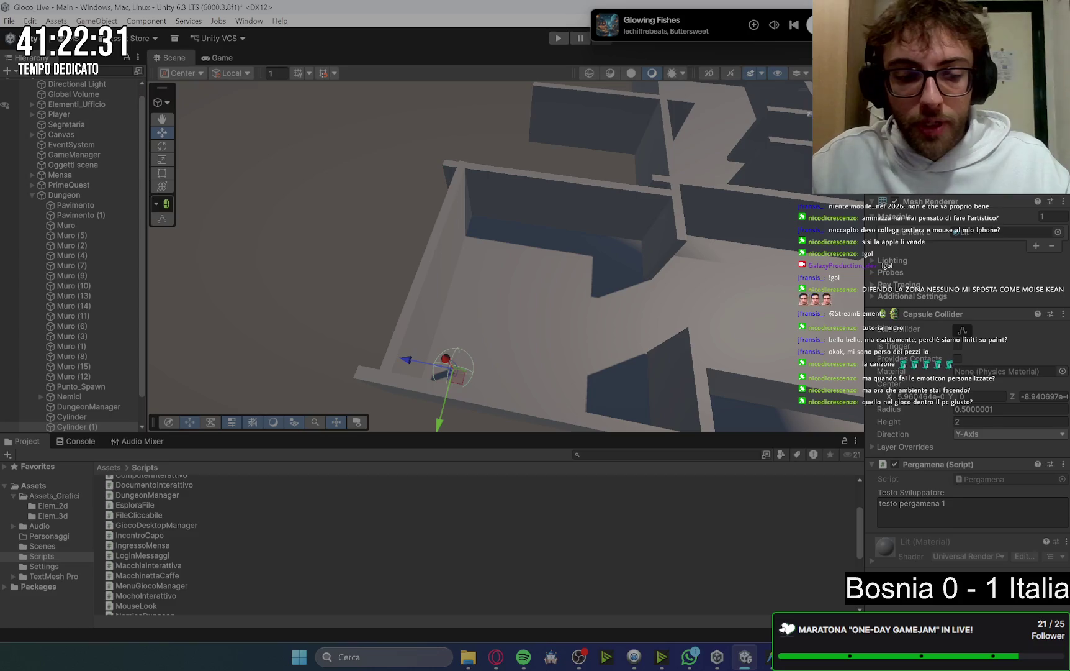
{"action": "scroll", "coordinate": [584, 321], "scroll_direction": "up", "scroll_amount": 5}
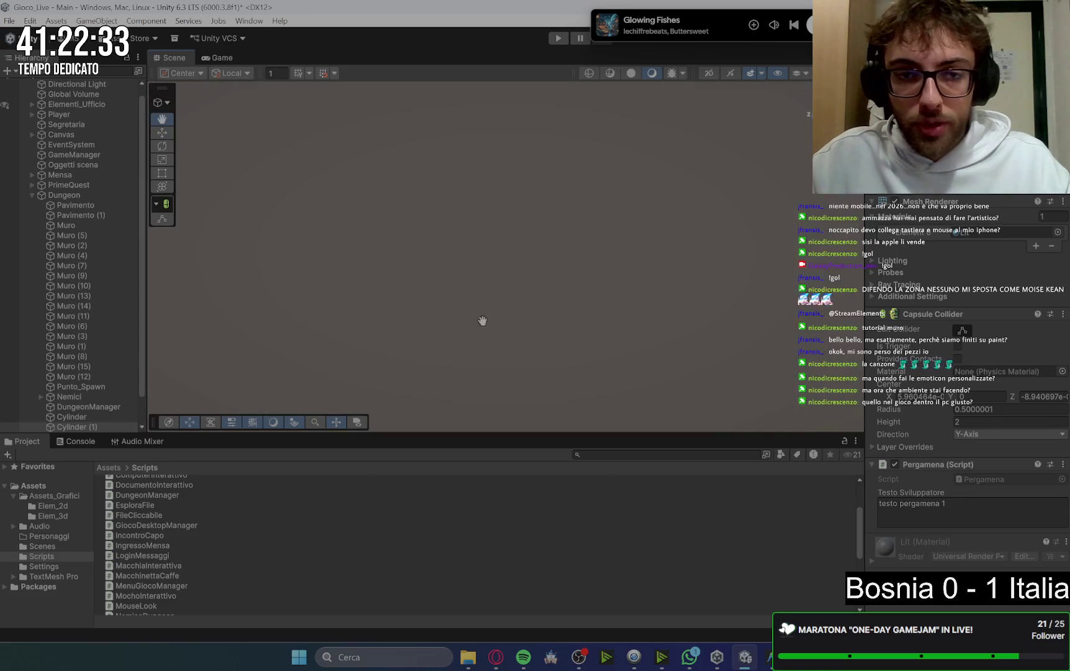
{"action": "mouse_move", "coordinate": [500, 279]}
{"action": "left_mouse_down"}
{"action": "mouse_move", "coordinate": [517, 286]}
{"action": "mouse_move", "coordinate": [485, 248]}
{"action": "left_mouse_up"}
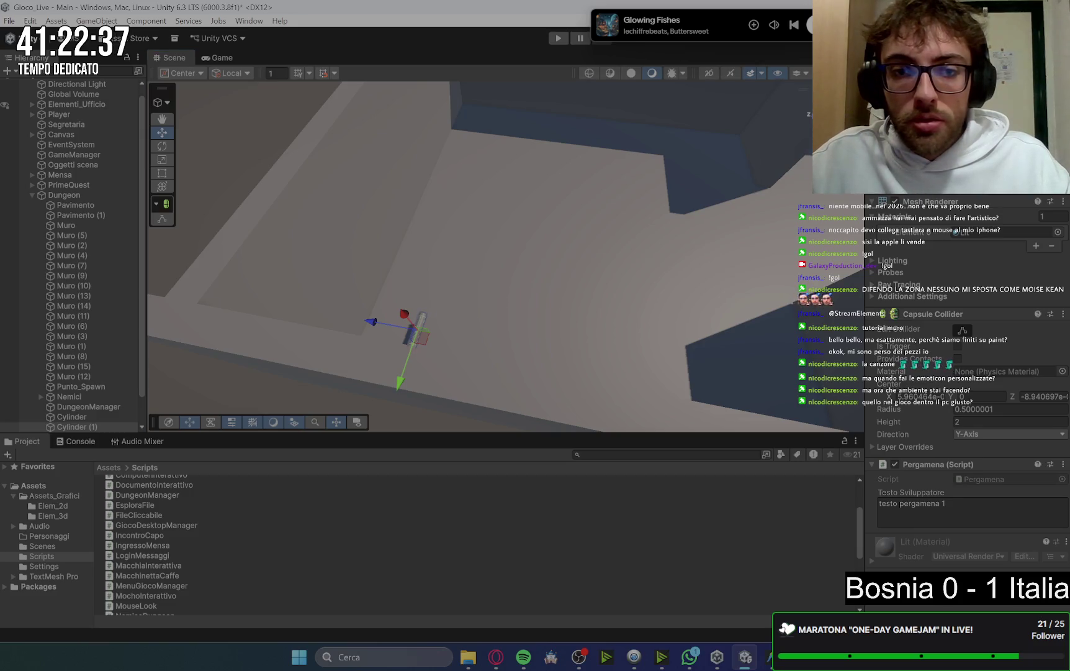
{"action": "scroll", "coordinate": [563, 300], "scroll_direction": "down", "scroll_amount": 5}
{"action": "scroll", "coordinate": [630, 284], "scroll_direction": "down", "scroll_amount": 5}
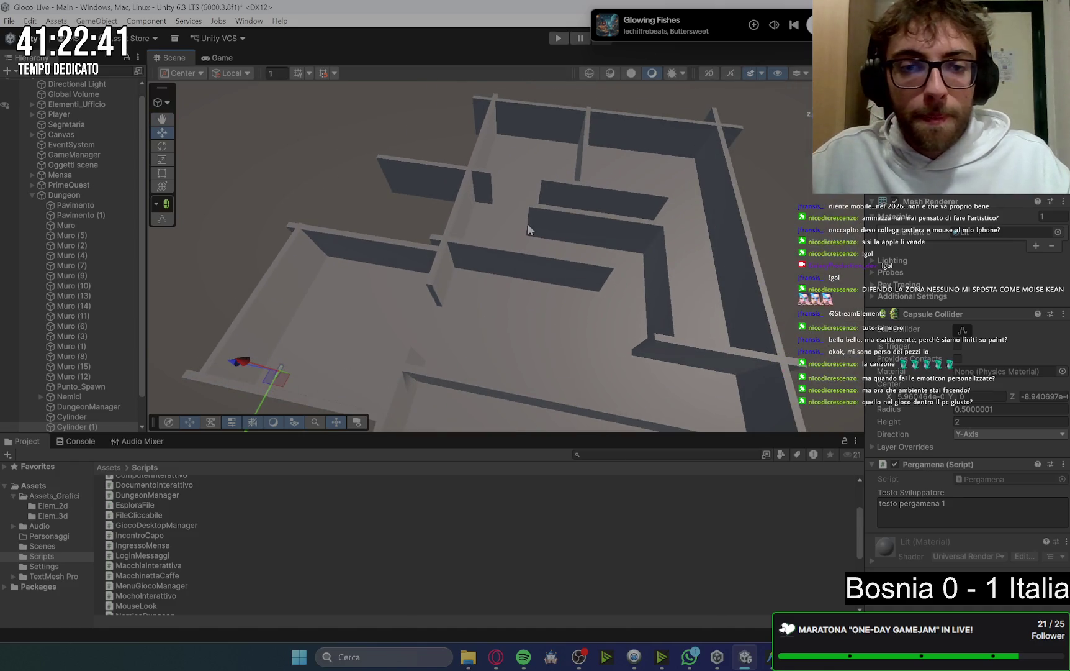
{"action": "mouse_move", "coordinate": [527, 225]}
{"action": "left_mouse_down"}
{"action": "mouse_move", "coordinate": [492, 320]}
{"action": "mouse_move", "coordinate": [555, 371]}
{"action": "mouse_move", "coordinate": [624, 370]}
{"action": "left_mouse_up"}
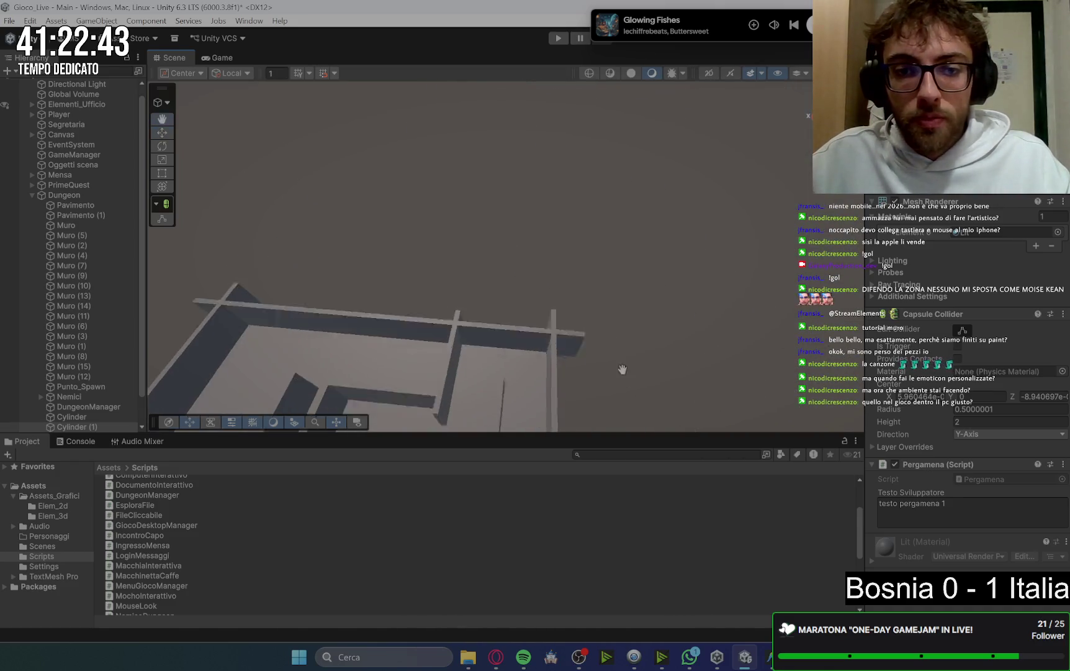
{"action": "scroll", "coordinate": [655, 280], "scroll_direction": "up", "scroll_amount": 5}
Delete the original Cylinder and return to the Move tool
{"action": "left_click", "coordinate": [584, 226]}
{"action": "key", "text": "Delete"}
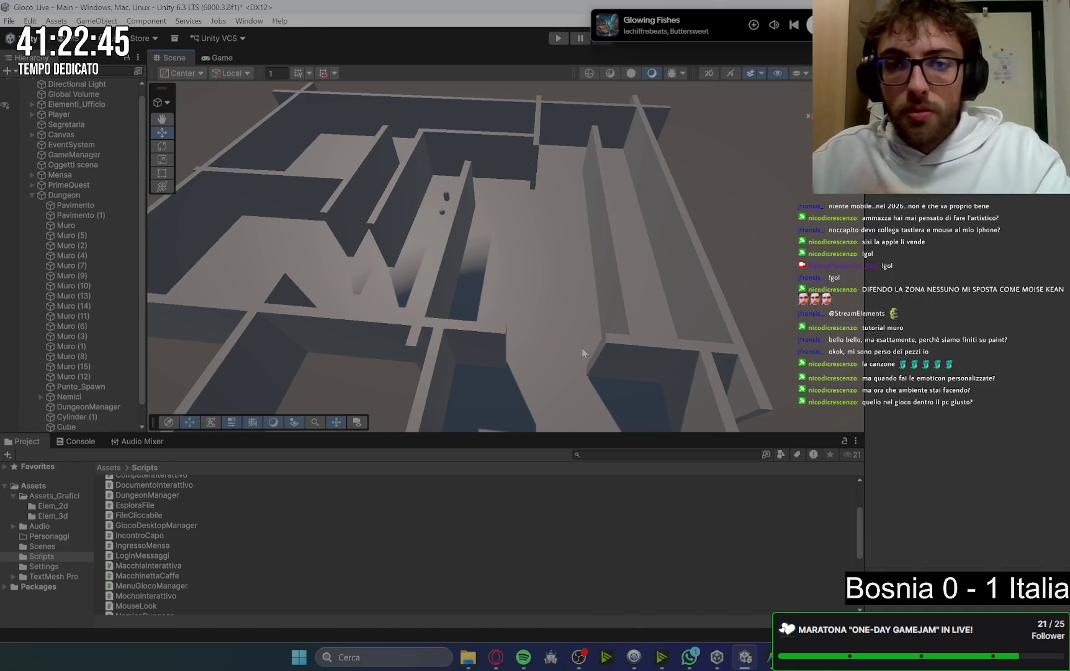
{"action": "scroll", "coordinate": [646, 311], "scroll_direction": "up", "scroll_amount": 5}
{"action": "scroll", "coordinate": [682, 327], "scroll_direction": "down", "scroll_amount": 5}
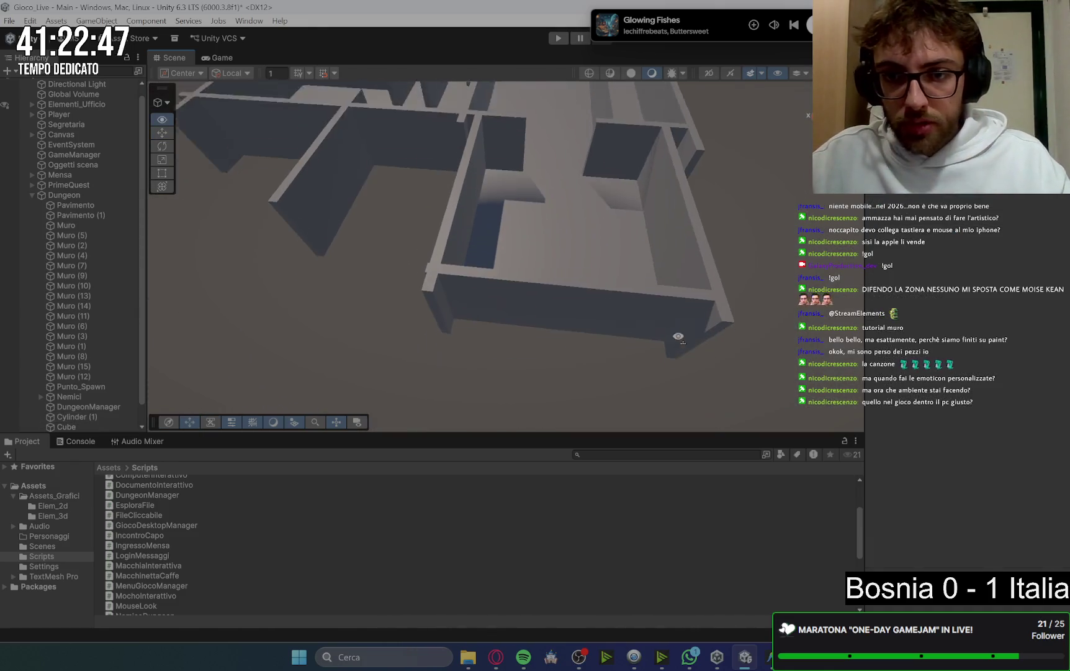
{"action": "scroll", "coordinate": [669, 371], "scroll_direction": "up", "scroll_amount": 3}
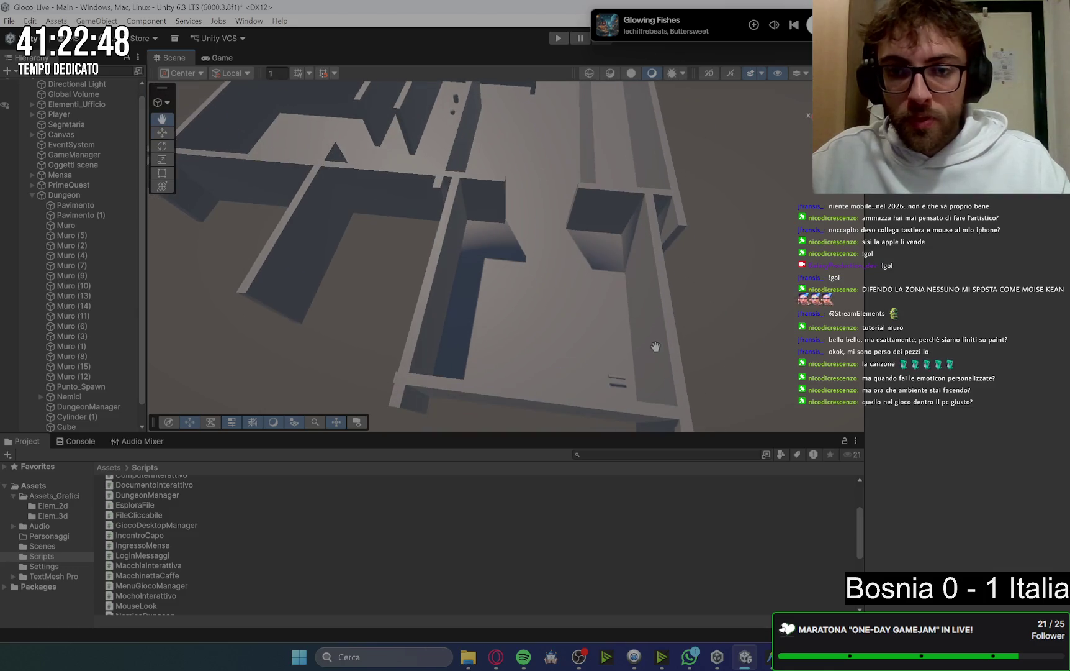
{"action": "key", "text": "w"}
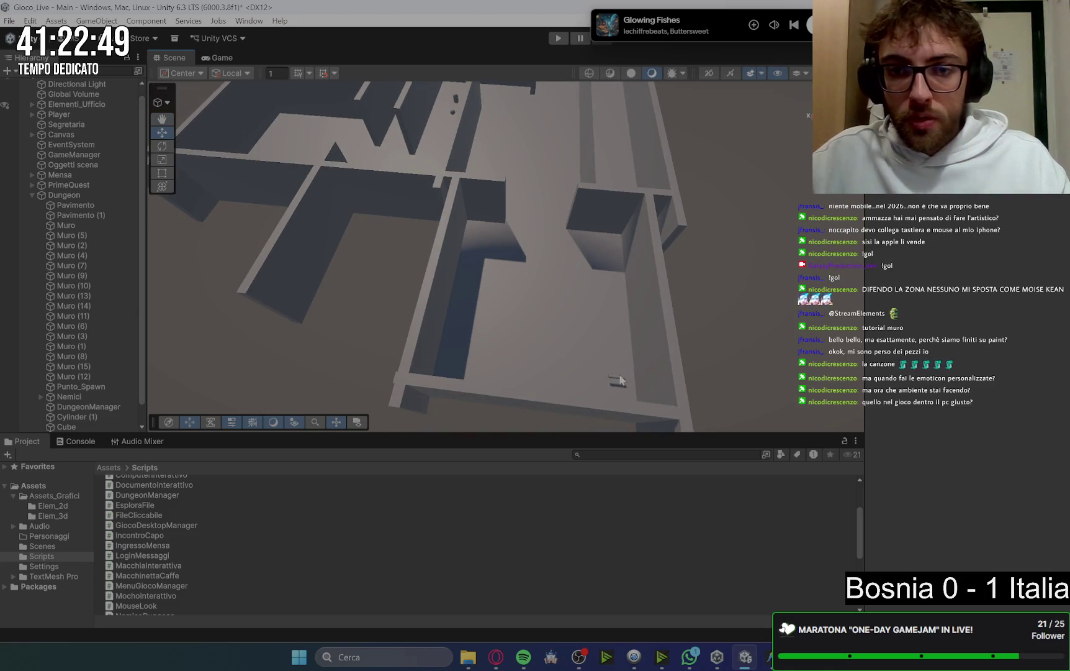
Duplicate Cylinder (1), checking the maze sketch in Google Keep, and undo a trial move
{"action": "left_click", "coordinate": [611, 376]}
{"action": "left_click", "coordinate": [618, 381]}
{"action": "key", "text": "ctrl+d"}
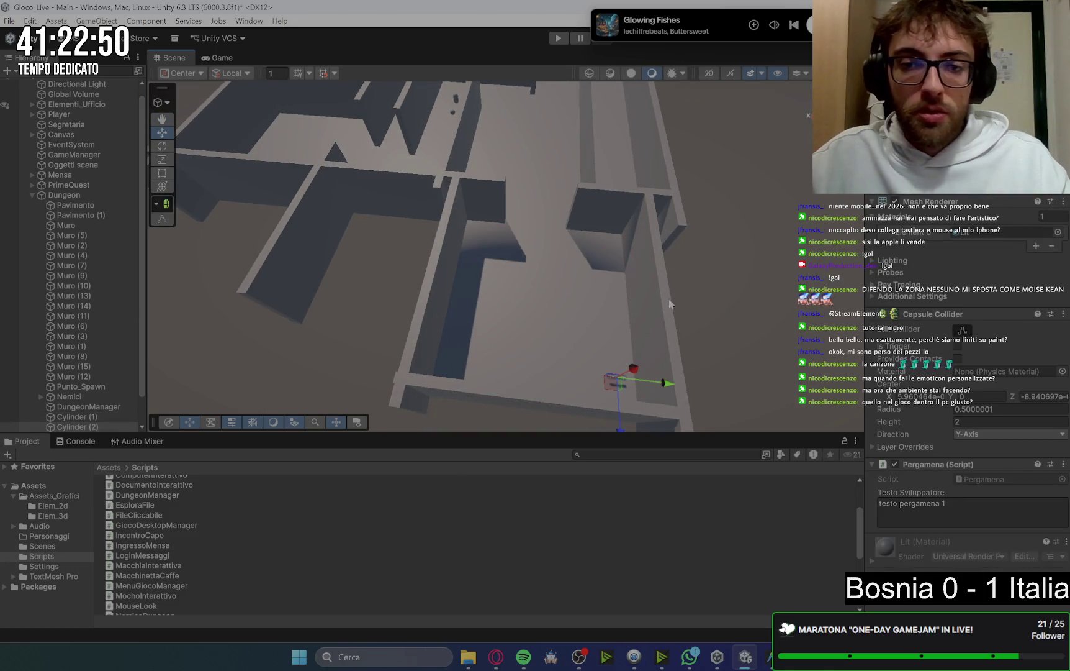
{"action": "mouse_move", "coordinate": [491, 656]}
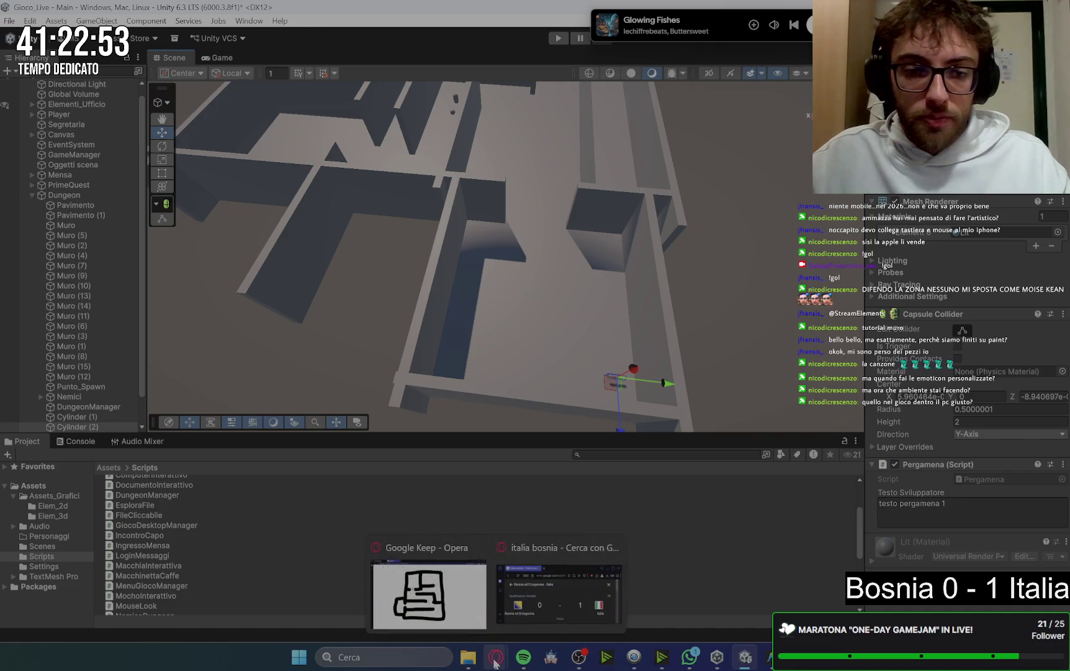
{"action": "left_click", "coordinate": [450, 616]}
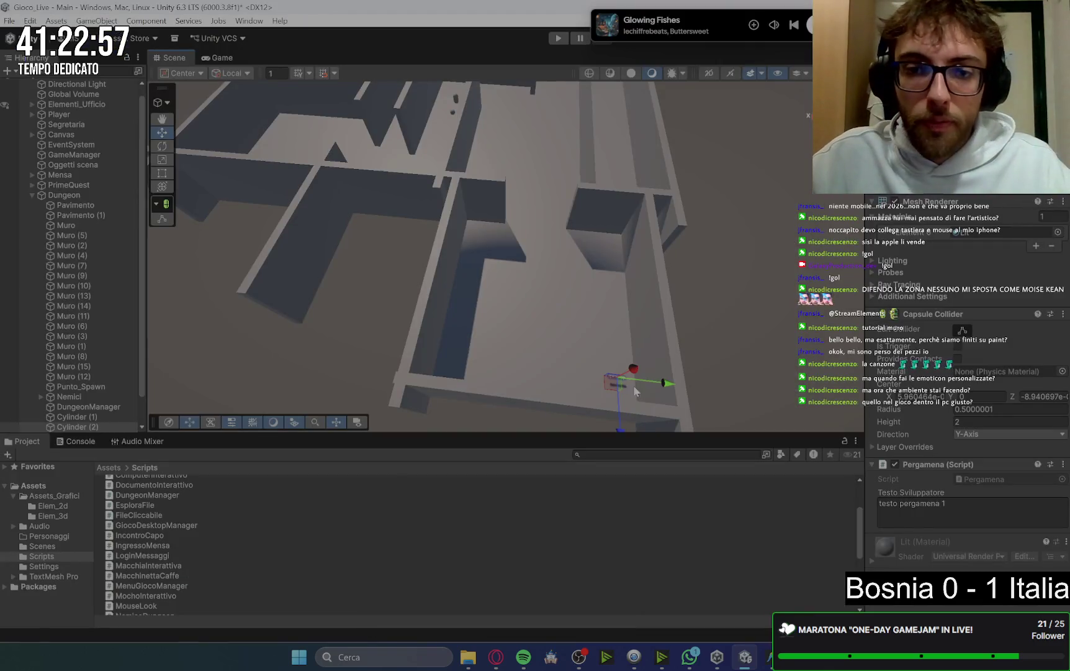
{"action": "scroll", "coordinate": [646, 267], "scroll_direction": "down", "scroll_amount": 5}
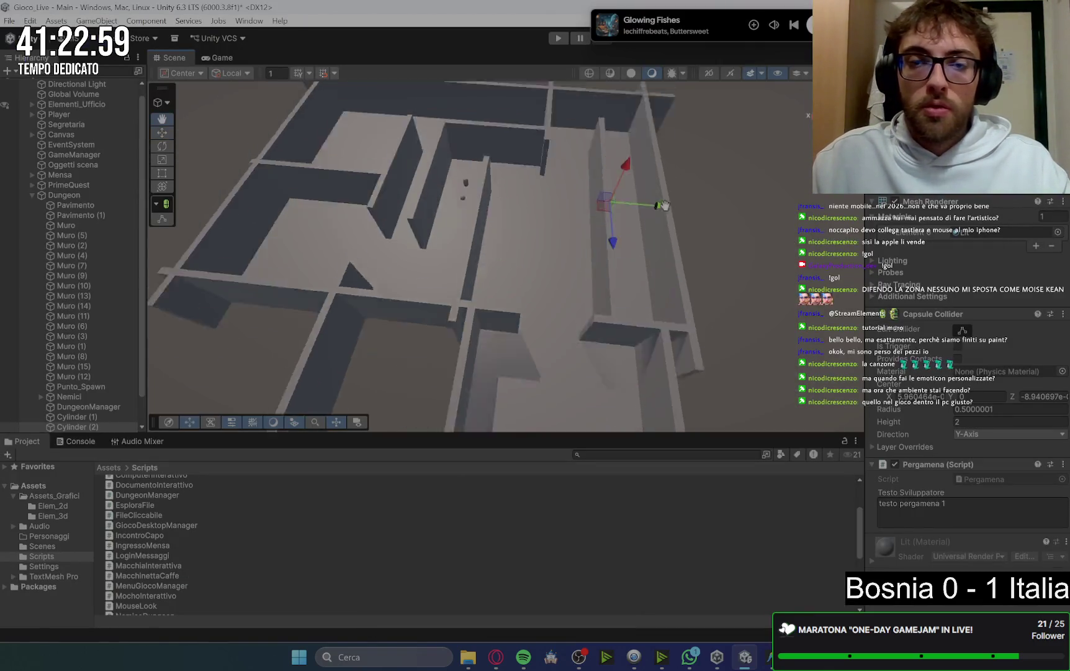
{"action": "mouse_move", "coordinate": [646, 267]}
{"action": "left_mouse_down"}
{"action": "mouse_move", "coordinate": [550, 270]}
{"action": "mouse_move", "coordinate": [511, 228]}
{"action": "left_mouse_up"}
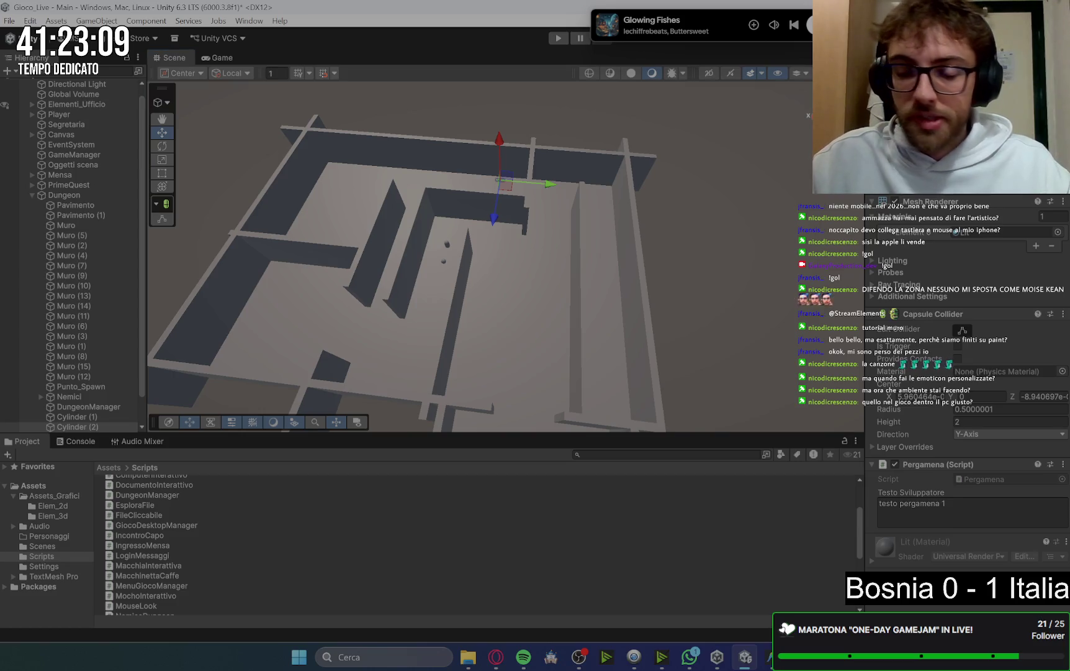
{"action": "key", "text": "ctrl+z"}
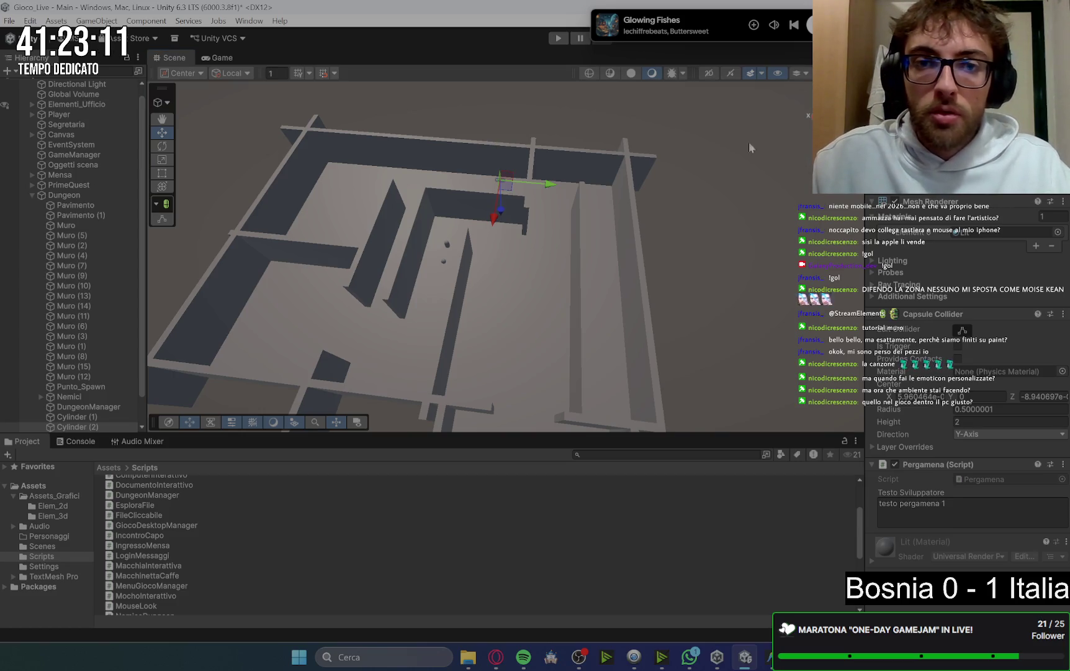
{"action": "key", "text": "f"}
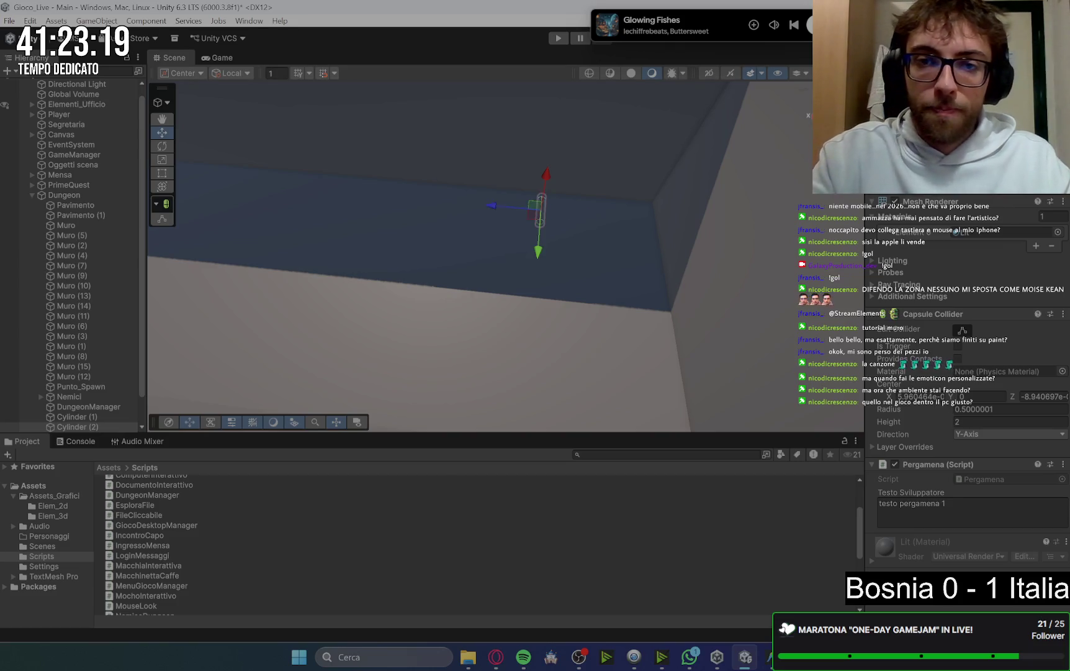
Duplicate the cylinder marker again and slide the copies into separate maze corridors
{"action": "scroll", "coordinate": [557, 281], "scroll_direction": "down", "scroll_amount": 5}
{"action": "scroll", "coordinate": [557, 277], "scroll_direction": "down", "scroll_amount": 3}
{"action": "mouse_move", "coordinate": [558, 277]}
{"action": "left_mouse_down"}
{"action": "mouse_move", "coordinate": [599, 256]}
{"action": "mouse_move", "coordinate": [638, 211]}
{"action": "mouse_move", "coordinate": [645, 231]}
{"action": "left_mouse_up"}
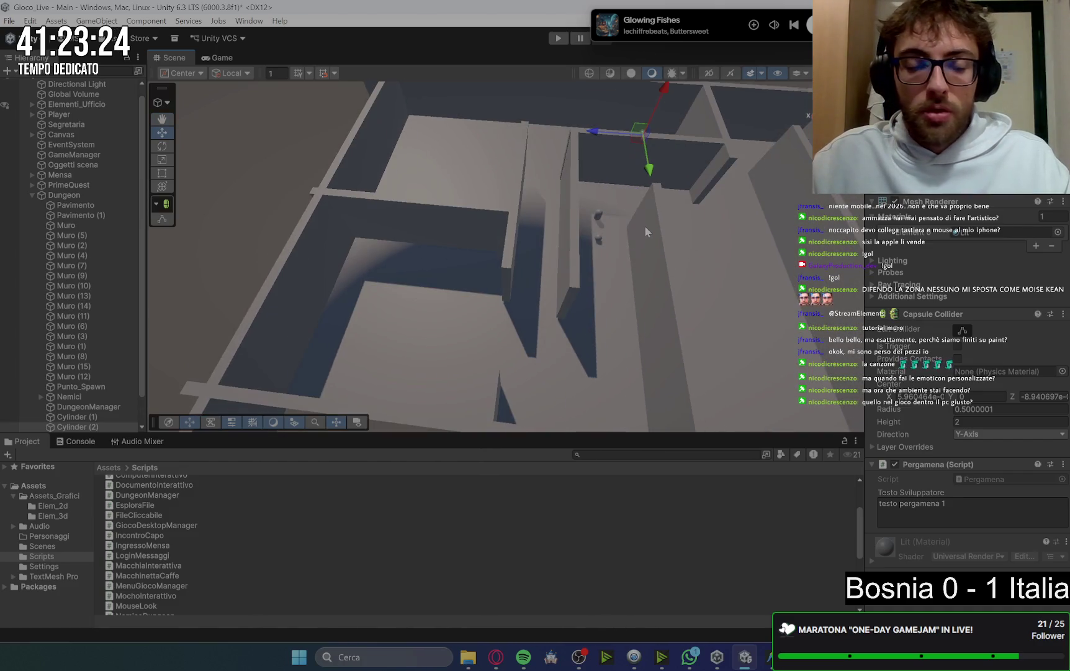
{"action": "key", "text": "ctrl+d"}
{"action": "mouse_move", "coordinate": [648, 168]}
{"action": "left_mouse_down"}
{"action": "mouse_move", "coordinate": [475, 163]}
{"action": "mouse_move", "coordinate": [425, 361]}
{"action": "mouse_move", "coordinate": [295, 357]}
{"action": "left_mouse_up"}
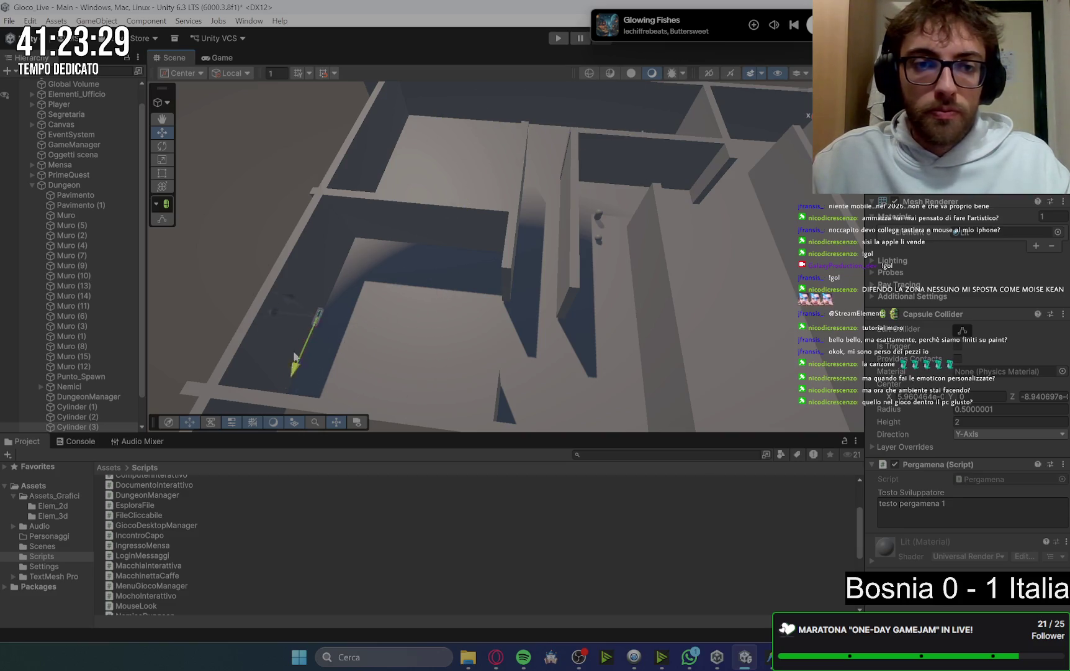
{"action": "left_click_drag", "start_coordinate": [337, 291], "coordinate": [301, 236]}
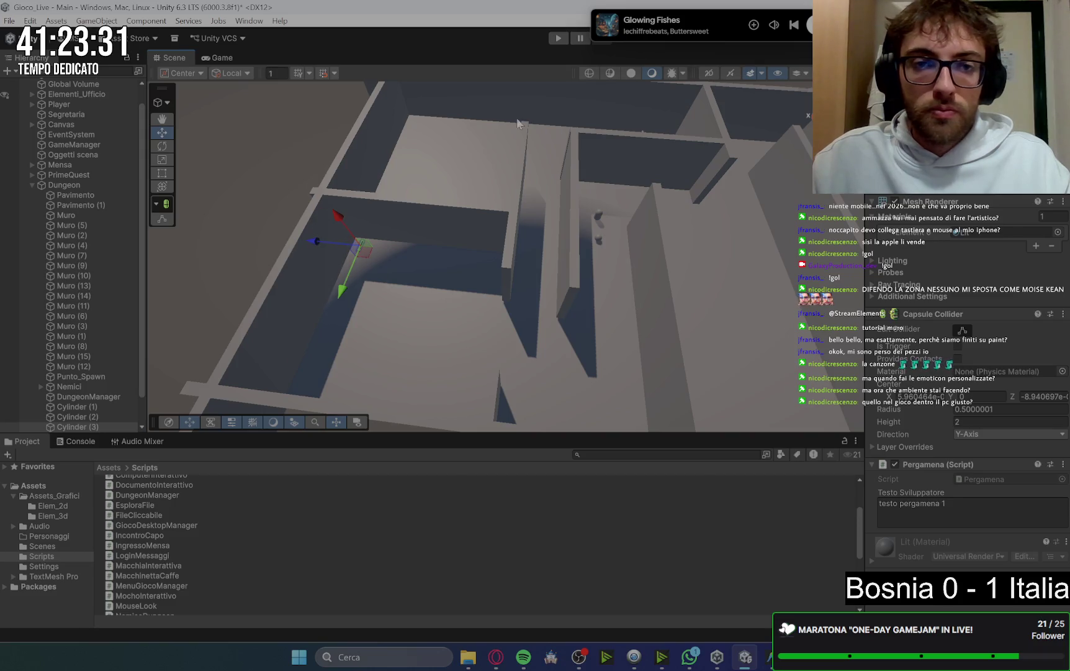
{"action": "key", "text": "f"}
{"action": "key", "text": "ctrl+d"}
{"action": "mouse_move", "coordinate": [397, 332]}
{"action": "left_mouse_down"}
{"action": "mouse_move", "coordinate": [435, 273]}
{"action": "mouse_move", "coordinate": [440, 304]}
{"action": "mouse_move", "coordinate": [416, 316]}
{"action": "left_mouse_up"}
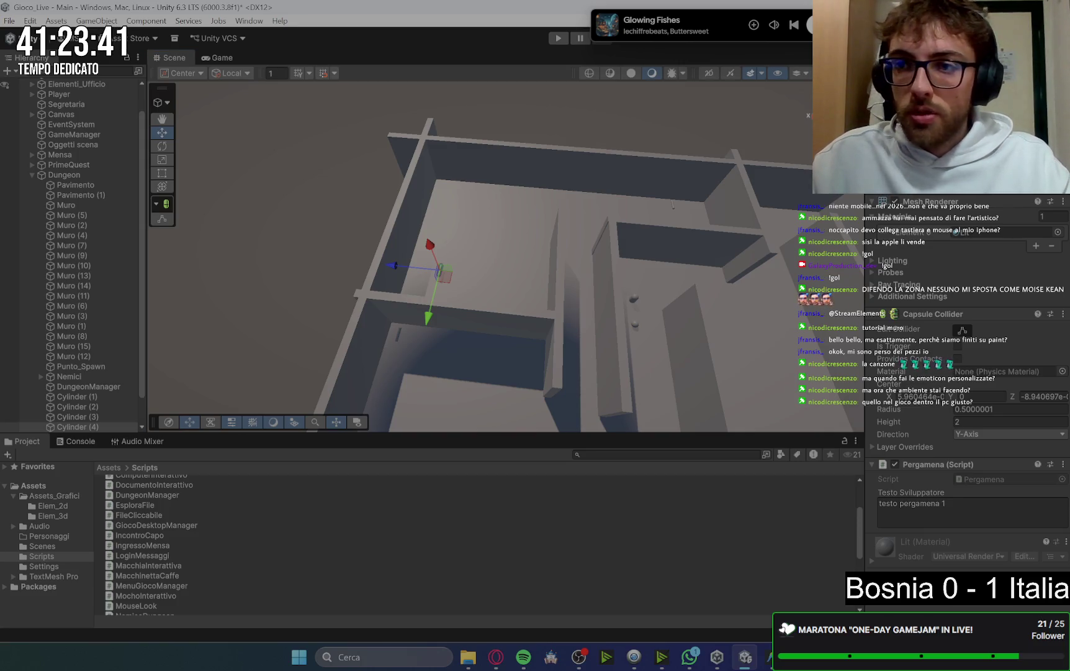
{"action": "key", "text": "ctrl+z"}
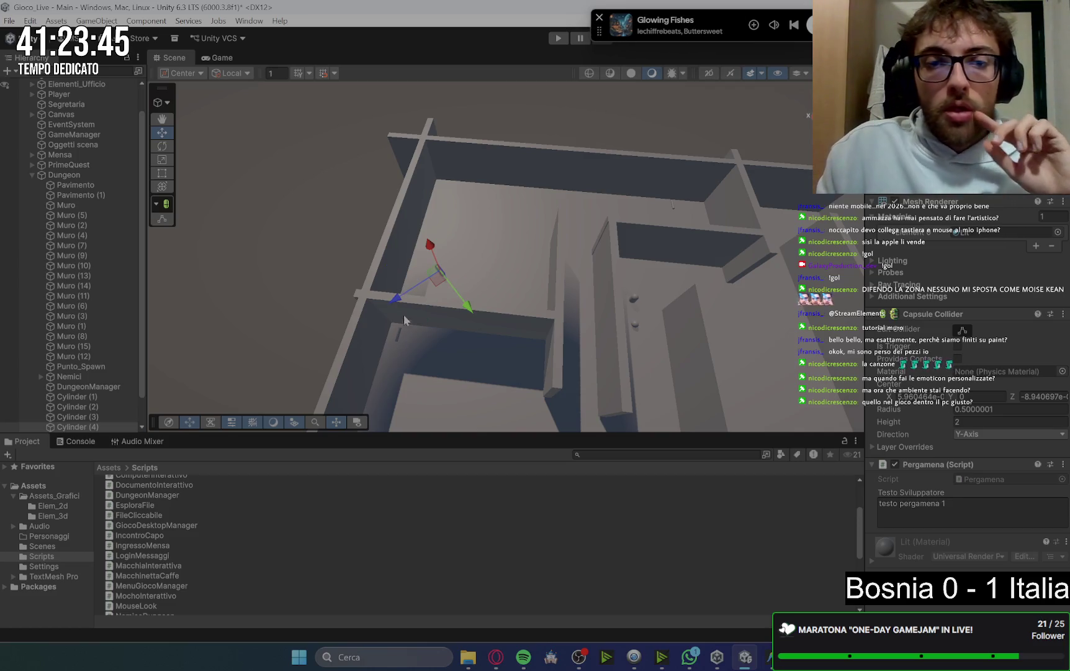
Slide the short wall Muro (10) slightly right along its X axis
{"action": "left_click", "coordinate": [327, 240]}
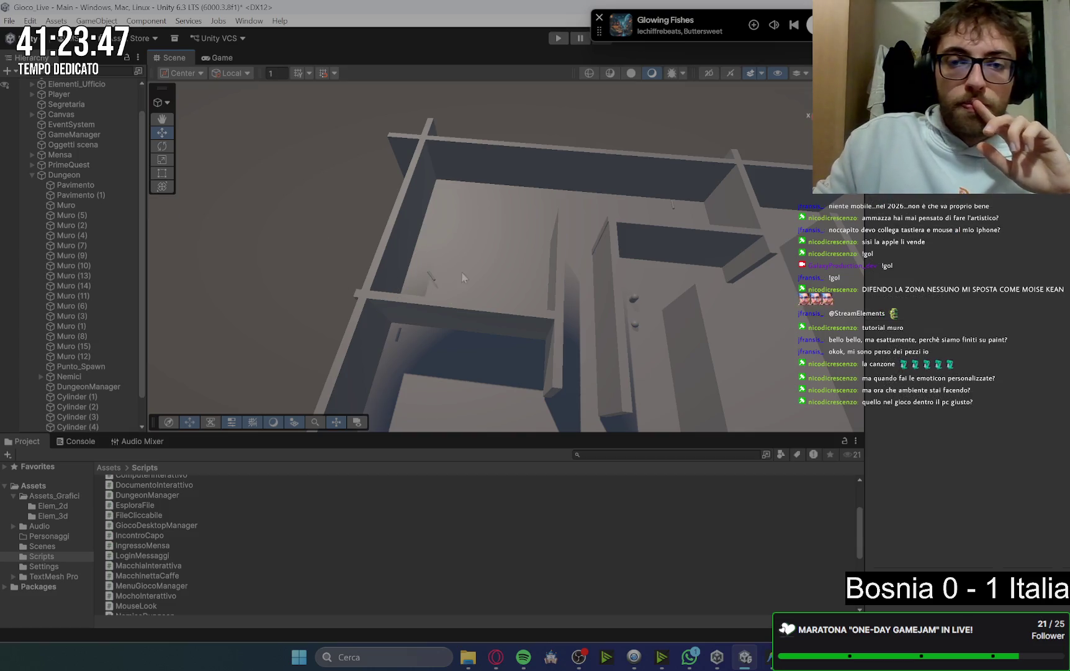
{"action": "scroll", "coordinate": [462, 271], "scroll_direction": "down", "scroll_amount": 5}
{"action": "mouse_move", "coordinate": [461, 271]}
{"action": "left_mouse_down"}
{"action": "mouse_move", "coordinate": [485, 289]}
{"action": "mouse_move", "coordinate": [503, 265]}
{"action": "mouse_move", "coordinate": [652, 249]}
{"action": "left_mouse_up"}
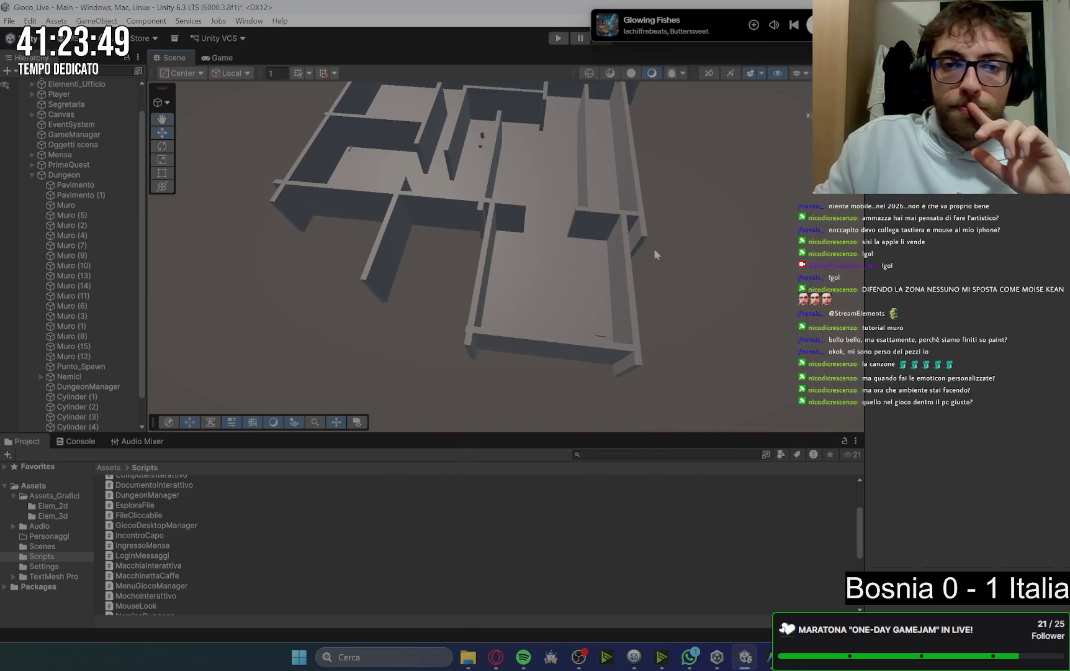
{"action": "scroll", "coordinate": [650, 308], "scroll_direction": "up", "scroll_amount": 5}
{"action": "mouse_move", "coordinate": [650, 308]}
{"action": "left_mouse_down"}
{"action": "mouse_move", "coordinate": [559, 275]}
{"action": "mouse_move", "coordinate": [594, 304]}
{"action": "left_mouse_up"}
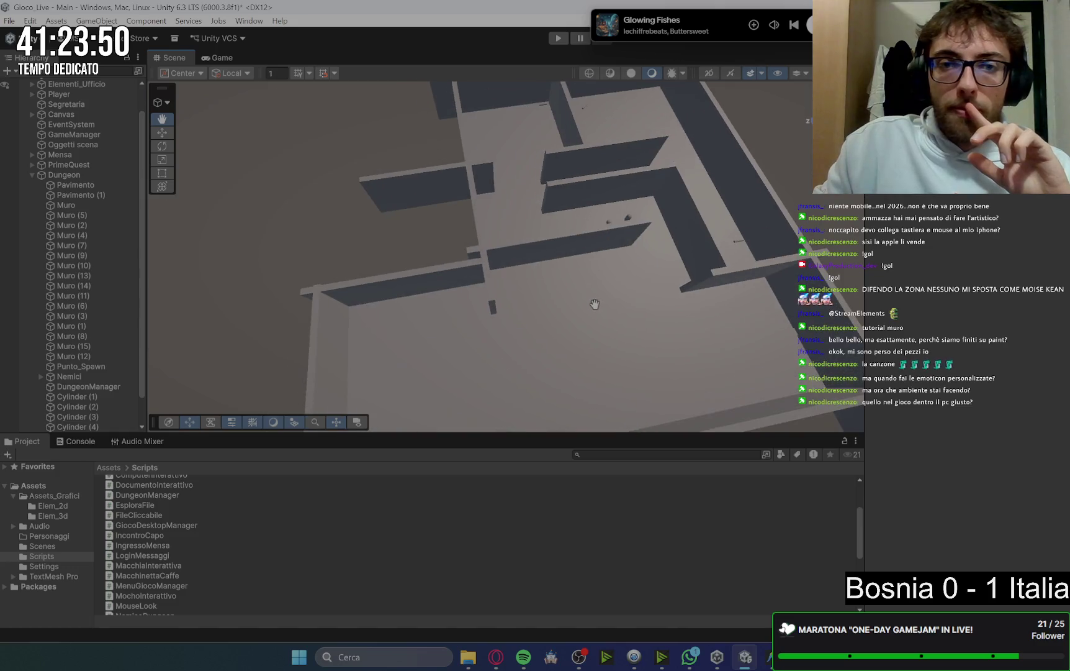
{"action": "left_click", "coordinate": [388, 180]}
{"action": "left_click_drag", "start_coordinate": [478, 165], "coordinate": [514, 166]}
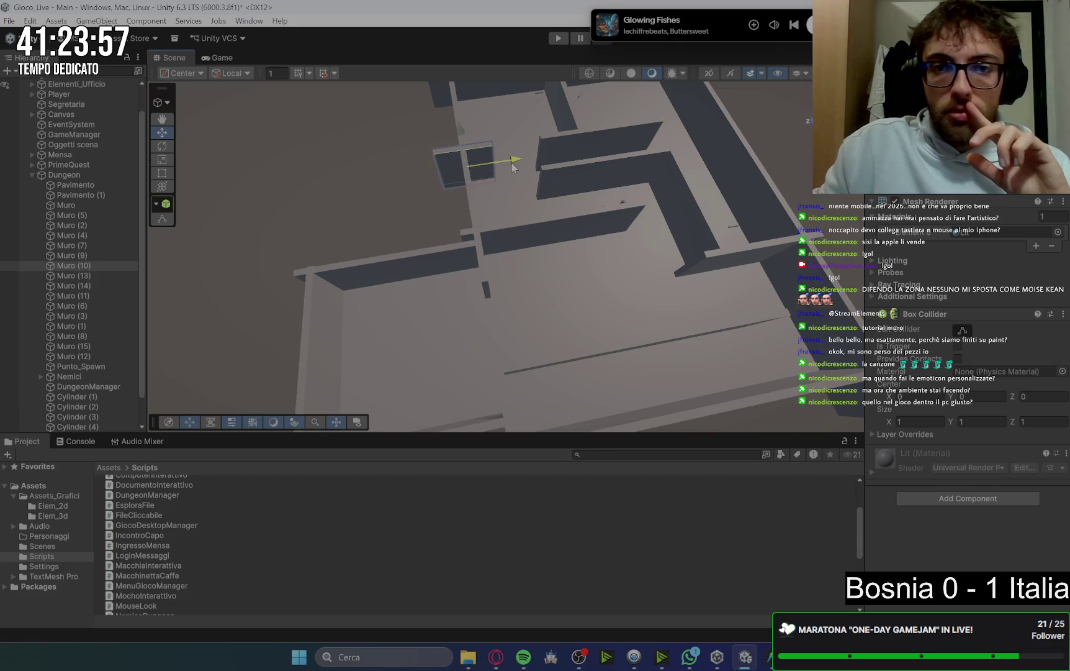
{"action": "left_click", "coordinate": [797, 166]}
{"action": "scroll", "coordinate": [738, 267], "scroll_direction": "down", "scroll_amount": 3}
{"action": "mouse_move", "coordinate": [738, 267]}
{"action": "left_mouse_down"}
{"action": "mouse_move", "coordinate": [688, 287]}
{"action": "mouse_move", "coordinate": [685, 274]}
{"action": "mouse_move", "coordinate": [708, 297]}
{"action": "mouse_move", "coordinate": [648, 317]}
{"action": "left_mouse_up"}
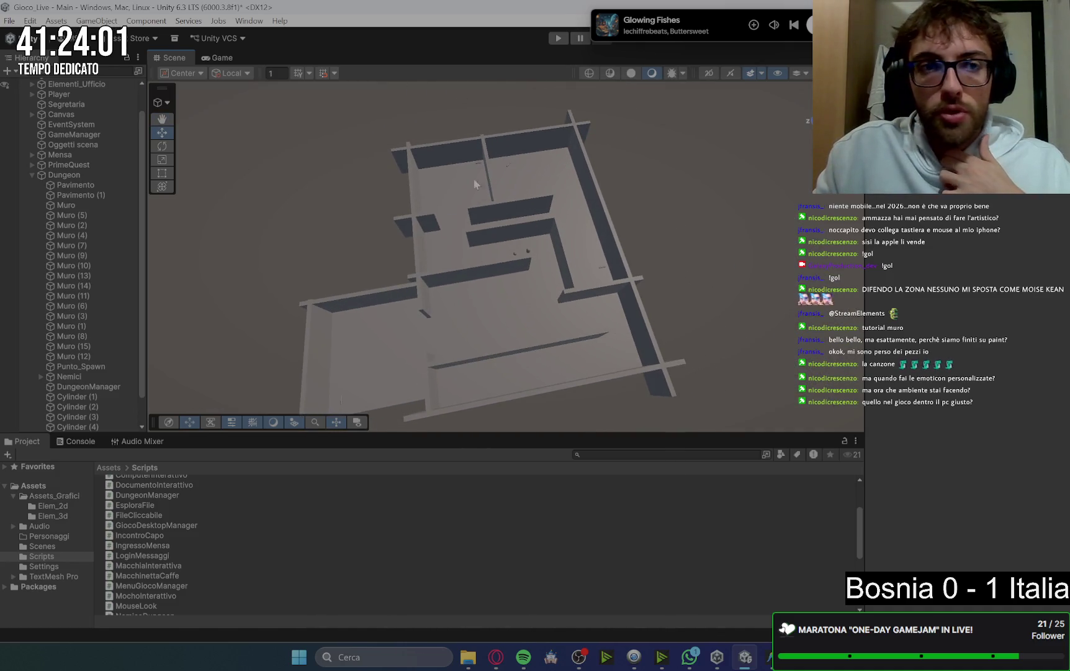
{"action": "scroll", "coordinate": [614, 205], "scroll_direction": "up", "scroll_amount": 5}
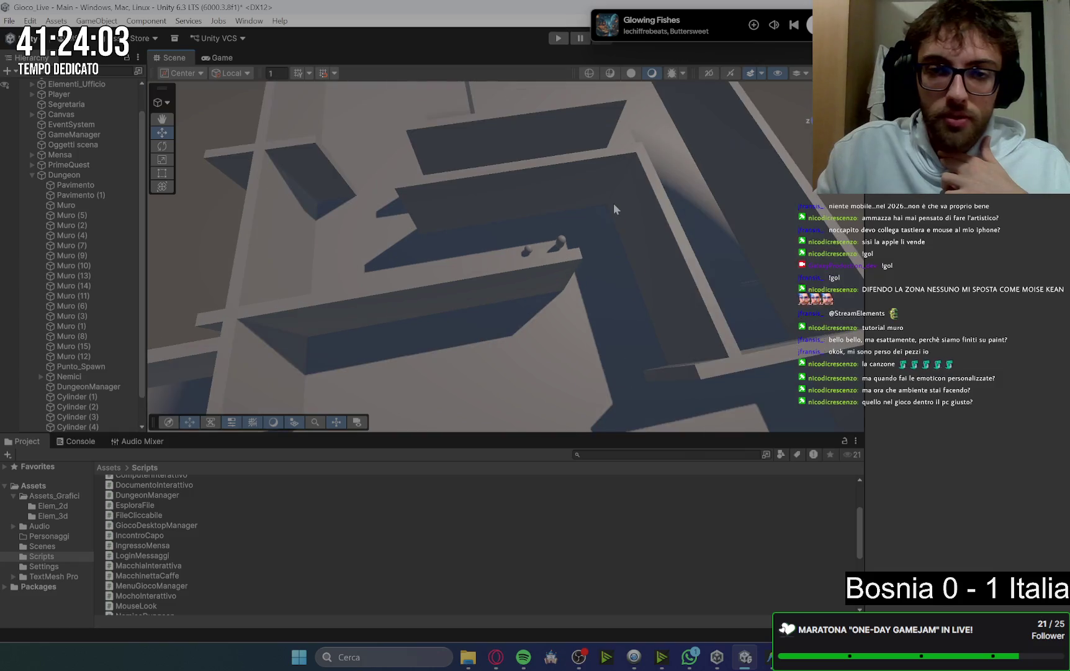
Duplicate the Scheletro skeleton enemy
{"action": "left_click", "coordinate": [564, 247]}
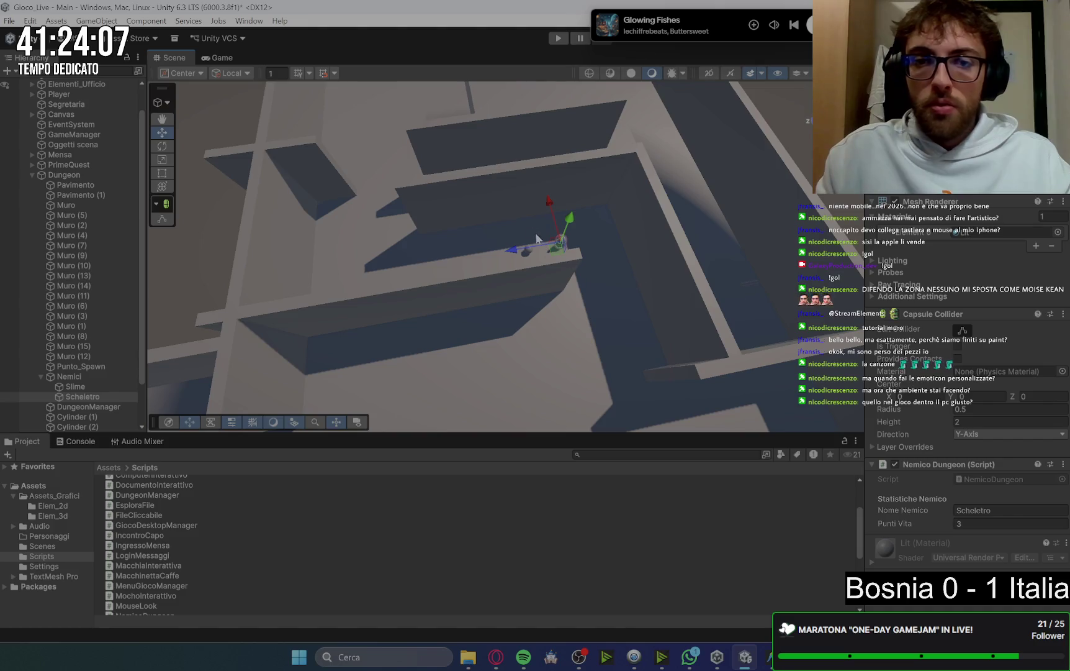
{"action": "key", "text": "ctrl+d"}
{"action": "mouse_move", "coordinate": [577, 231]}
{"action": "left_mouse_down"}
{"action": "mouse_move", "coordinate": [653, 312]}
{"action": "mouse_move", "coordinate": [596, 139]}
{"action": "mouse_move", "coordinate": [561, 174]}
{"action": "mouse_move", "coordinate": [442, 191]}
{"action": "mouse_move", "coordinate": [463, 187]}
{"action": "left_mouse_up"}
Make two Slime copies and place them in other corridors up and to the left
{"action": "left_click", "coordinate": [676, 335]}
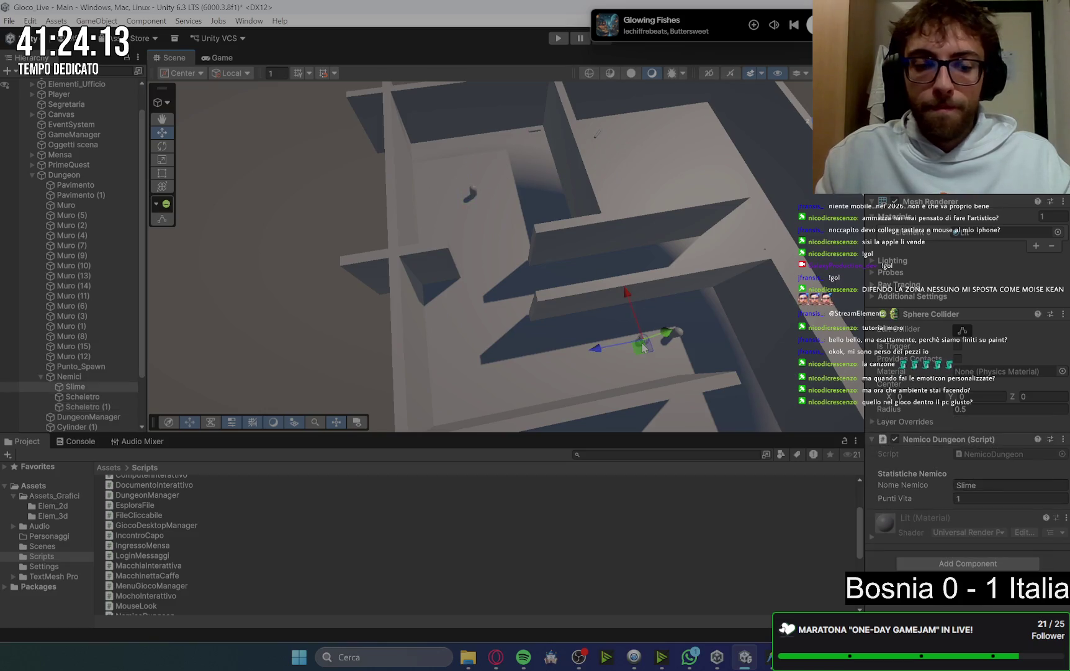
{"action": "key", "text": "ctrl+d"}
{"action": "mouse_move", "coordinate": [650, 337]}
{"action": "left_mouse_down"}
{"action": "mouse_move", "coordinate": [521, 171]}
{"action": "mouse_move", "coordinate": [537, 198]}
{"action": "left_mouse_up"}
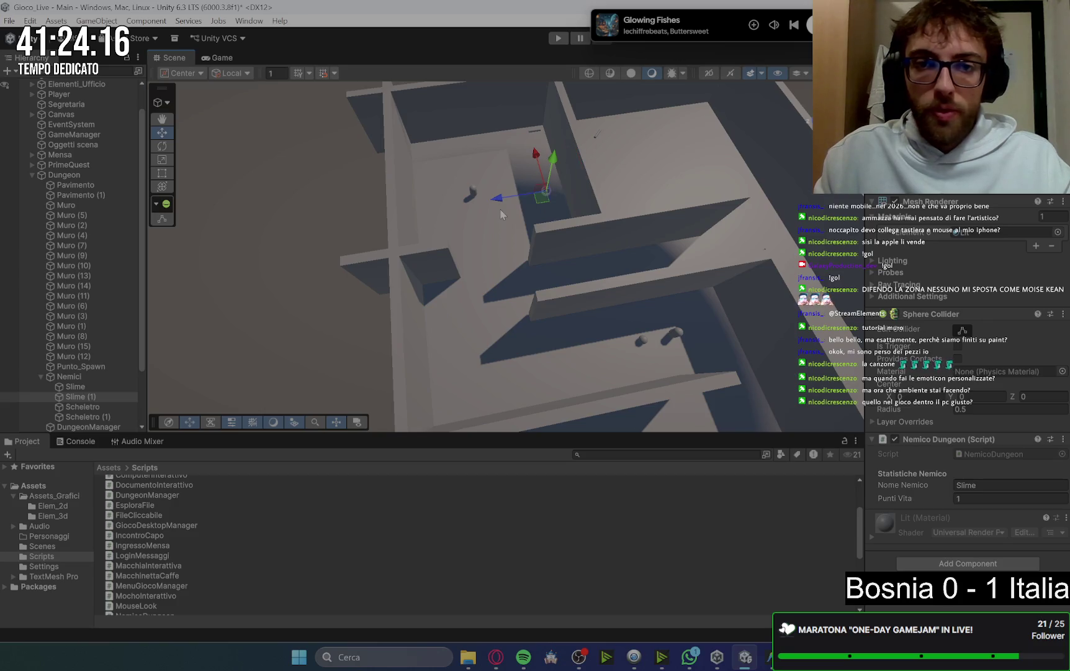
{"action": "left_click", "coordinate": [642, 339]}
{"action": "key", "text": "ctrl+d"}
{"action": "mouse_move", "coordinate": [642, 339]}
{"action": "left_mouse_down"}
{"action": "mouse_move", "coordinate": [541, 200]}
{"action": "mouse_move", "coordinate": [438, 235]}
{"action": "left_mouse_up"}
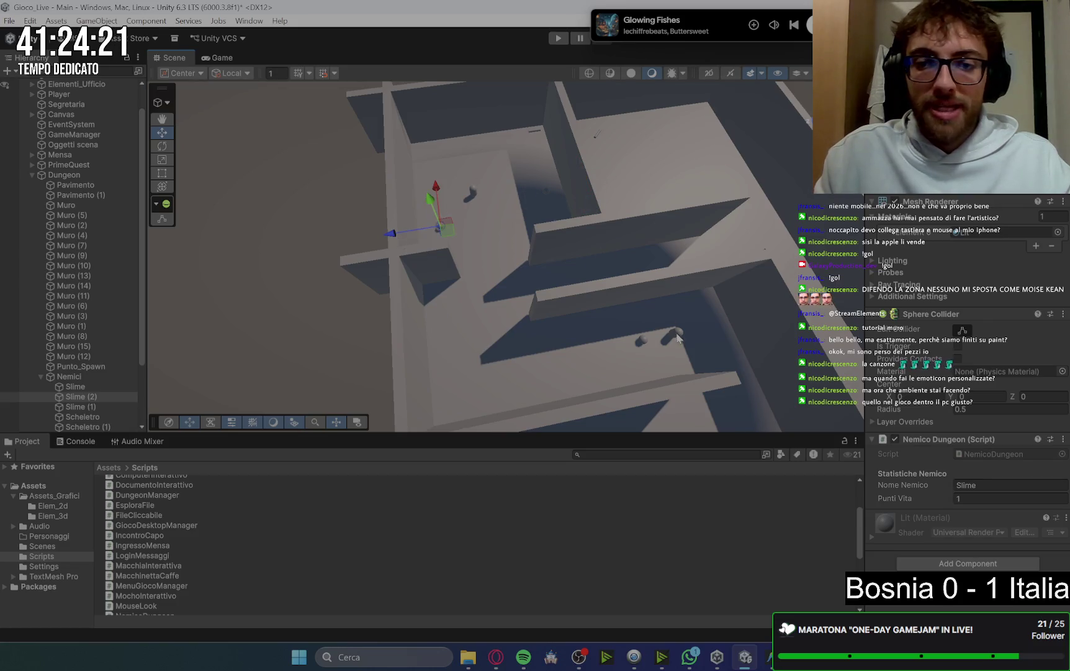
Duplicate Scheletro again and move Scheletro (2) to the middle of a room
{"action": "scroll", "coordinate": [703, 311], "scroll_direction": "up", "scroll_amount": 5}
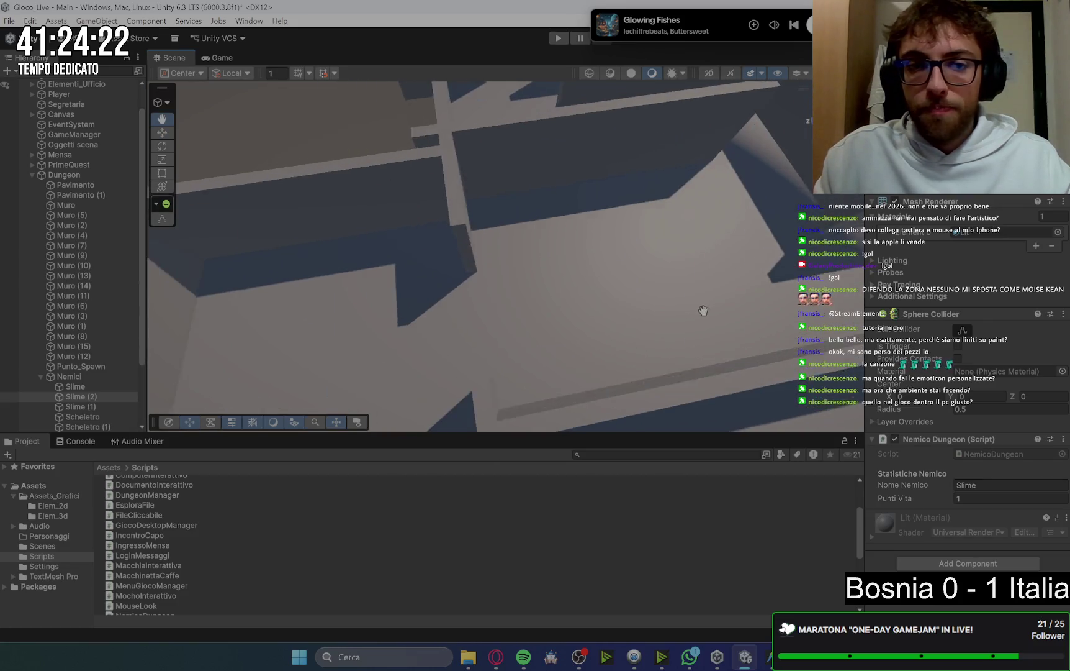
{"action": "scroll", "coordinate": [703, 310], "scroll_direction": "down", "scroll_amount": 5}
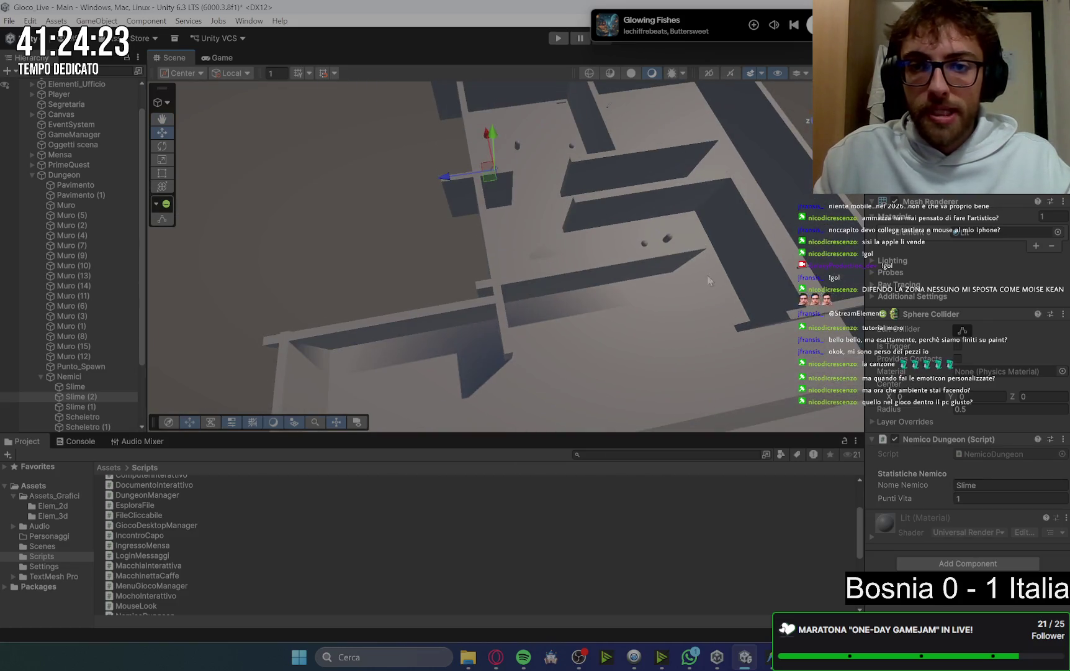
{"action": "left_click", "coordinate": [669, 240]}
{"action": "scroll", "coordinate": [696, 323], "scroll_direction": "up", "scroll_amount": 5}
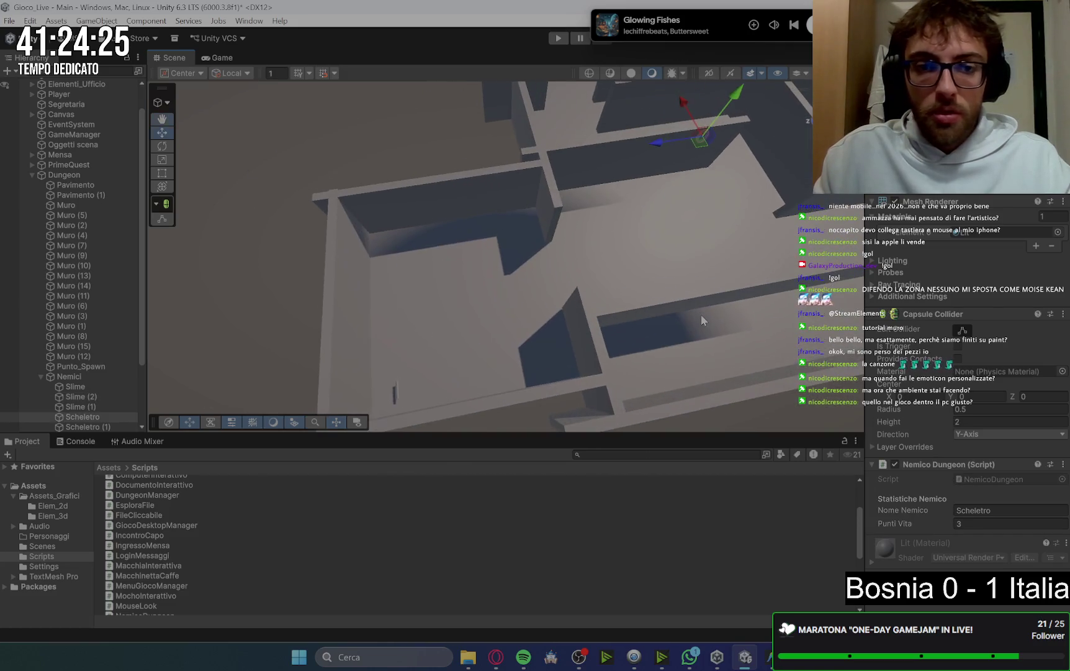
{"action": "key", "text": "ctrl+d"}
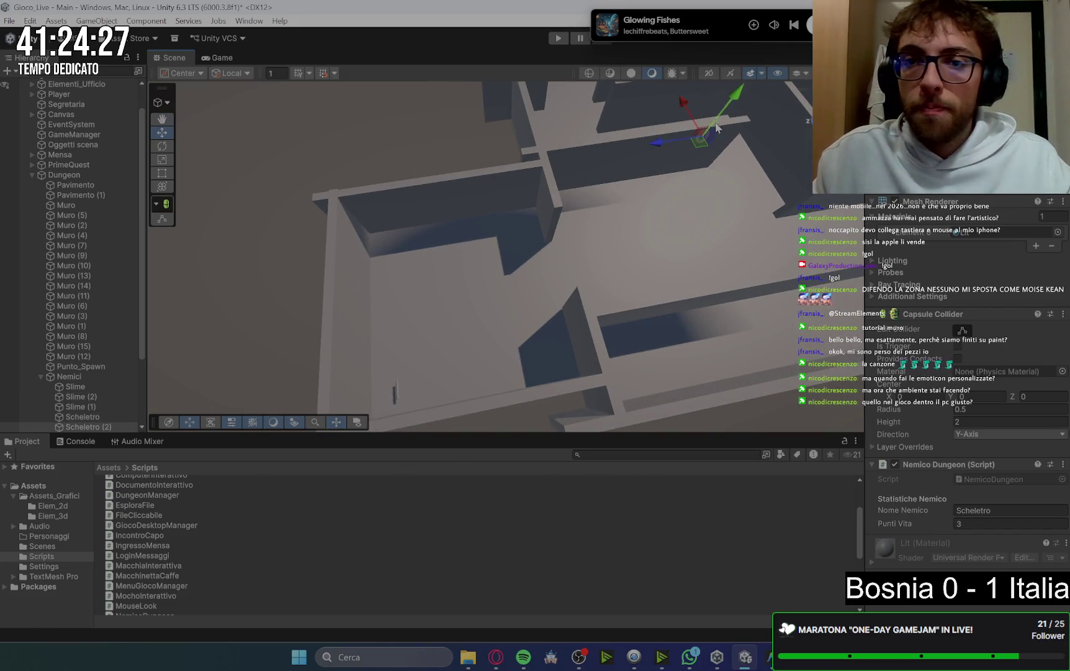
{"action": "left_click_drag", "start_coordinate": [666, 146], "coordinate": [442, 233]}
{"action": "scroll", "coordinate": [560, 113], "scroll_direction": "down", "scroll_amount": 3}
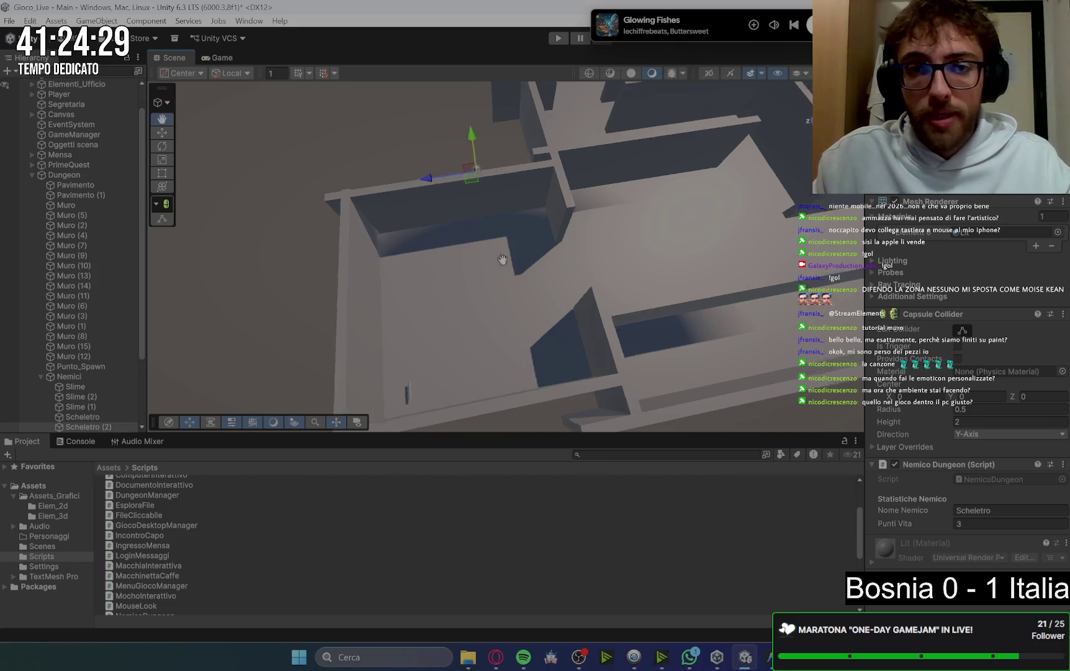
{"action": "mouse_move", "coordinate": [623, 135]}
{"action": "left_mouse_down"}
{"action": "mouse_move", "coordinate": [646, 208]}
{"action": "mouse_move", "coordinate": [630, 224]}
{"action": "mouse_move", "coordinate": [649, 225]}
{"action": "left_mouse_up"}
{"action": "scroll", "coordinate": [668, 230], "scroll_direction": "down", "scroll_amount": 5}
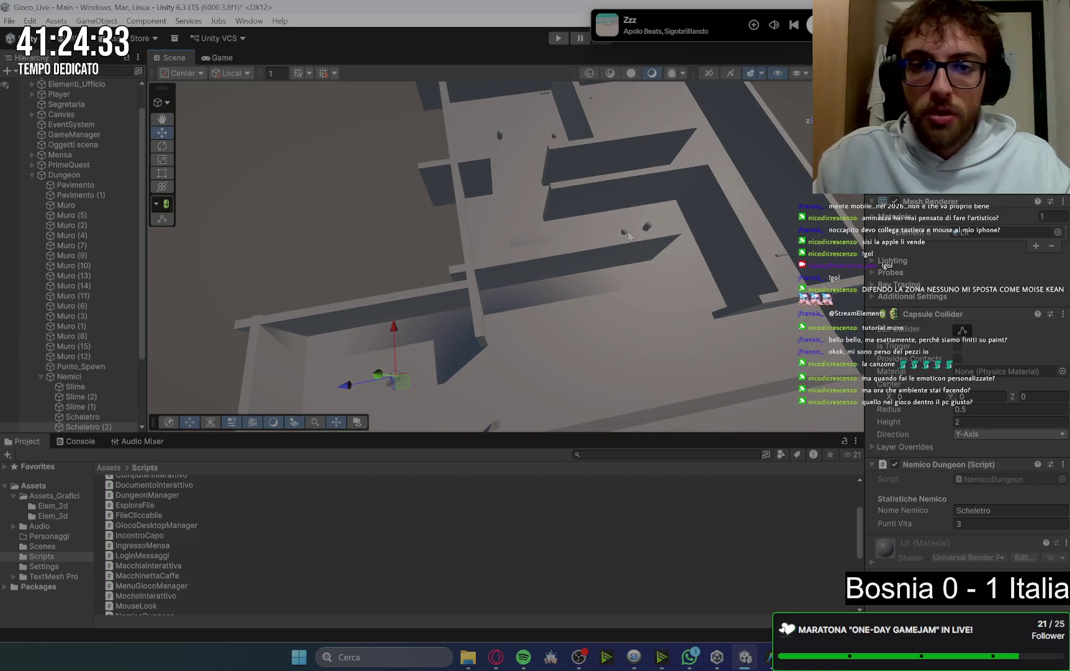
Add another Scheletro copy and move Scheletro (3) down the floor
{"action": "left_click", "coordinate": [628, 234]}
{"action": "scroll", "coordinate": [668, 267], "scroll_direction": "up", "scroll_amount": 3}
{"action": "left_click", "coordinate": [656, 193]}
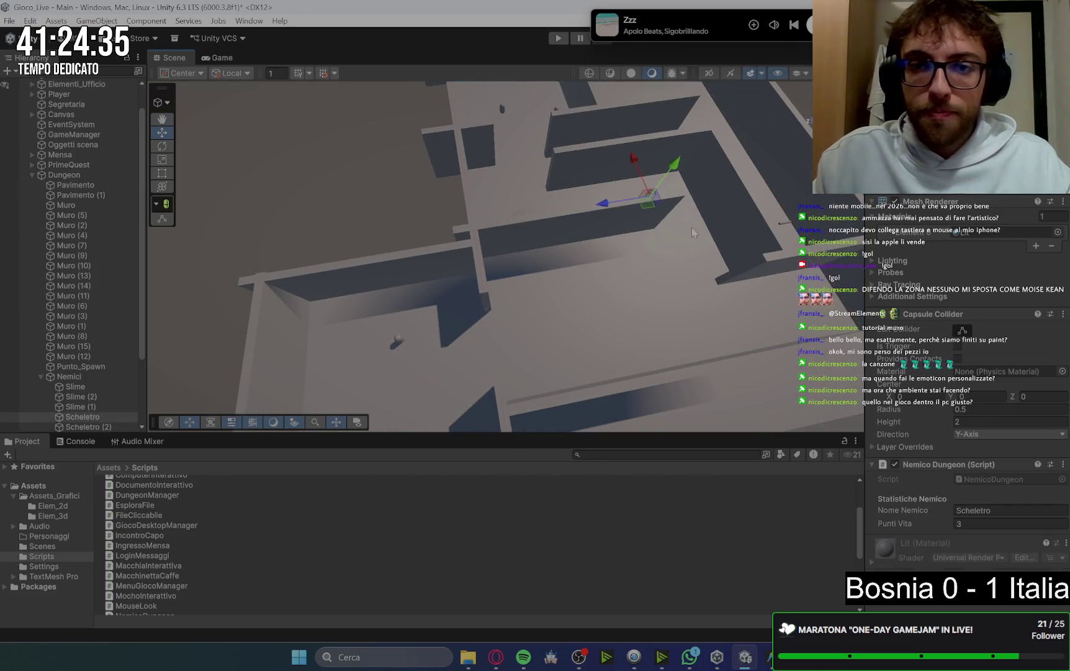
{"action": "left_click_drag", "start_coordinate": [655, 192], "coordinate": [687, 240]}
{"action": "key", "text": "ctrl+d"}
{"action": "mouse_move", "coordinate": [614, 179]}
{"action": "left_mouse_down"}
{"action": "mouse_move", "coordinate": [617, 376]}
{"action": "mouse_move", "coordinate": [679, 396]}
{"action": "left_mouse_up"}
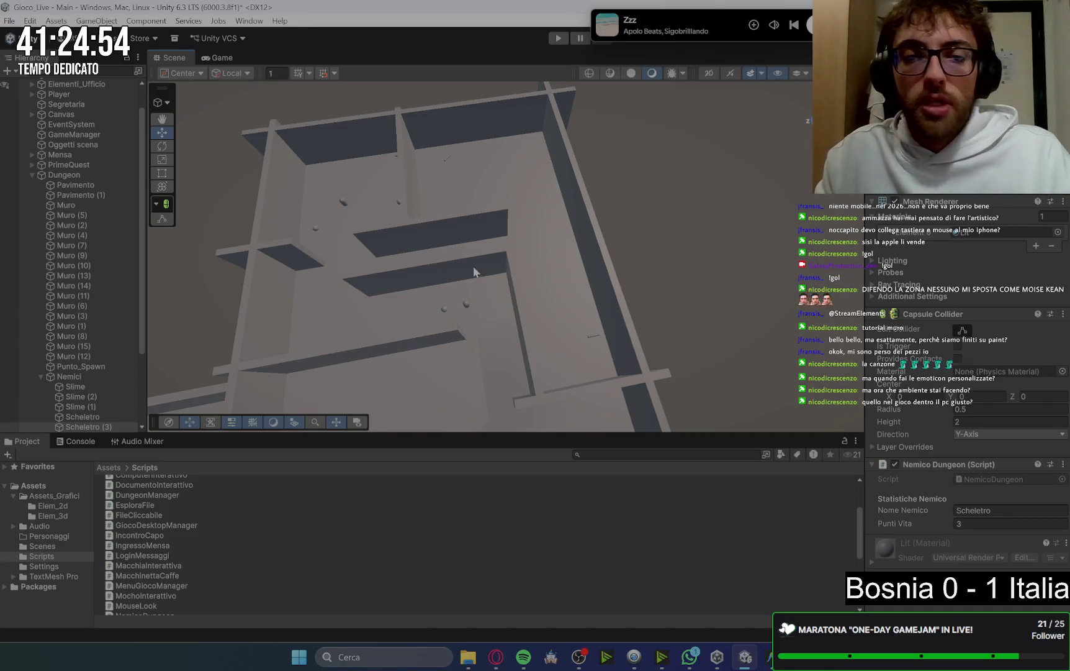
Reposition a skeleton to the right and a Slime to the lower left of the maze
{"action": "left_click", "coordinate": [467, 303]}
{"action": "left_click_drag", "start_coordinate": [470, 295], "coordinate": [562, 279]}
{"action": "left_click", "coordinate": [446, 315]}
{"action": "mouse_move", "coordinate": [462, 325]}
{"action": "left_mouse_down"}
{"action": "mouse_move", "coordinate": [324, 350]}
{"action": "mouse_move", "coordinate": [337, 361]}
{"action": "left_mouse_up"}
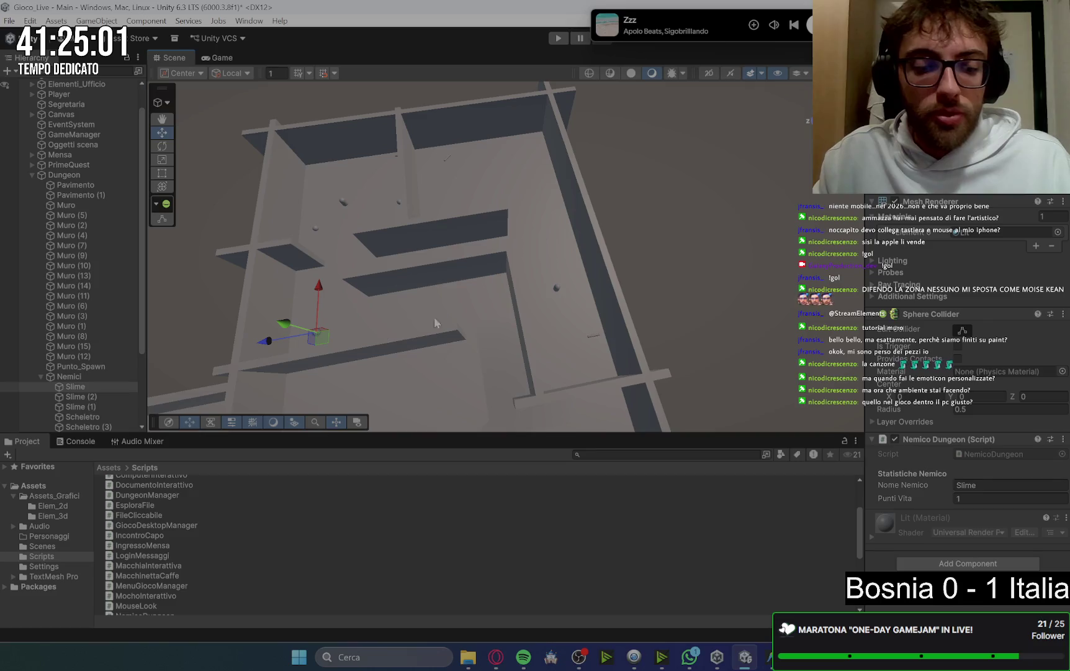
Duplicate a skeleton and place the copy further up the maze
{"action": "left_click", "coordinate": [557, 290]}
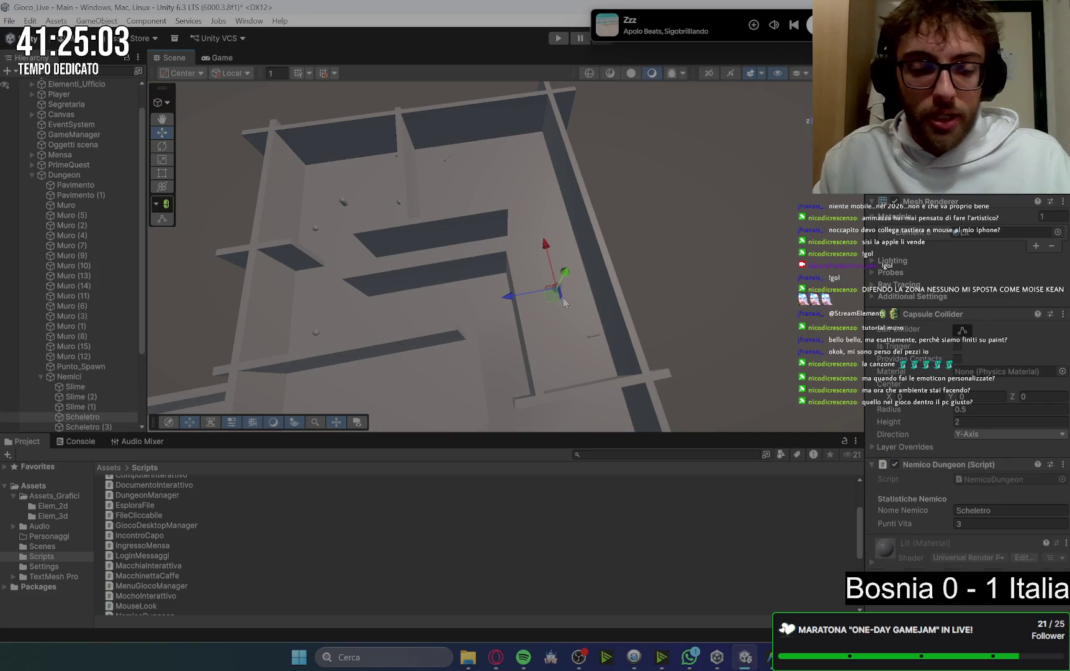
{"action": "key", "text": "ctrl+d"}
{"action": "mouse_move", "coordinate": [559, 292]}
{"action": "left_mouse_down"}
{"action": "mouse_move", "coordinate": [510, 150]}
{"action": "mouse_move", "coordinate": [400, 166]}
{"action": "left_mouse_up"}
{"action": "left_click_drag", "start_coordinate": [449, 131], "coordinate": [455, 168]}
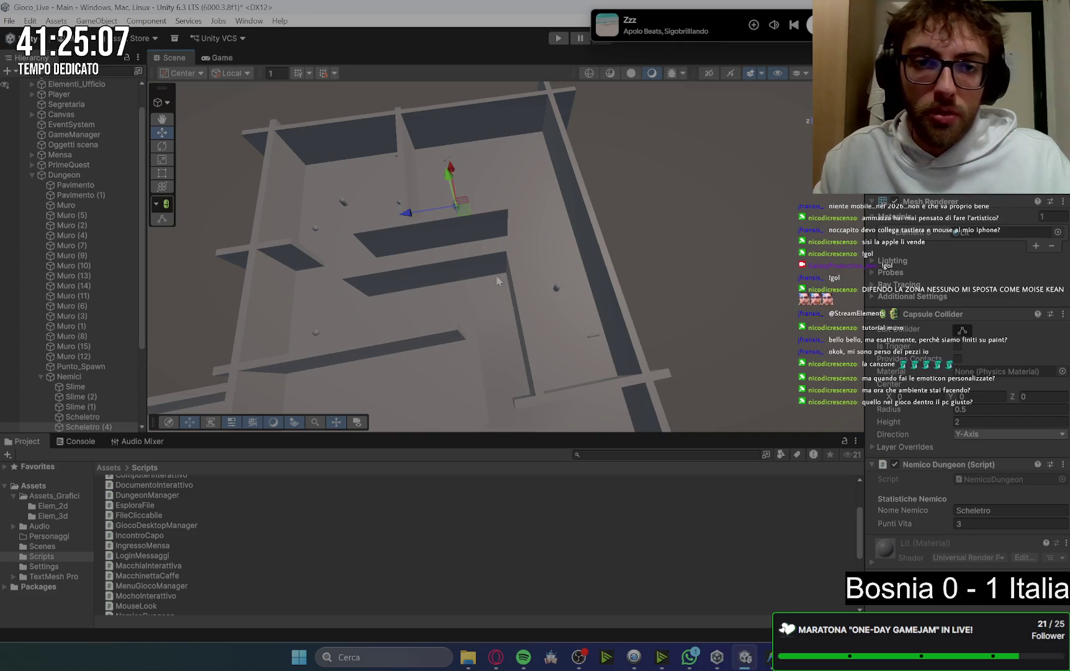
Add one more skeleton copy to the right, deselect, and view the whole maze
{"action": "mouse_move", "coordinate": [496, 275]}
{"action": "left_mouse_down"}
{"action": "mouse_move", "coordinate": [558, 298]}
{"action": "mouse_move", "coordinate": [355, 282]}
{"action": "left_mouse_up"}
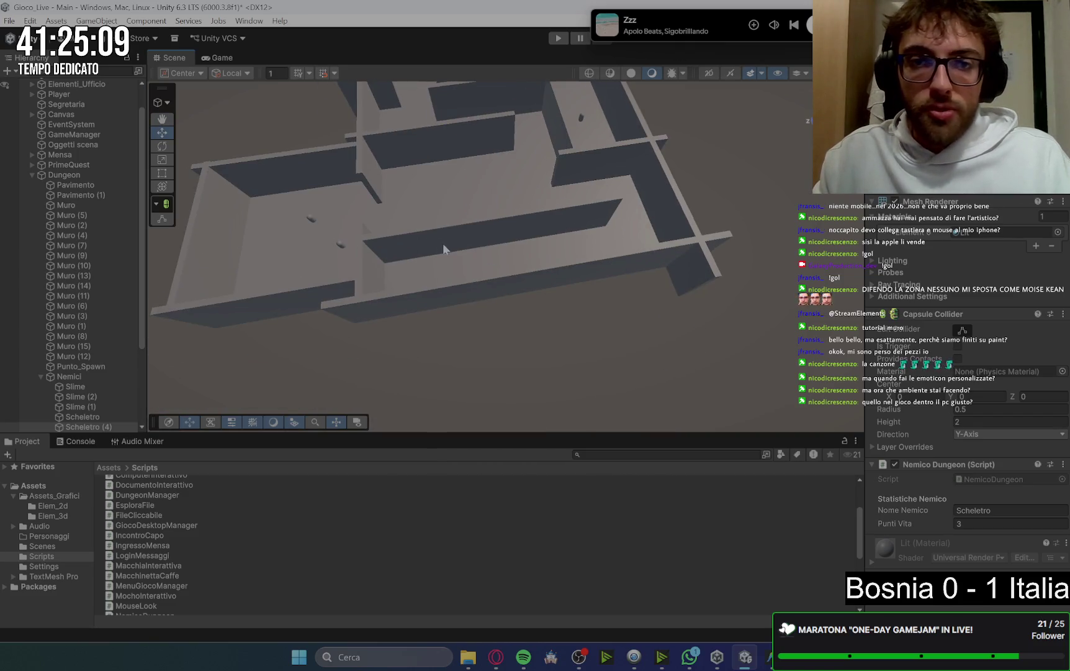
{"action": "mouse_move", "coordinate": [443, 249]}
{"action": "left_mouse_down"}
{"action": "mouse_move", "coordinate": [521, 296]}
{"action": "mouse_move", "coordinate": [633, 205]}
{"action": "mouse_move", "coordinate": [492, 353]}
{"action": "mouse_move", "coordinate": [619, 278]}
{"action": "mouse_move", "coordinate": [590, 303]}
{"action": "mouse_move", "coordinate": [614, 289]}
{"action": "mouse_move", "coordinate": [646, 307]}
{"action": "left_mouse_up"}
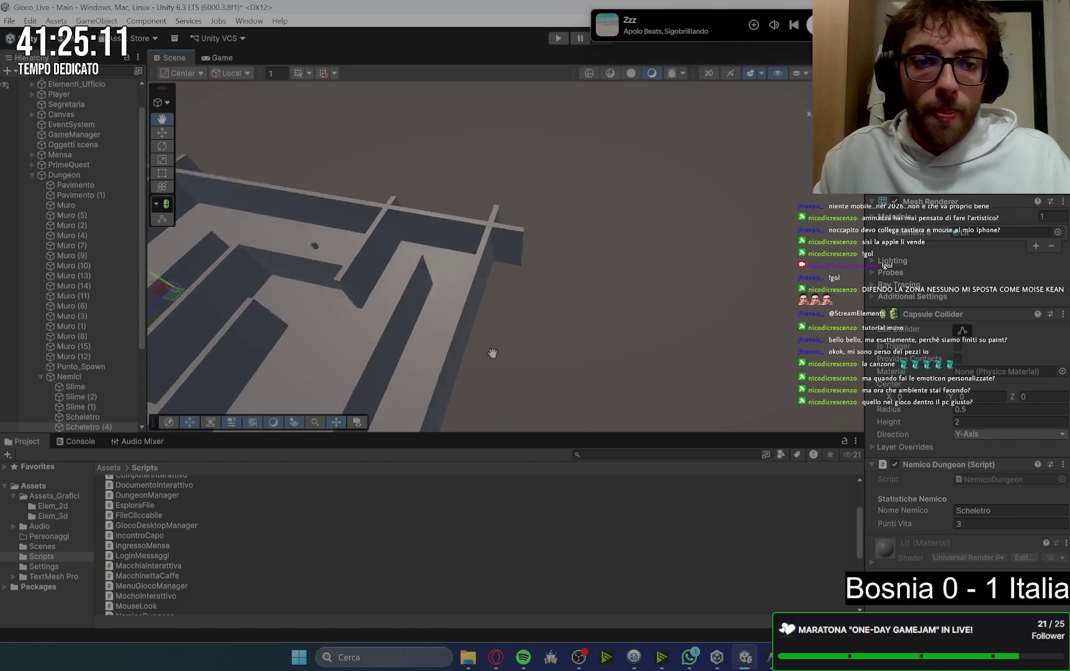
{"action": "key", "text": "ctrl+d"}
{"action": "mouse_move", "coordinate": [384, 228]}
{"action": "left_mouse_down"}
{"action": "mouse_move", "coordinate": [496, 276]}
{"action": "mouse_move", "coordinate": [541, 254]}
{"action": "mouse_move", "coordinate": [536, 333]}
{"action": "mouse_move", "coordinate": [528, 323]}
{"action": "left_mouse_up"}
{"action": "left_click", "coordinate": [724, 305]}
{"action": "scroll", "coordinate": [702, 260], "scroll_direction": "up", "scroll_amount": 5}
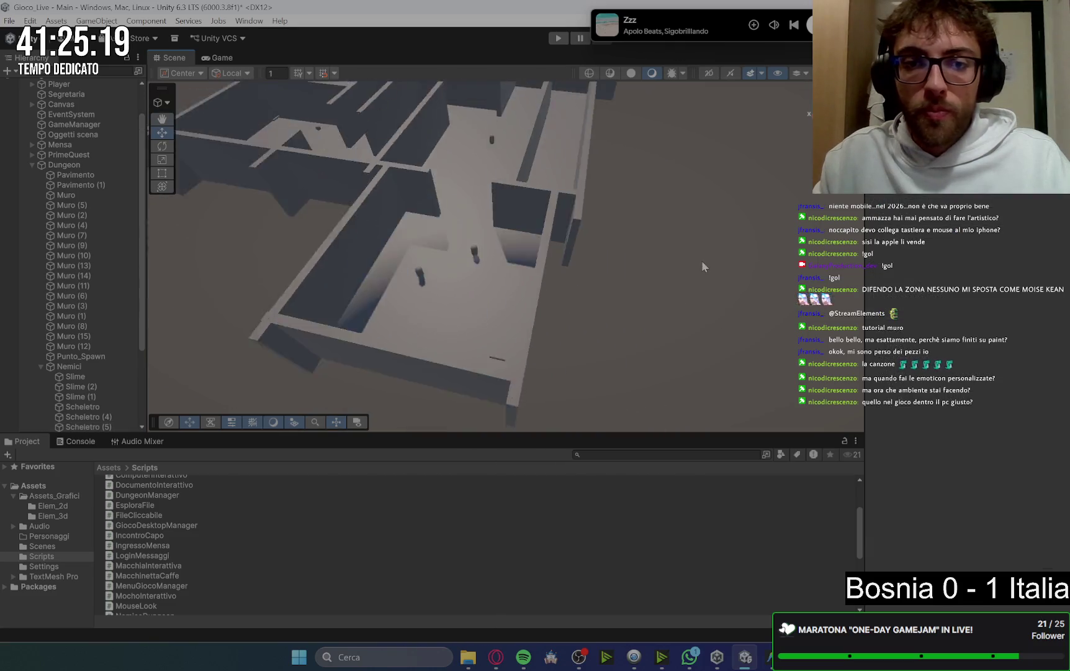
{"action": "scroll", "coordinate": [704, 266], "scroll_direction": "down", "scroll_amount": 5}
{"action": "mouse_move", "coordinate": [704, 266]}
{"action": "left_mouse_down"}
{"action": "mouse_move", "coordinate": [654, 254]}
{"action": "mouse_move", "coordinate": [663, 239]}
{"action": "mouse_move", "coordinate": [560, 245]}
{"action": "mouse_move", "coordinate": [602, 247]}
{"action": "left_mouse_up"}
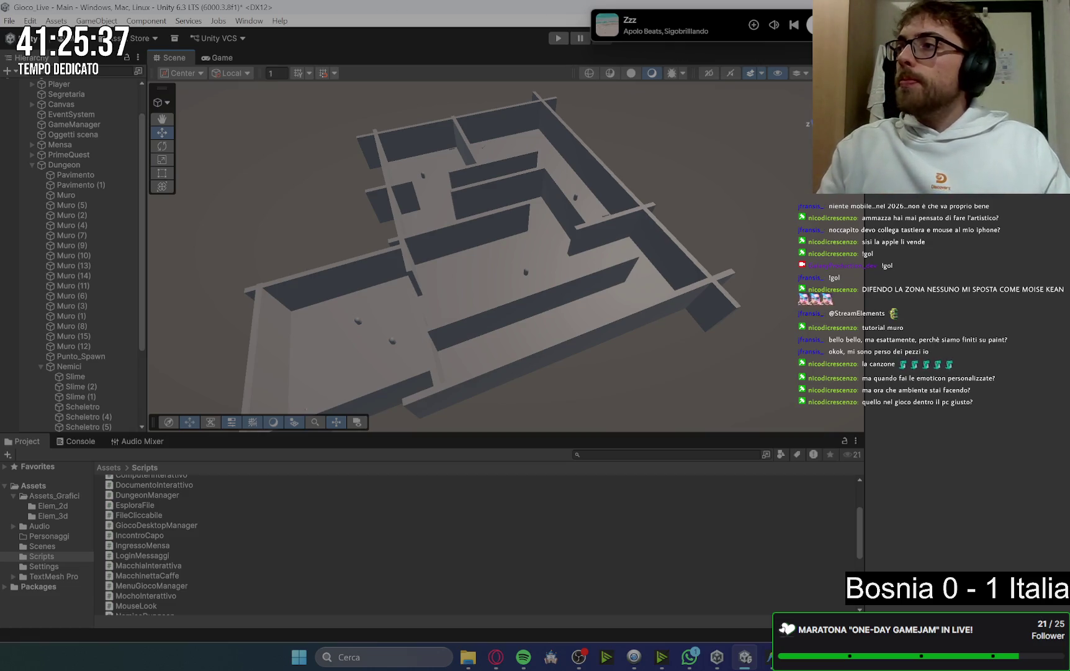
Switch from the Unity editor toward the browser window
{"action": "key", "text": "alt+Tab"}
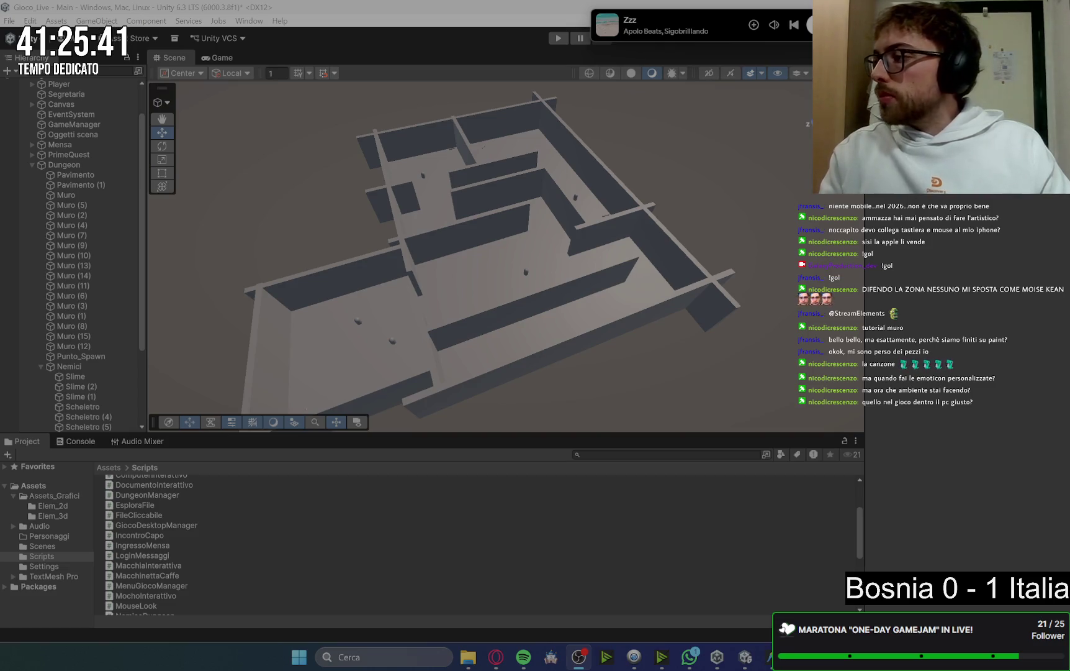
{"action": "key", "text": "alt+Tab"}
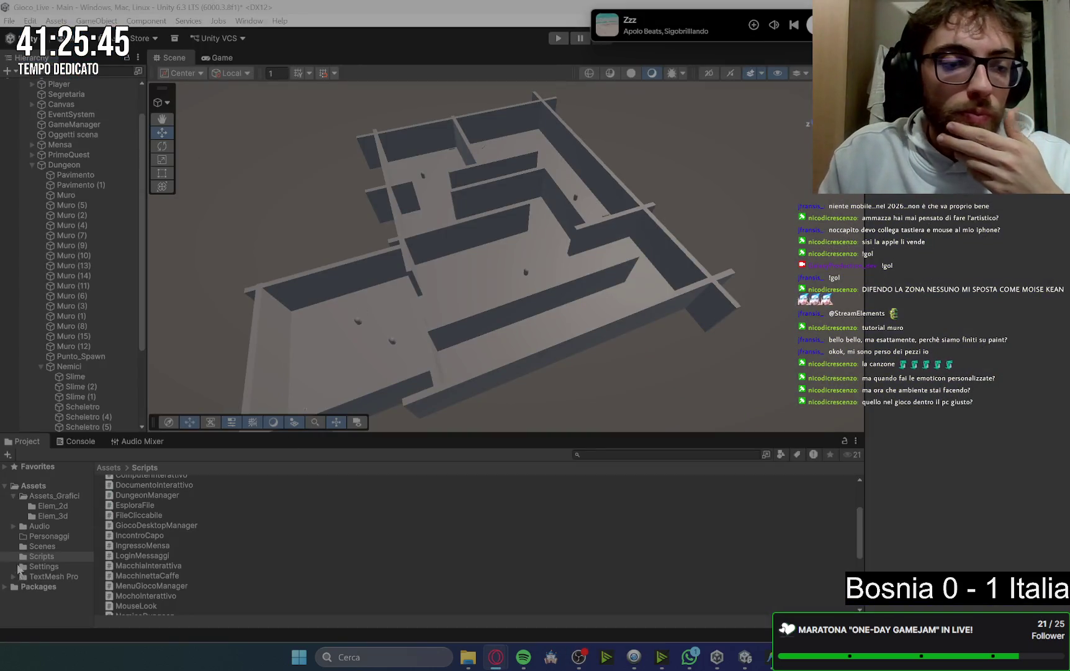
Close the maze sketch editor and title the Keep note 'Mappa dungeon'
{"action": "mouse_move", "coordinate": [505, 663]}
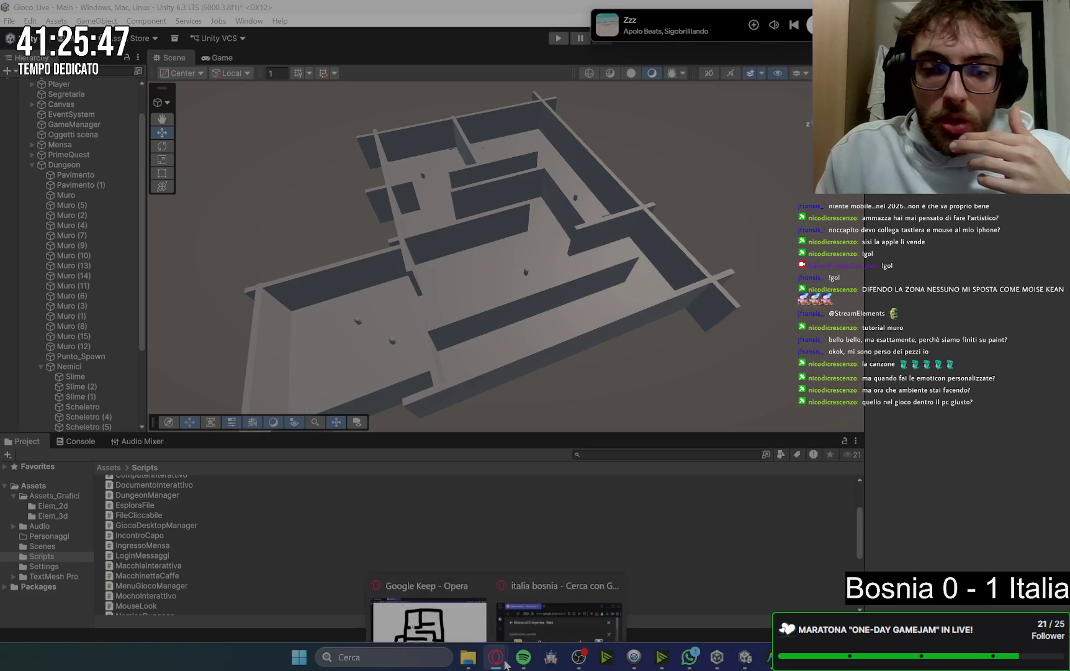
{"action": "left_click", "coordinate": [429, 583]}
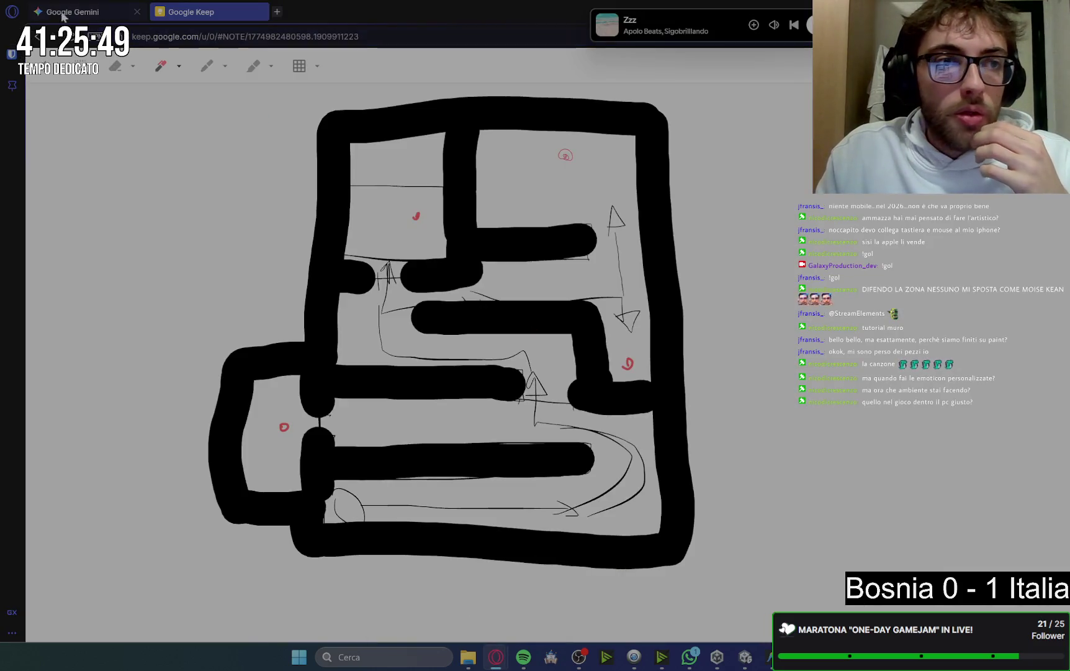
{"action": "left_click", "coordinate": [42, 61]}
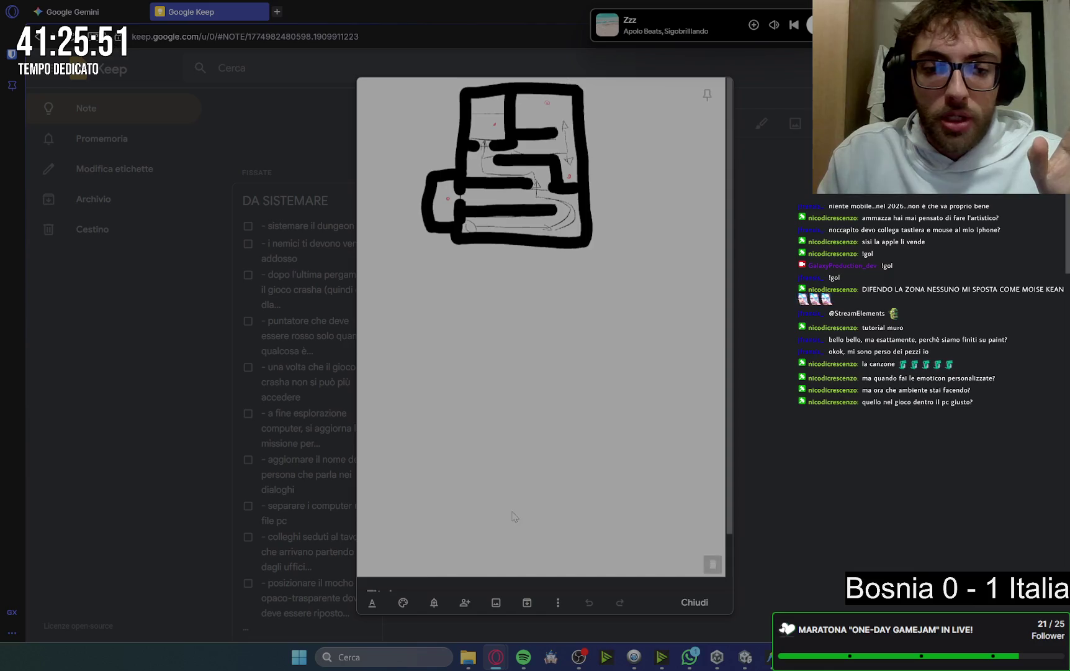
{"action": "scroll", "coordinate": [459, 525], "scroll_direction": "down", "scroll_amount": 1}
{"action": "type", "text": "Mapp"}
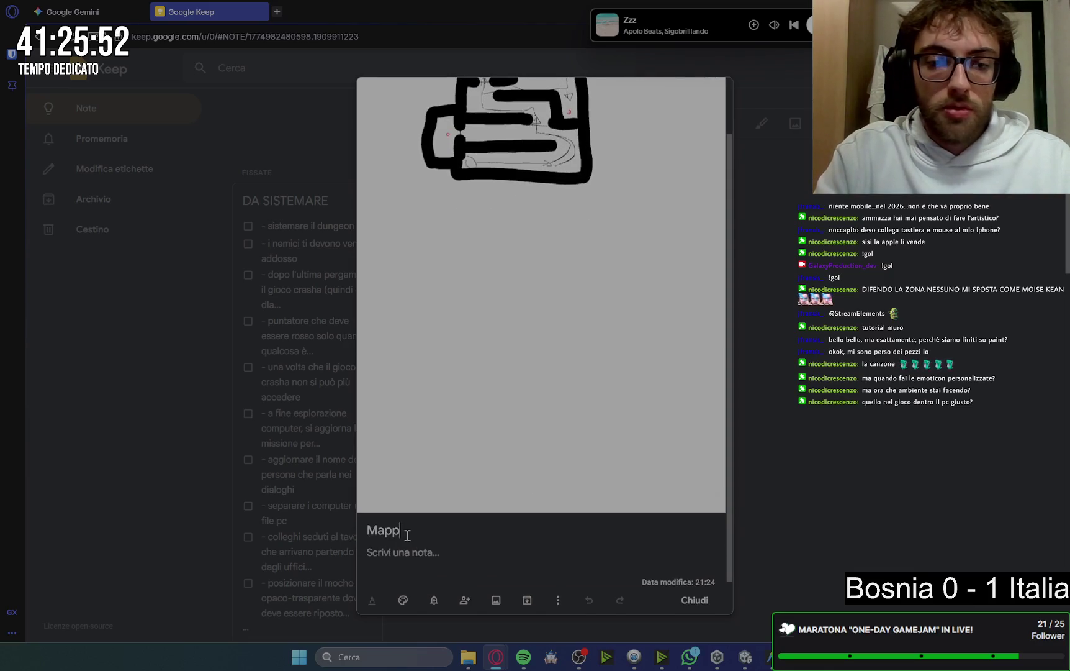
{"action": "type", "text": "a dungeon"}
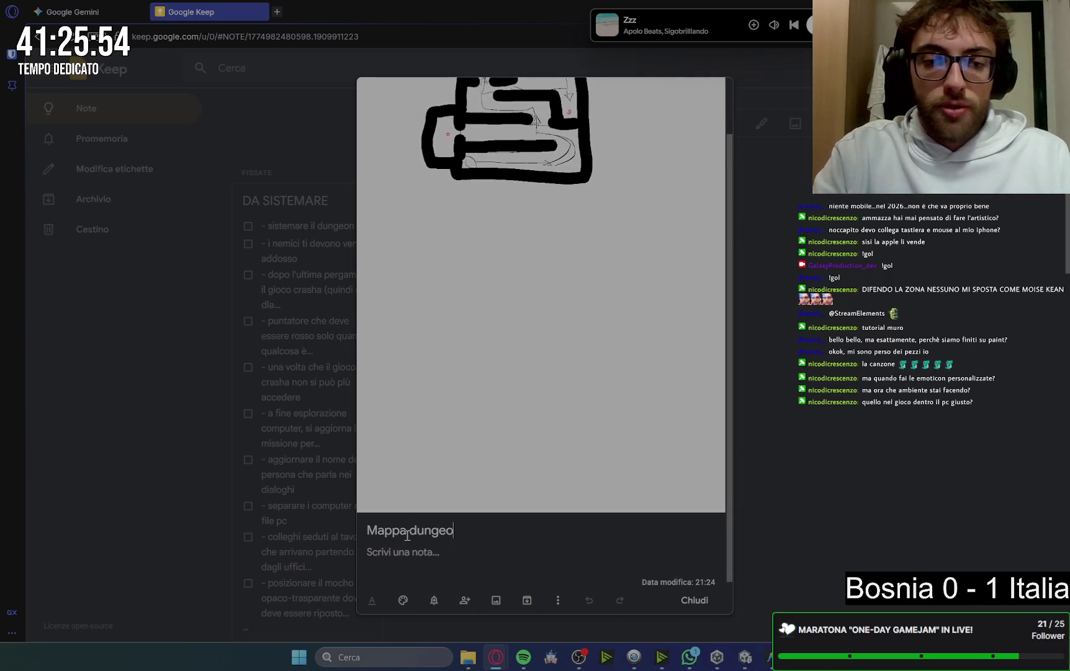
{"action": "left_click", "coordinate": [714, 602]}
Check off 'sistemare il dungeon' in the DA SISTEMARE list, then go to the Gemini chat
{"action": "scroll", "coordinate": [541, 324], "scroll_direction": "down", "scroll_amount": 2}
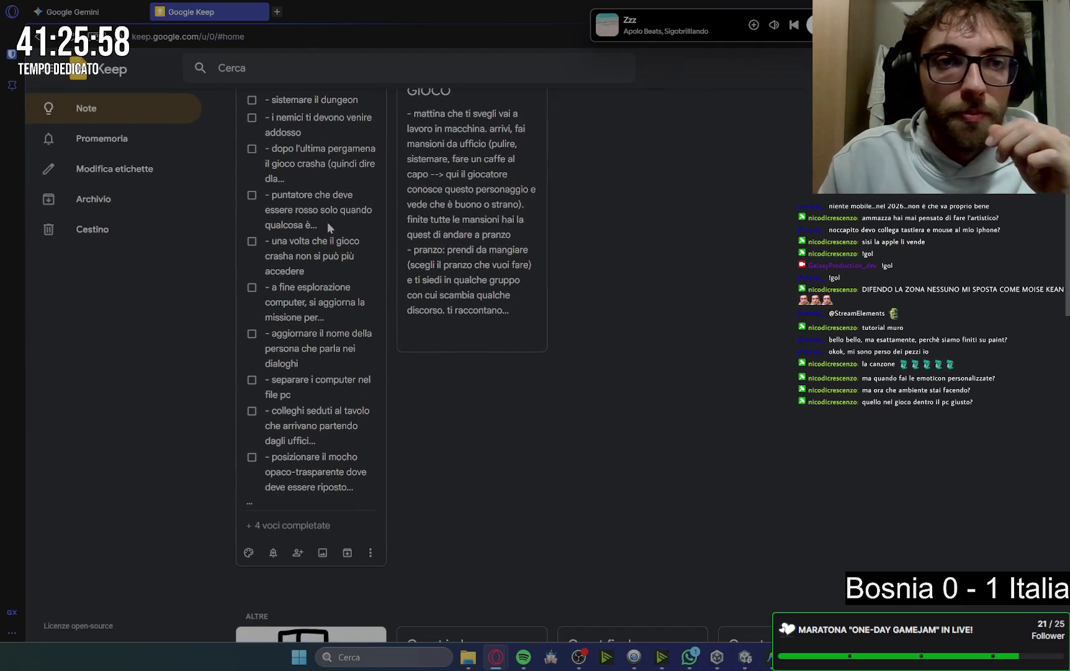
{"action": "left_click", "coordinate": [328, 221]}
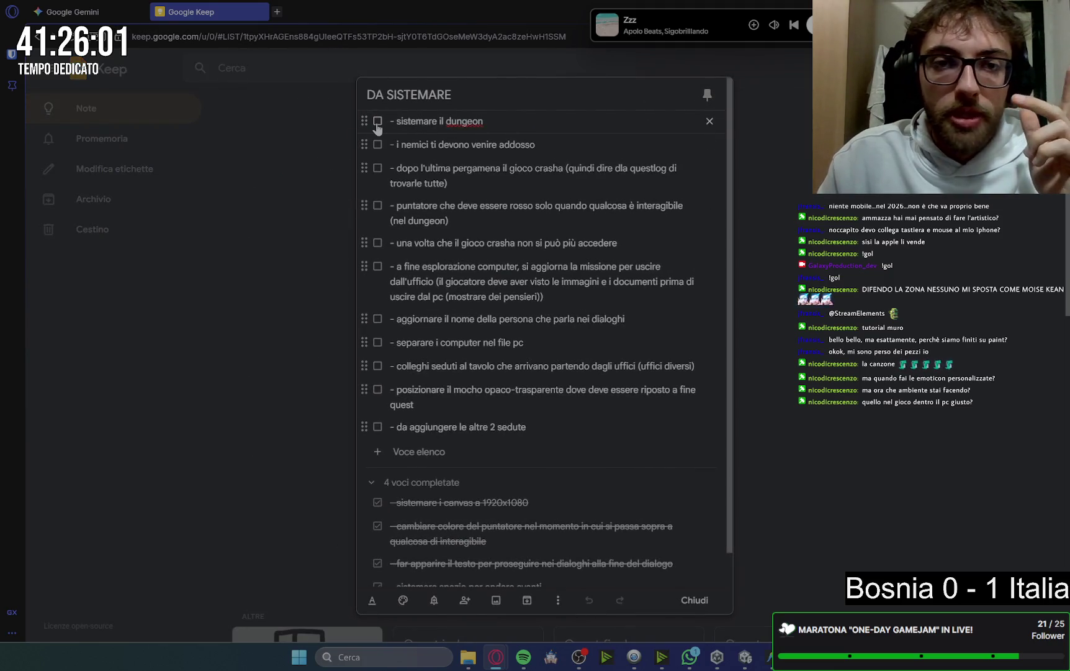
{"action": "left_click", "coordinate": [377, 122]}
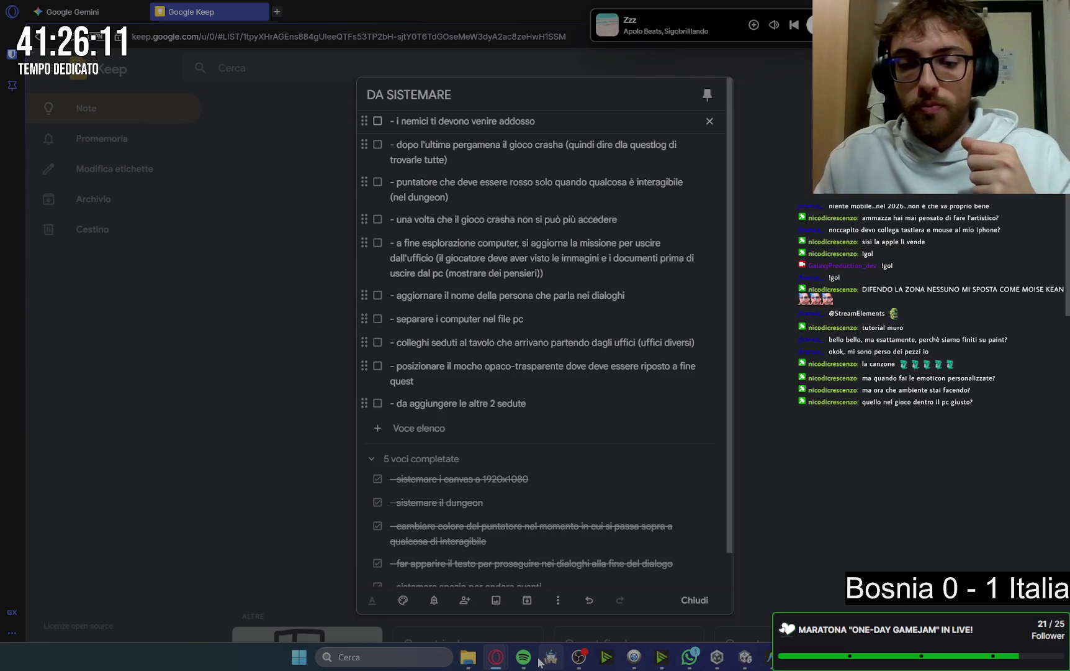
{"action": "left_click", "coordinate": [97, 12]}
{"action": "left_click", "coordinate": [500, 546]}
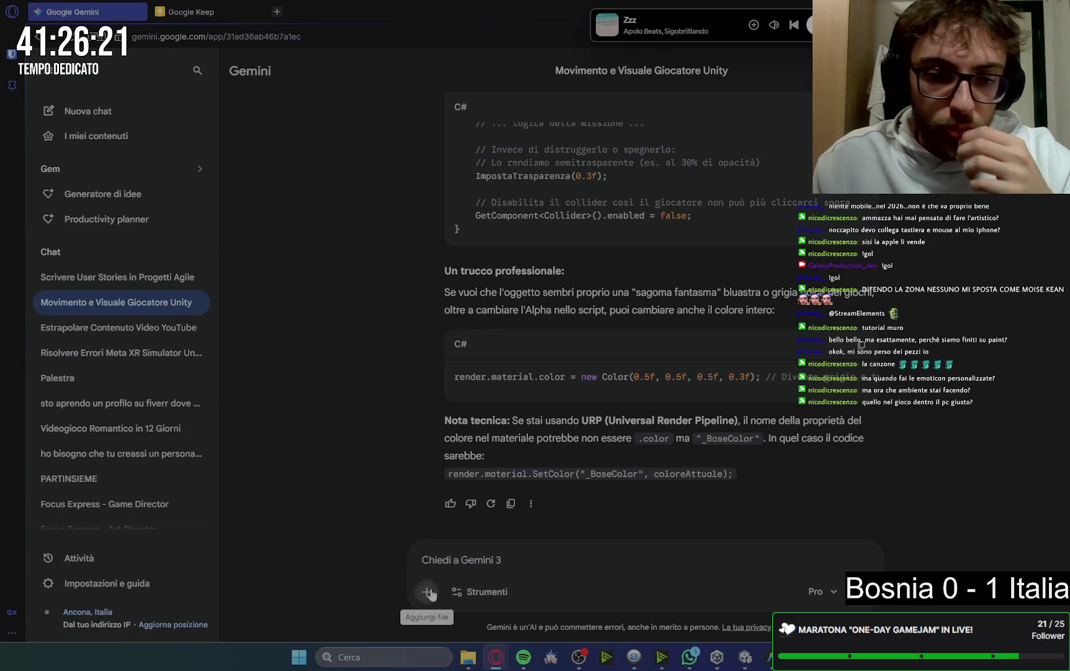
Open the file browser through Gemini's Carica file upload option
{"action": "left_click", "coordinate": [427, 591]}
{"action": "left_click", "coordinate": [457, 455]}
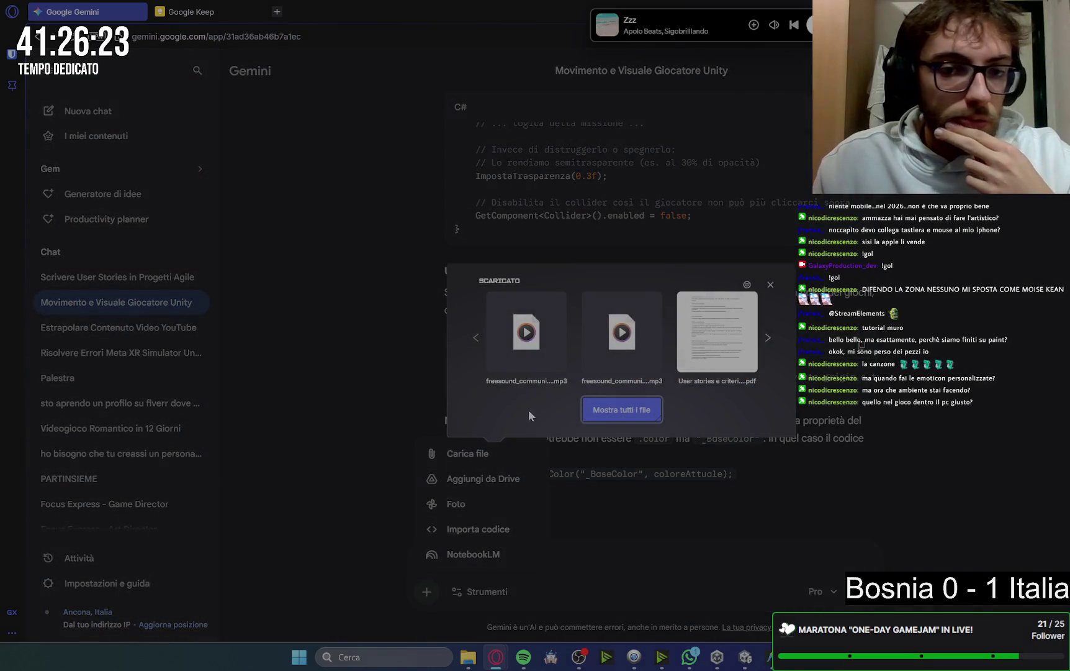
{"action": "left_click", "coordinate": [600, 412]}
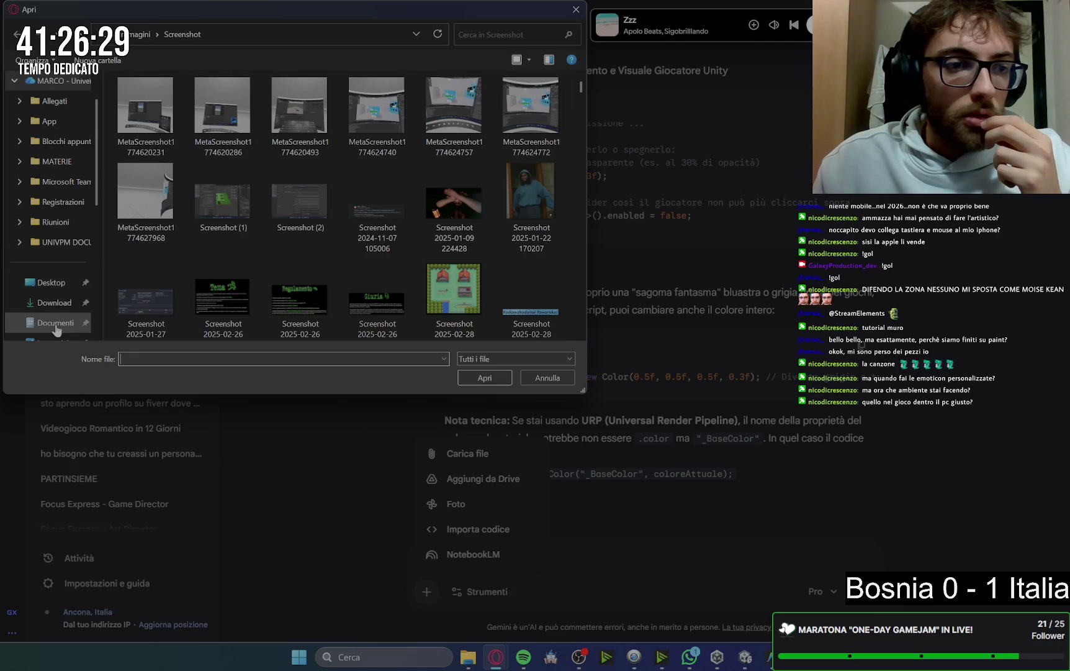
Cancel the file picker and upload options, then bring up Unity Hub
{"action": "scroll", "coordinate": [62, 310], "scroll_direction": "down", "scroll_amount": 1}
{"action": "left_click_drag", "start_coordinate": [289, 18], "coordinate": [312, 24]}
{"action": "key", "text": "Escape"}
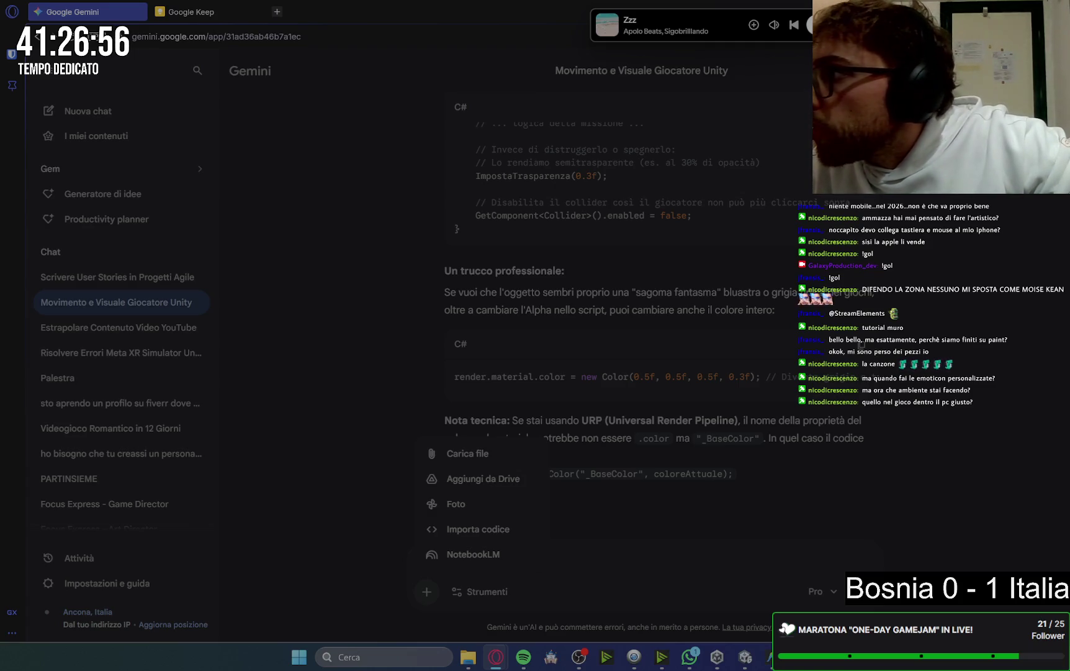
{"action": "key", "text": "Escape"}
{"action": "left_click", "coordinate": [721, 660]}
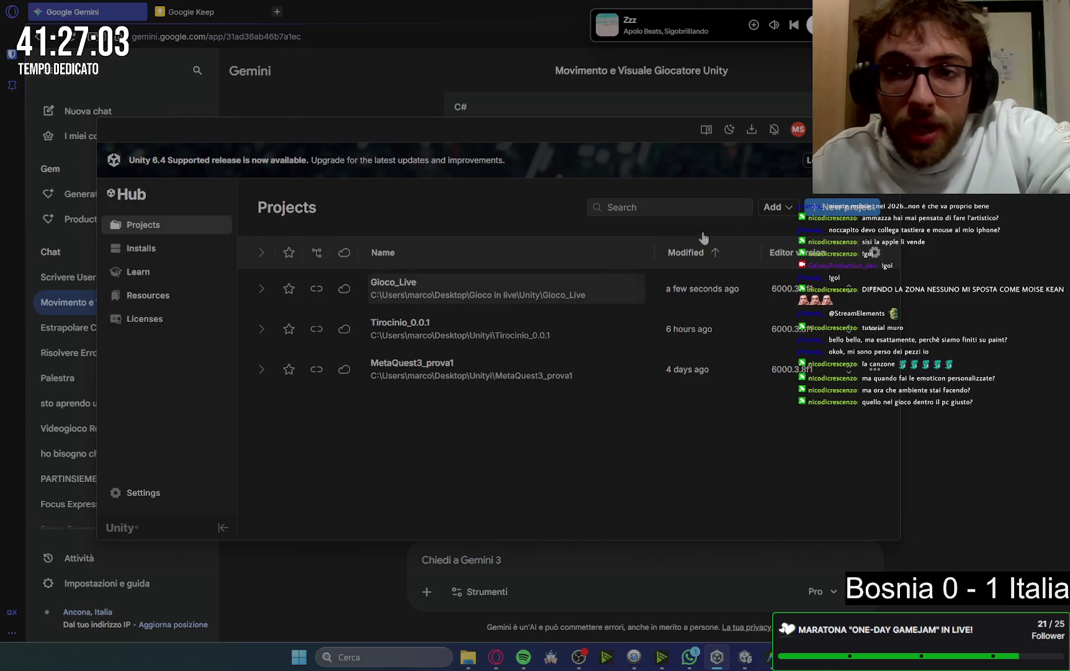
{"action": "key", "text": "alt+Tab"}
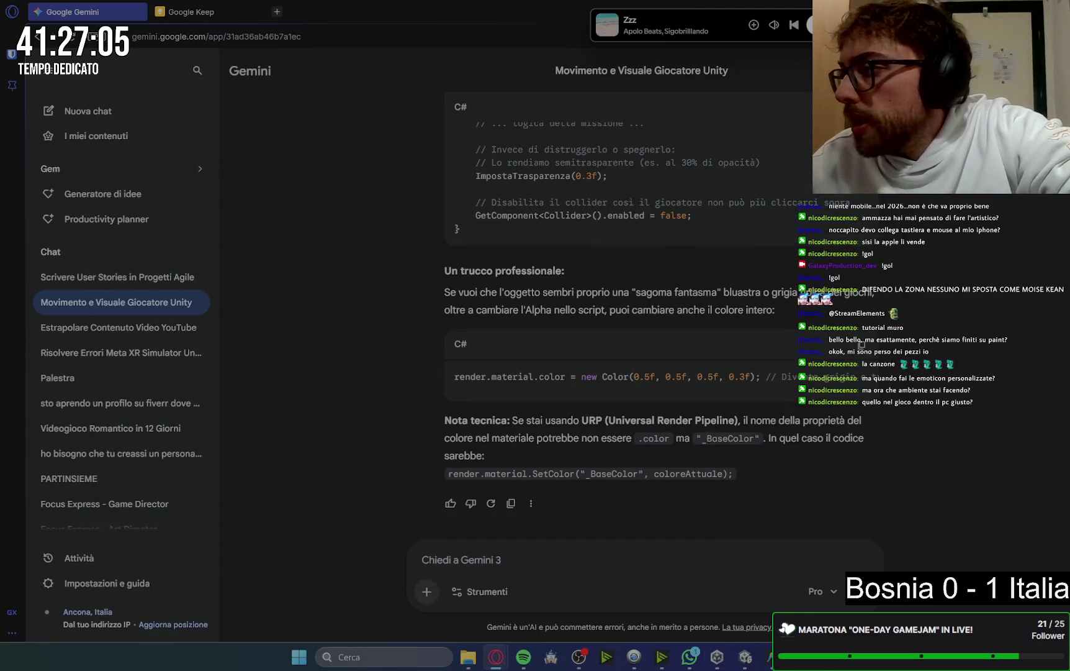
{"action": "key", "text": "super+d"}
{"action": "key", "text": "super+d"}
{"action": "left_click", "coordinate": [428, 592]}
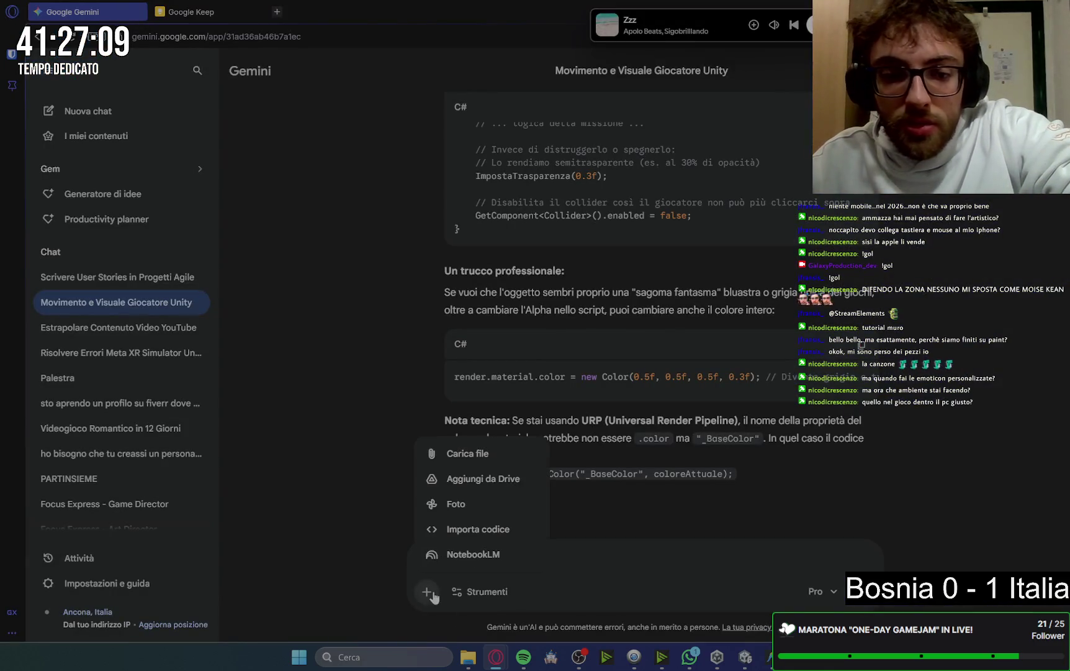
{"action": "left_click", "coordinate": [467, 453]}
{"action": "left_click", "coordinate": [616, 409]}
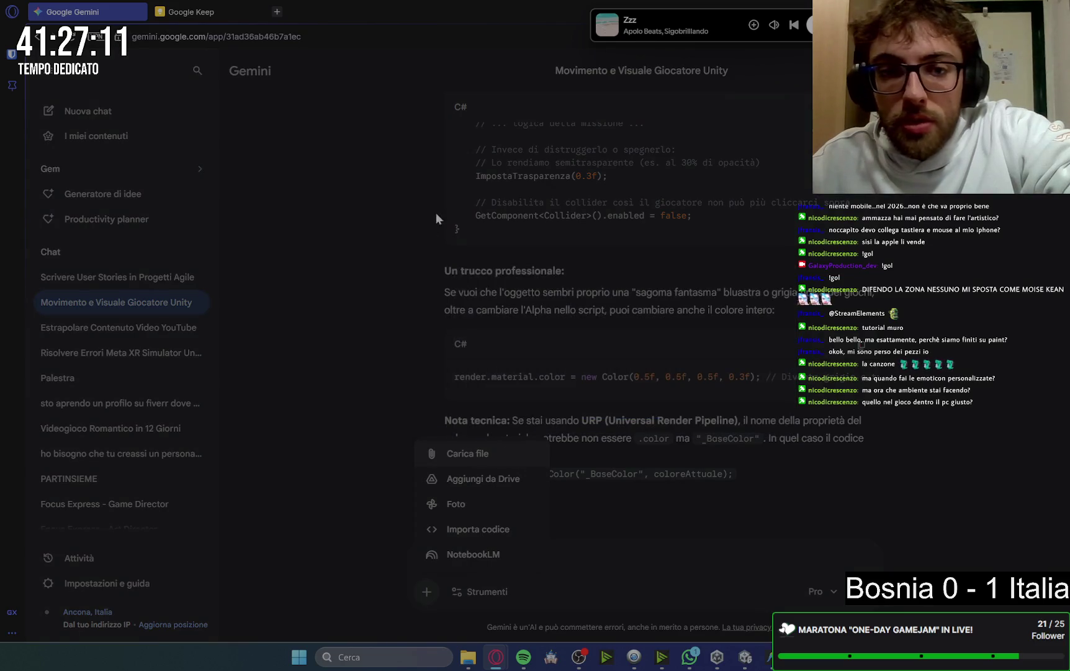
{"action": "left_click_drag", "start_coordinate": [275, 19], "coordinate": [1069, 205]}
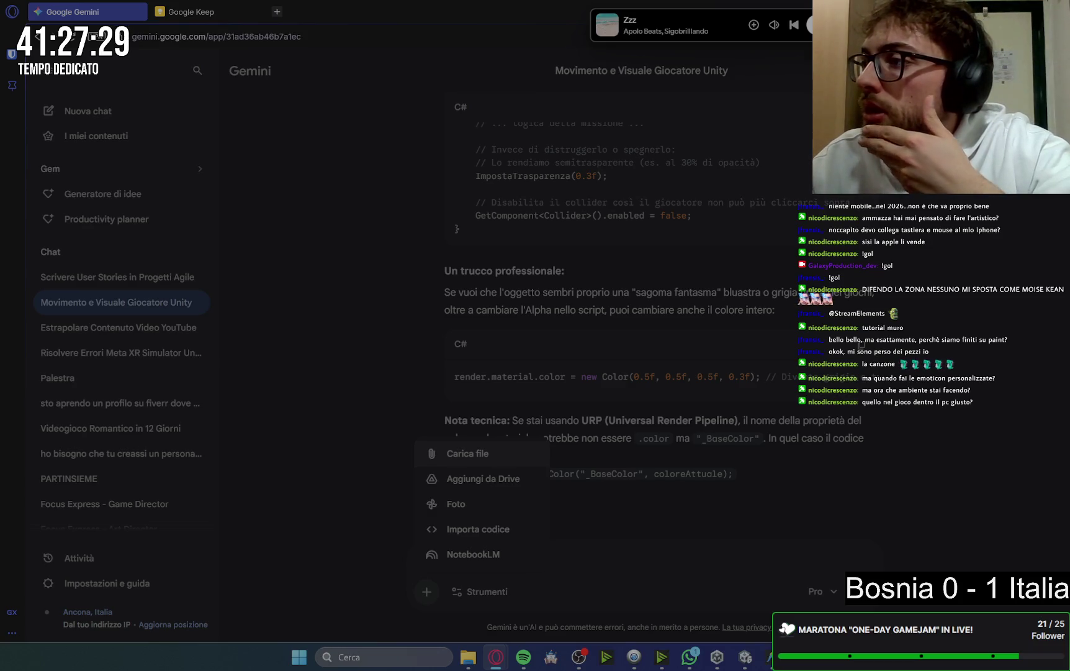
{"action": "left_click", "coordinate": [745, 656]}
{"action": "left_click", "coordinate": [41, 365]}
{"action": "scroll", "coordinate": [68, 369], "scroll_direction": "down", "scroll_amount": 1}
{"action": "left_click", "coordinate": [87, 367]}
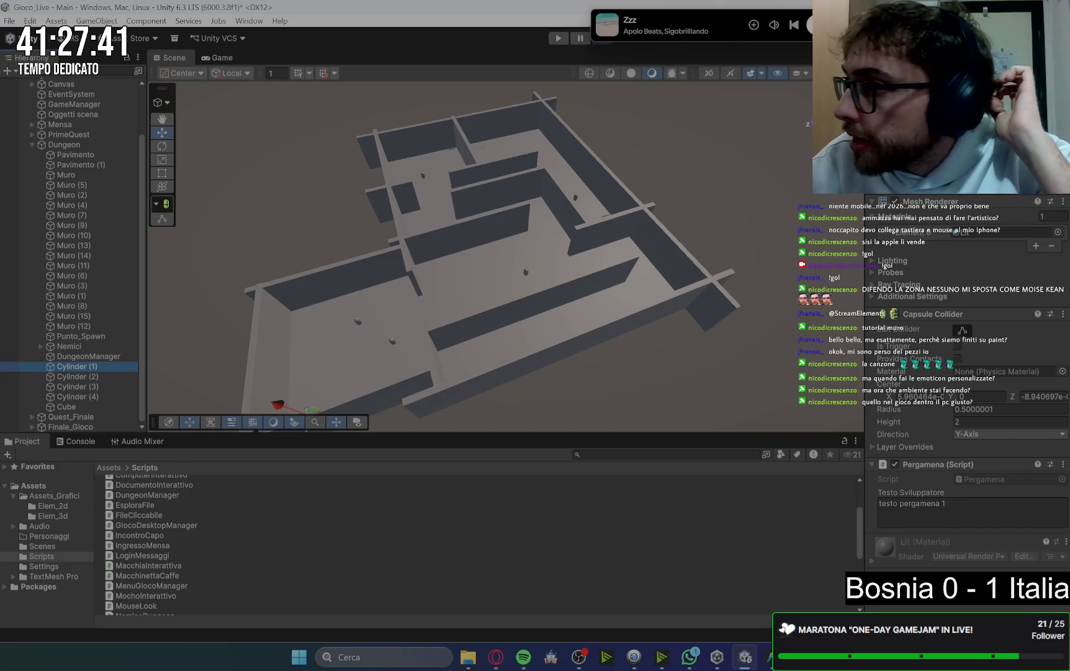
{"action": "key", "text": "alt+Tab"}
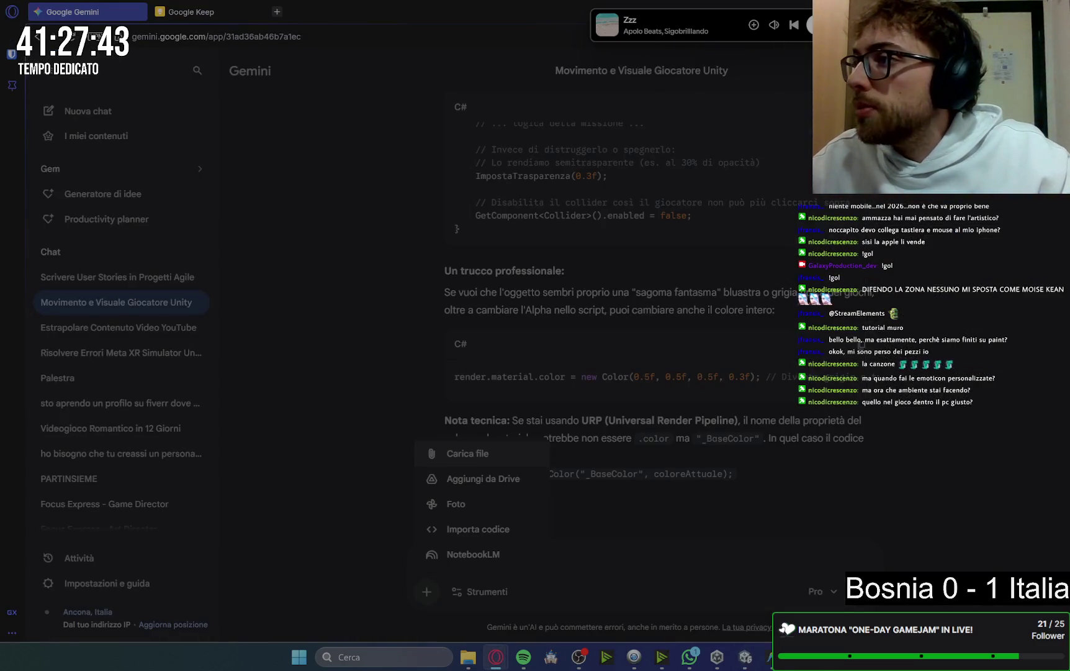
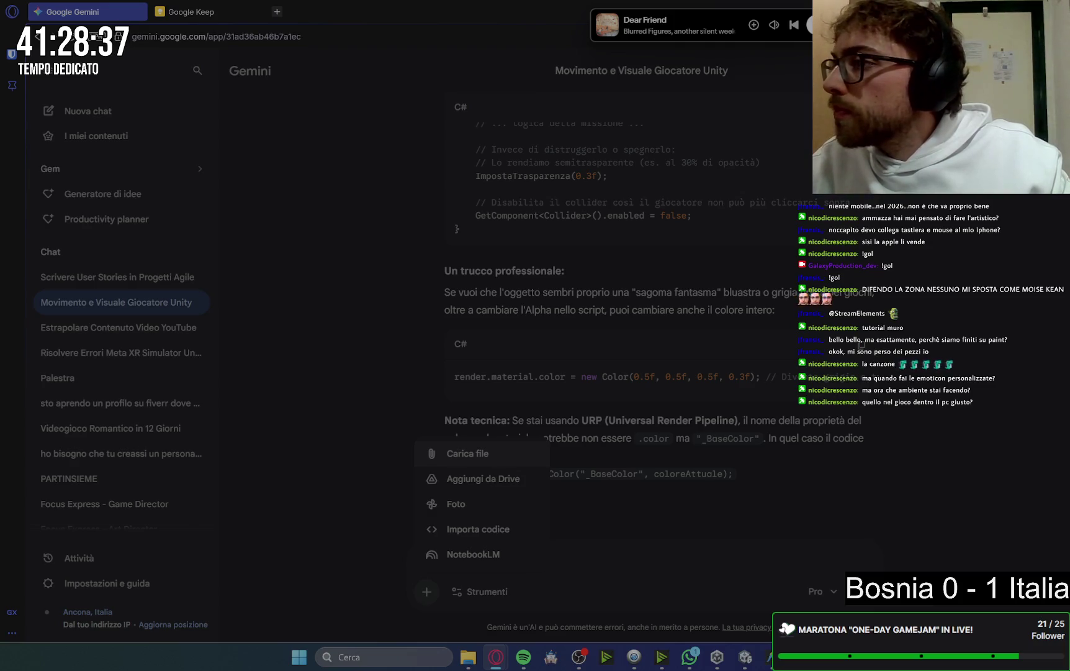
Review the attached .cs scripts and begin the prompt 'questi sono gli script necessari: vanno modificate le seguenti cose:'
{"action": "left_click", "coordinate": [611, 418]}
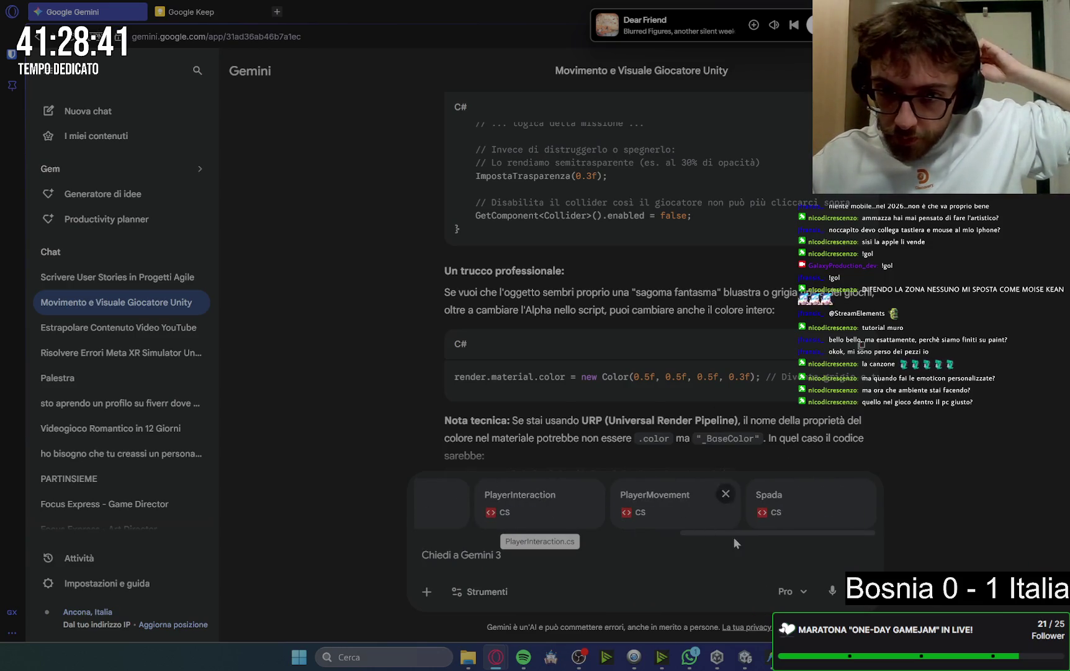
{"action": "left_click_drag", "start_coordinate": [756, 531], "coordinate": [414, 540]}
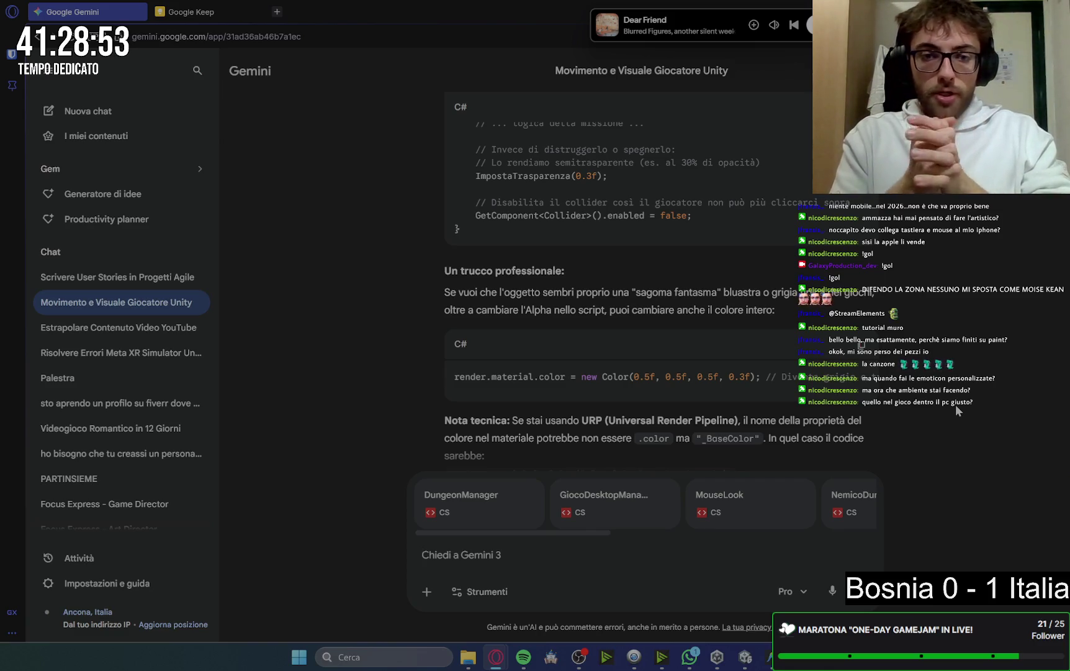
{"action": "type", "text": "quaesti sono gl"}
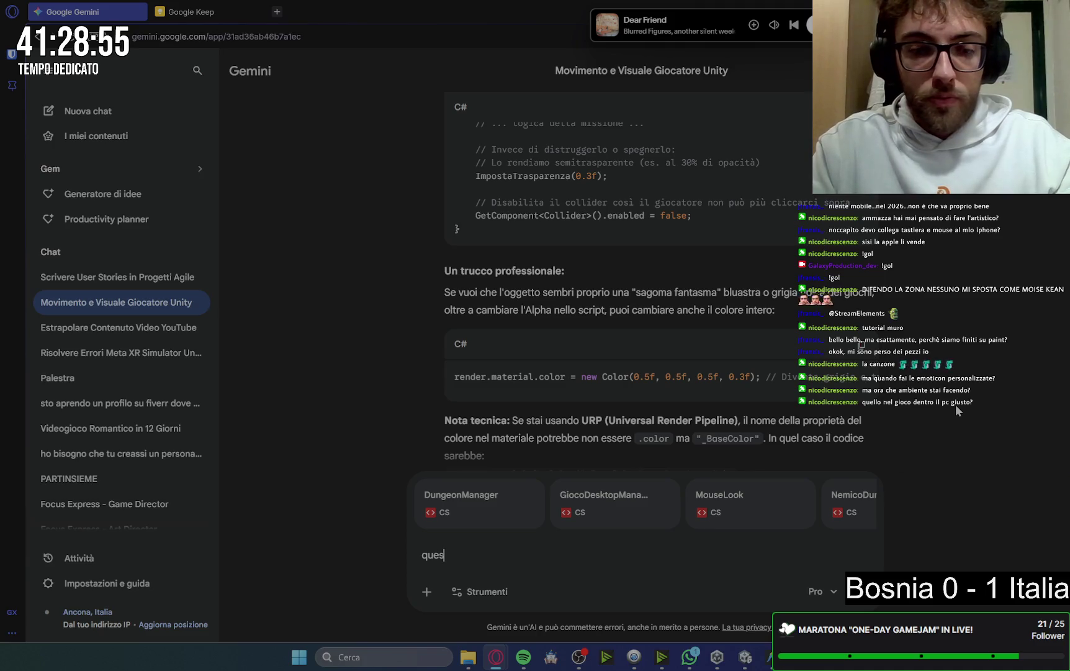
{"action": "type", "text": "i script"}
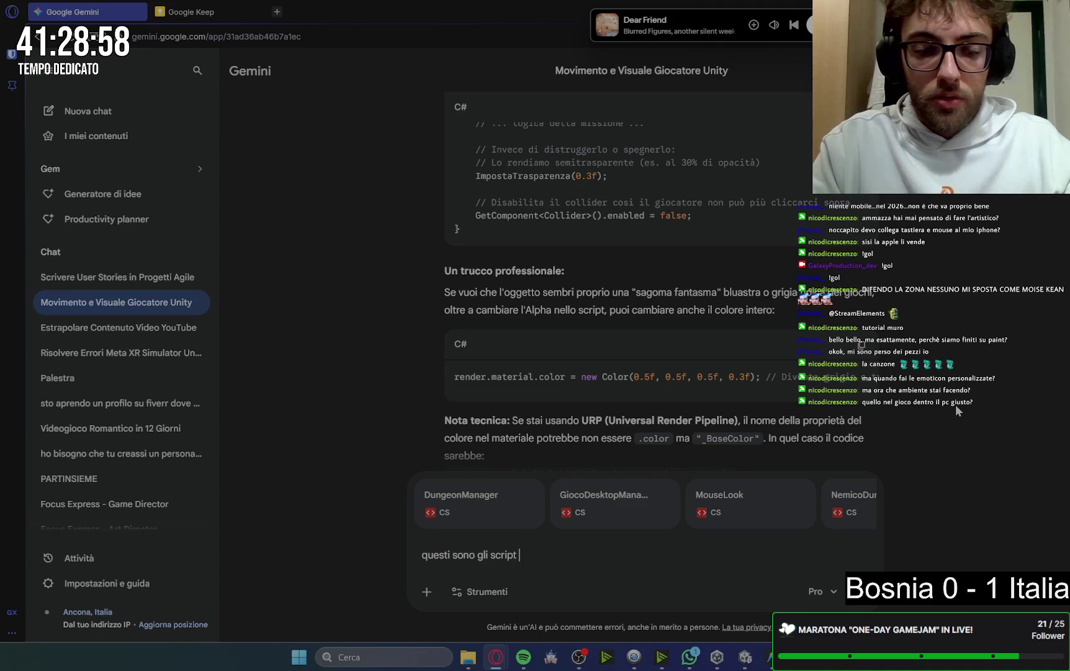
{"action": "type", "text": " necessari:"}
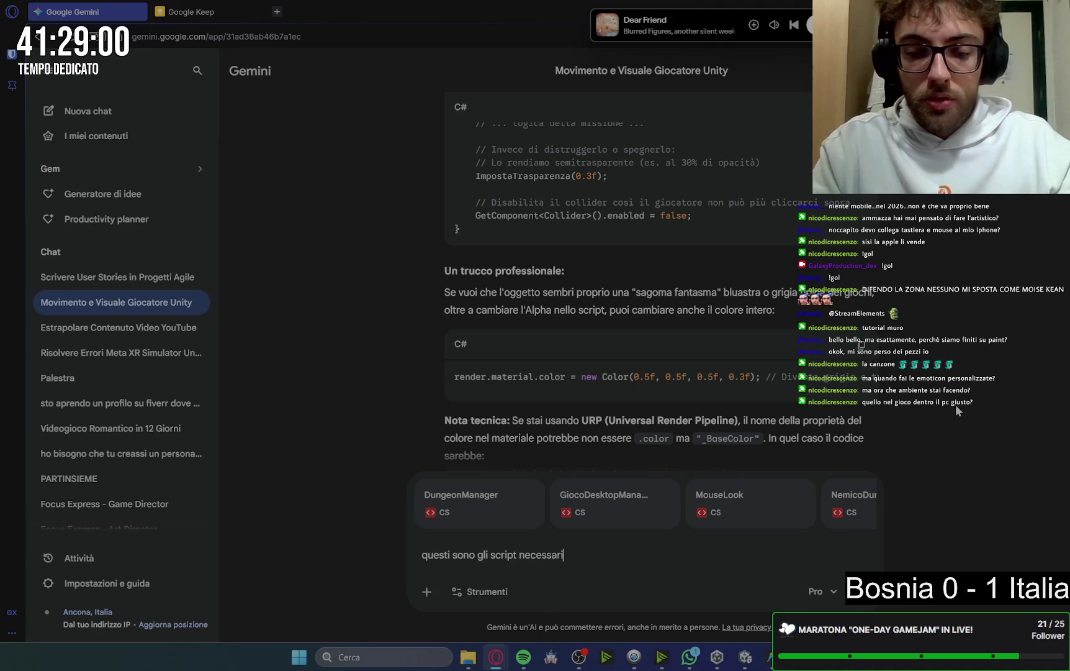
{"action": "type", "text": " v"}
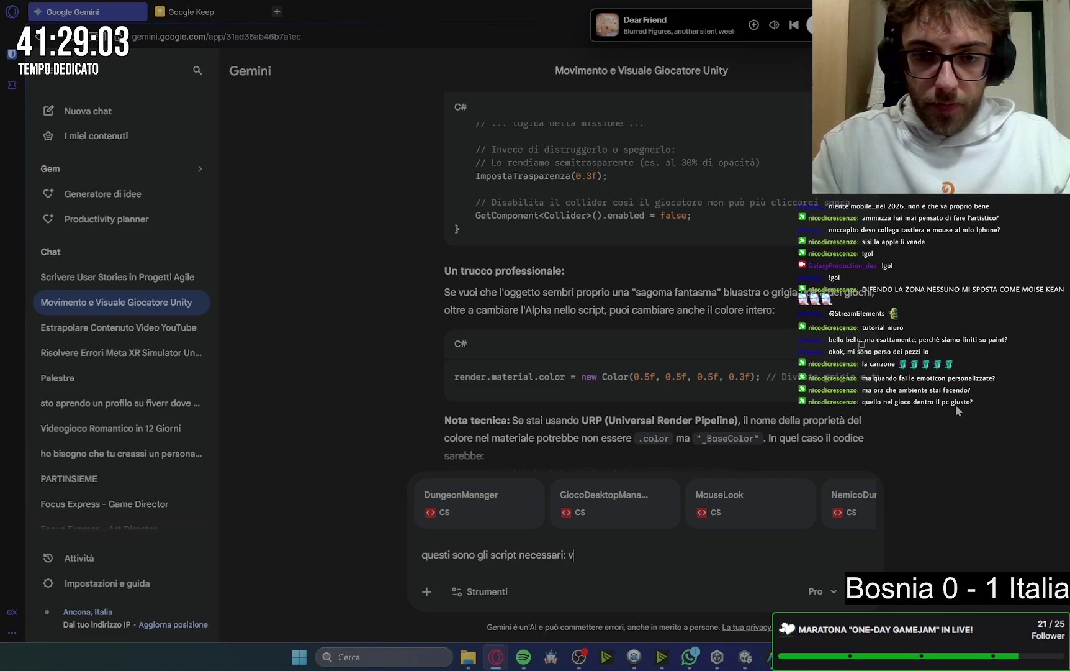
{"action": "type", "text": "anno modifich"}
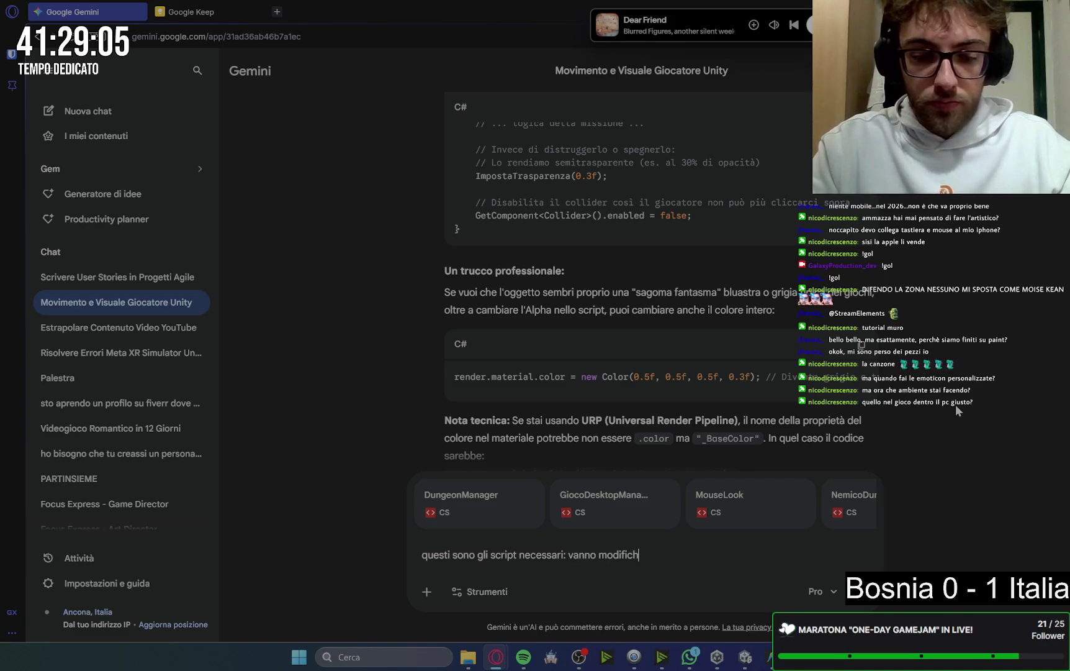
{"action": "key", "text": "BackSpace"}
{"action": "type", "text": "ate"}
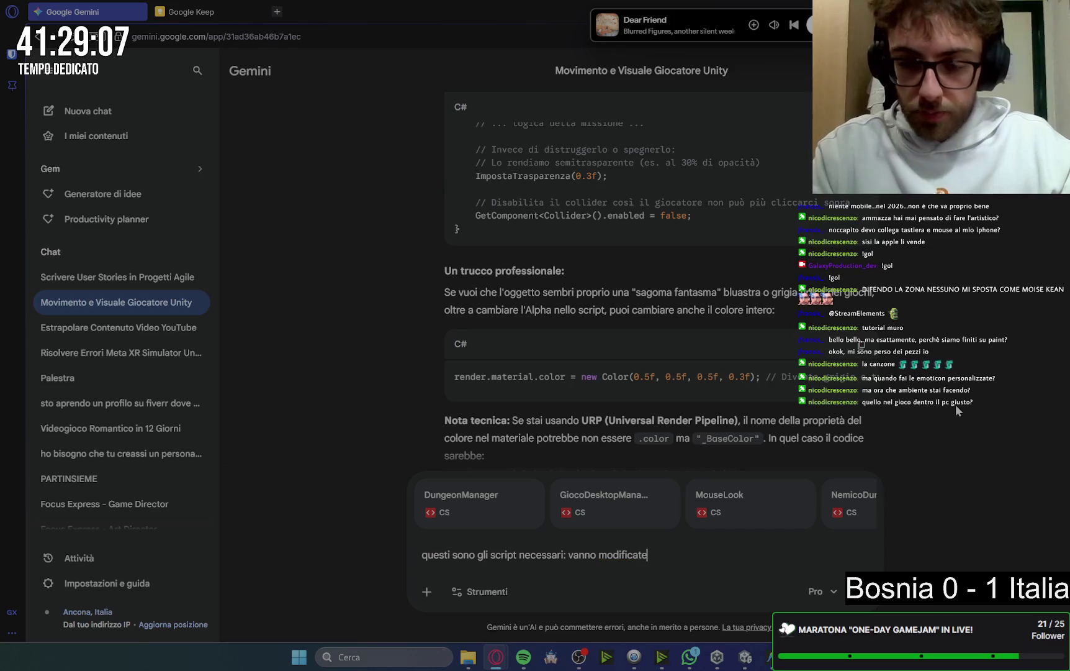
{"action": "type", "text": " le se"}
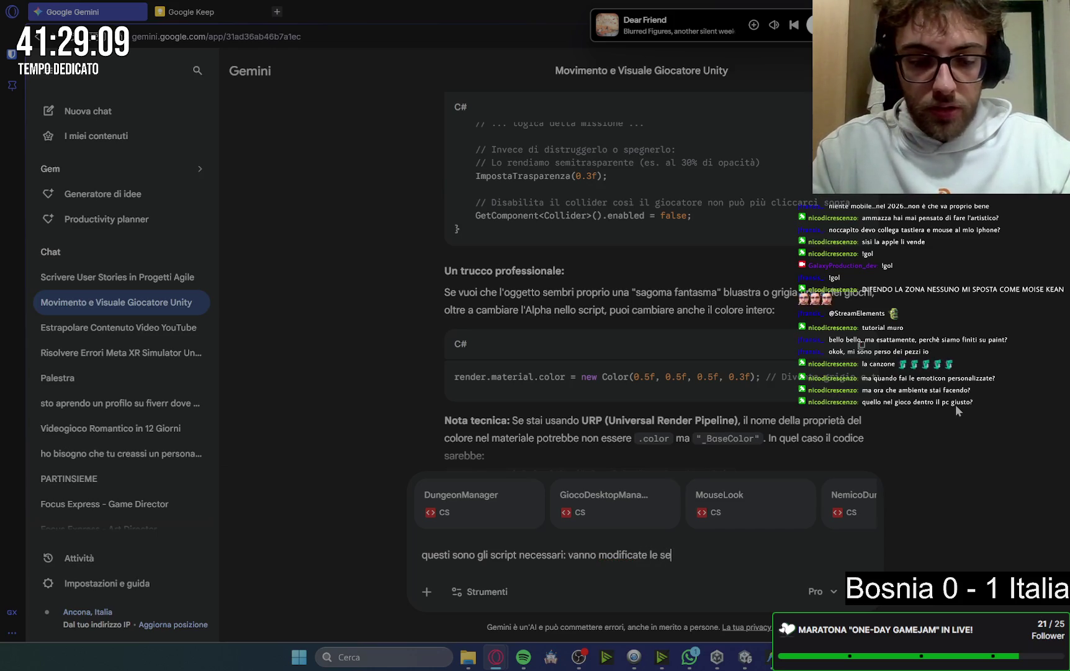
{"action": "type", "text": "guenti cose"}
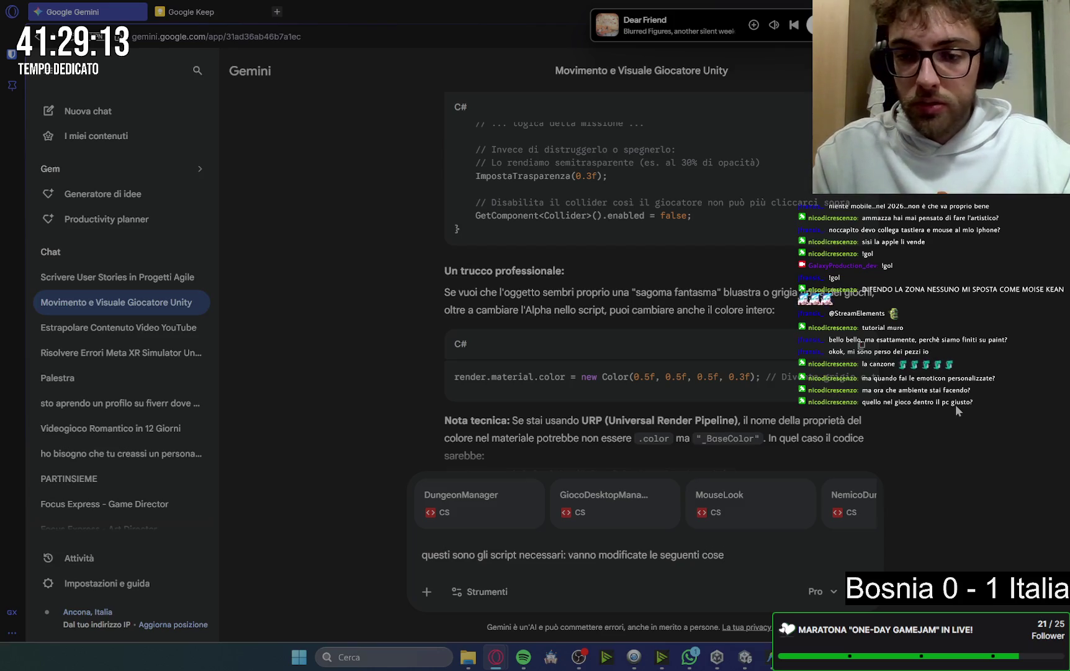
{"action": "type", "text": ":"}
Add the list item '- quando tutte le pergamene sono state trovate' on a new line
{"action": "key", "text": "shift+Return"}
{"action": "key", "text": "BackSpace"}
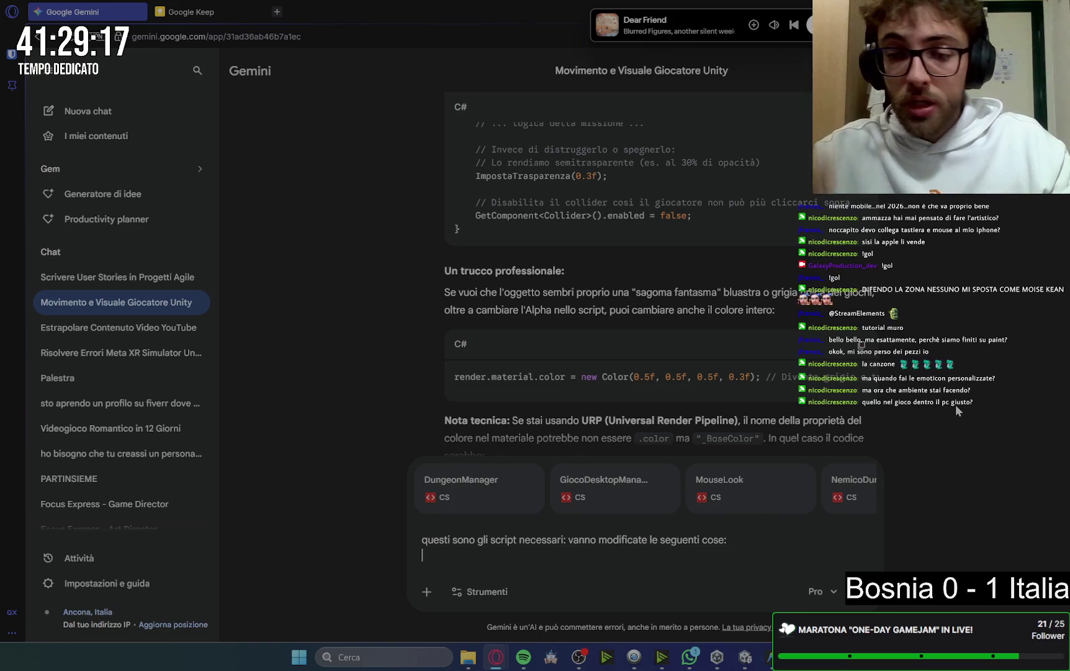
{"action": "type", "text": "-"}
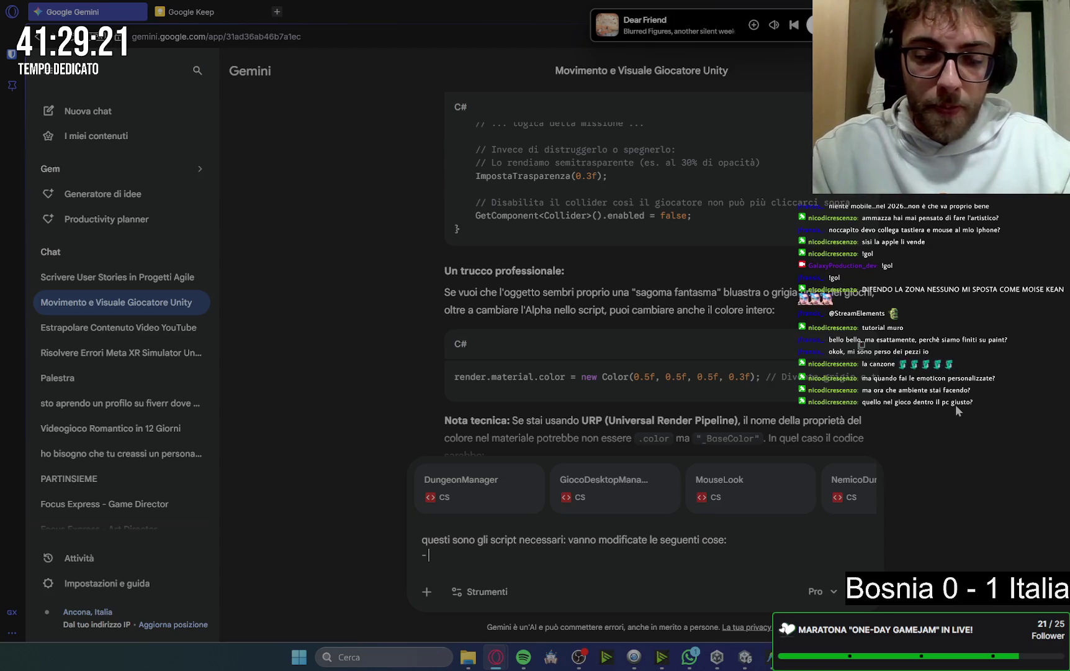
{"action": "type", "text": " dopo l"}
{"action": "key", "text": "ctrl+BackSpace"}
{"action": "key", "text": "ctrl+BackSpace"}
{"action": "type", "text": "quando"}
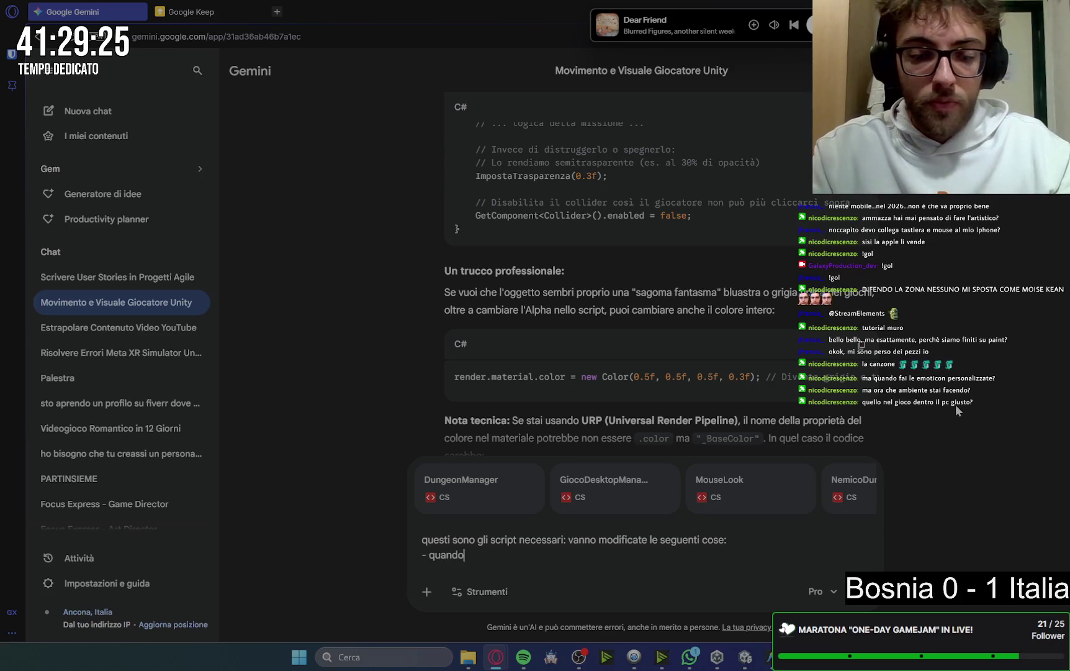
{"action": "type", "text": " tutte le perg"}
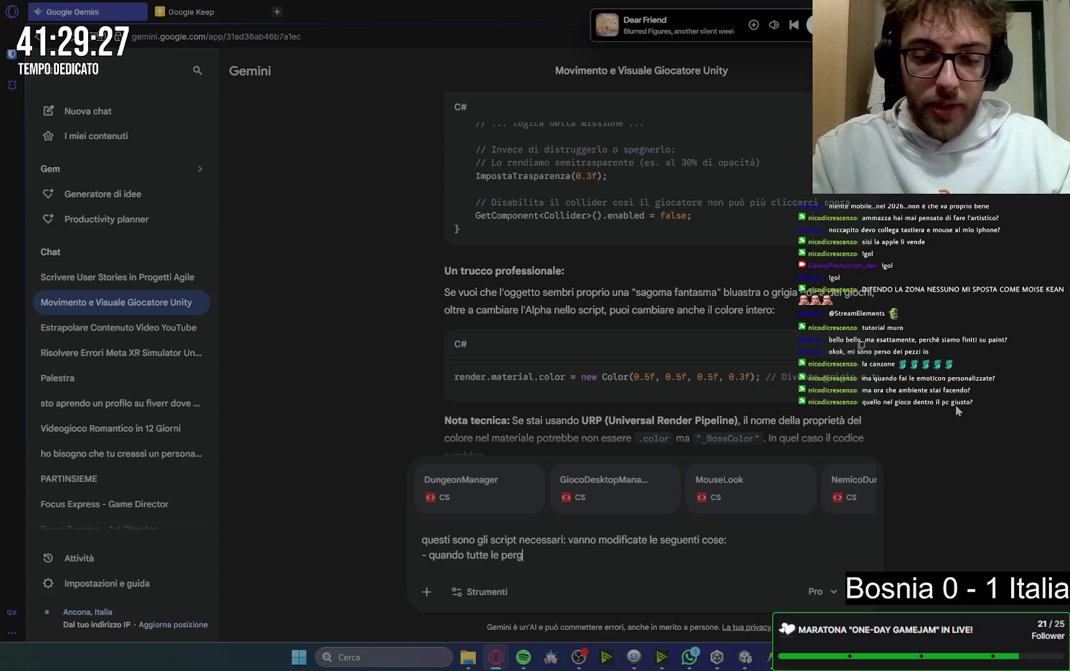
{"action": "type", "text": "amene sono s"}
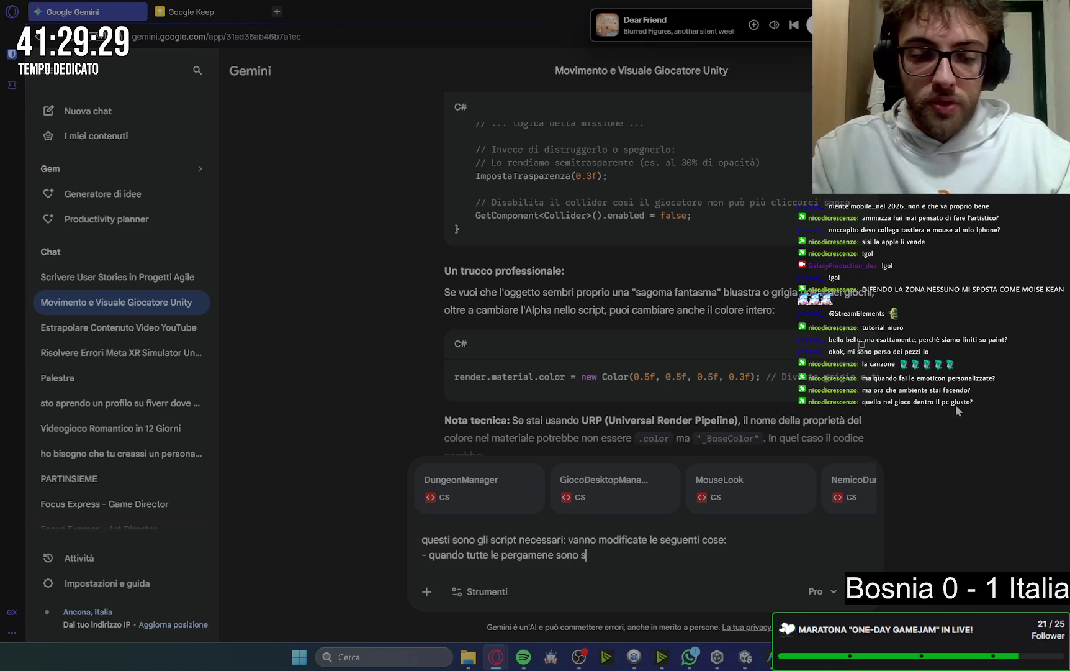
{"action": "type", "text": "tate trovate"}
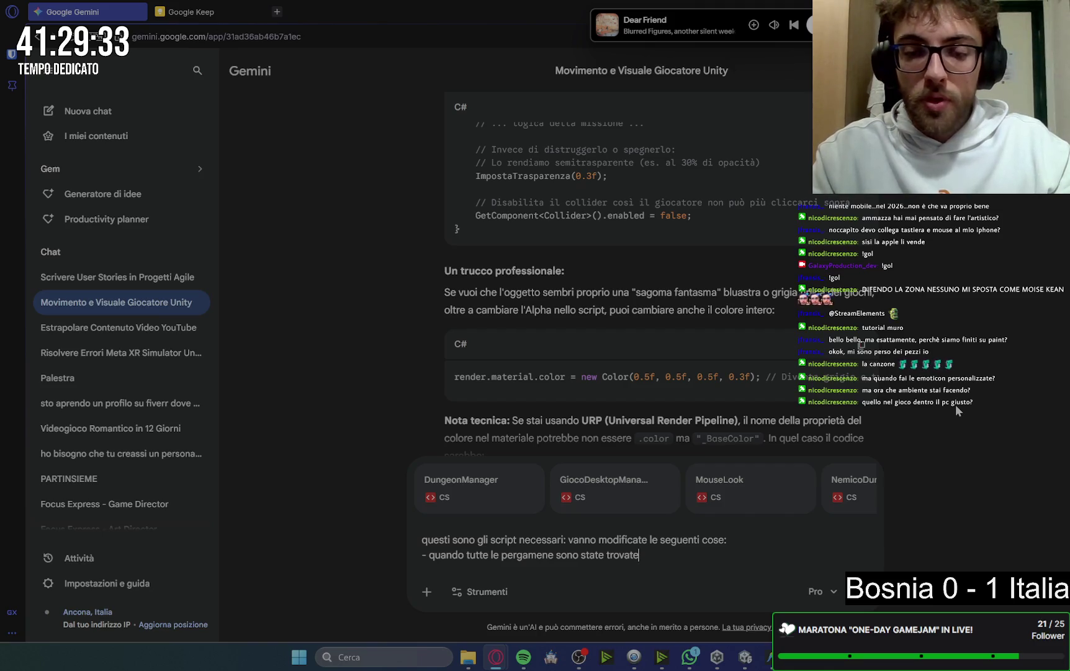
{"action": "left_click", "coordinate": [427, 591]}
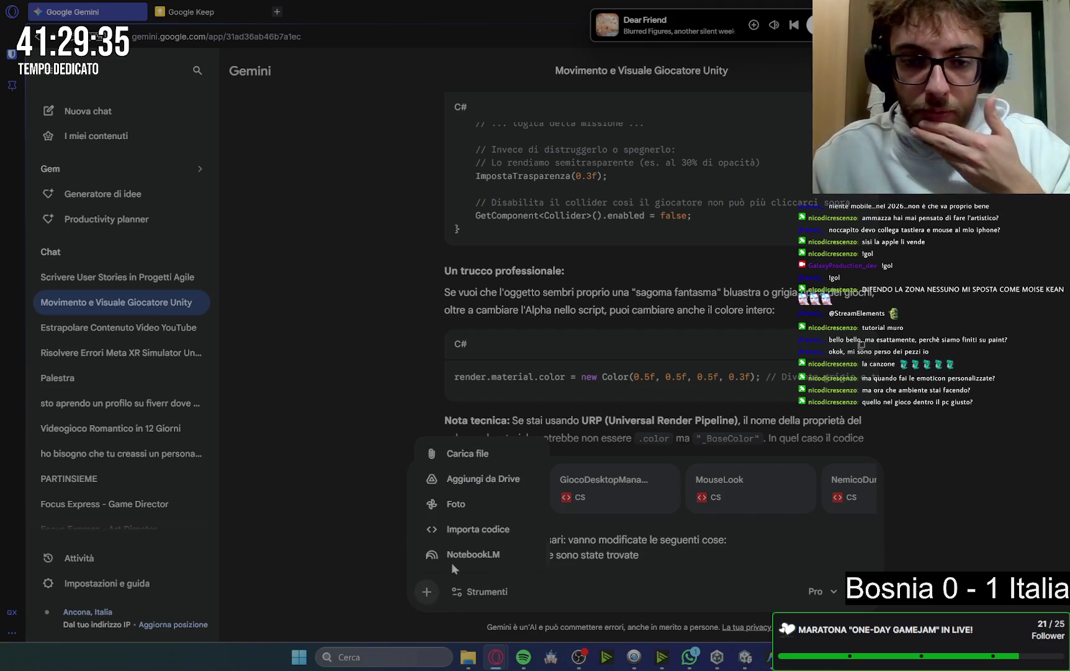
Upload the QuestManager script from Assets/Scripts as an attachment to the message
{"action": "left_click", "coordinate": [460, 454]}
{"action": "left_click", "coordinate": [616, 407]}
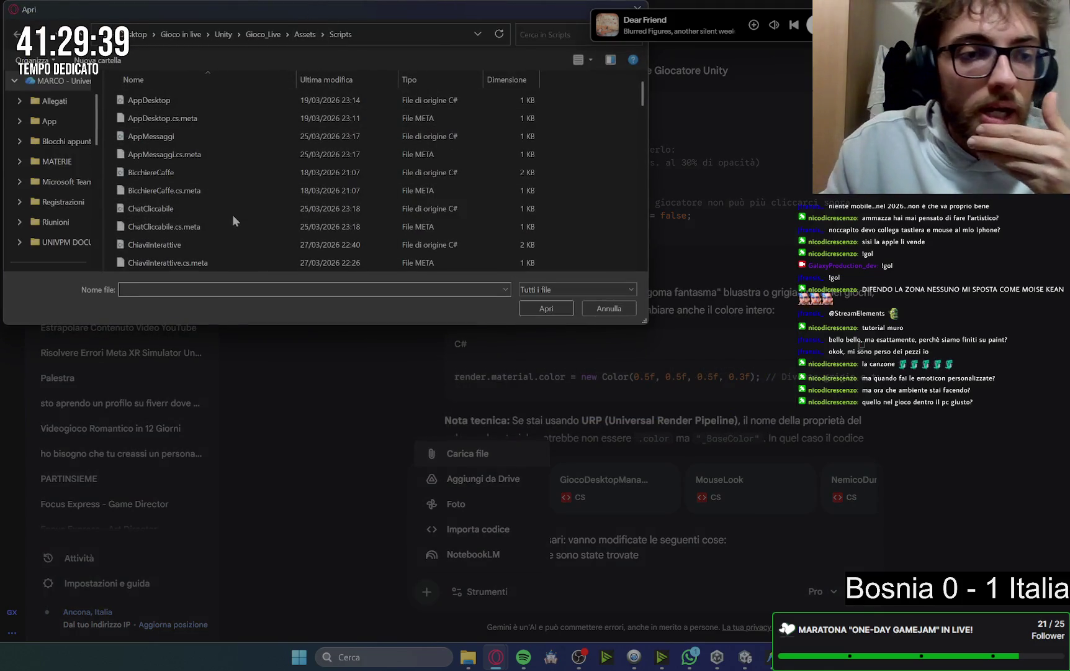
{"action": "scroll", "coordinate": [230, 215], "scroll_direction": "down", "scroll_amount": 5}
{"action": "scroll", "coordinate": [230, 218], "scroll_direction": "down", "scroll_amount": 7}
{"action": "scroll", "coordinate": [230, 215], "scroll_direction": "down", "scroll_amount": 5}
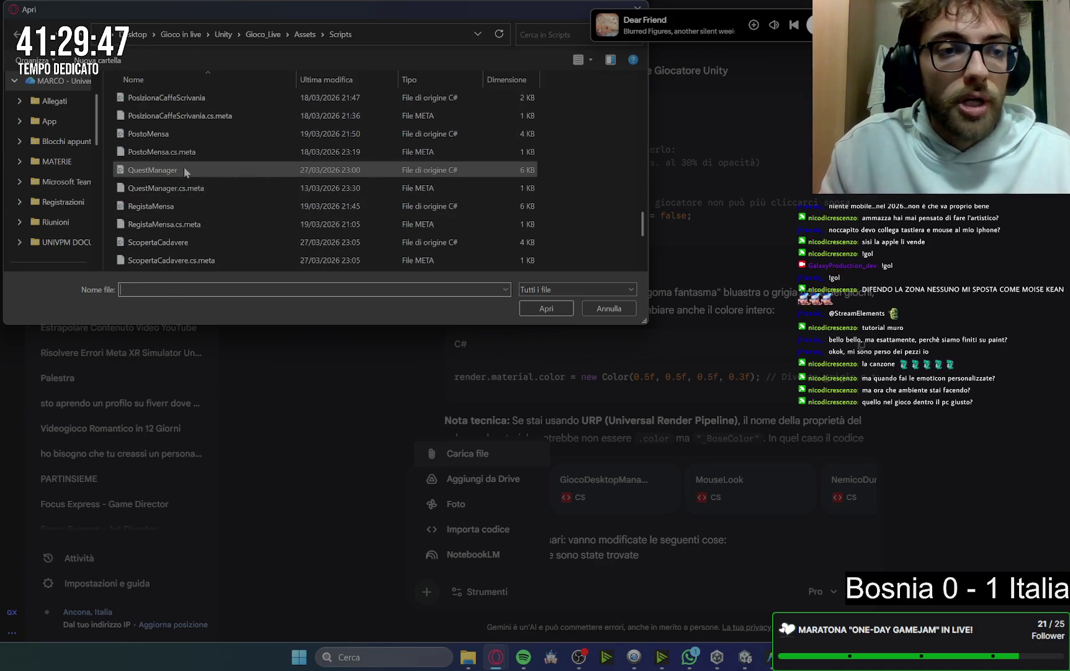
{"action": "left_click", "coordinate": [184, 169]}
{"action": "scroll", "coordinate": [245, 190], "scroll_direction": "down", "scroll_amount": 1}
{"action": "scroll", "coordinate": [249, 227], "scroll_direction": "down", "scroll_amount": 3}
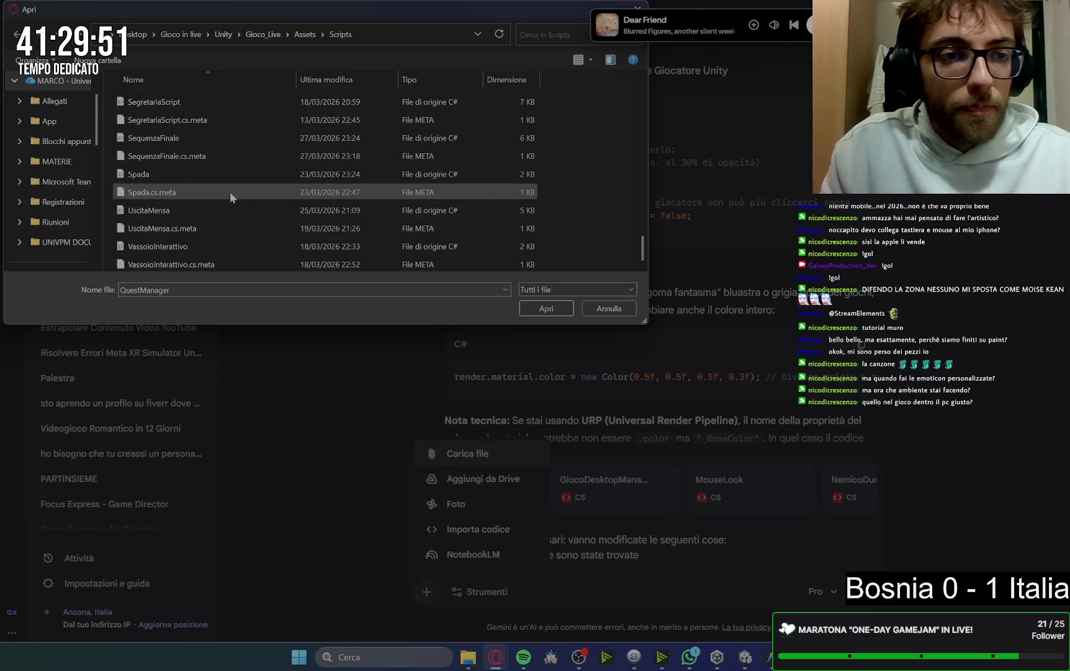
{"action": "left_click", "coordinate": [536, 306]}
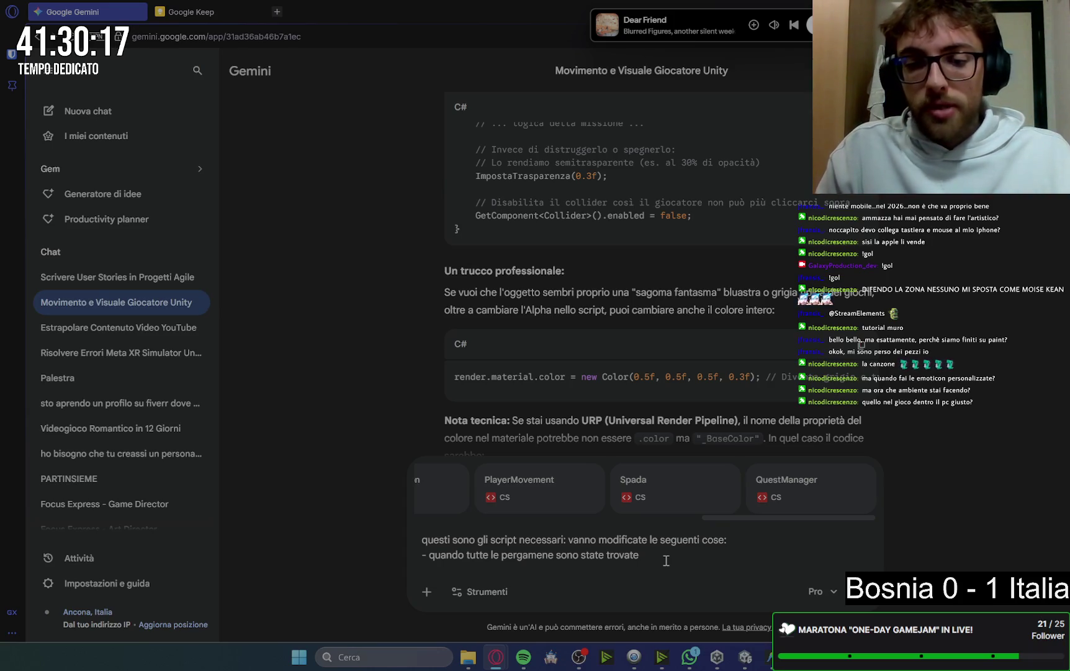
Describe the blue-screen crash and say the game must not be reopenable afterwards, like an error notification
{"action": "type", "text": " il gi"}
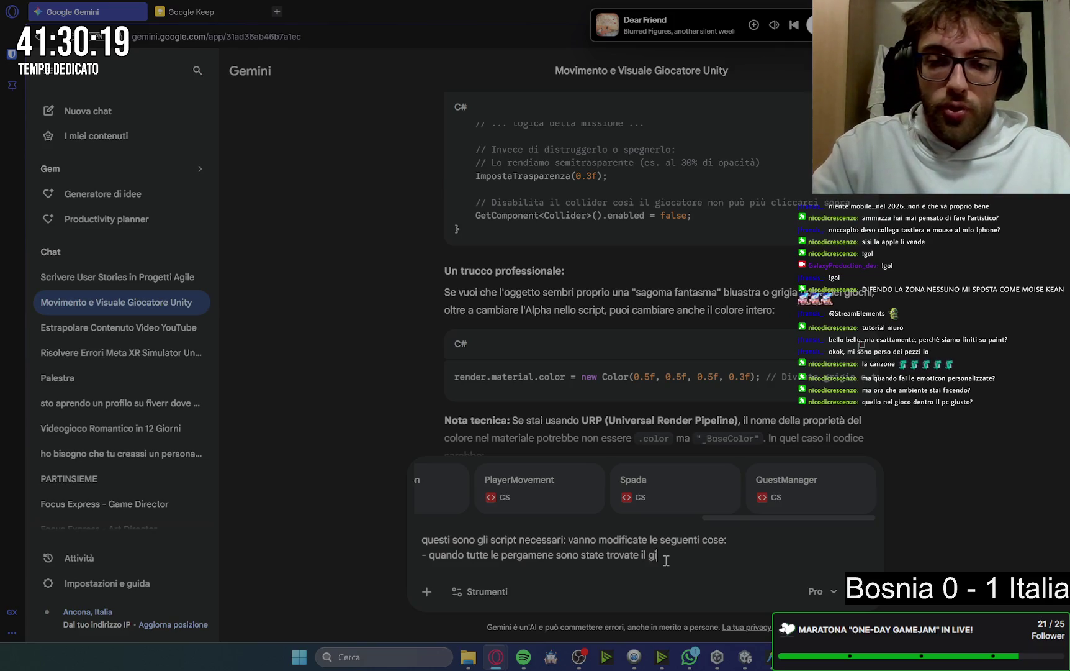
{"action": "type", "text": "ococrasha"}
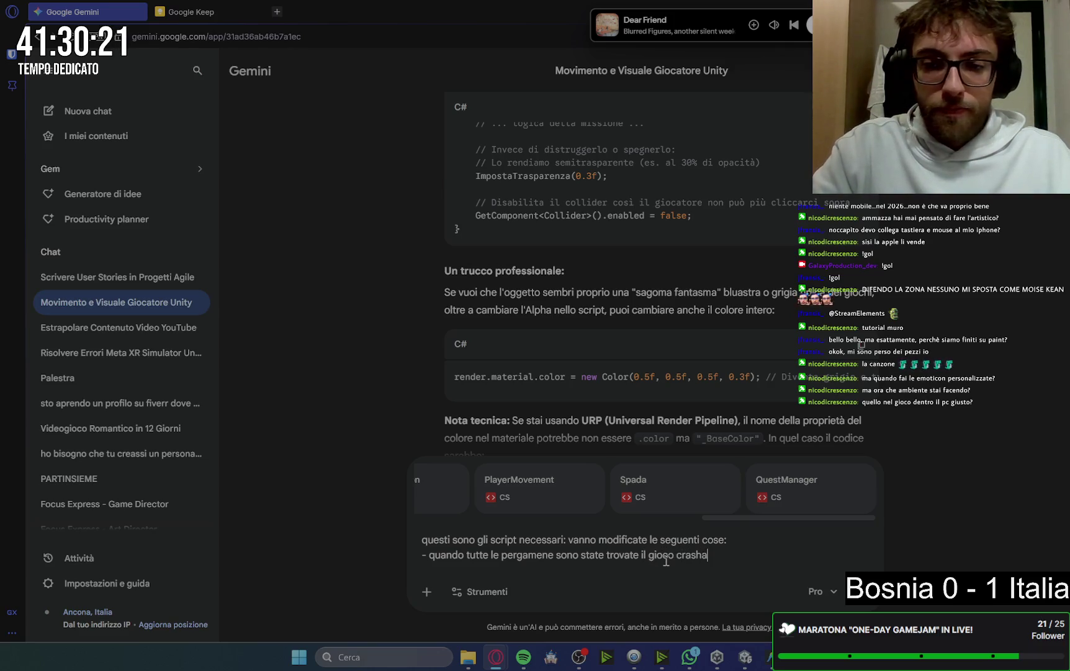
{"action": "type", "text": " ()scher"}
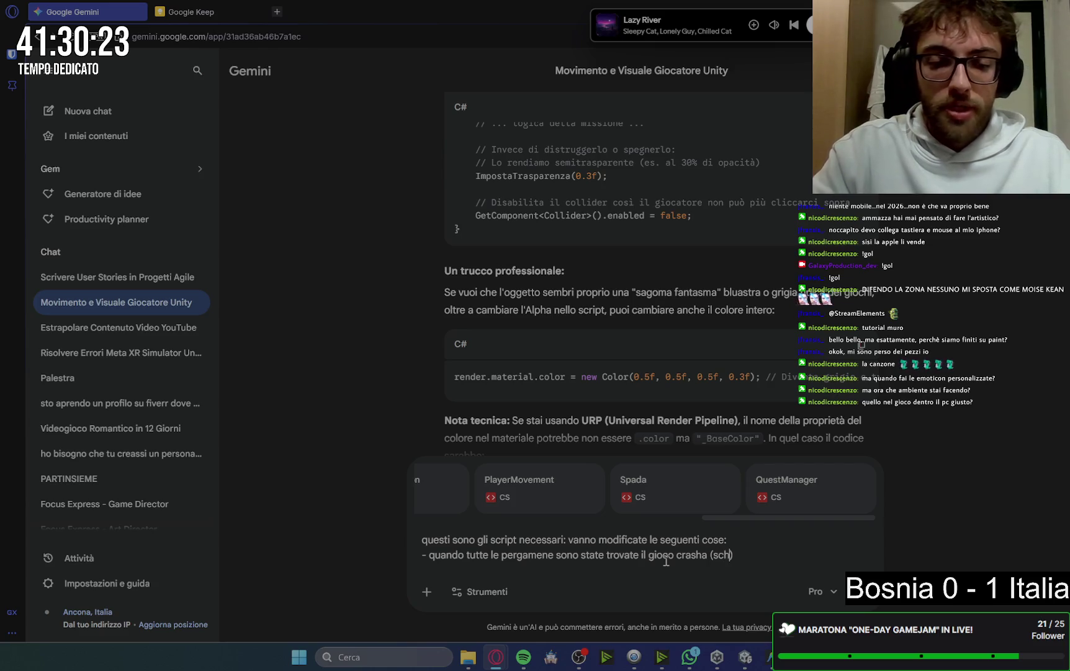
{"action": "type", "text": "matablu che abbiamo"}
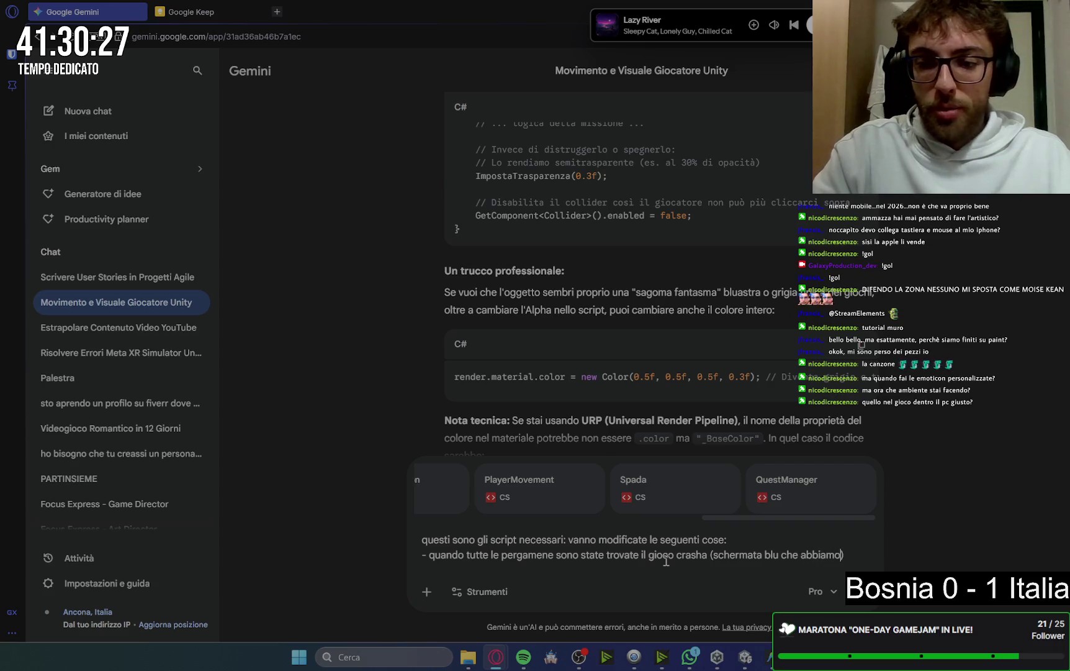
{"action": "type", "text": "una "}
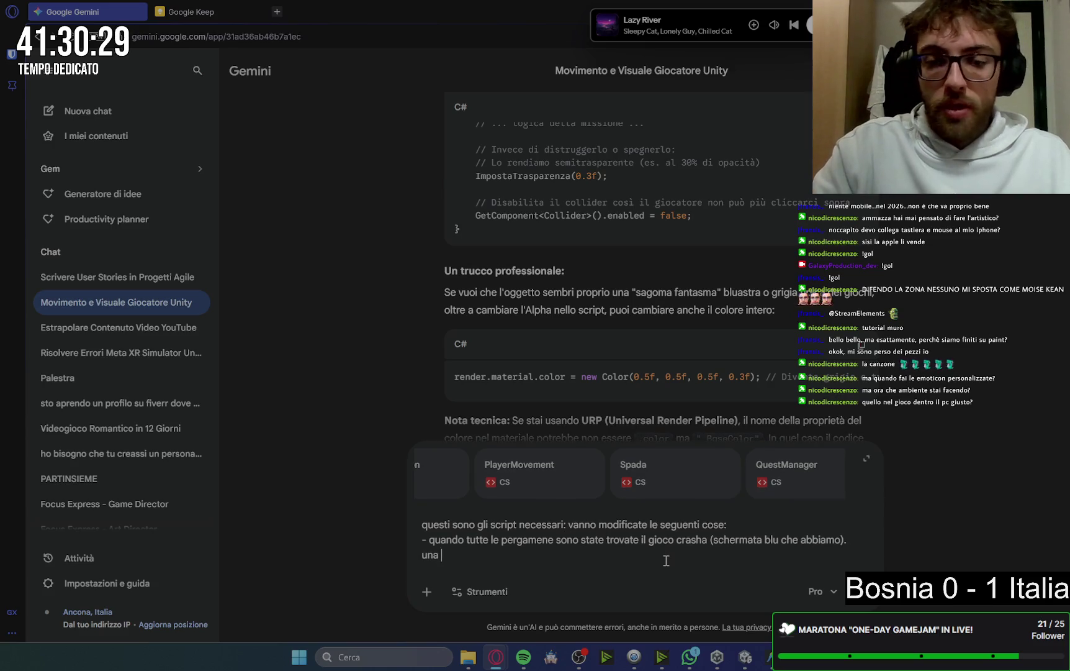
{"action": "type", "text": "volta che il gi"}
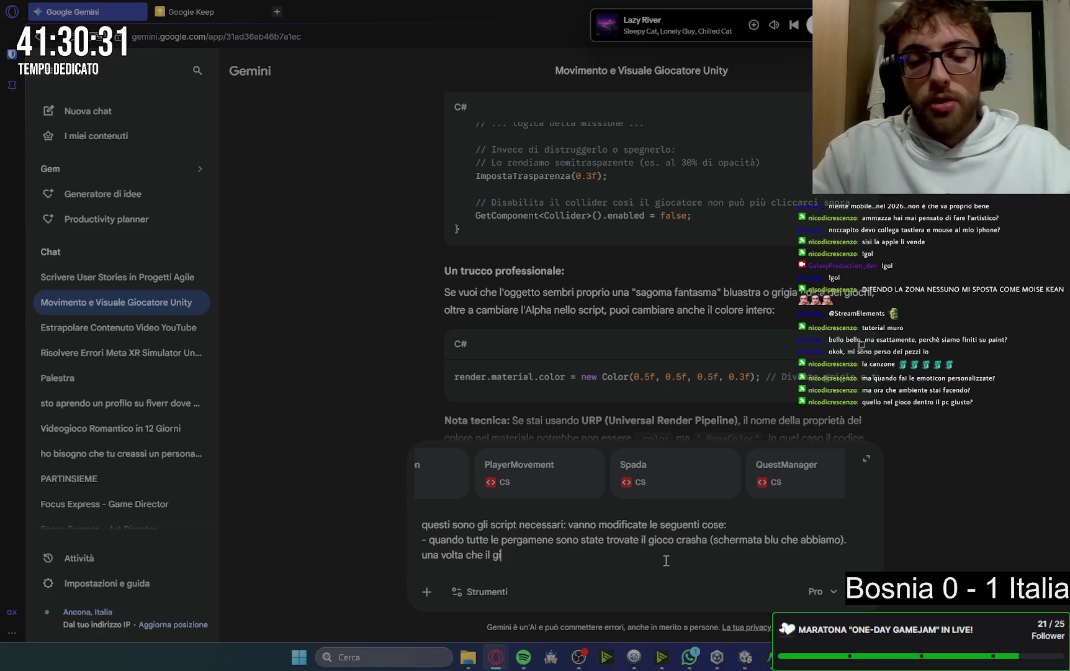
{"action": "type", "text": "occra"}
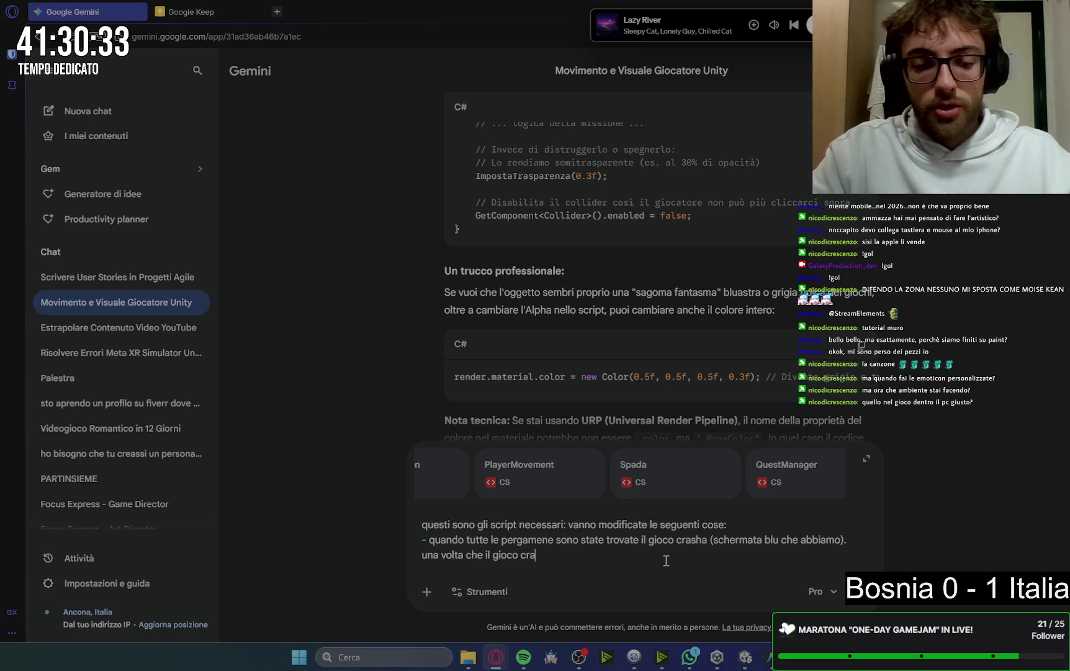
{"action": "type", "text": "sha non è p"}
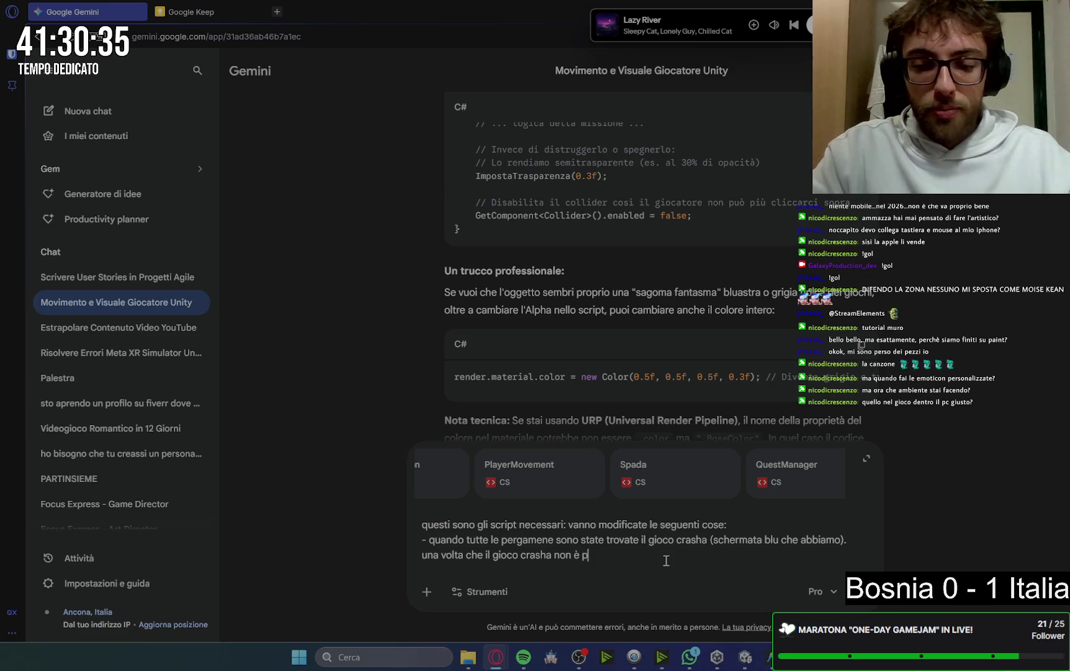
{"action": "type", "text": "ossibile riapr"}
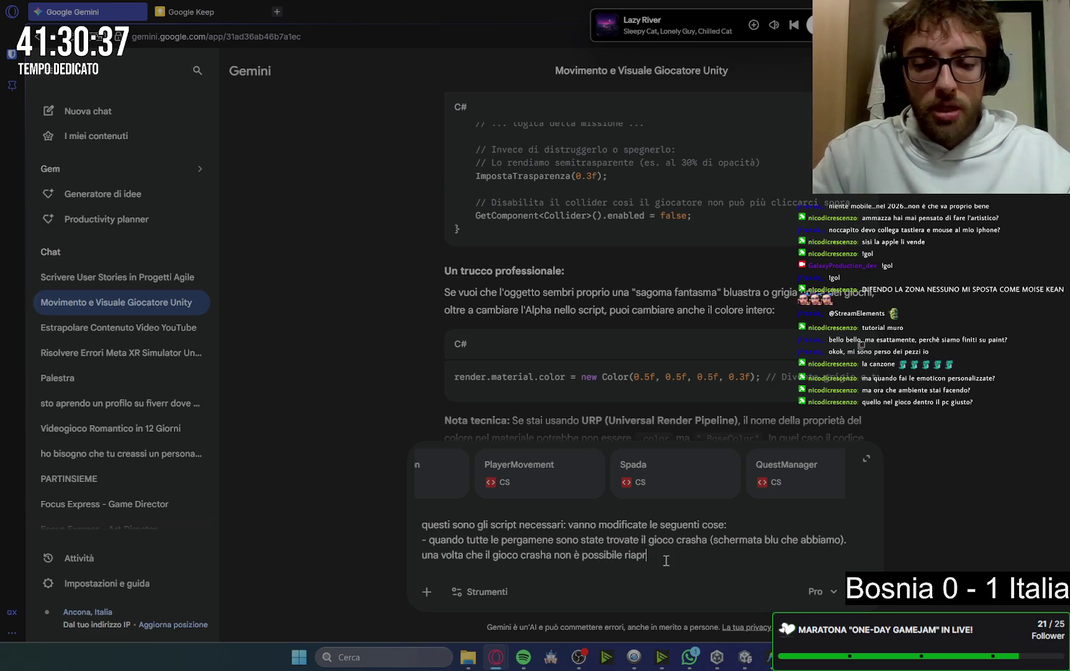
{"action": "type", "text": "i"}
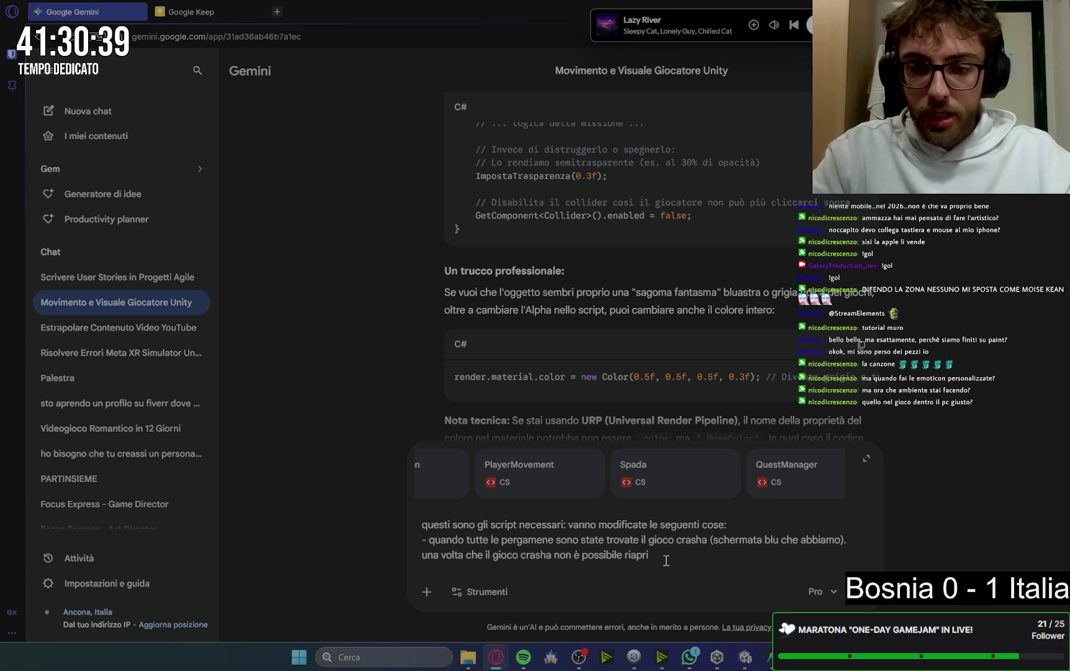
{"action": "type", "text": "rlo"}
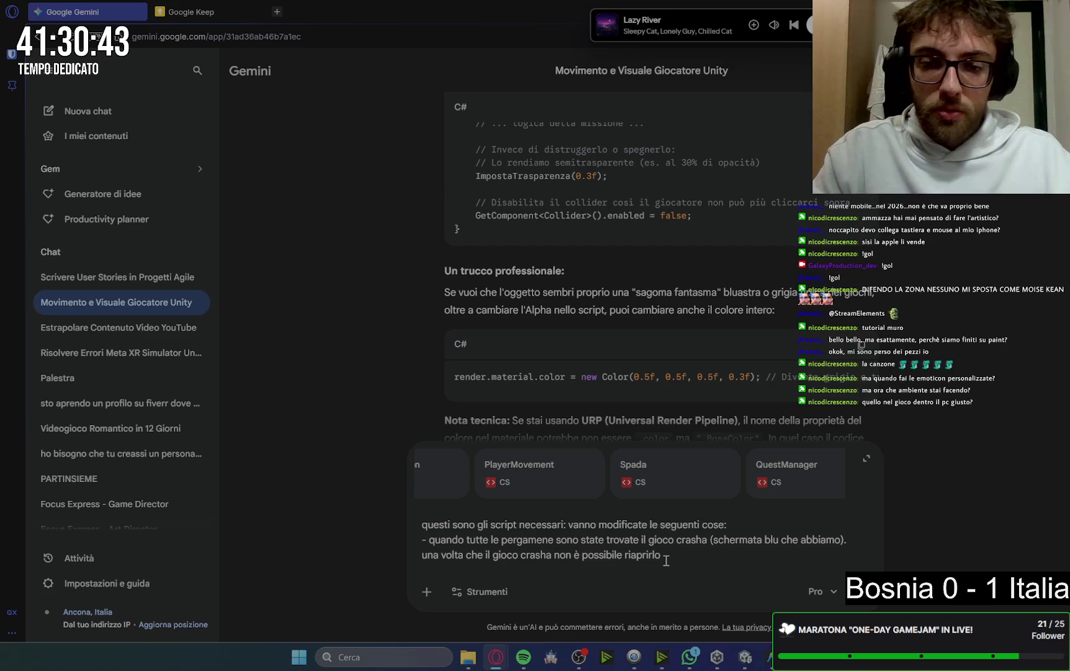
{"action": "key", "text": "Delete"}
{"action": "key", "text": "Delete"}
{"action": "type", "text": "deve essere possibile"}
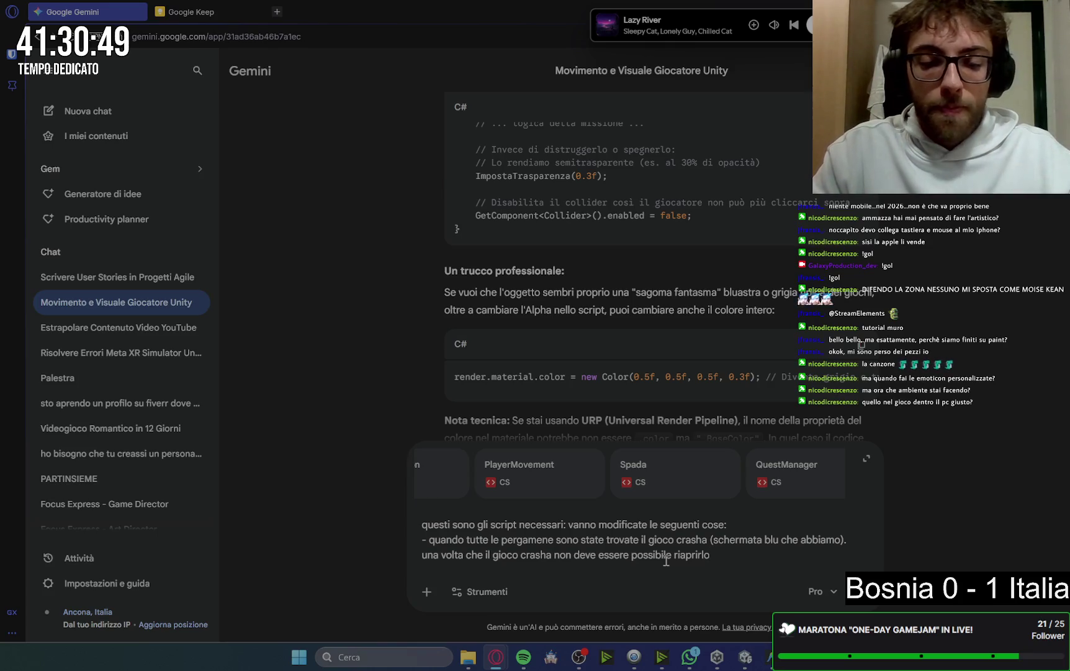
{"action": "type", "text": " riaprirlo ("}
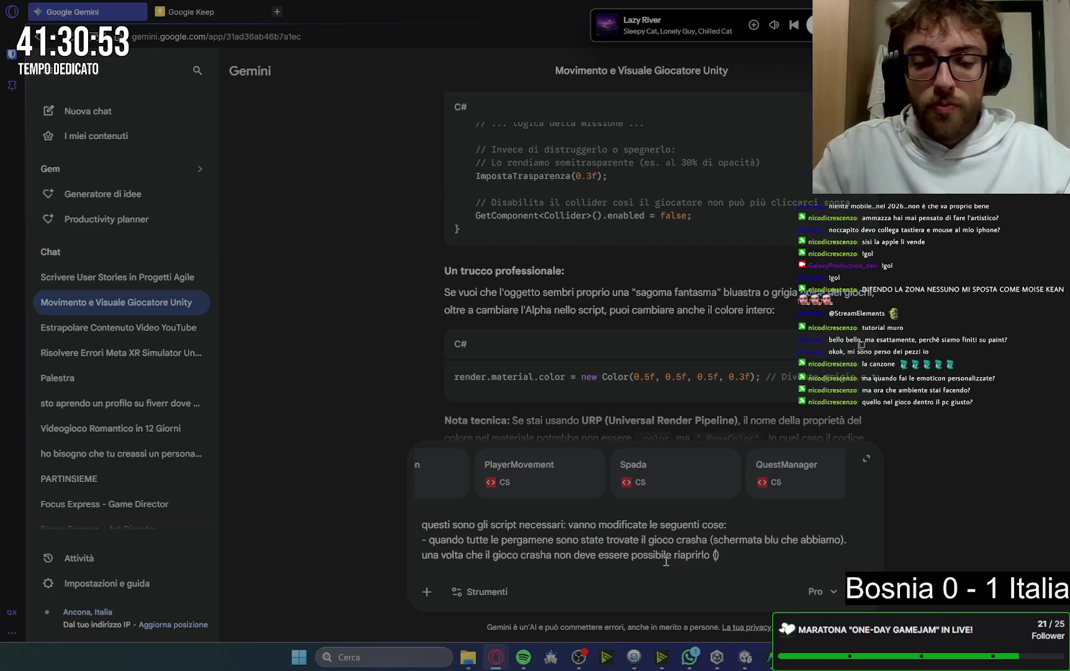
{"action": "type", "text": "tipo"}
{"action": "type", "text": " una notifica"}
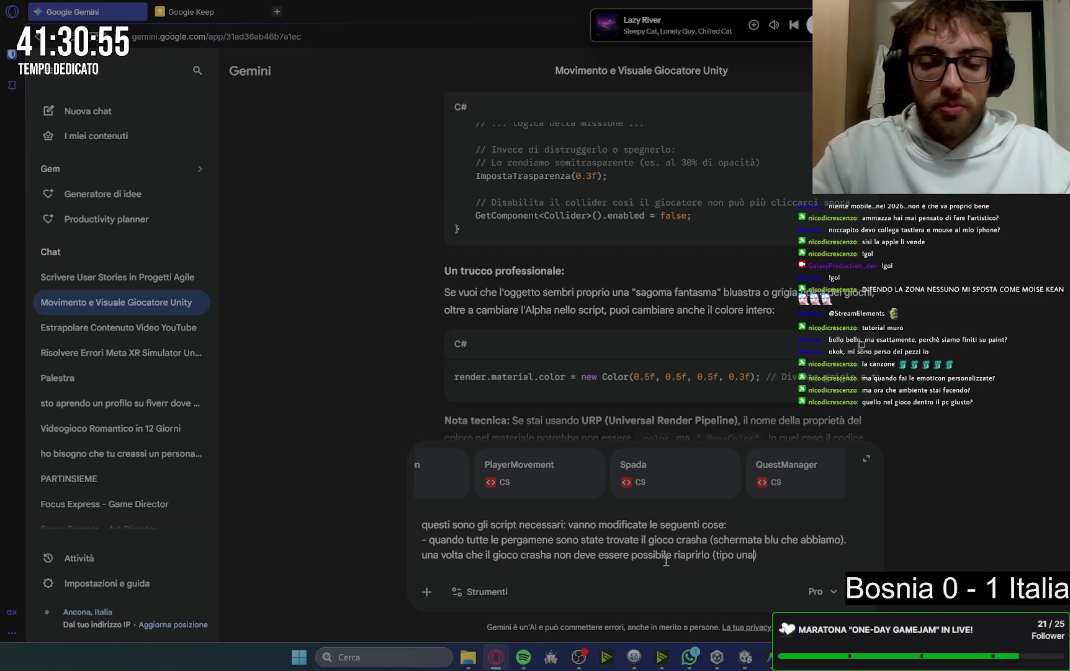
{"action": "type", "text": " sullo scher"}
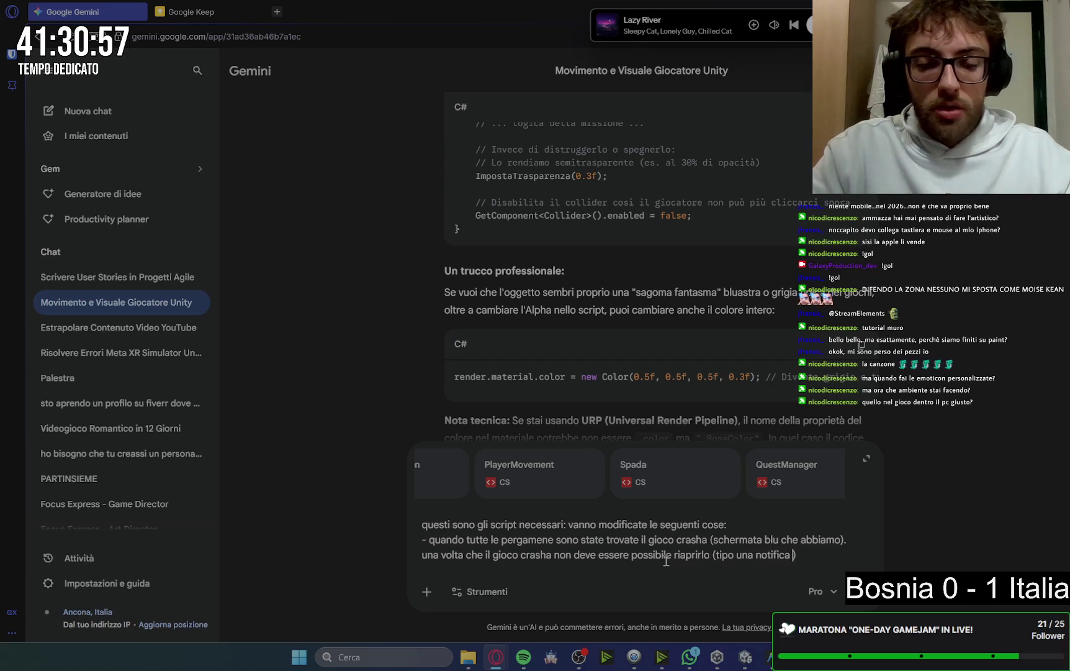
{"action": "type", "text": "mo del pc di"}
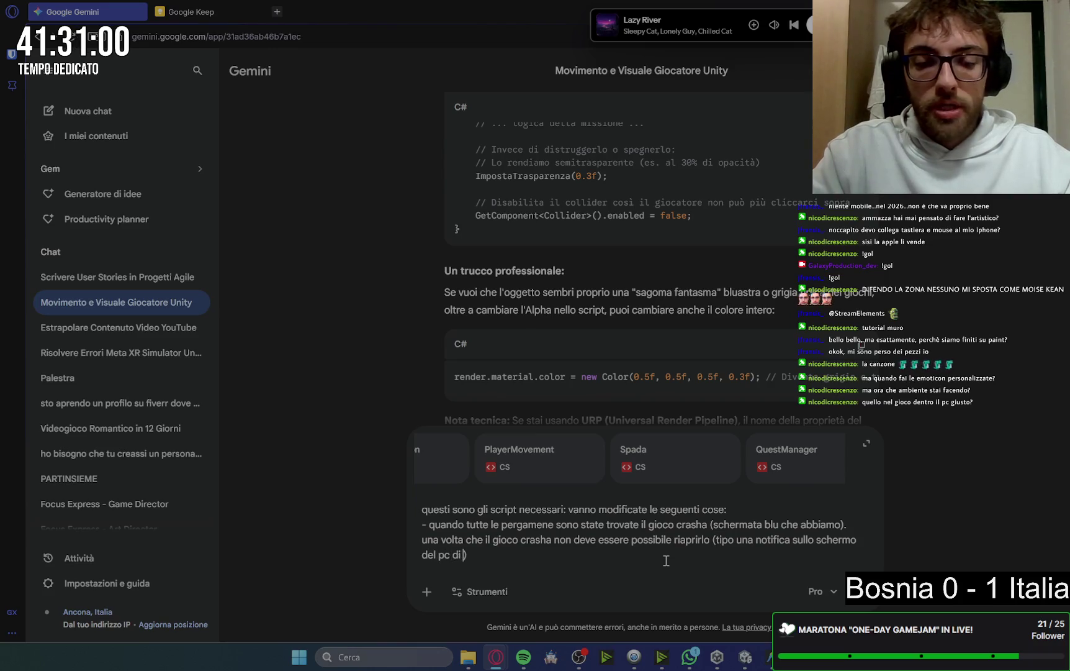
{"action": "type", "text": " errore)"}
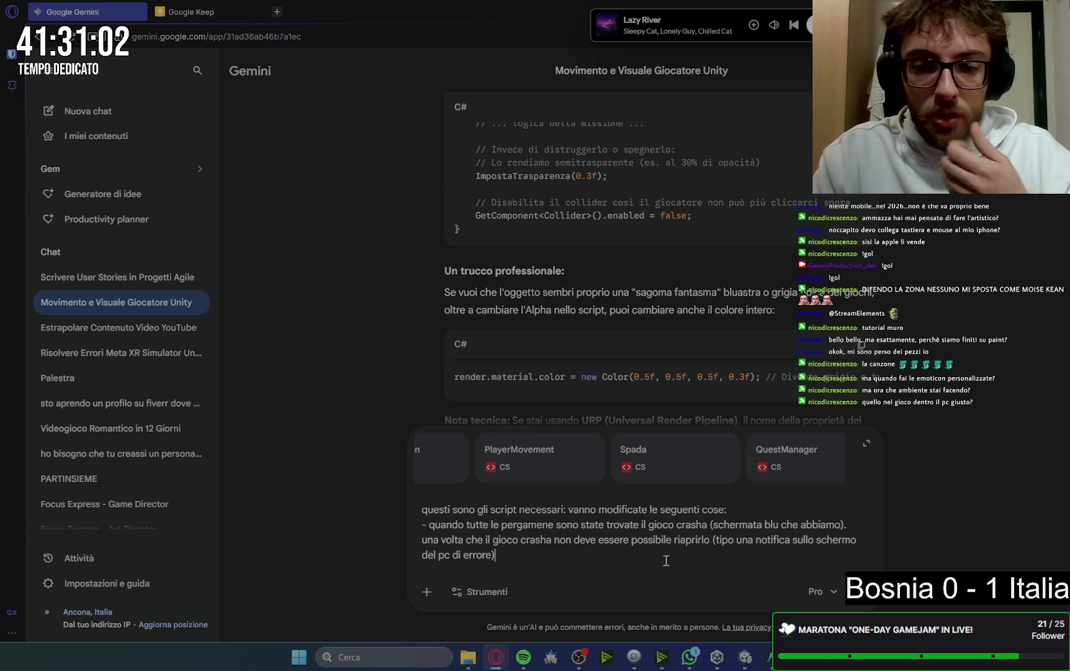
{"action": "type", "text": "."}
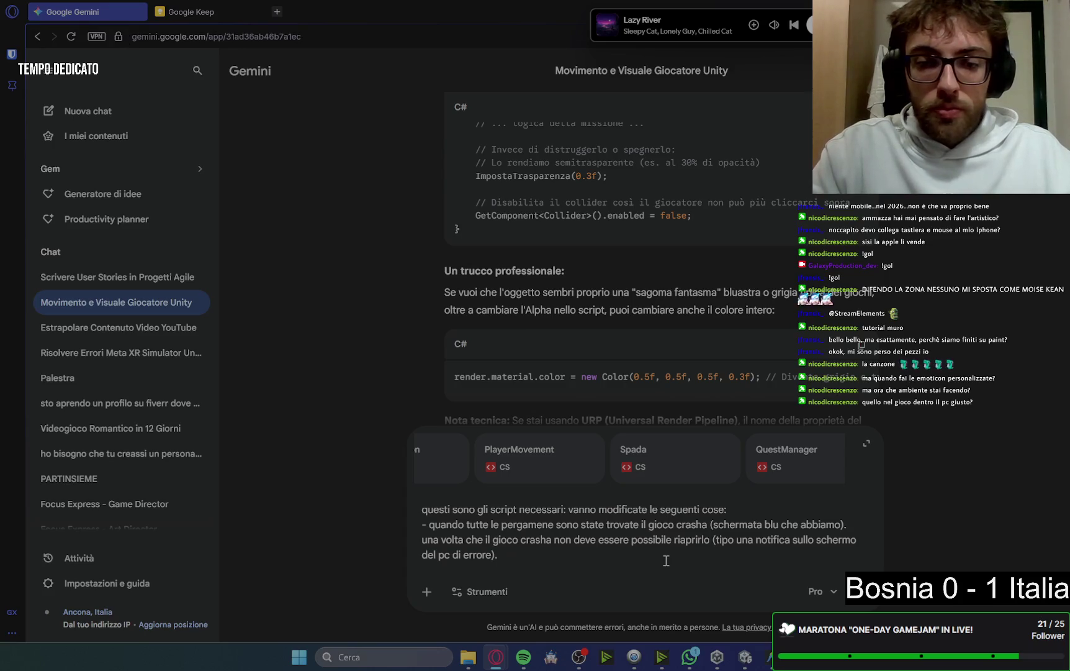
Add a point that the dungeon pointer stays red even when nothing is interactable
{"action": "key", "text": "shift+Return"}
{"action": "type", "text": "- i"}
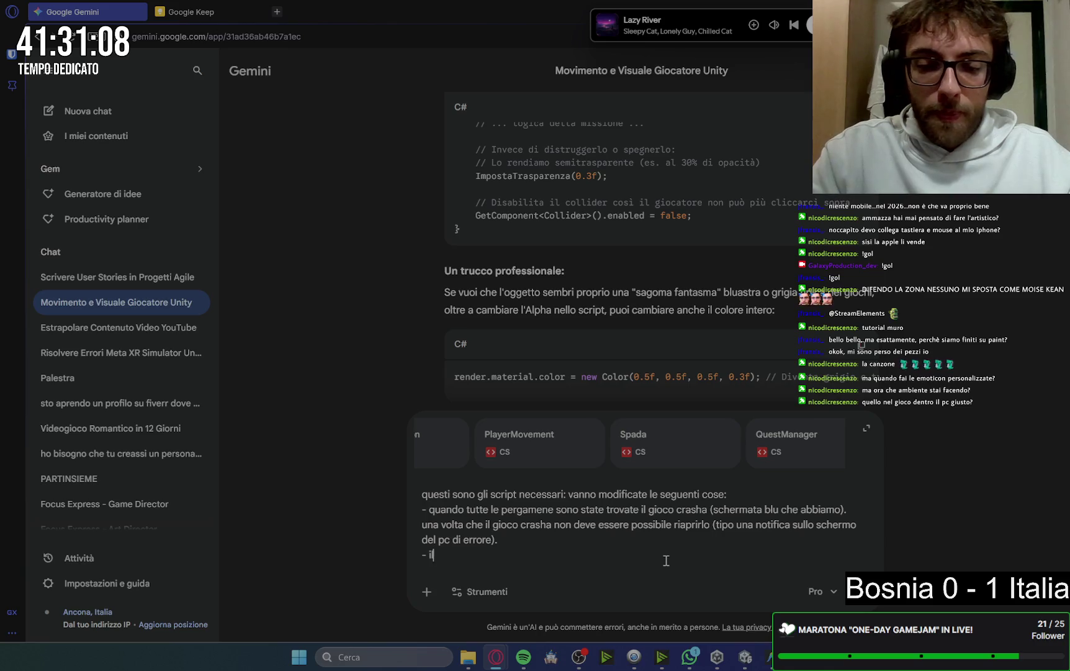
{"action": "type", "text": "l puntatore ne"}
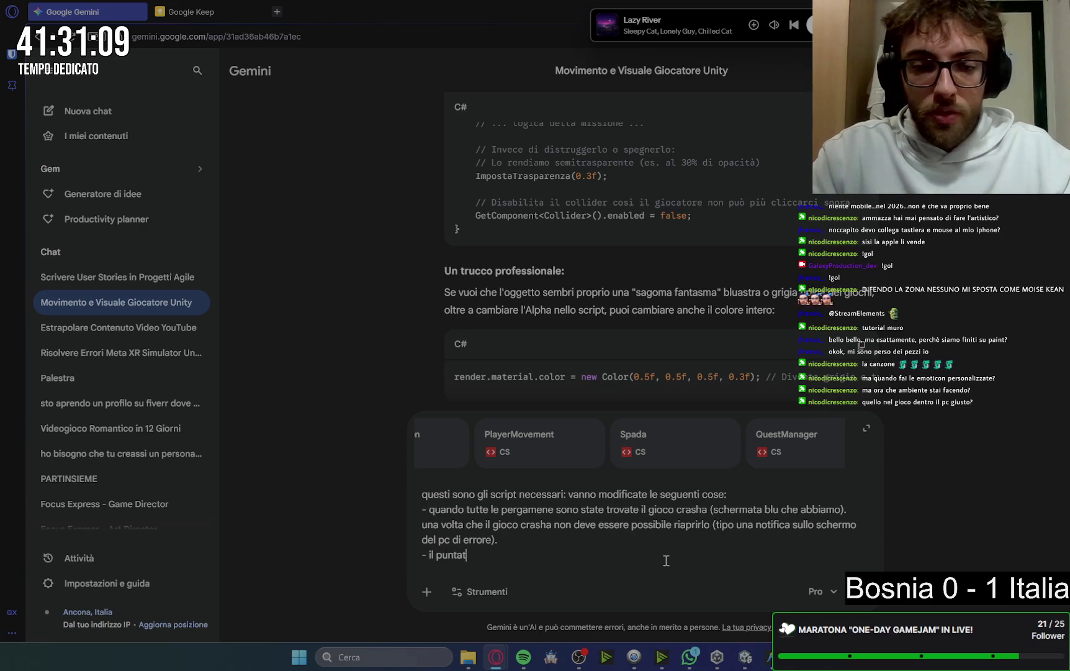
{"action": "type", "text": "l dungeon resta rossa"}
{"action": "key", "text": "BackSpace"}
{"action": "key", "text": "BackSpace"}
{"action": "key", "text": "BackSpace"}
{"action": "type", "text": "o an"}
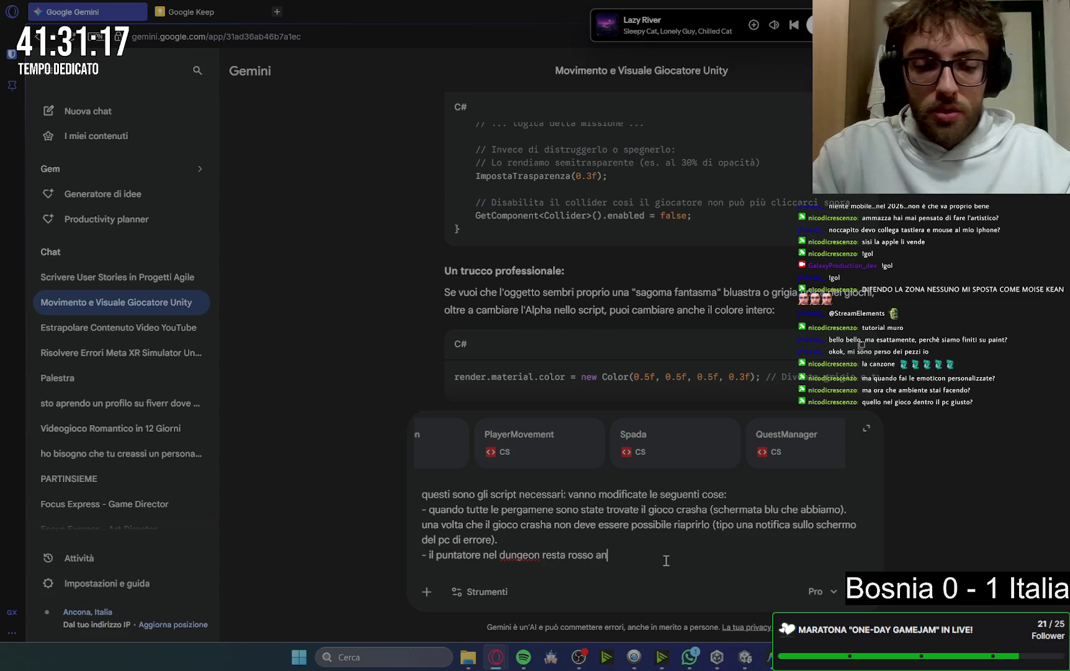
{"action": "type", "text": "che se non c"}
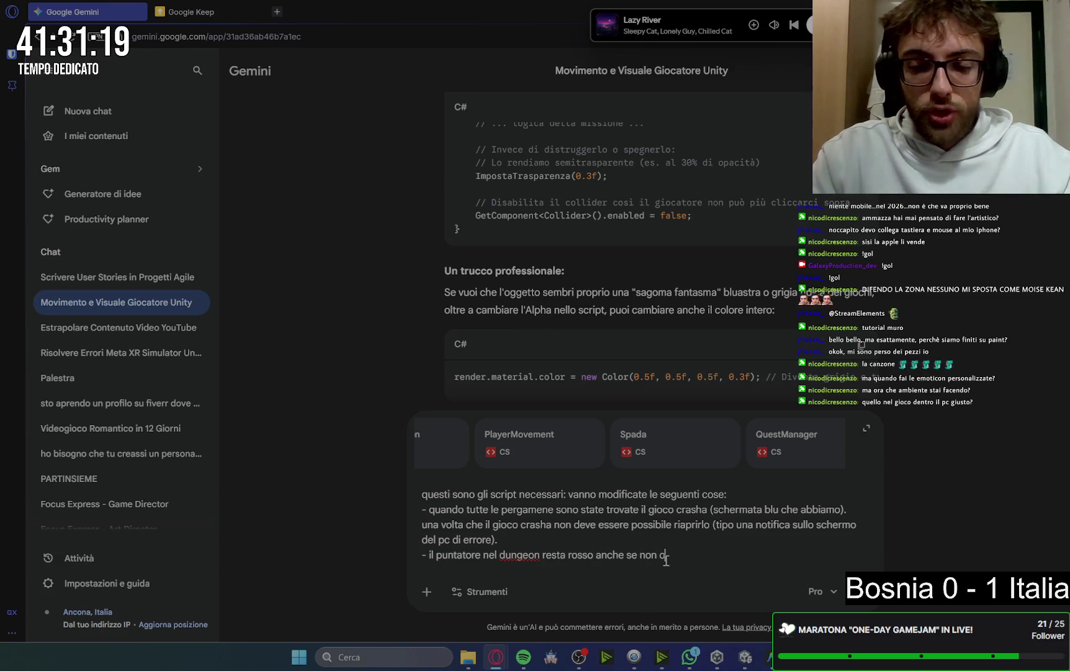
{"action": "type", "text": "'è qualcosa di interagib"}
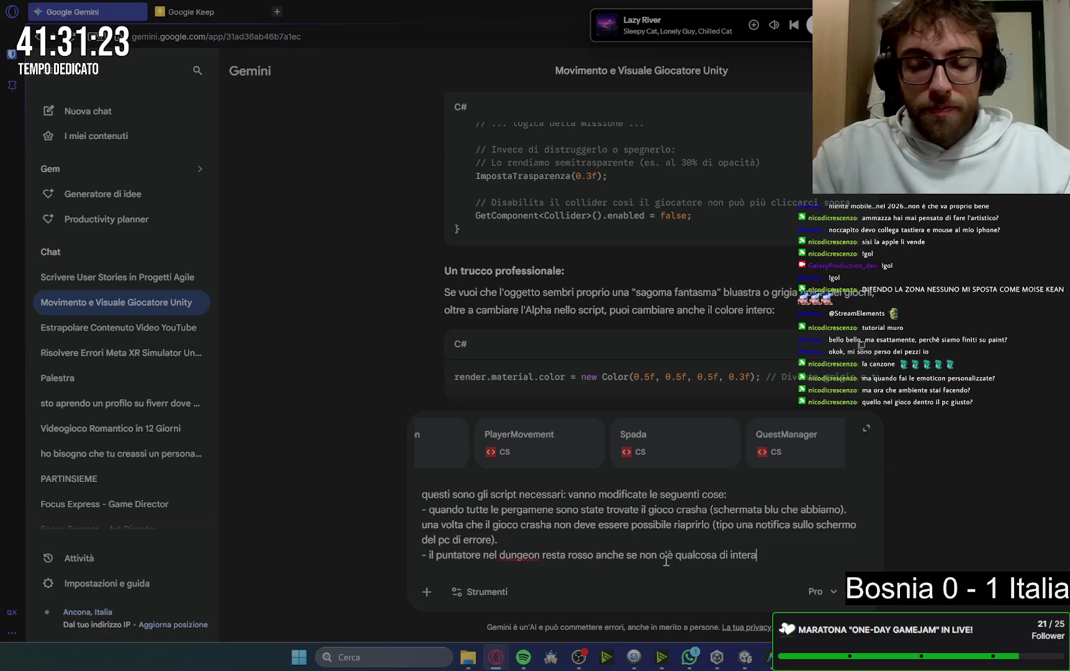
{"action": "type", "text": "i"}
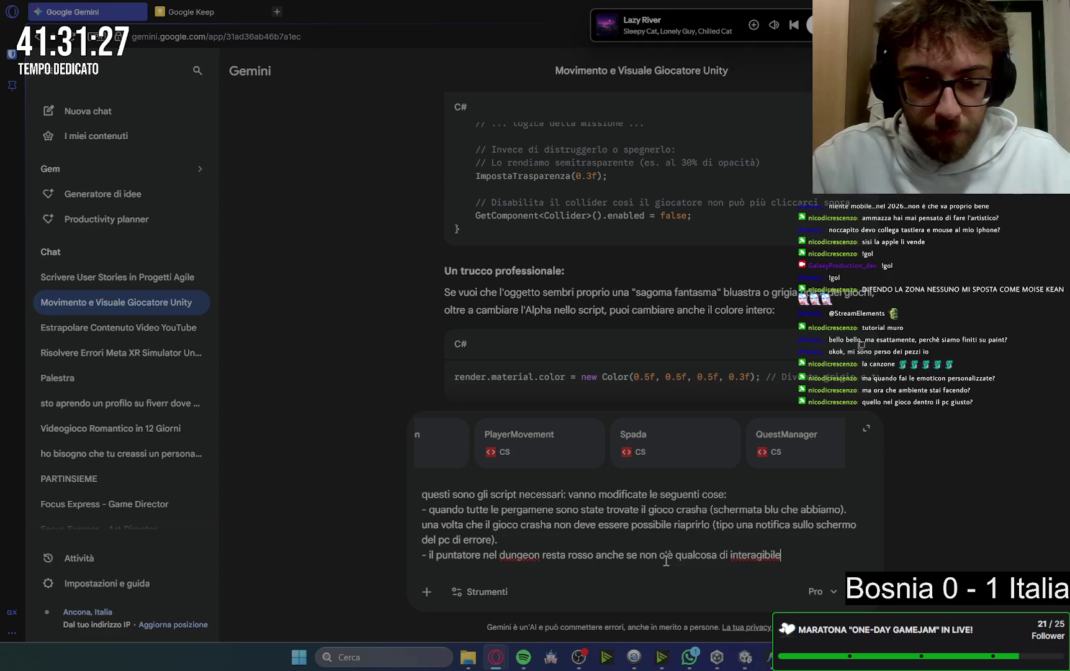
Start a new point: 'sistemare le missioni che devono essere:'
{"action": "key", "text": "shift+Return"}
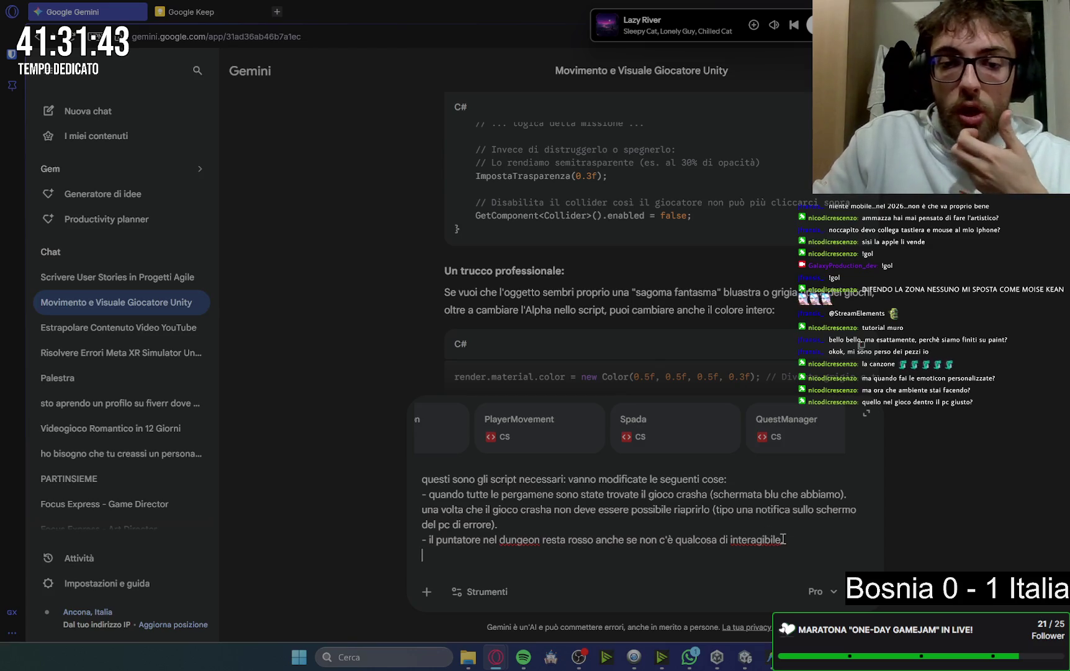
{"action": "key", "text": "shift+Return"}
{"action": "type", "text": "-"}
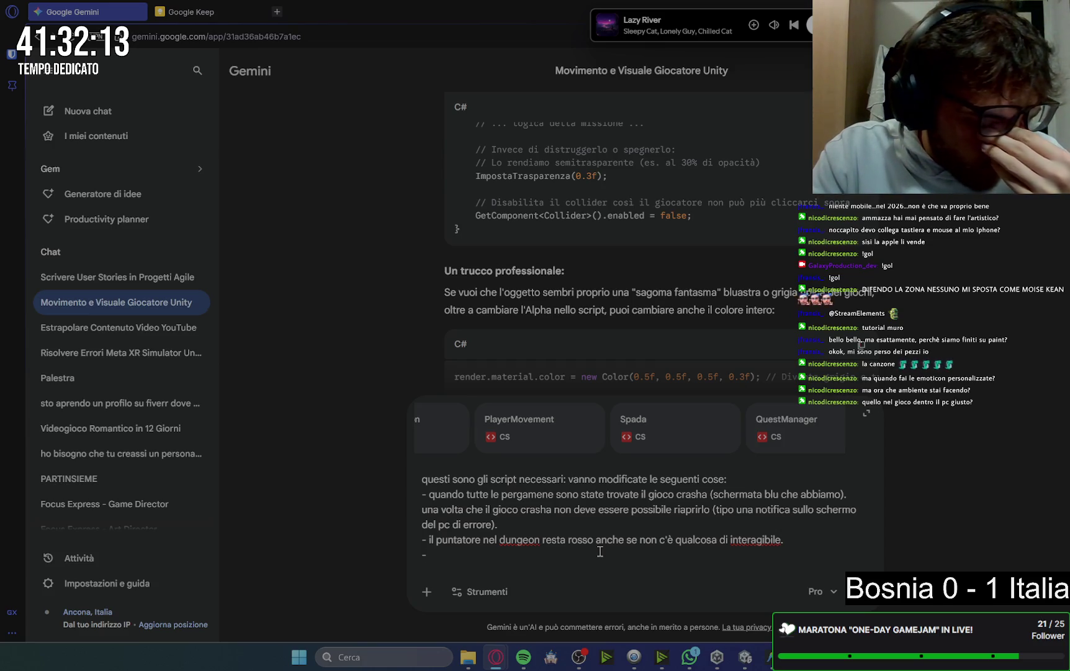
{"action": "type", "text": " sist"}
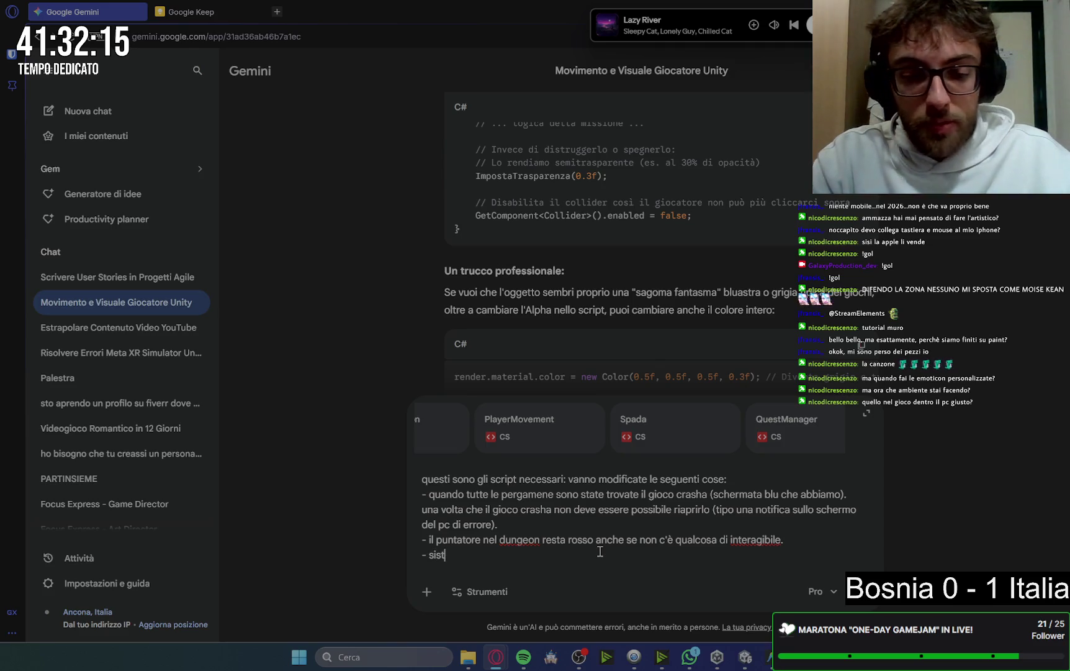
{"action": "type", "text": "emare le mis"}
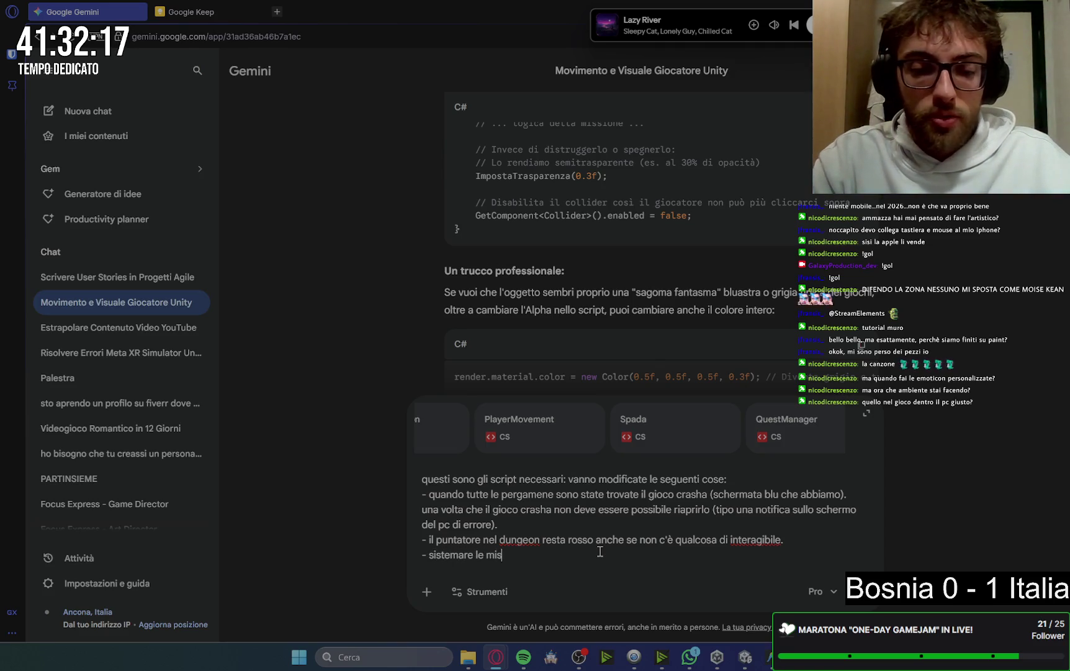
{"action": "type", "text": "sioni che de"}
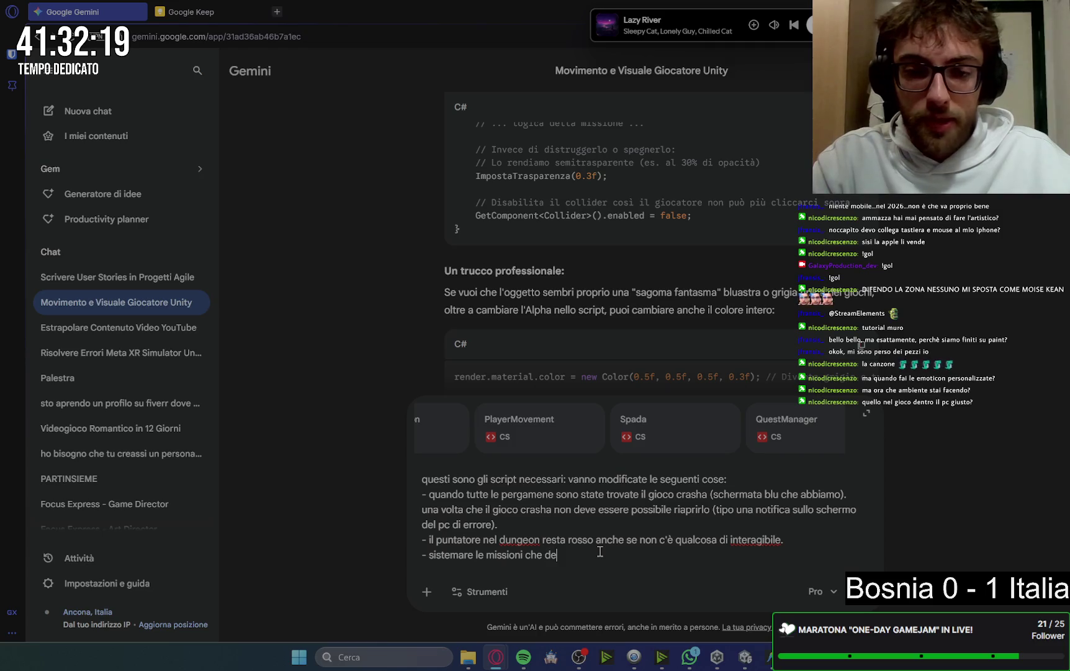
{"action": "type", "text": "vono essere"}
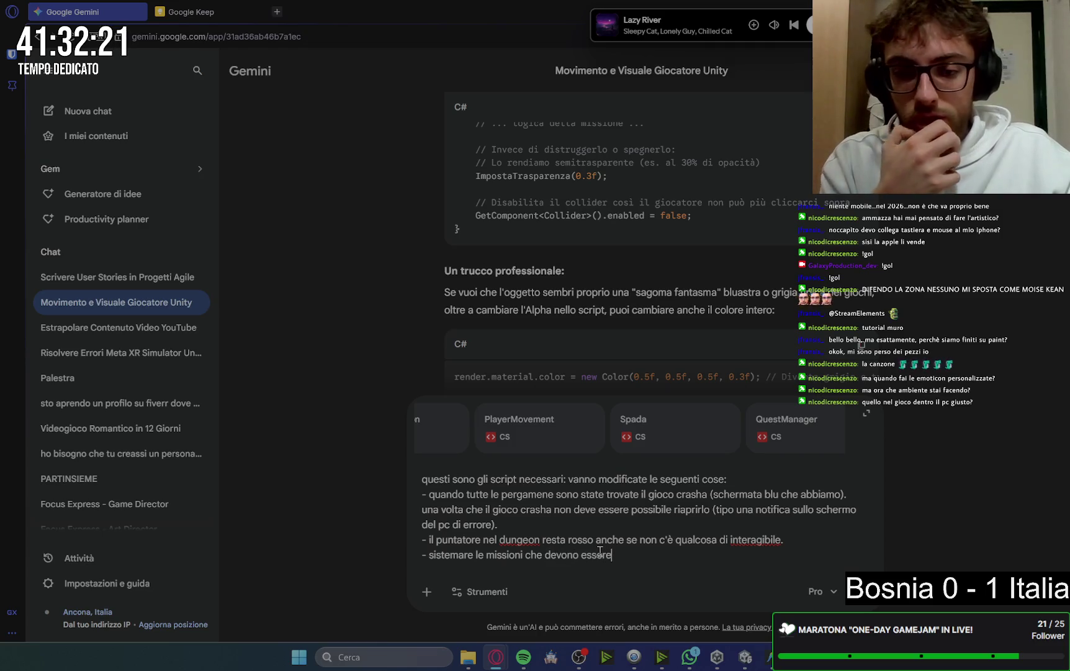
{"action": "type", "text": ":"}
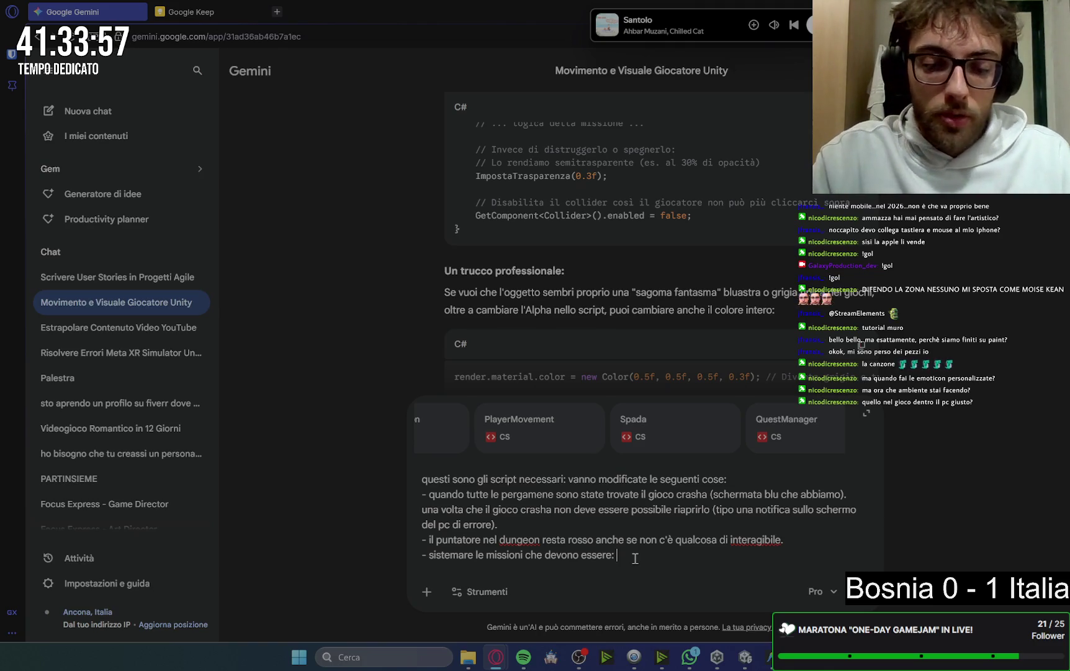
Begin describing the first mission with 'alla prima ac'
{"action": "type", "text": "alla prima ac"}
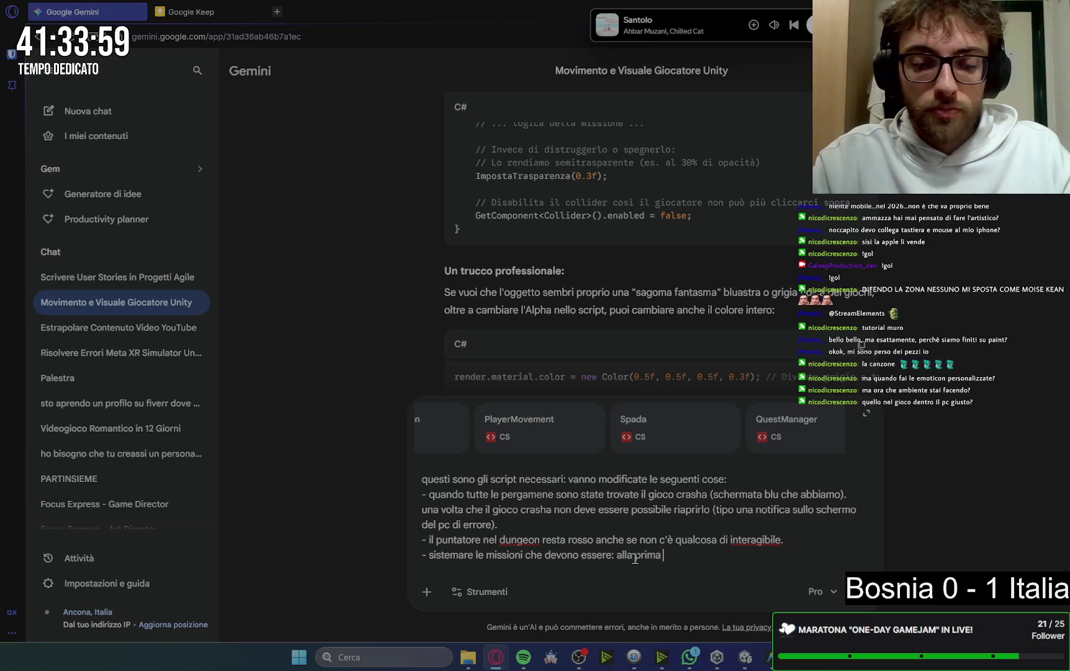
Make the first mission investigating the office using the pc, unable to leave until 2 documents are read
{"action": "key", "text": "ctrl+BackSpace"}
{"action": "key", "text": "ctrl+BackSpace"}
{"action": "key", "text": "ctrl+BackSpace"}
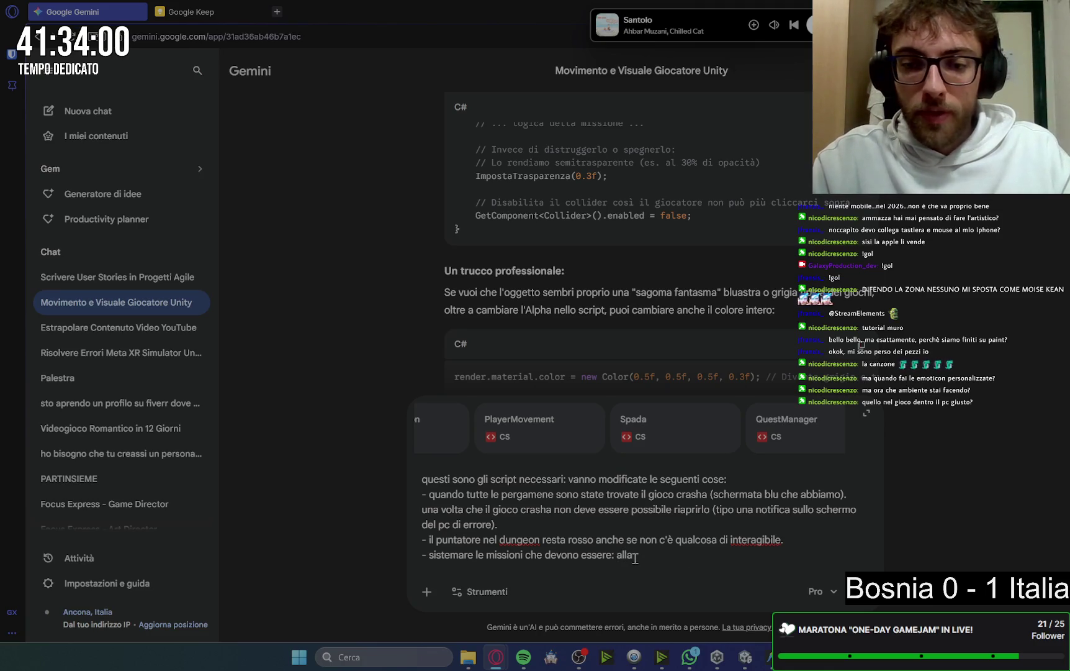
{"action": "type", "text": "indag"}
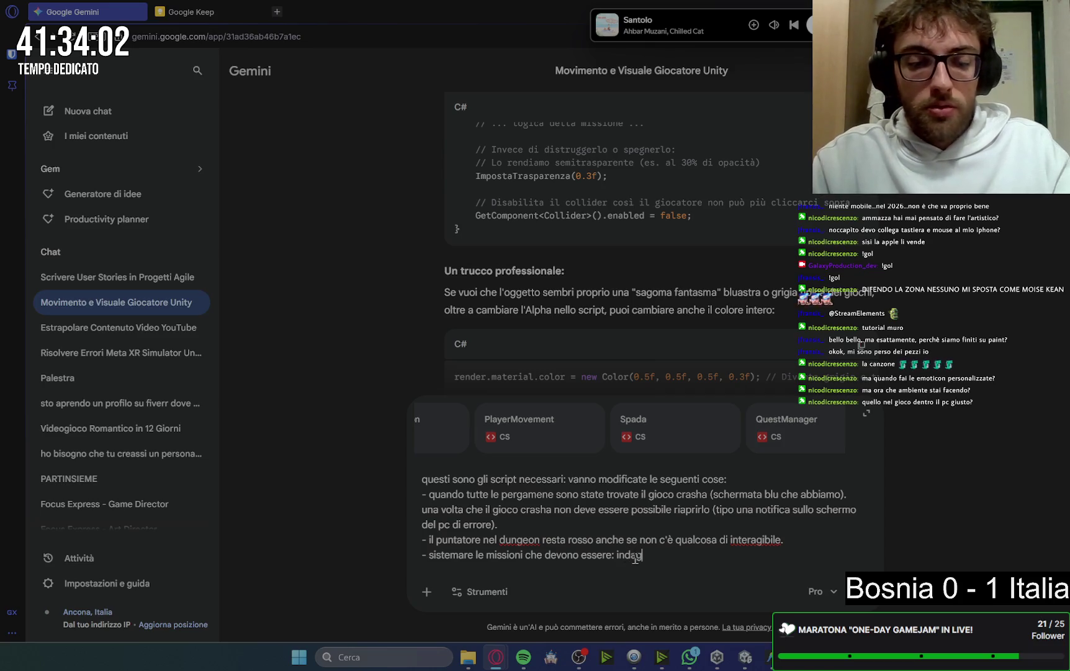
{"action": "type", "text": "are nell'u"}
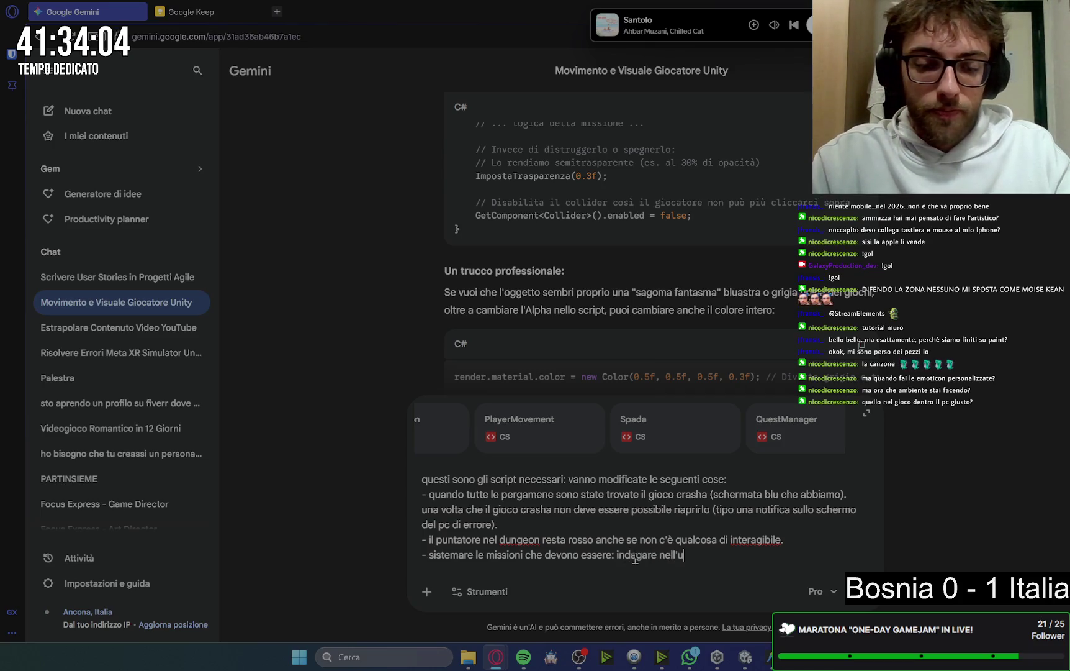
{"action": "type", "text": "fficio ()"}
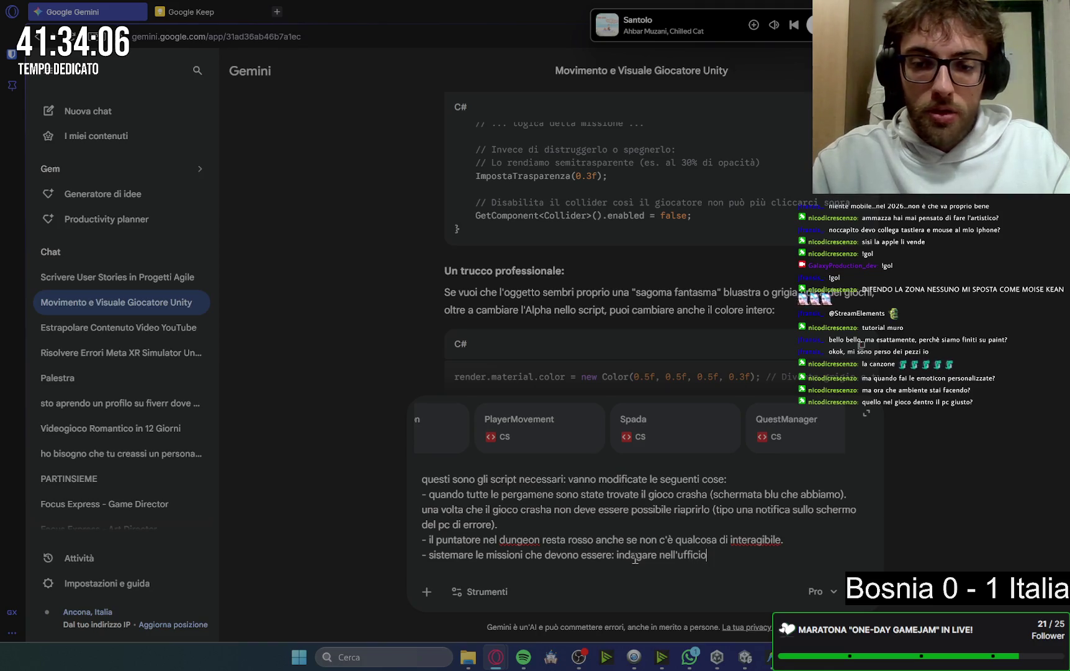
{"action": "key", "text": "Left"}
{"action": "type", "text": "che ti porta"}
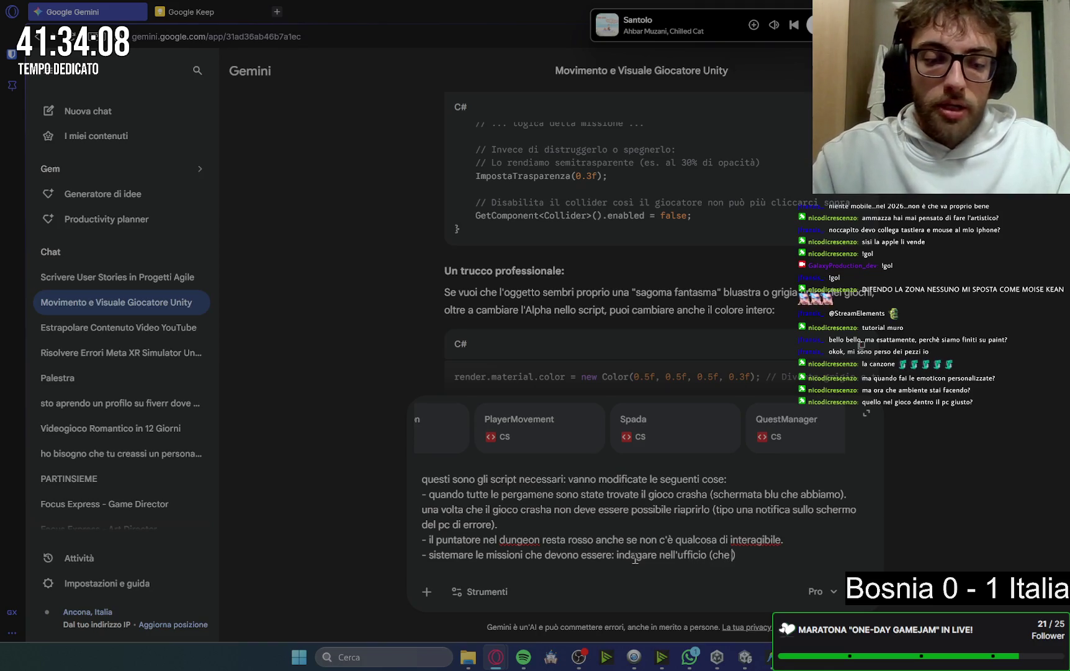
{"action": "type", "text": " a usare il "}
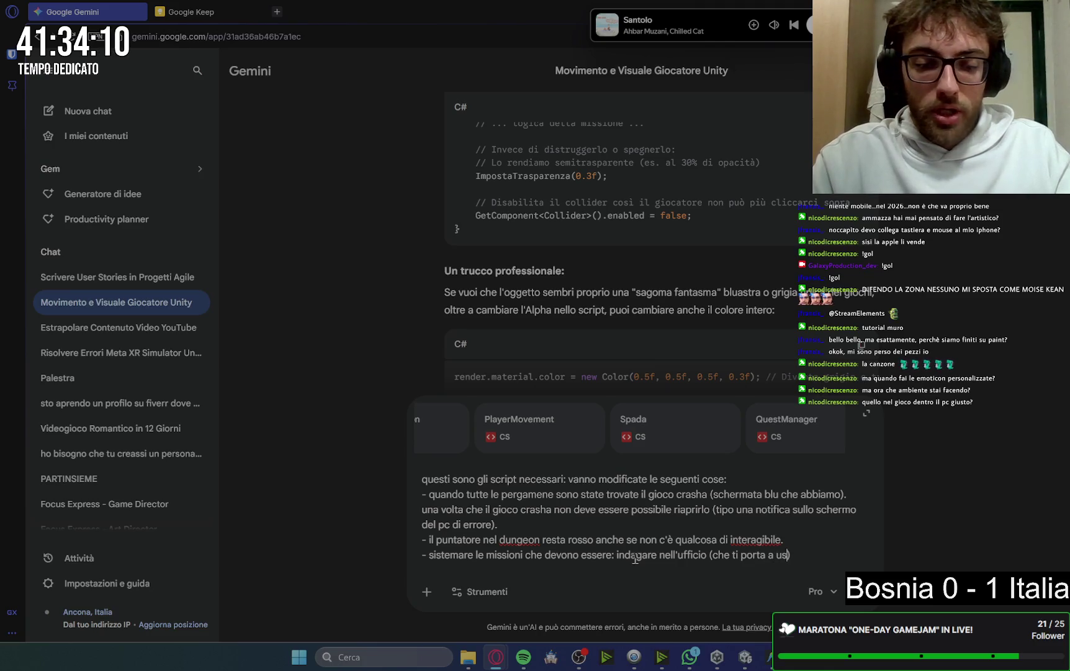
{"action": "type", "text": "pc"}
{"action": "key", "text": "Right"}
{"action": "type", "text": ". "}
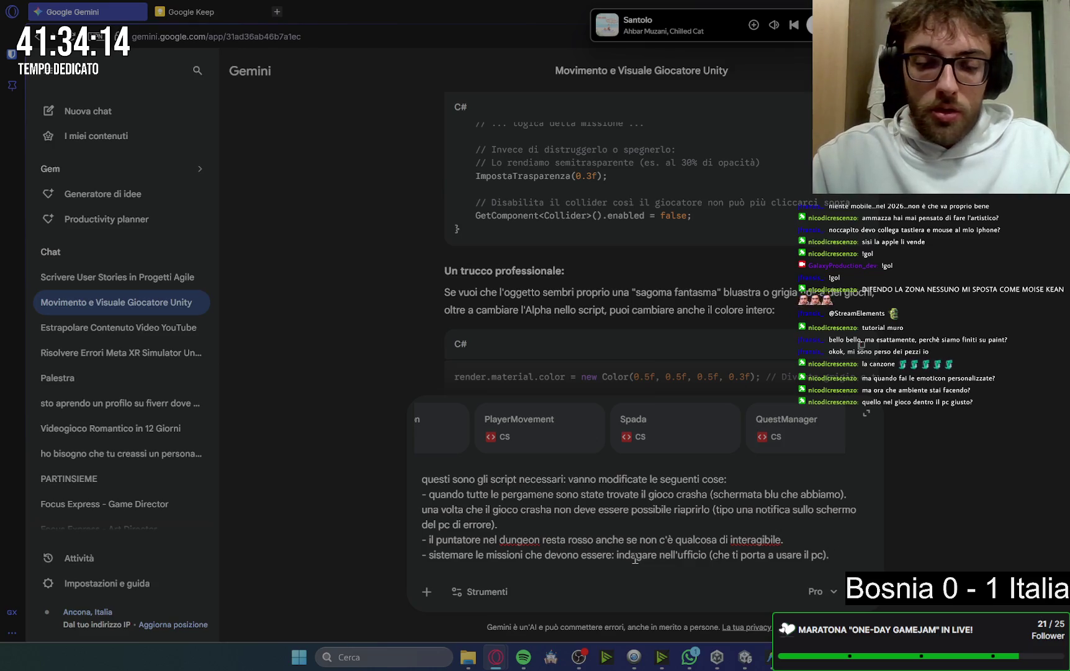
{"action": "type", "text": "nel pc"}
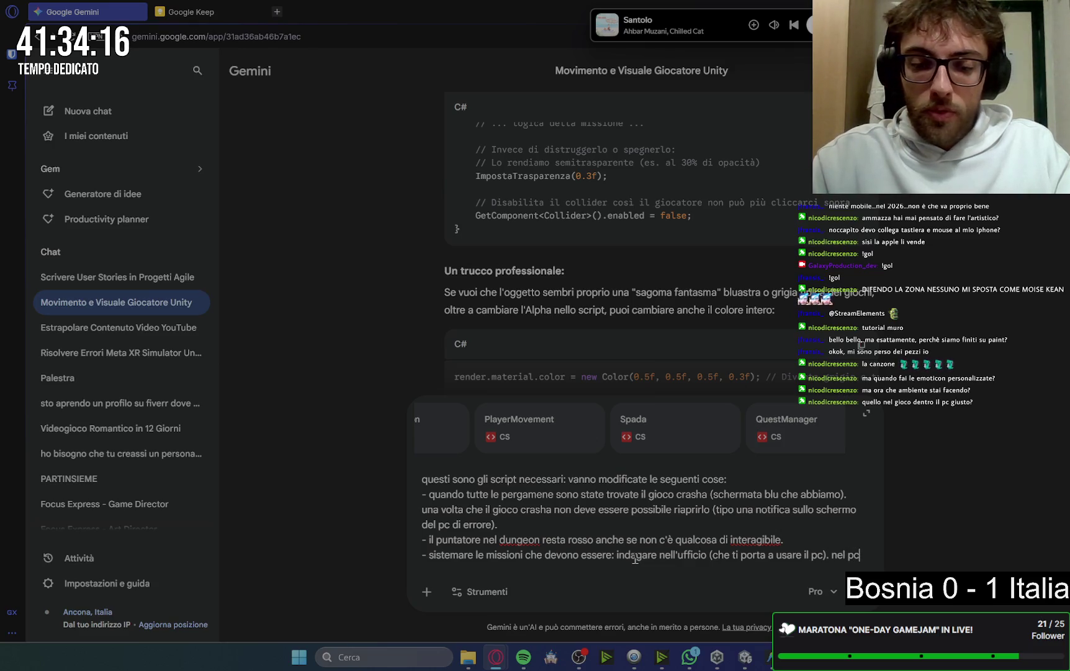
{"action": "type", "text": " il giocatore non deve poter"}
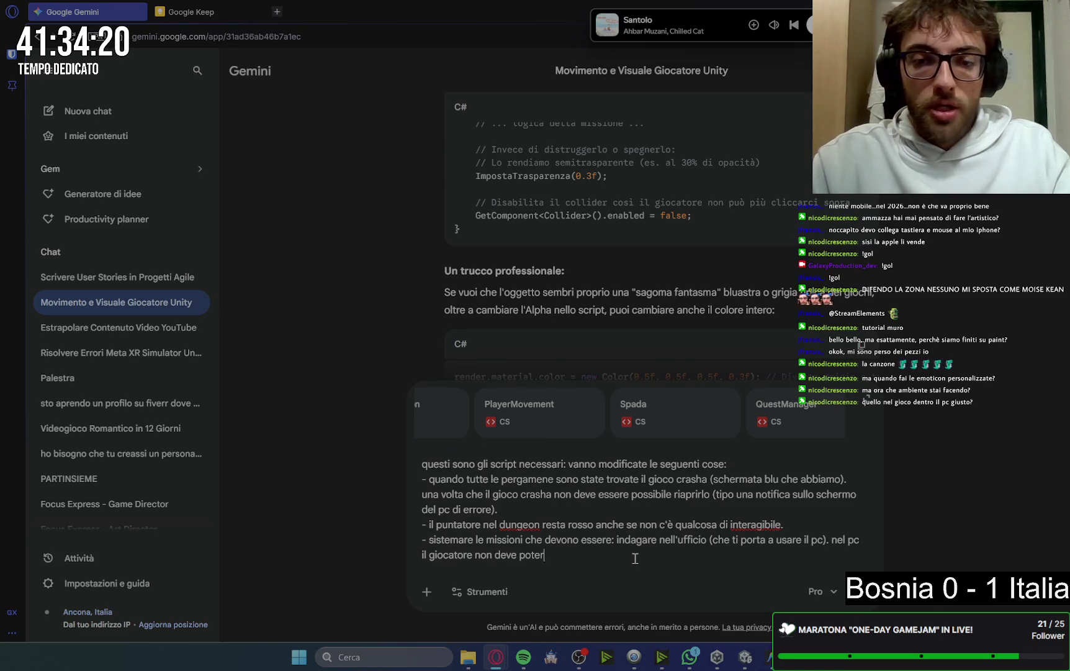
{"action": "type", "text": " uscire"}
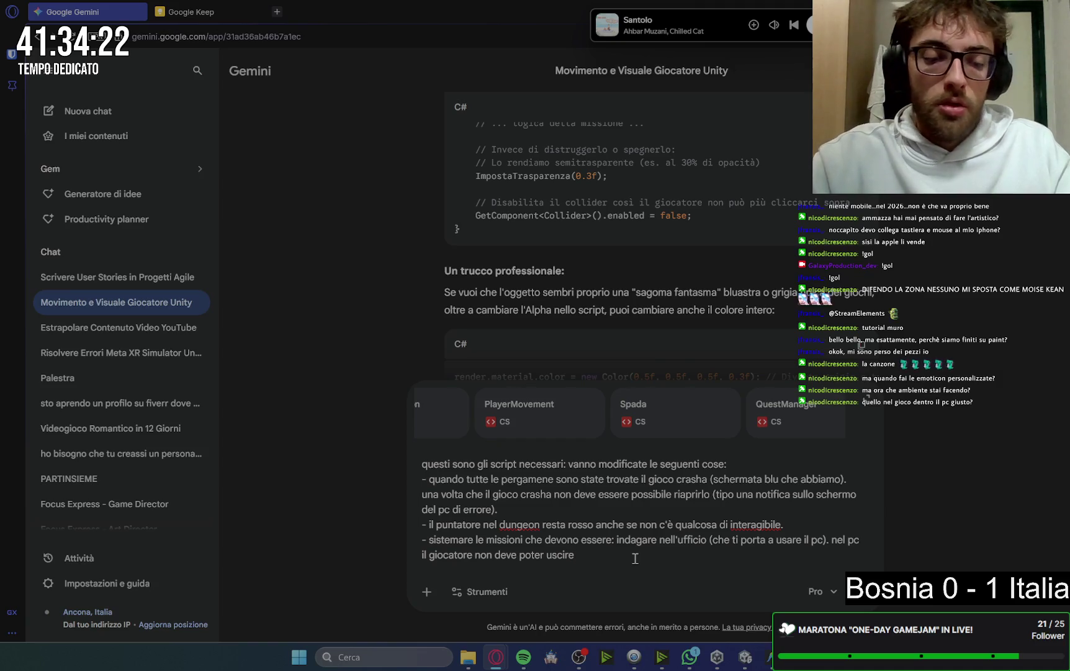
{"action": "type", "text": " fino a "}
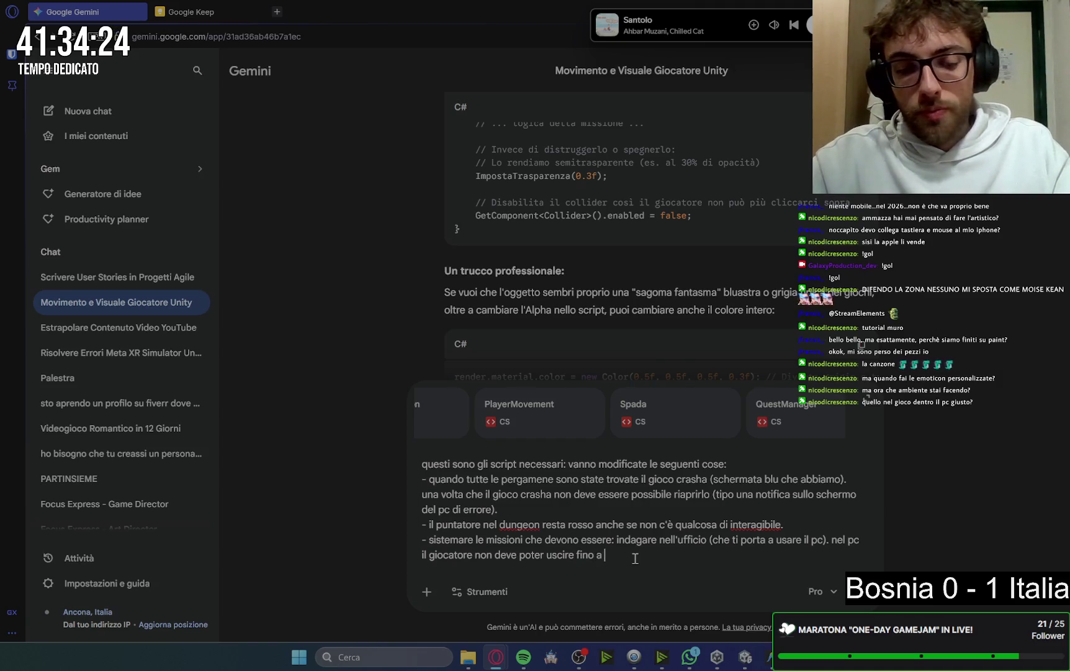
{"action": "type", "text": "quanomo"}
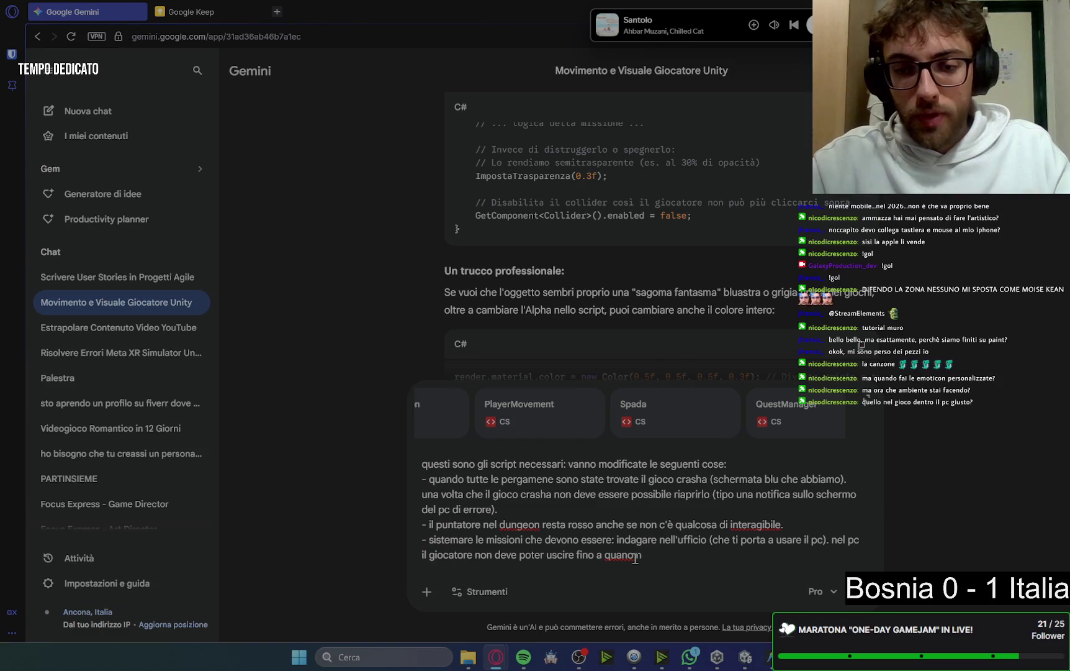
{"action": "key", "text": "BackSpace"}
{"action": "key", "text": "BackSpace"}
{"action": "key", "text": "BackSpace"}
{"action": "type", "text": "quando non ha "}
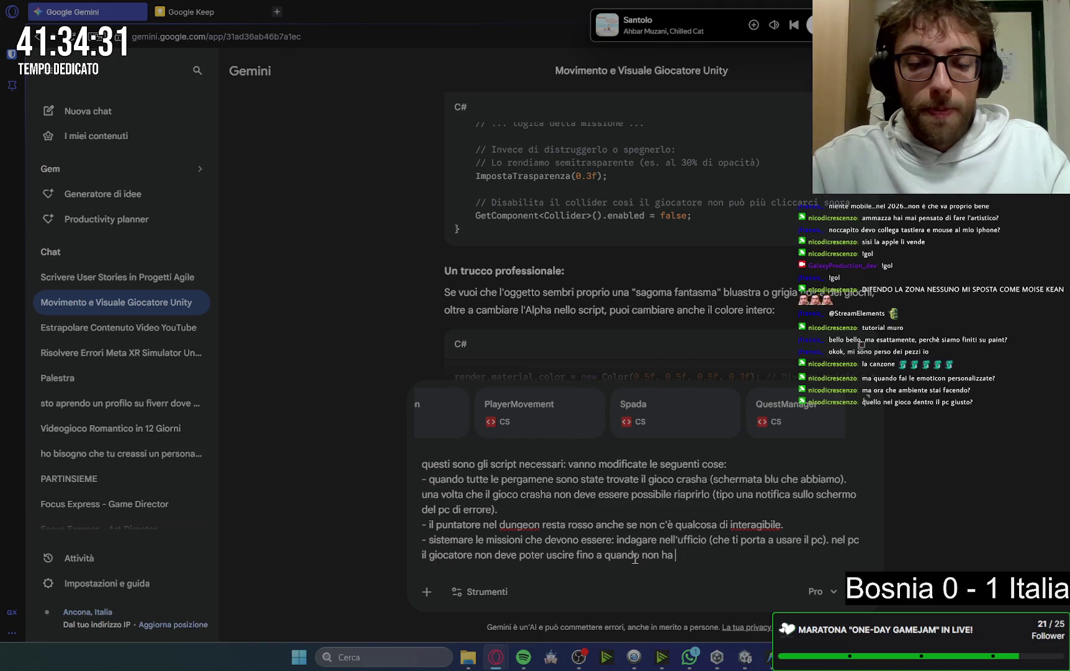
{"action": "type", "text": "letto almeno"}
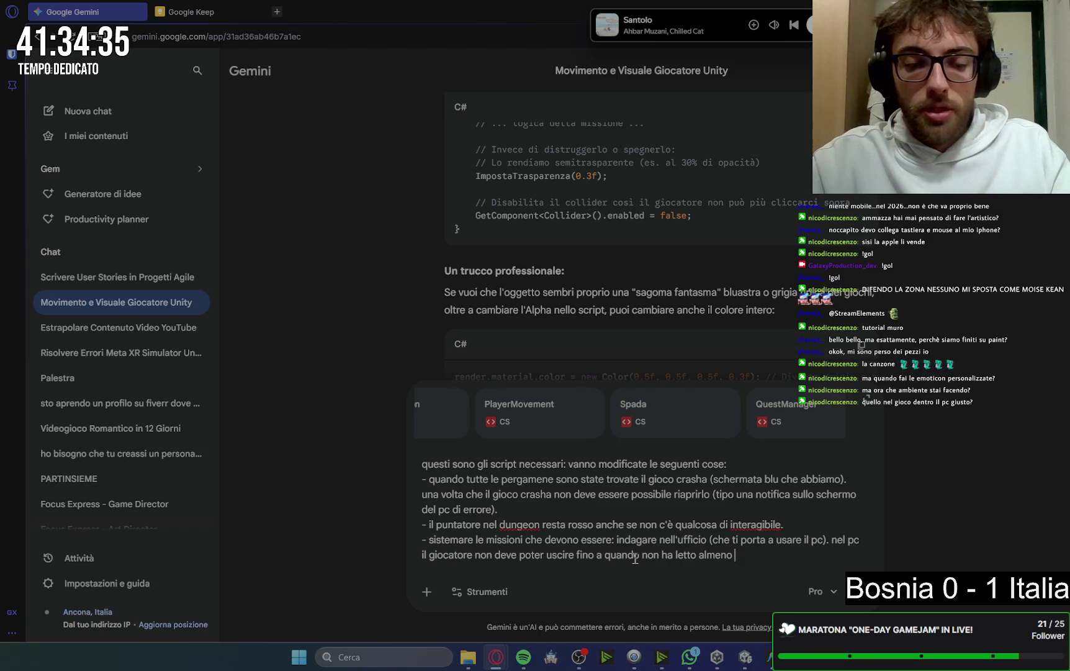
{"action": "type", "text": " 2 documenti"}
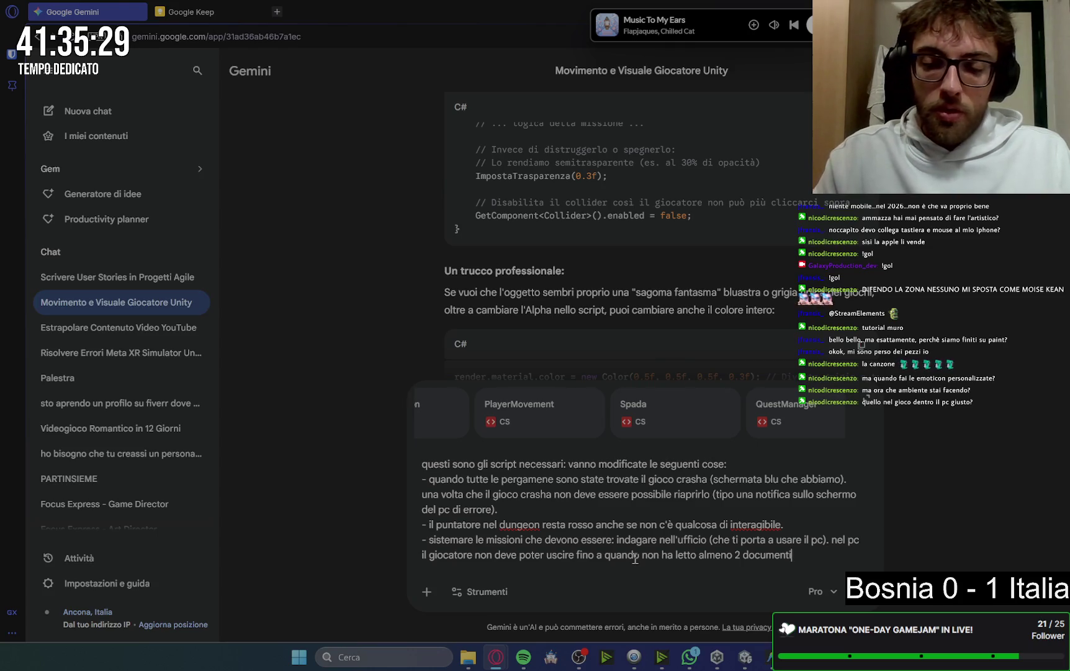
Add that a thought 'non posso uscire, devo saperne di più!' appears when the player tries leaving early
{"action": "type", "text": "(ve)"}
{"action": "type", "text": "rrà mostrato "}
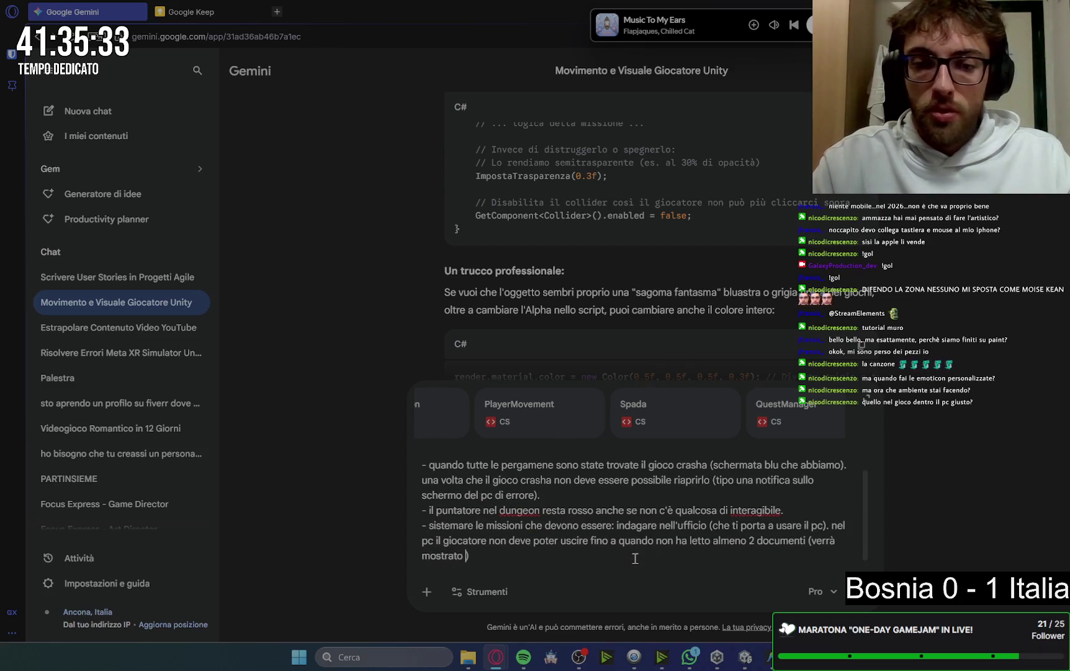
{"action": "type", "text": "un pensiero che dice \"\""}
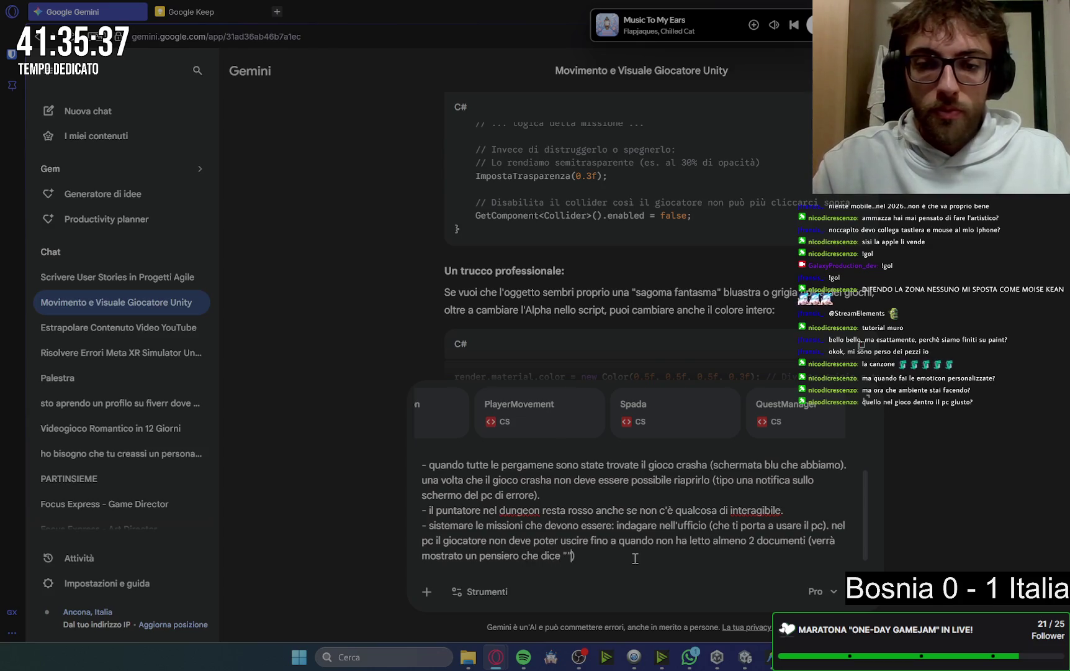
{"action": "type", "text": "n"}
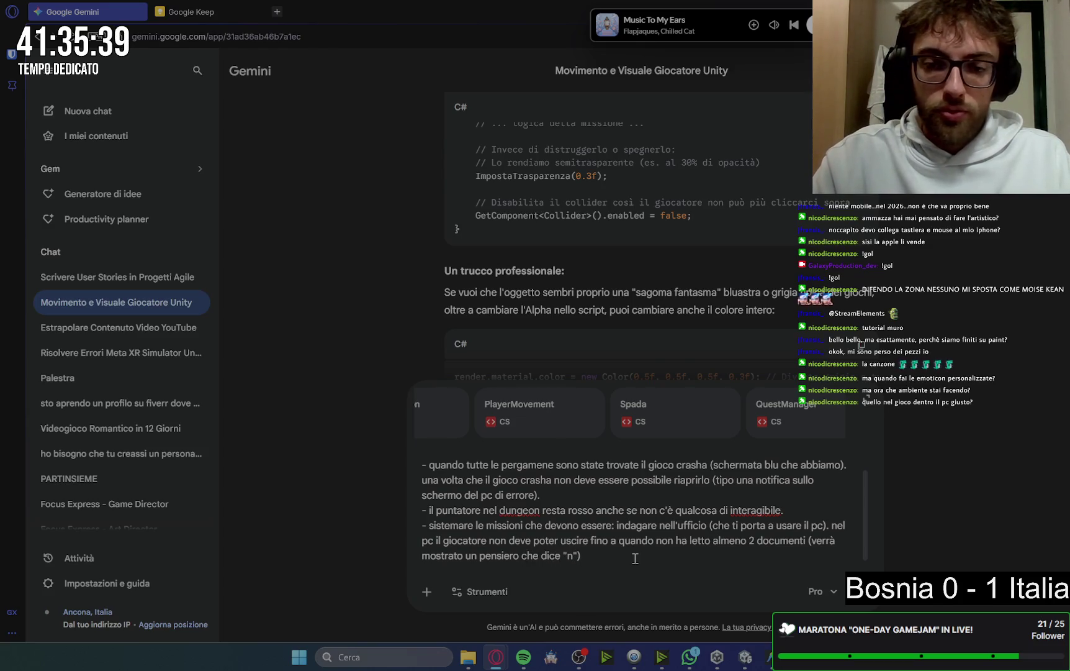
{"action": "type", "text": "on posso "}
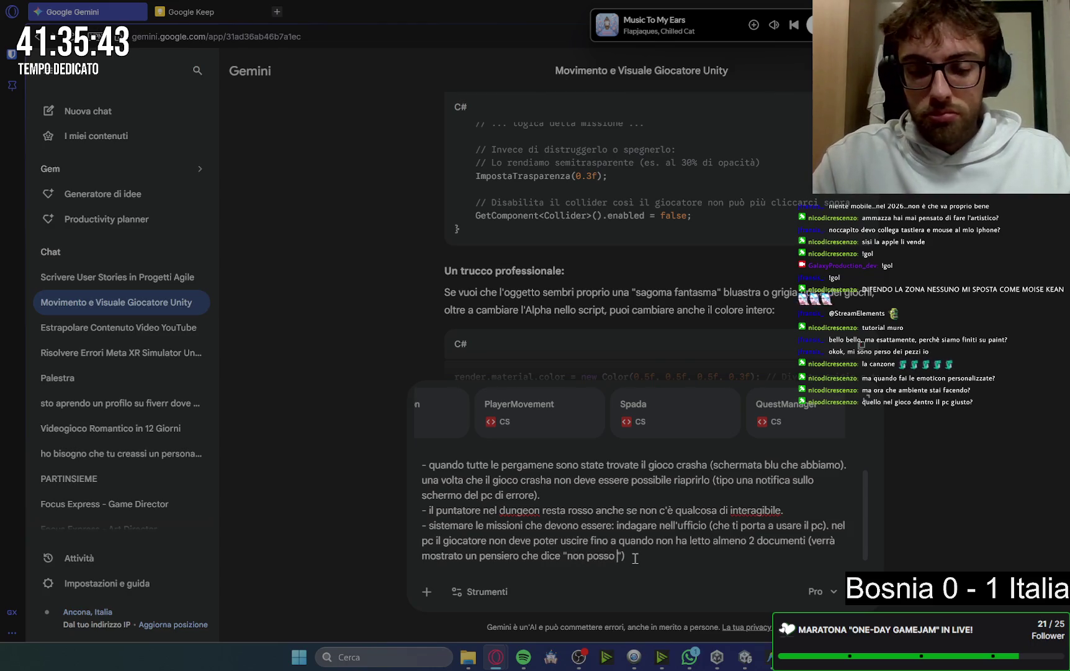
{"action": "type", "text": "uscire,"}
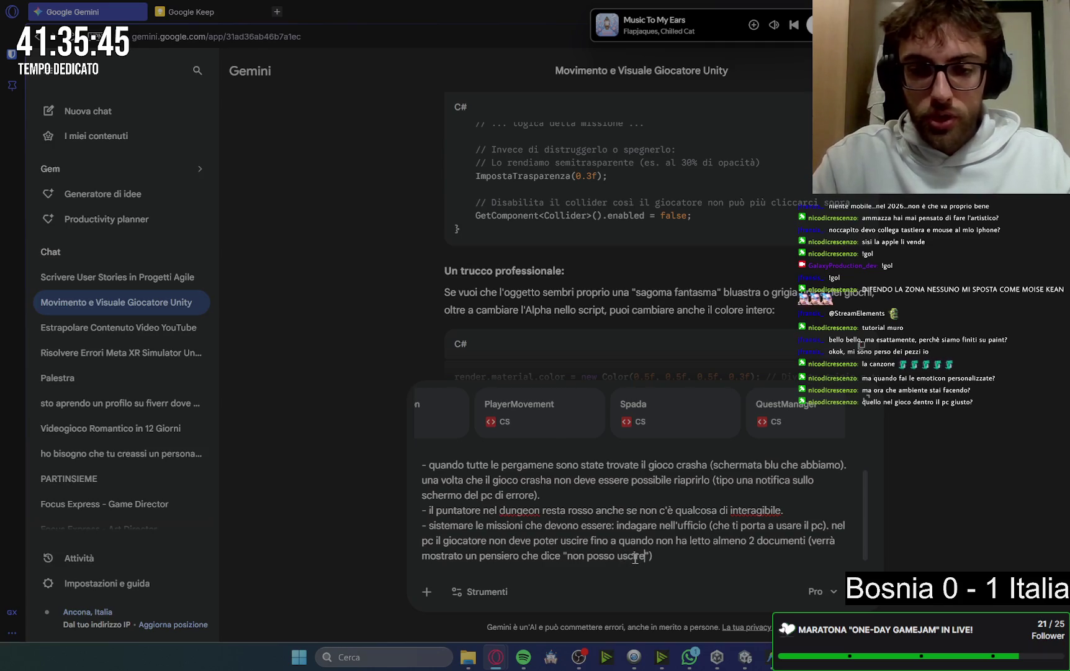
{"action": "type", "text": " devo saper"}
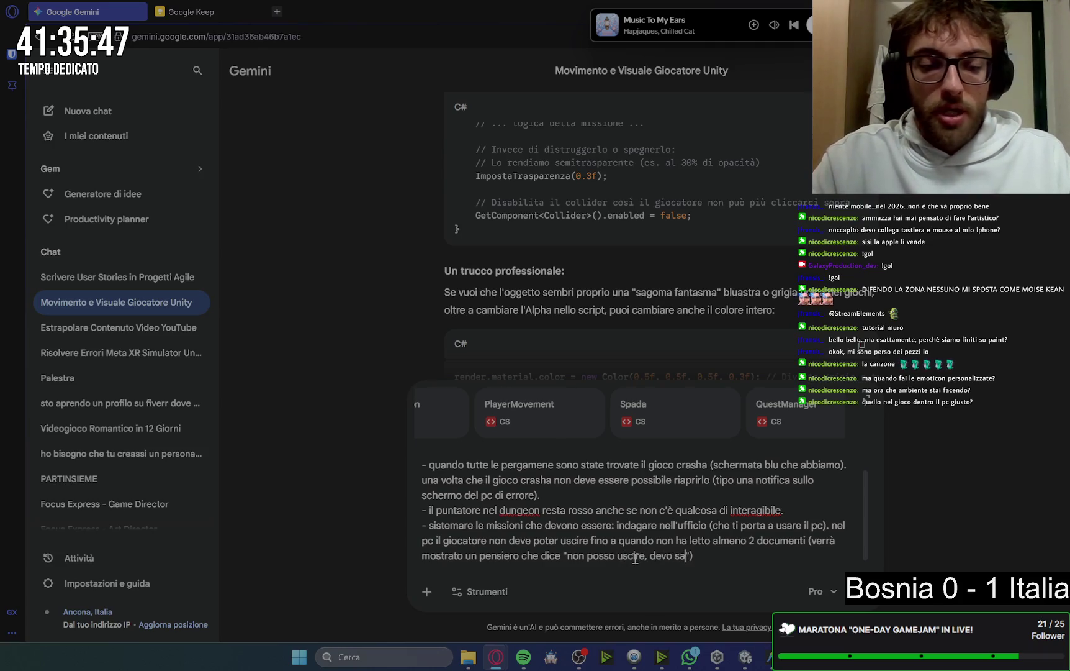
{"action": "type", "text": "ne di più"}
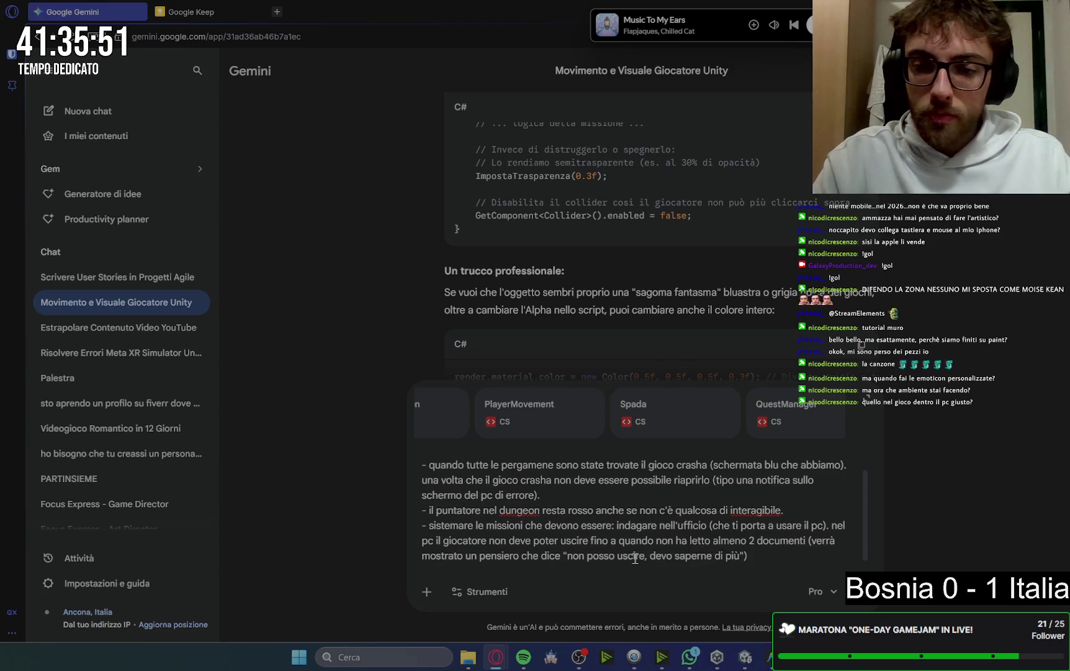
{"action": "type", "text": "!"}
{"action": "type", "text": "."}
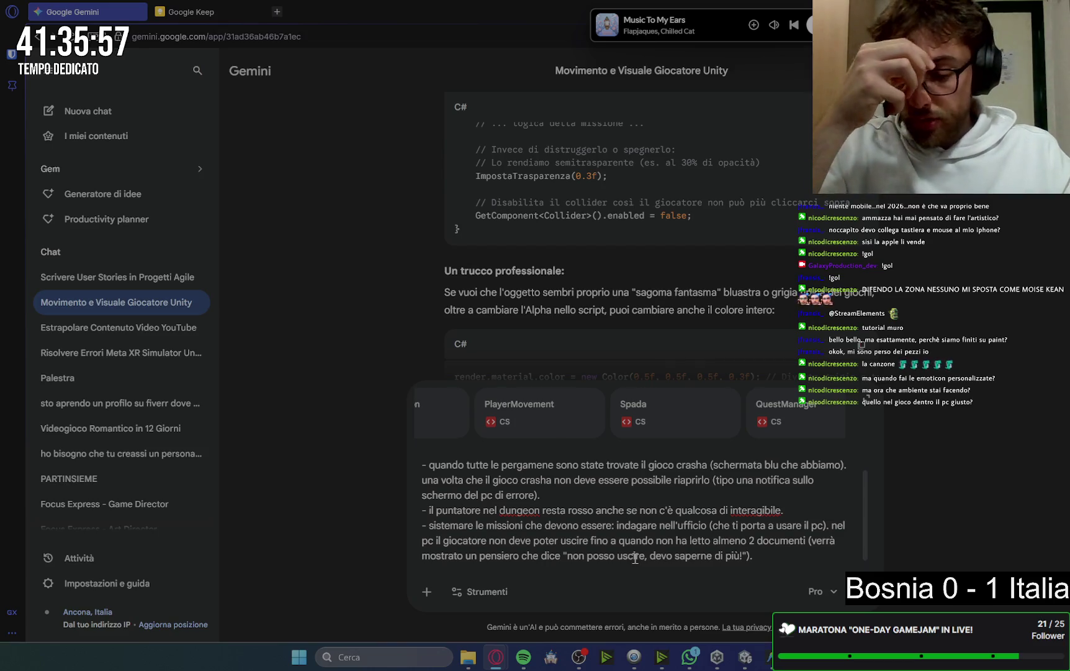
{"action": "type", "text": " una volta uscito dal p"}
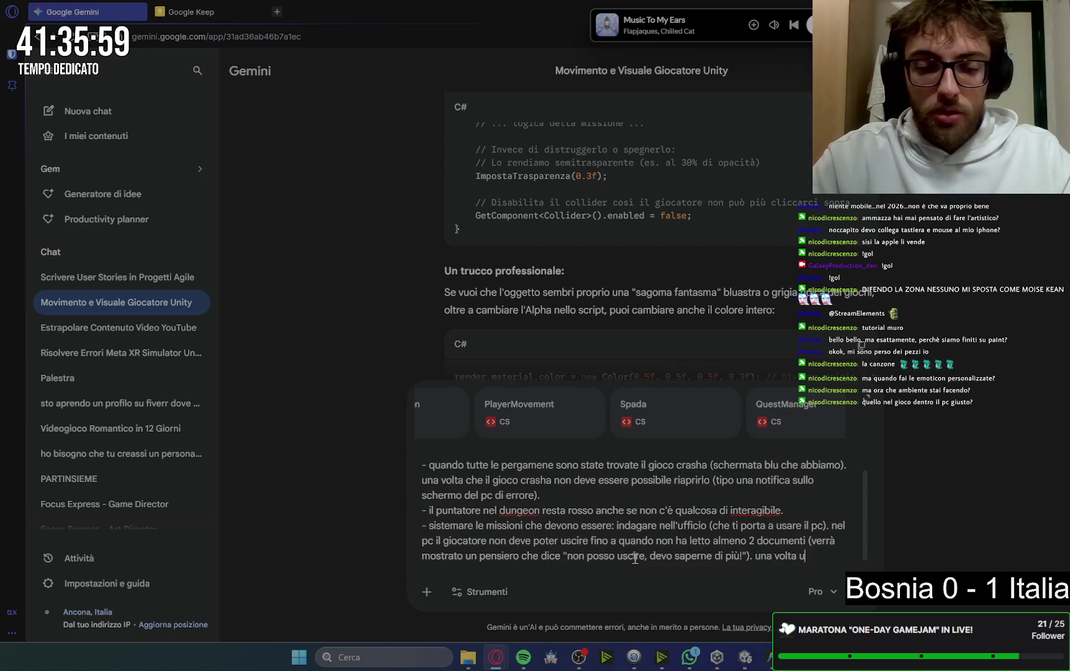
{"action": "type", "text": "c"}
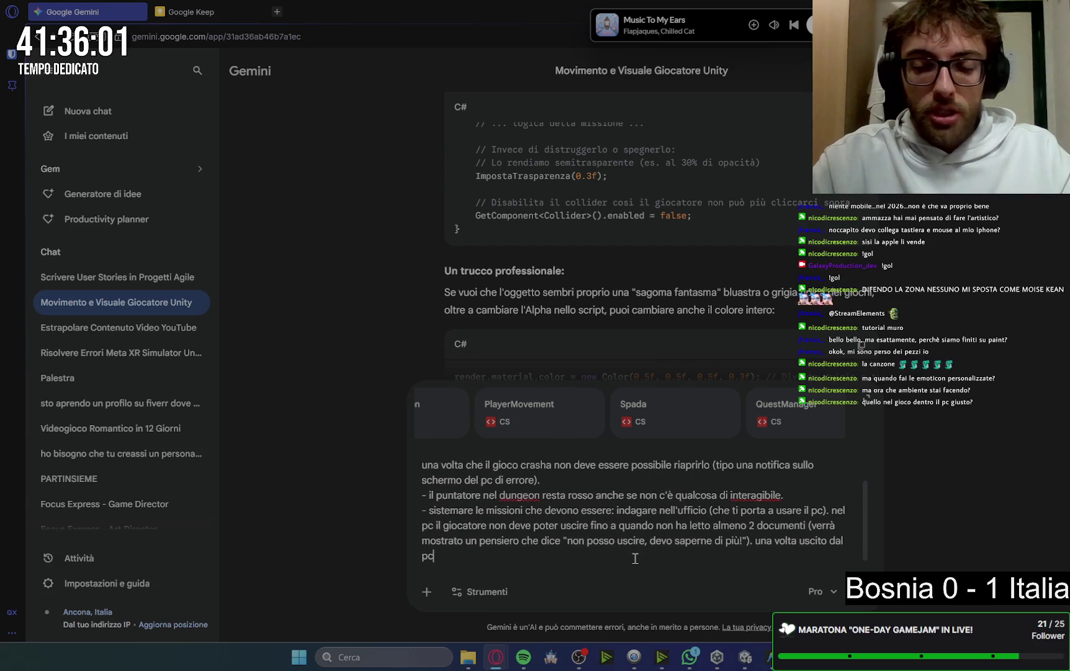
{"action": "type", "text": " il quest si"}
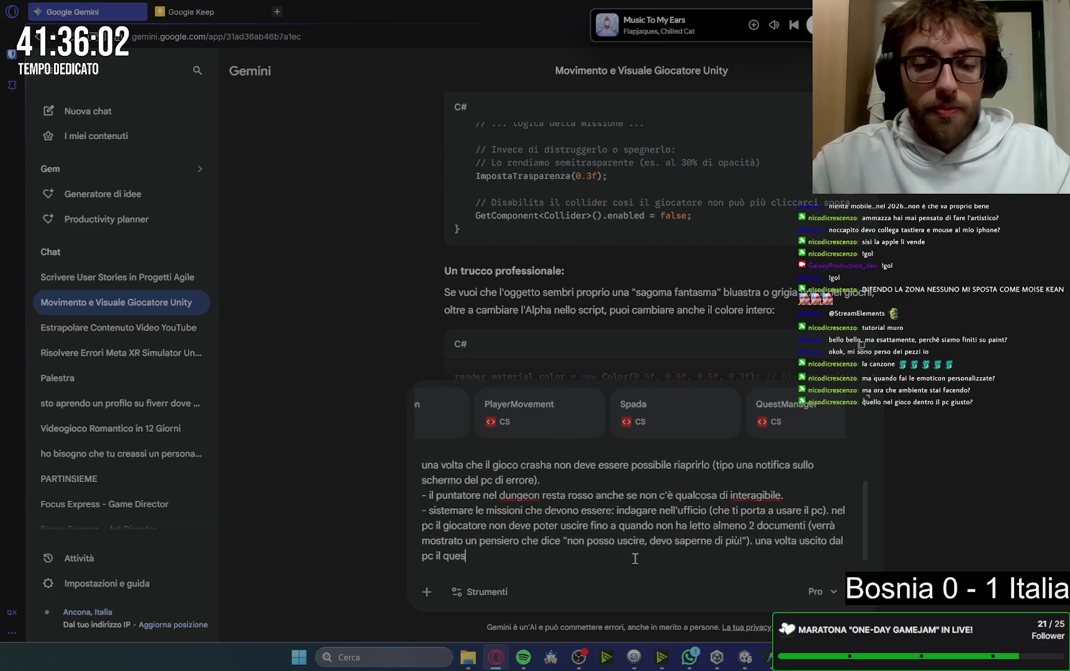
State that the quest log must then update, telling the player to leave the office
{"action": "key", "text": "BackSpace"}
{"action": "key", "text": "BackSpace"}
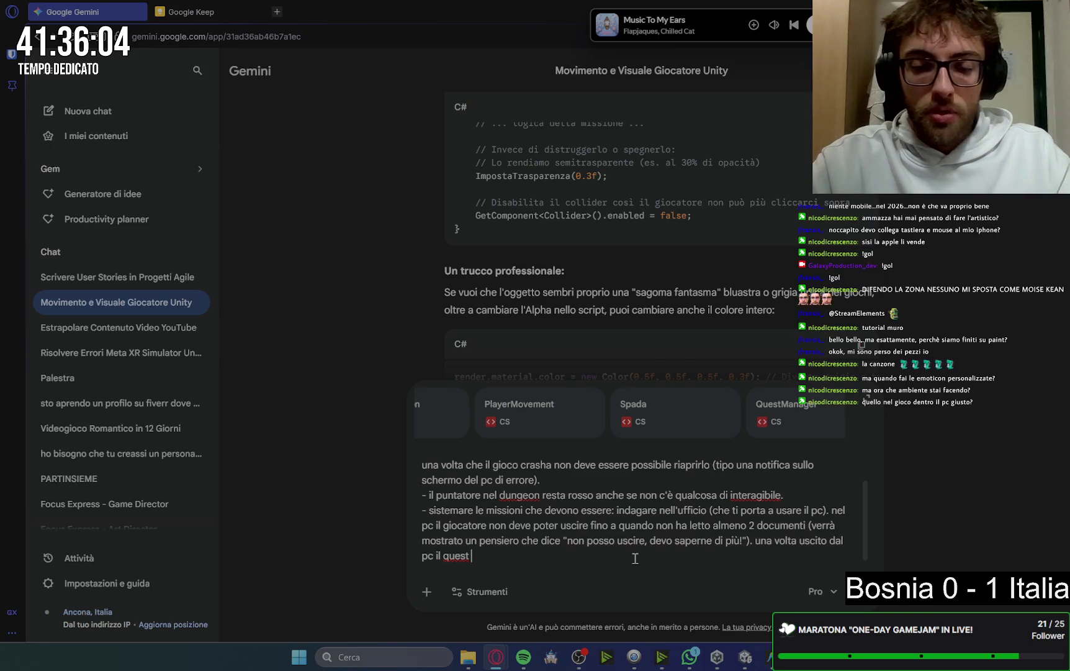
{"action": "type", "text": "log"}
{"action": "type", "text": " si deve "}
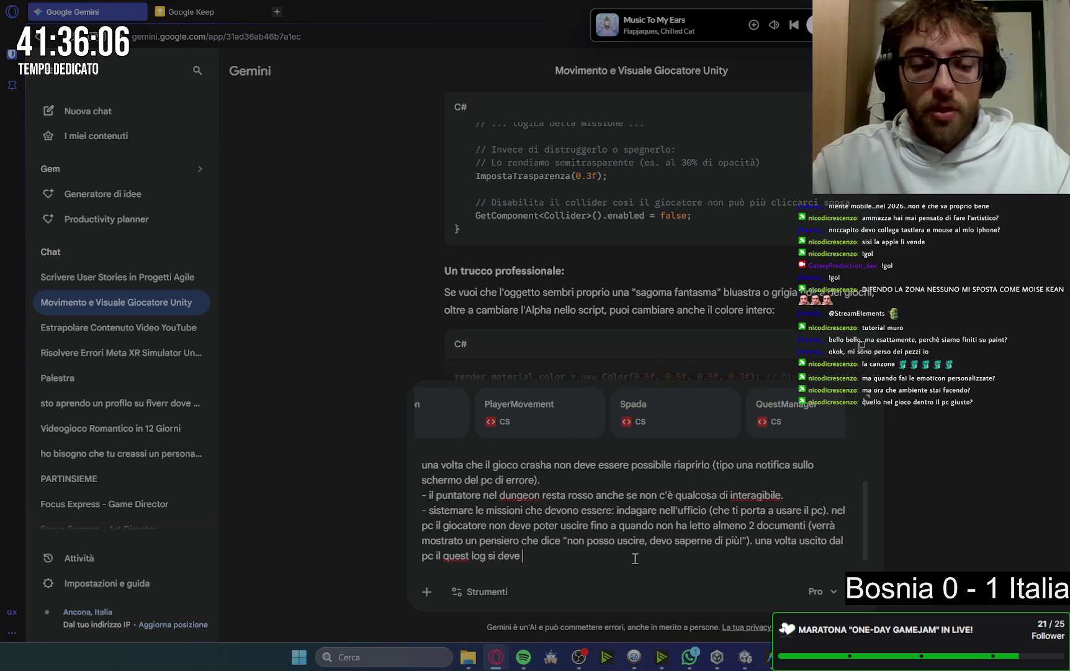
{"action": "type", "text": "aggiornare dicendoti "}
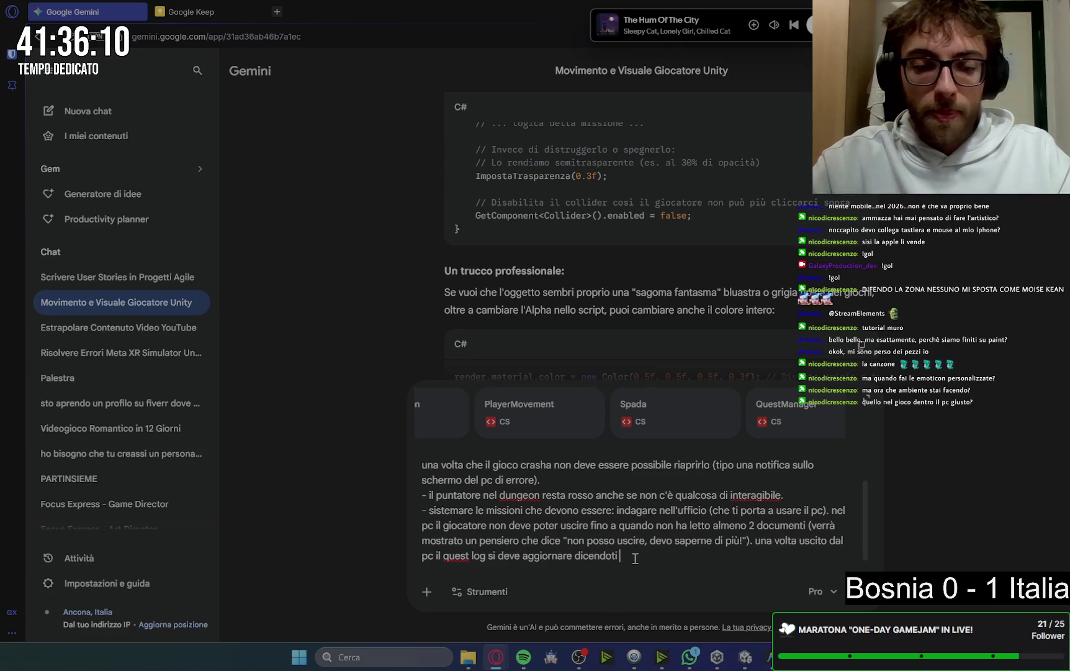
{"action": "type", "text": "che devi uscire dall"}
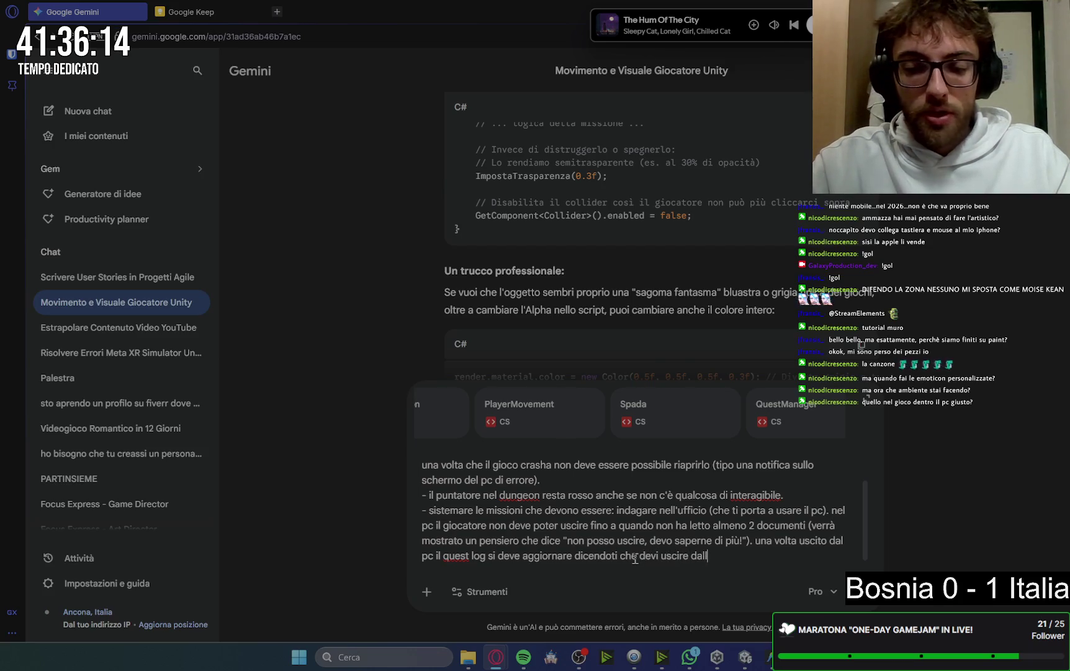
{"action": "type", "text": "'ufficio. ("}
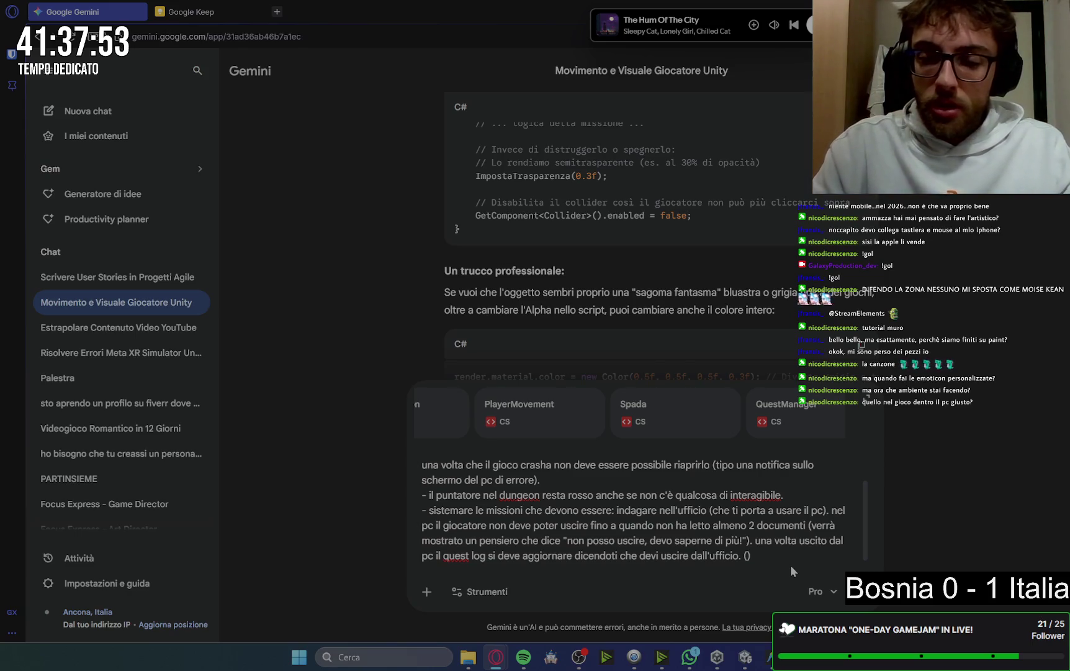
{"action": "key", "text": "Left"}
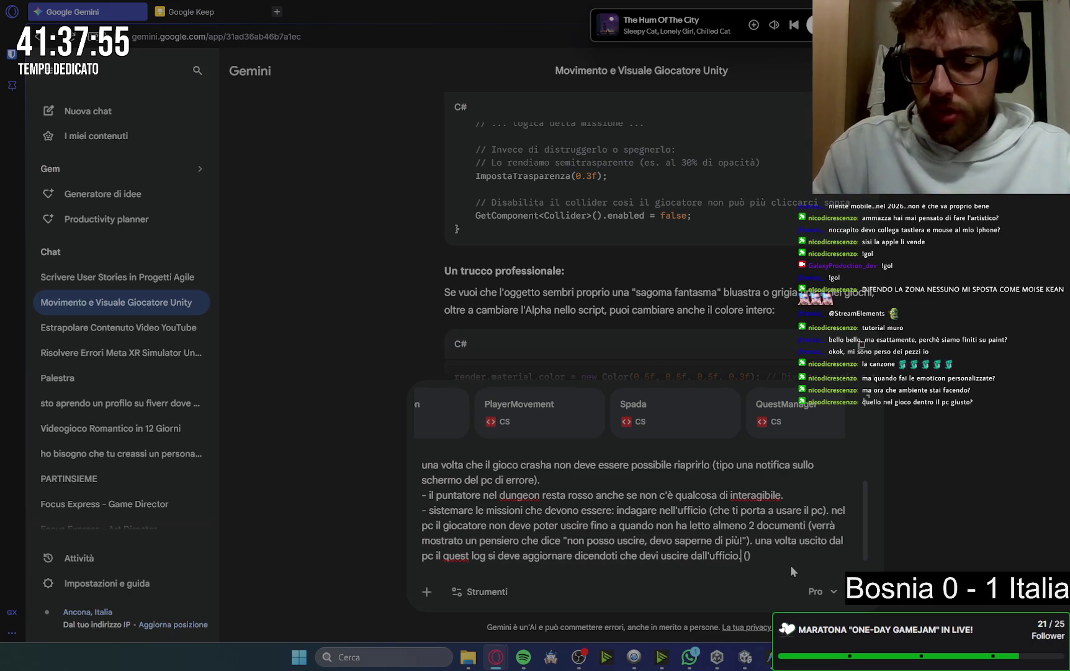
{"action": "key", "text": "Delete"}
{"action": "key", "text": "Delete"}
{"action": "key", "text": "BackSpace"}
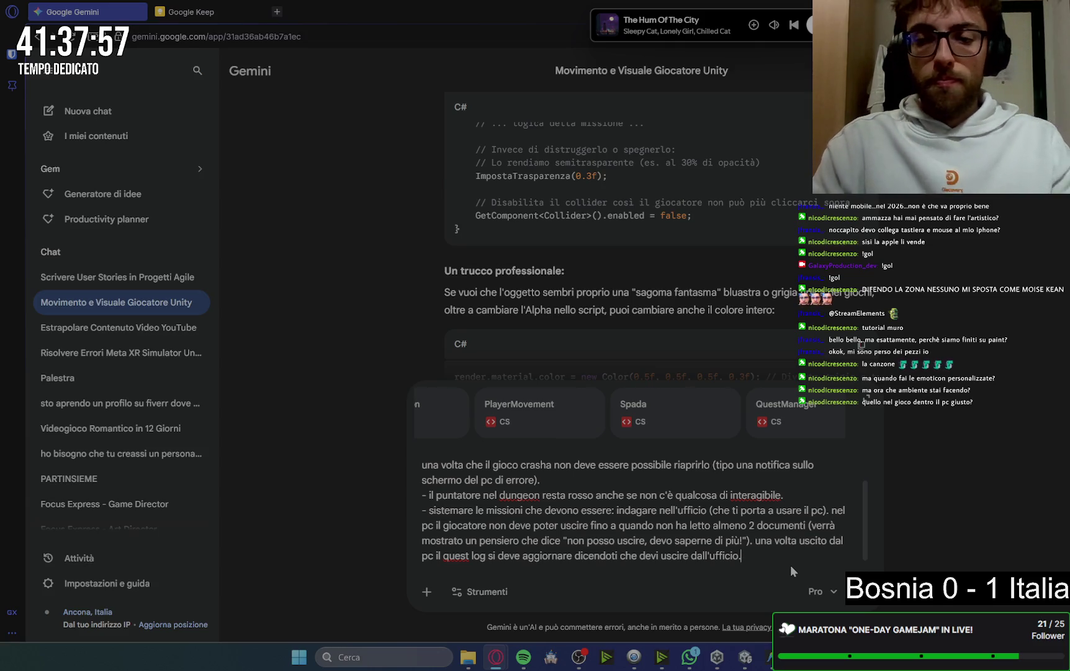
Add that after the boss dialogue, the quest log tells the player to go rescue the character
{"action": "type", "text": " una volta uscito,"}
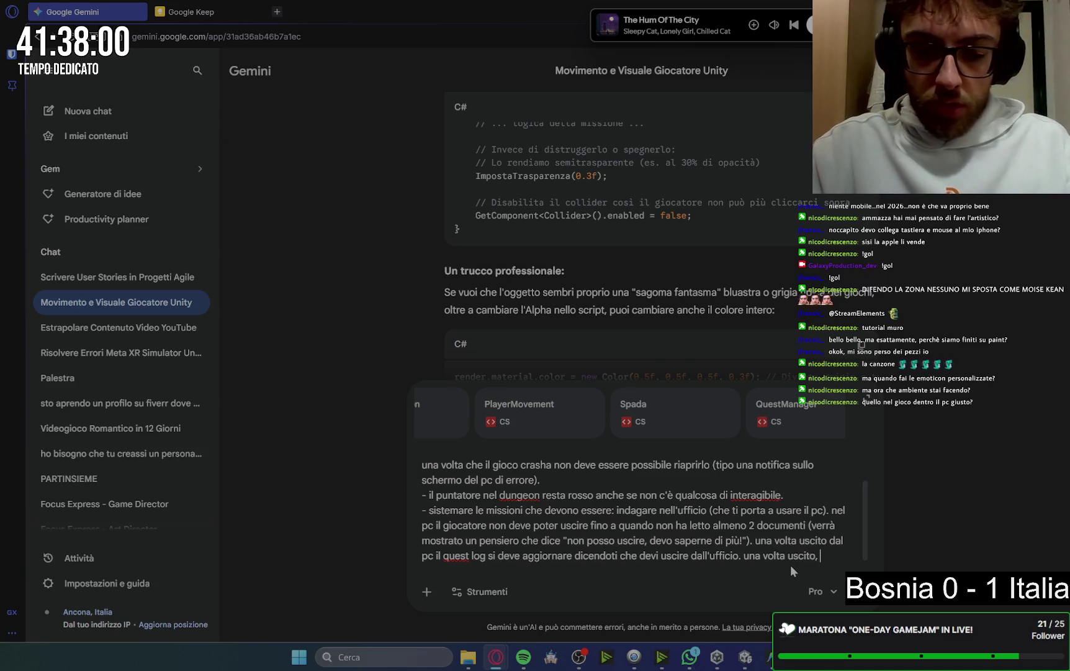
{"action": "type", "text": " quindi q"}
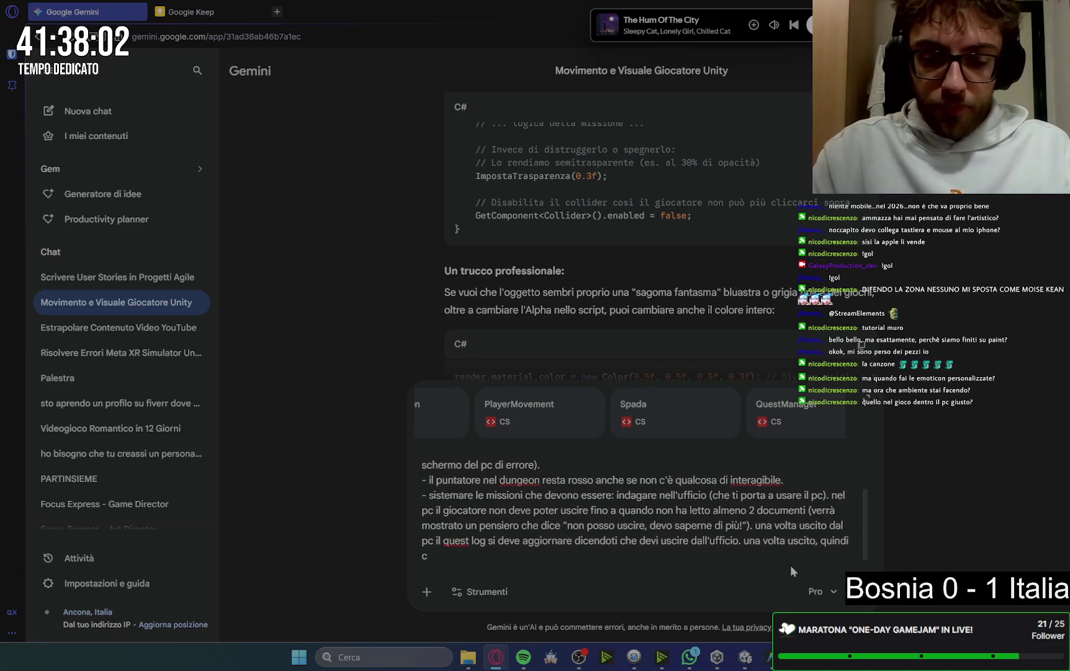
{"action": "key", "text": "BackSpace"}
{"action": "type", "text": "dopo la scena del dialo"}
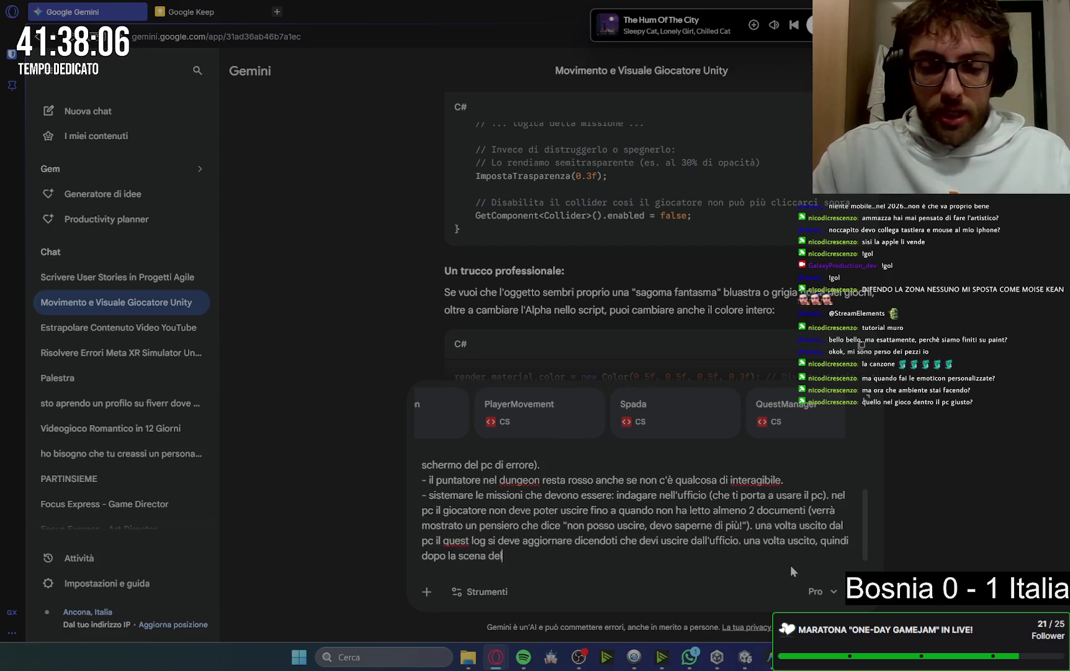
{"action": "type", "text": "go con"}
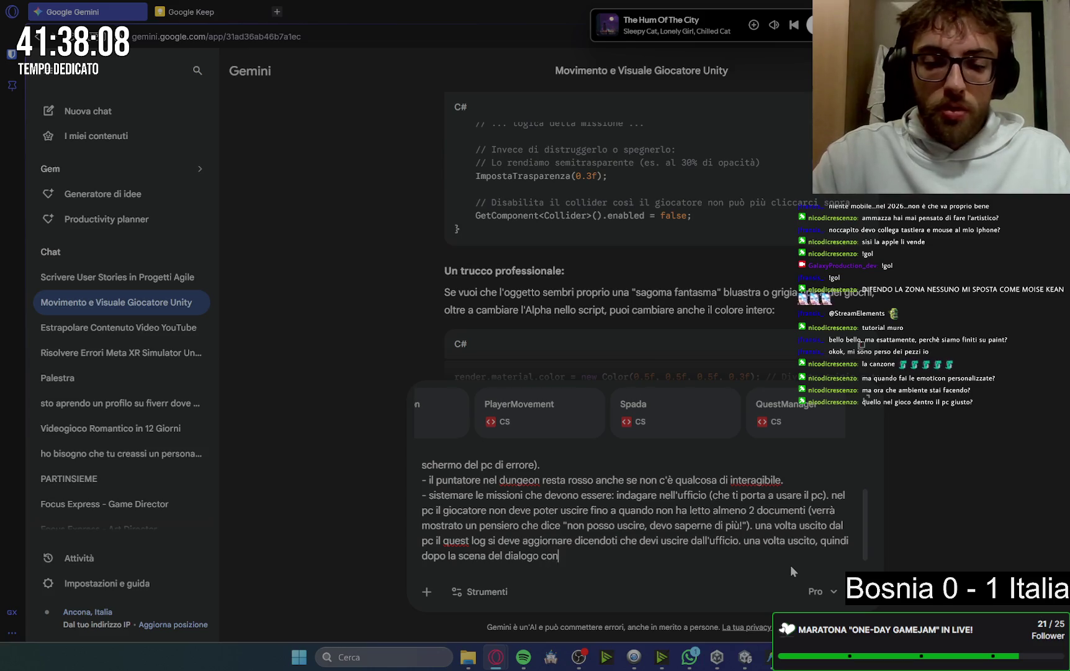
{"action": "type", "text": " il capo che t"}
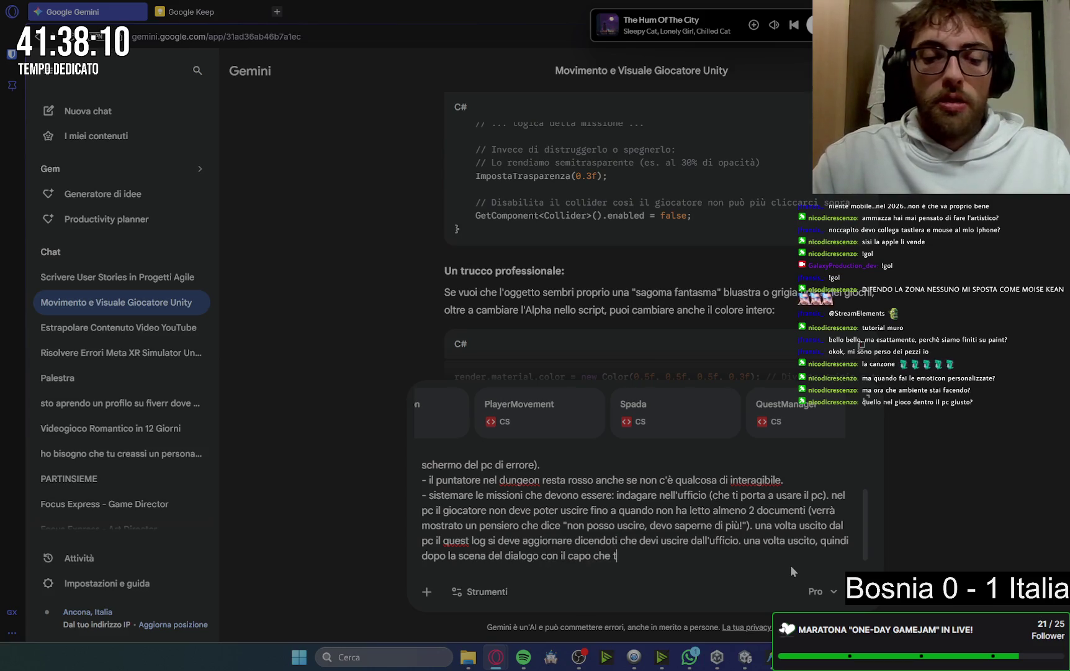
{"action": "type", "text": "i ha beccato"}
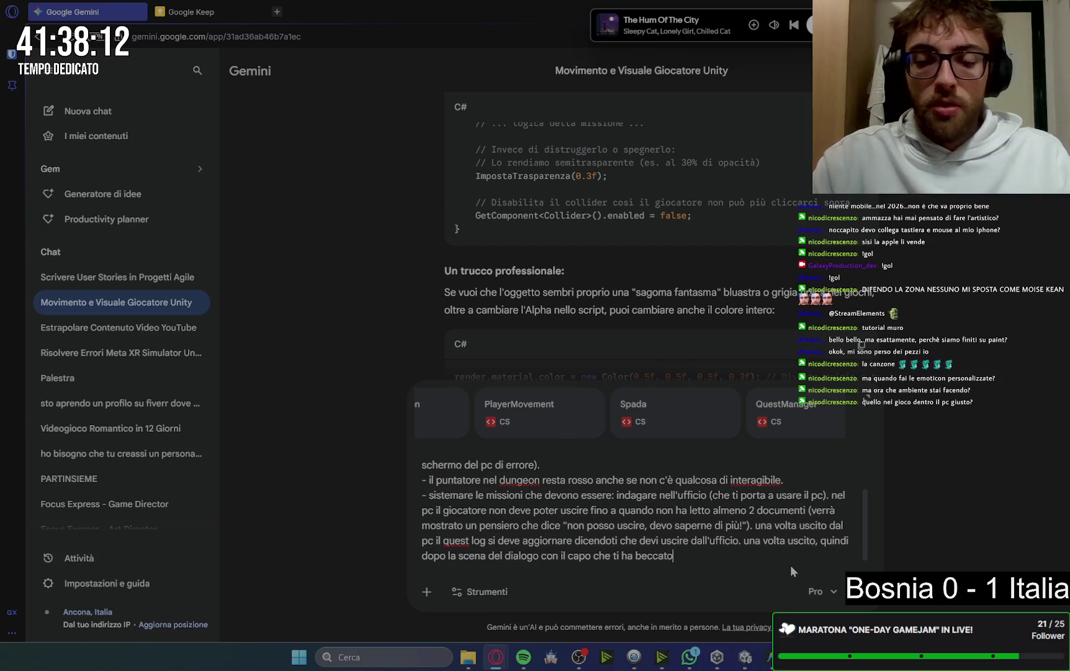
{"action": "type", "text": ", il questlo"}
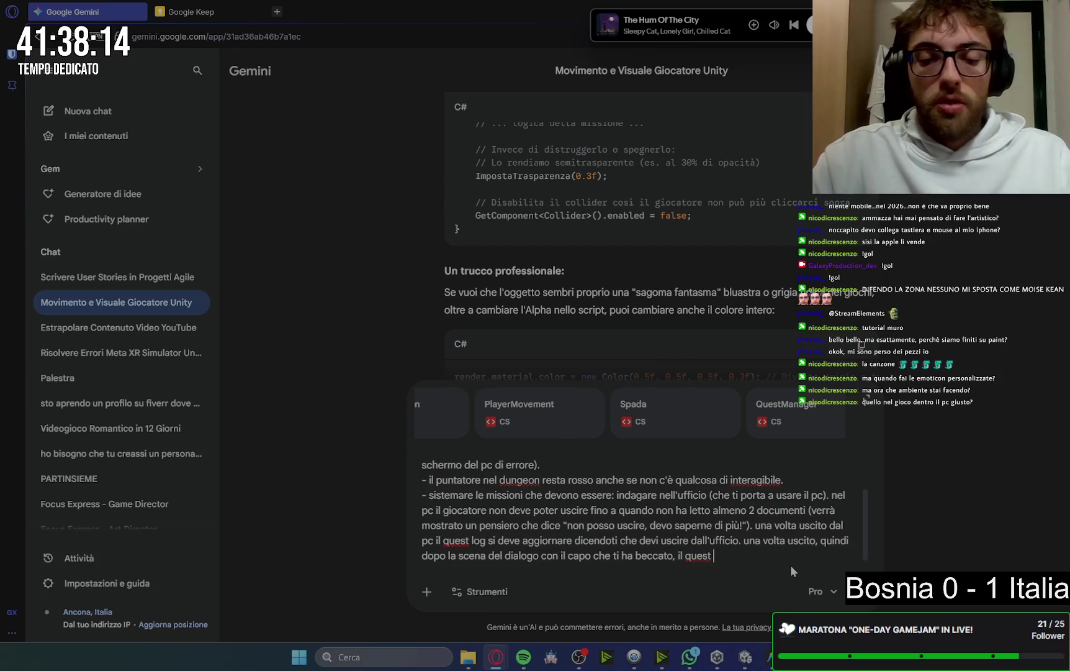
{"action": "key", "text": "BackSpace"}
{"action": "type", "text": "g si"}
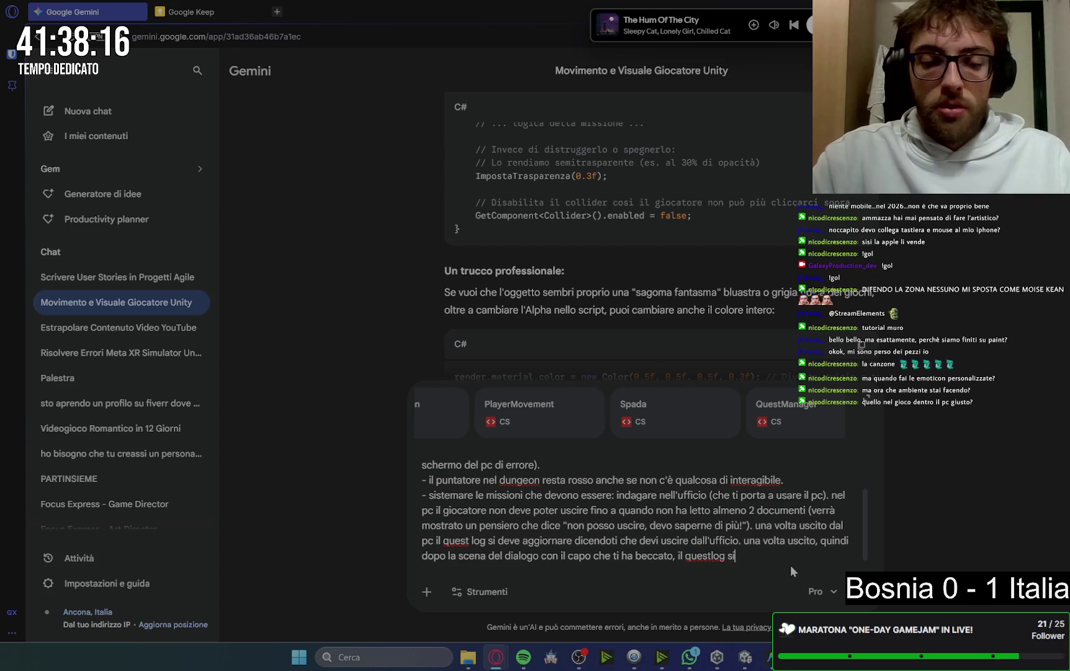
{"action": "type", "text": " deve"}
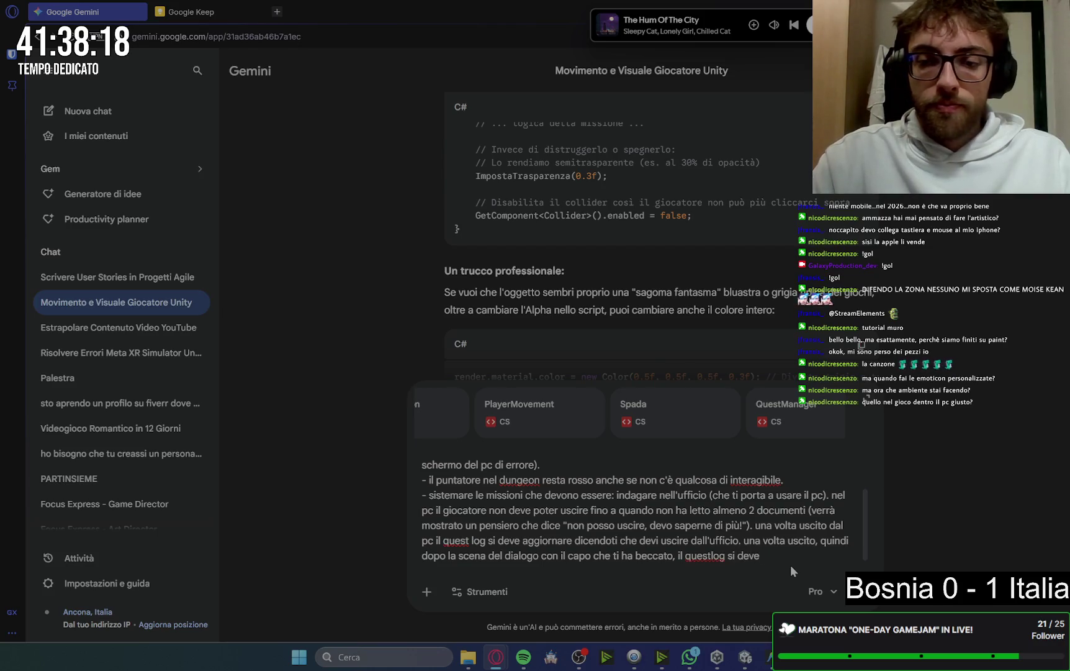
{"action": "type", "text": " eornare"}
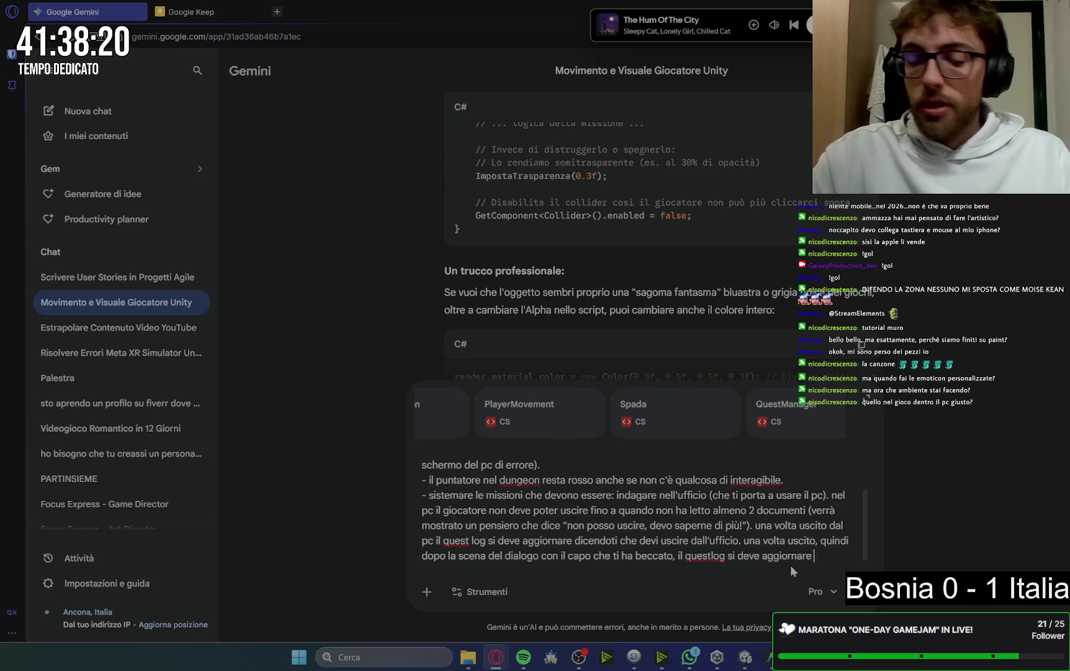
{"action": "type", "text": "dicendoti"}
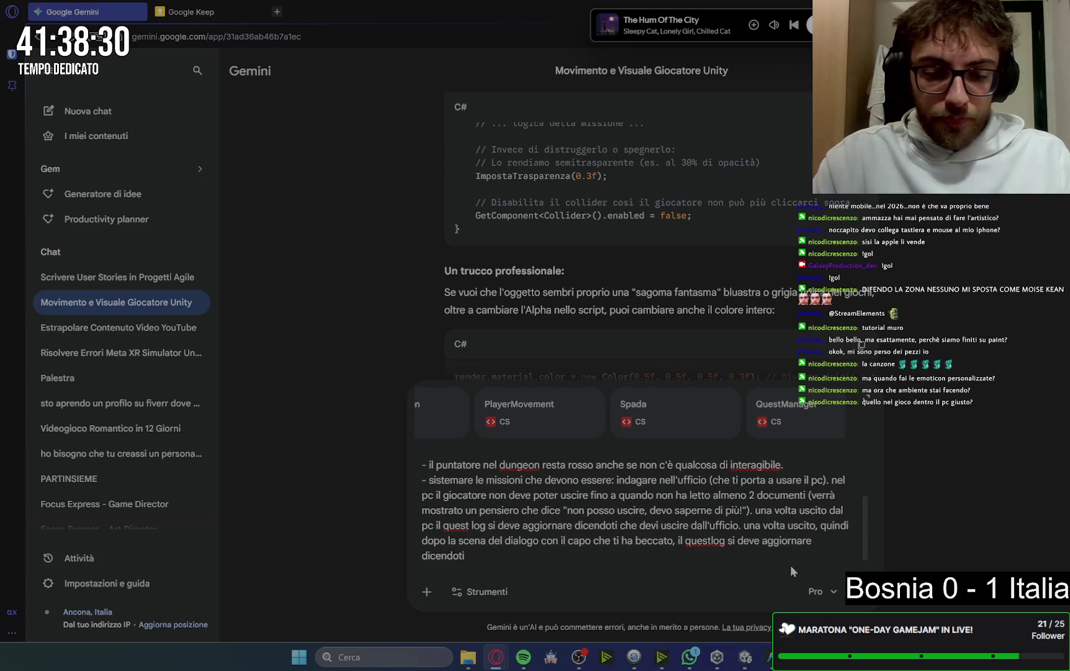
{"action": "type", "text": "di andare a "}
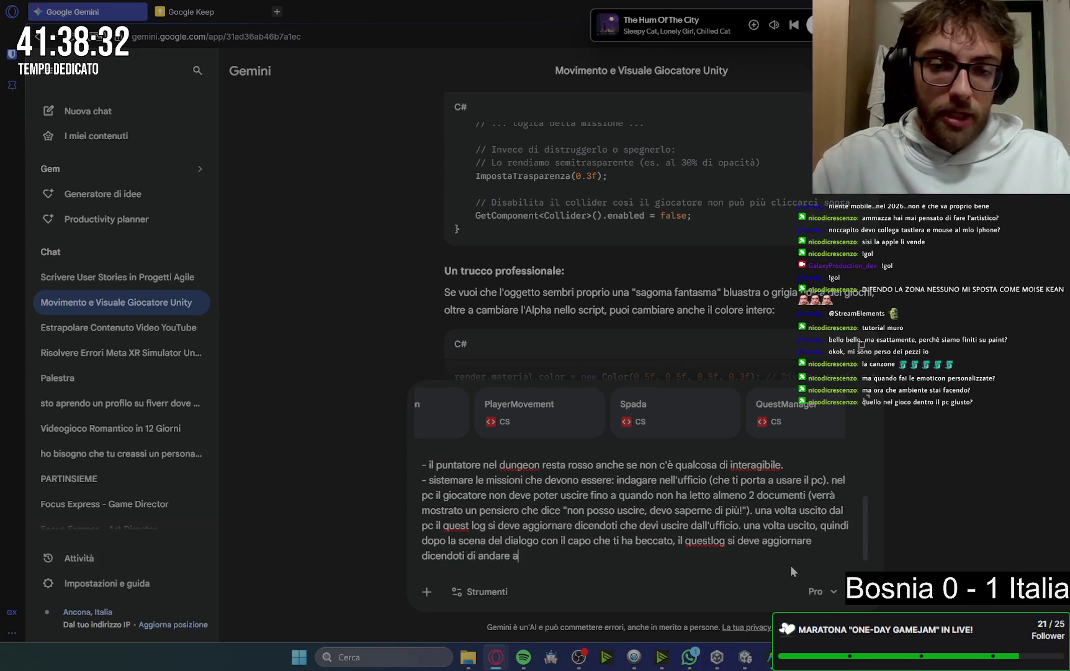
{"action": "type", "text": "salvare "}
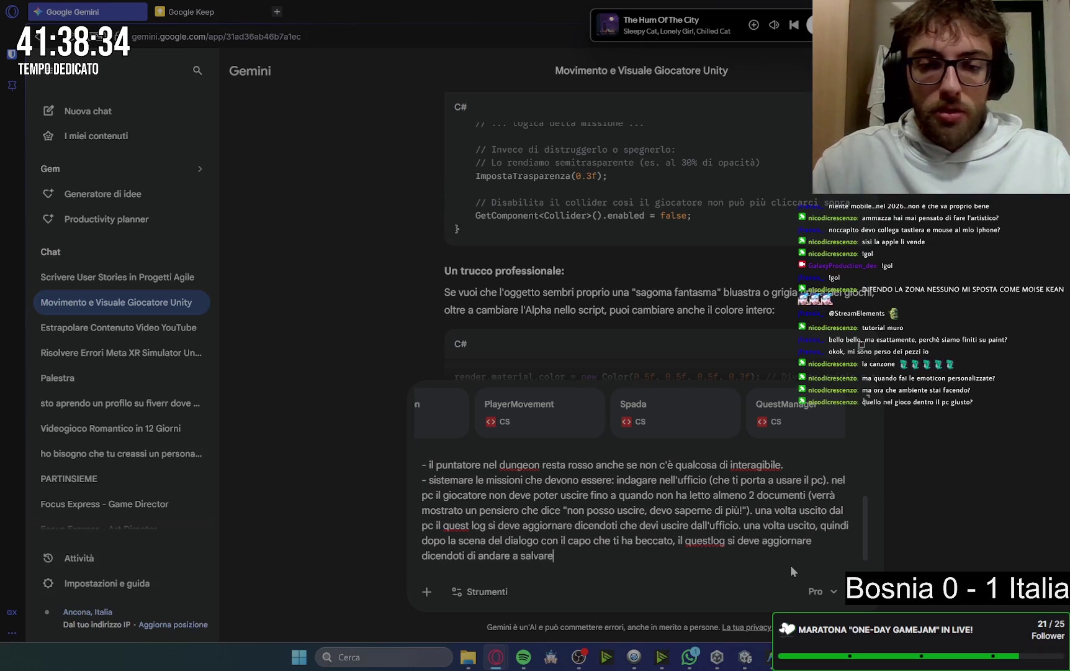
{"action": "type", "text": "jason."}
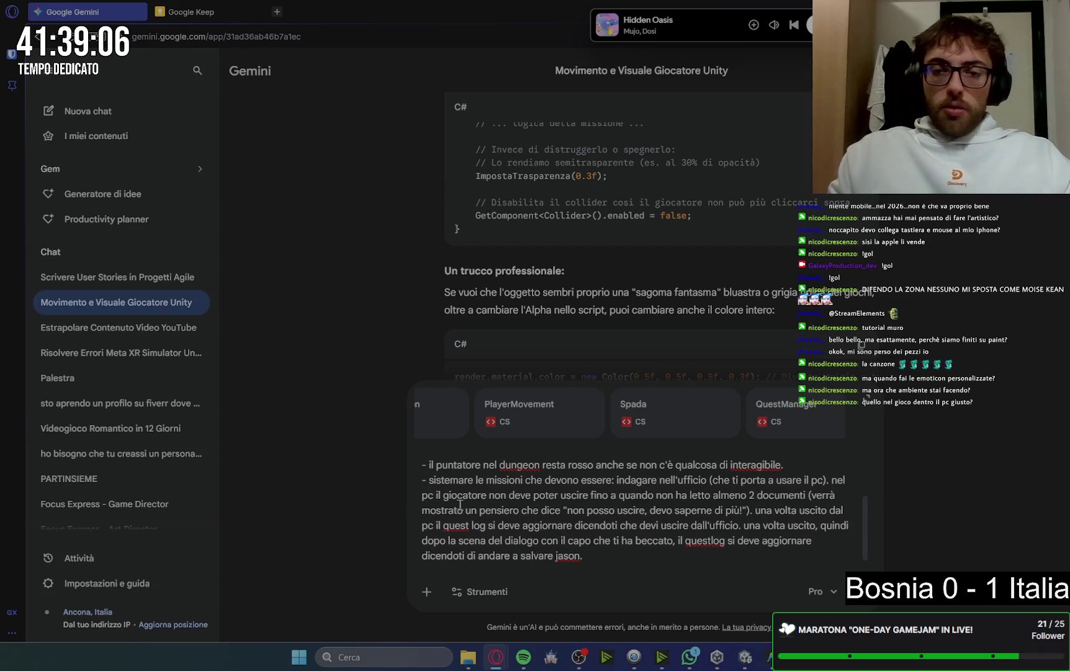
Add the point 'i nemici devono venirti addosso quando sei vicino a loro (in una area)'
{"action": "scroll", "coordinate": [614, 535], "scroll_direction": "up", "scroll_amount": 2}
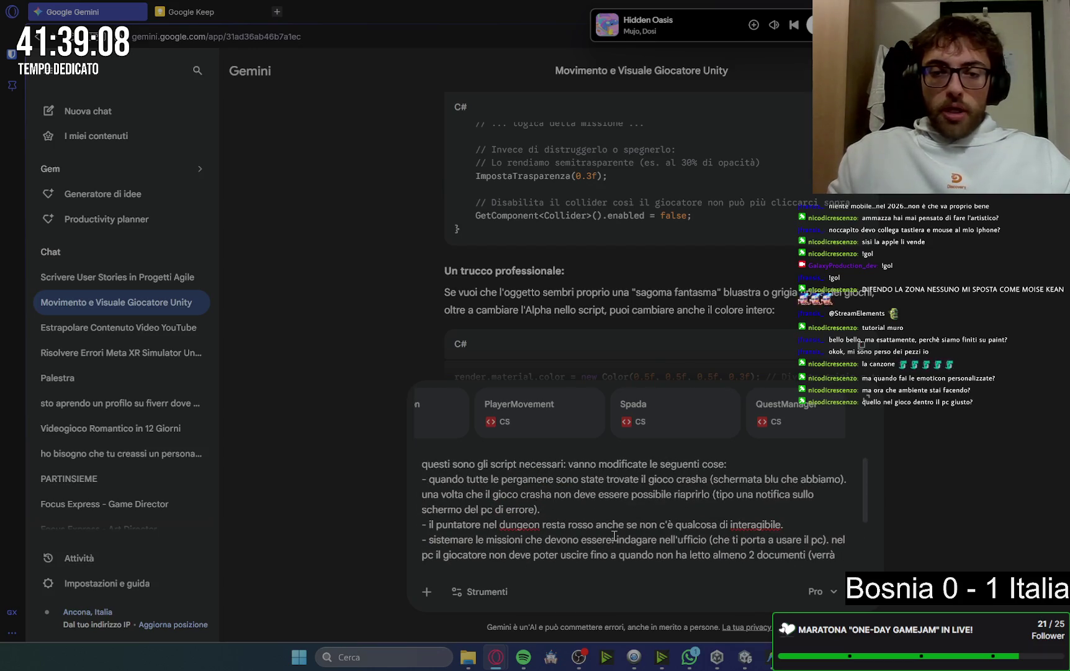
{"action": "scroll", "coordinate": [614, 535], "scroll_direction": "down", "scroll_amount": 2}
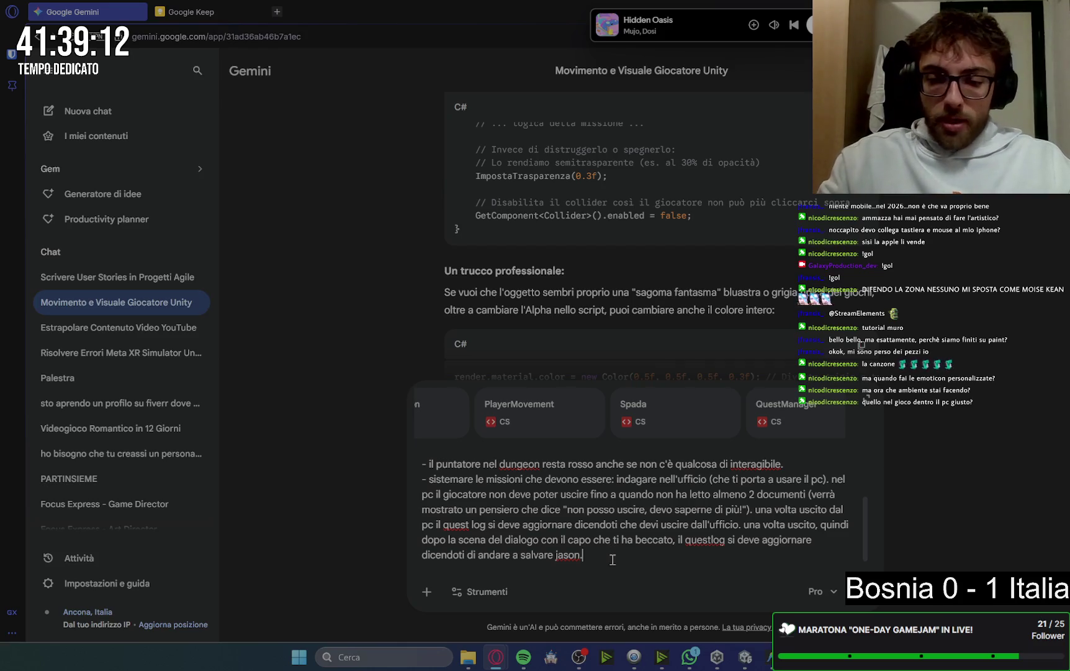
{"action": "key", "text": "shift+Return"}
{"action": "type", "text": "- i nemici devono venirti addoso"}
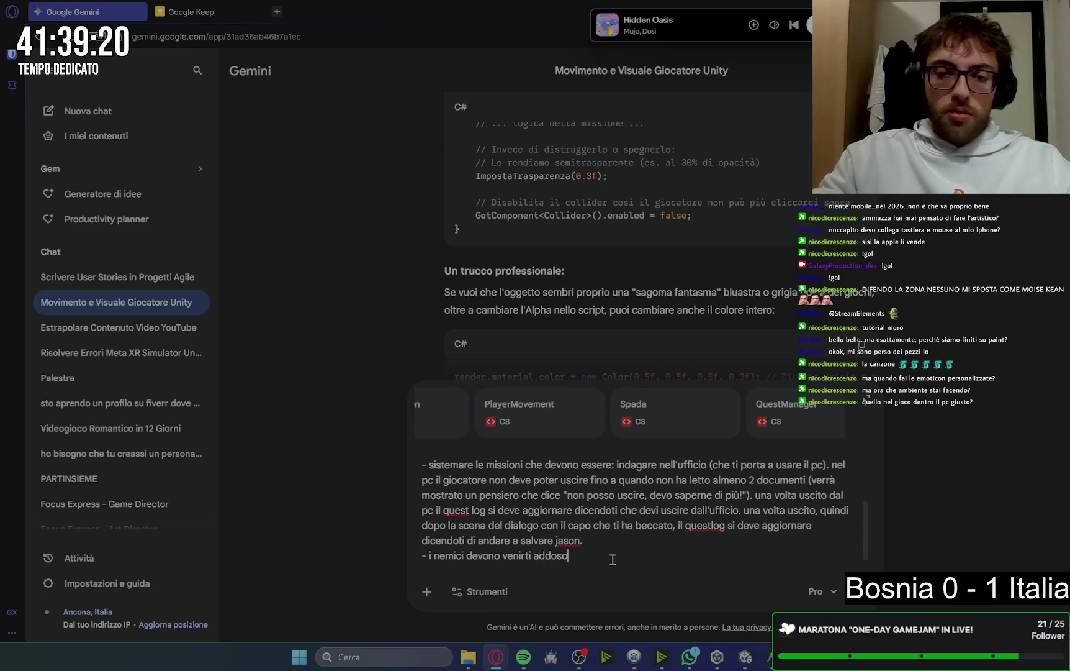
{"action": "type", "text": " qun"}
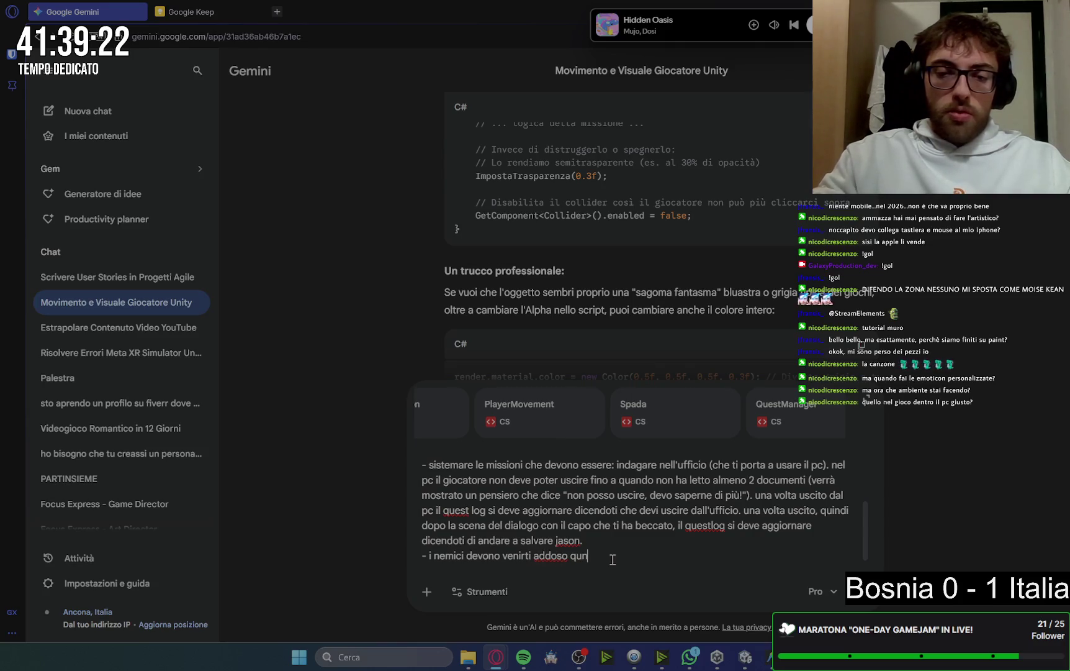
{"action": "key", "text": "BackSpace"}
{"action": "type", "text": "an"}
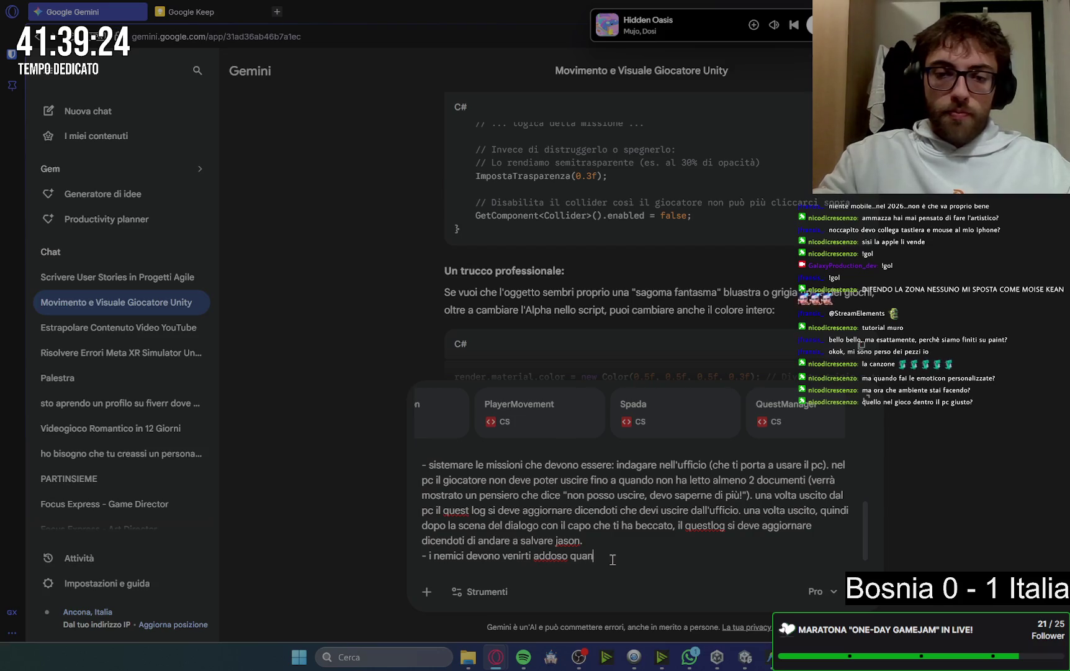
{"action": "type", "text": "do sei vicino a loro ()"}
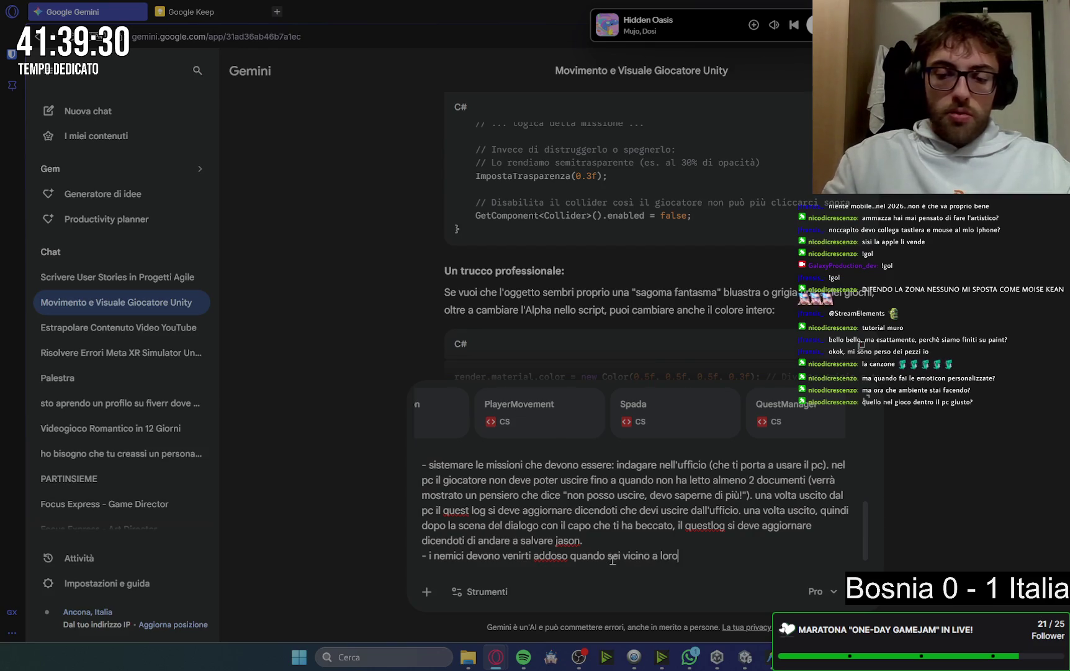
{"action": "key", "text": "Left"}
{"action": "type", "text": "con un"}
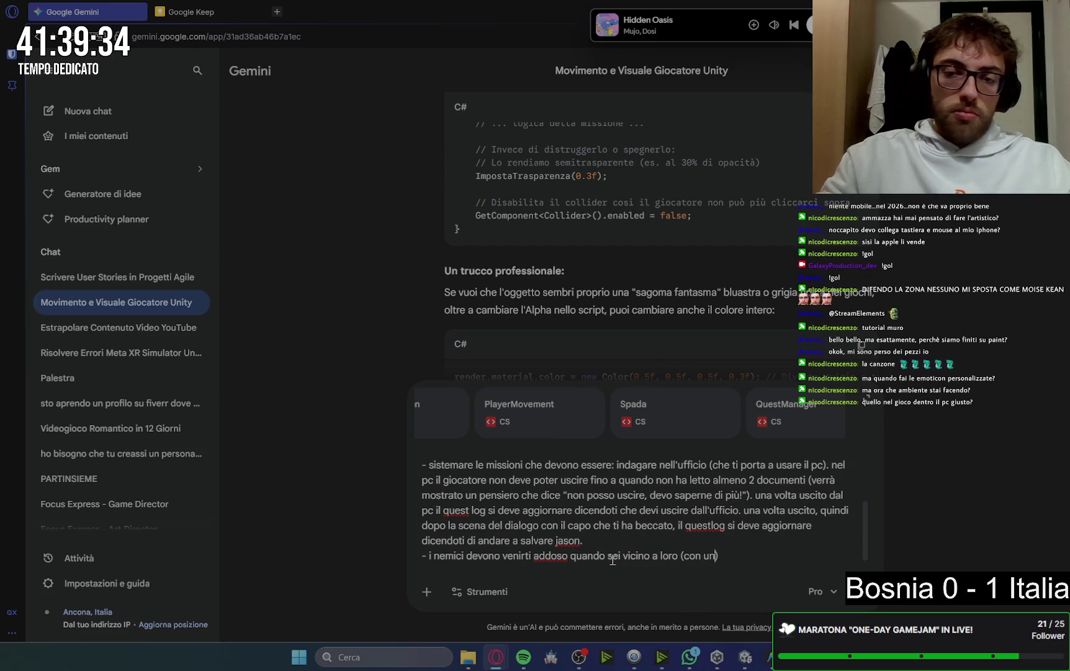
{"action": "key", "text": "BackSpace"}
{"action": "key", "text": "BackSpace"}
{"action": "key", "text": "BackSpace"}
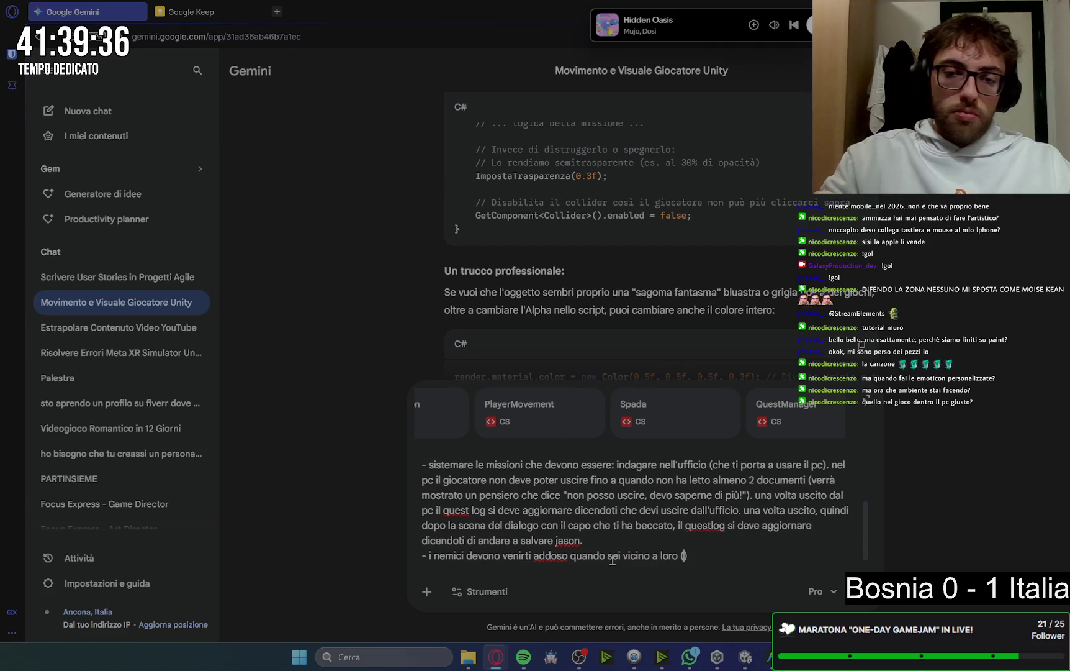
{"action": "type", "text": "in una area"}
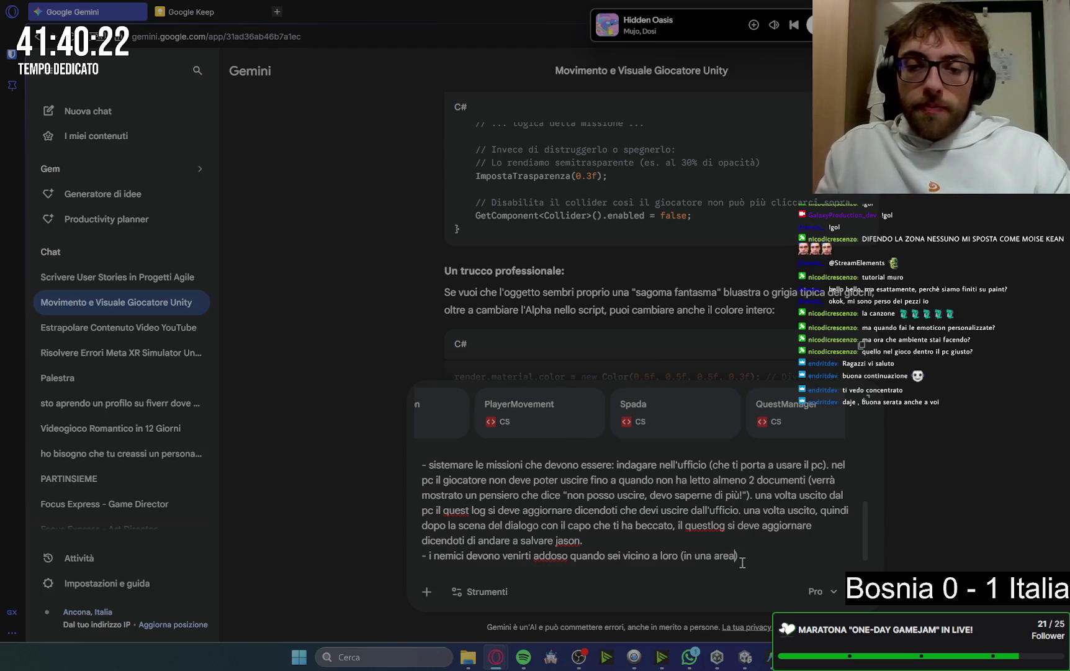
{"action": "left_click", "coordinate": [565, 557]}
{"action": "type", "text": "s"}
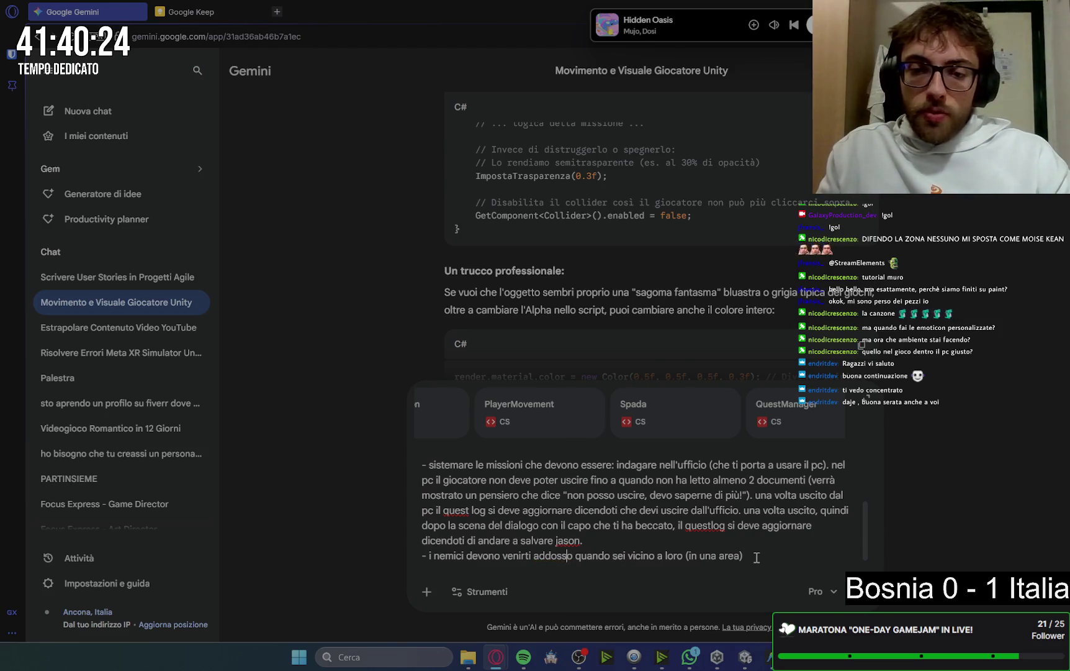
Make the enemy area a trigger area: 'in una area trigger'
{"action": "left_click", "coordinate": [742, 555]}
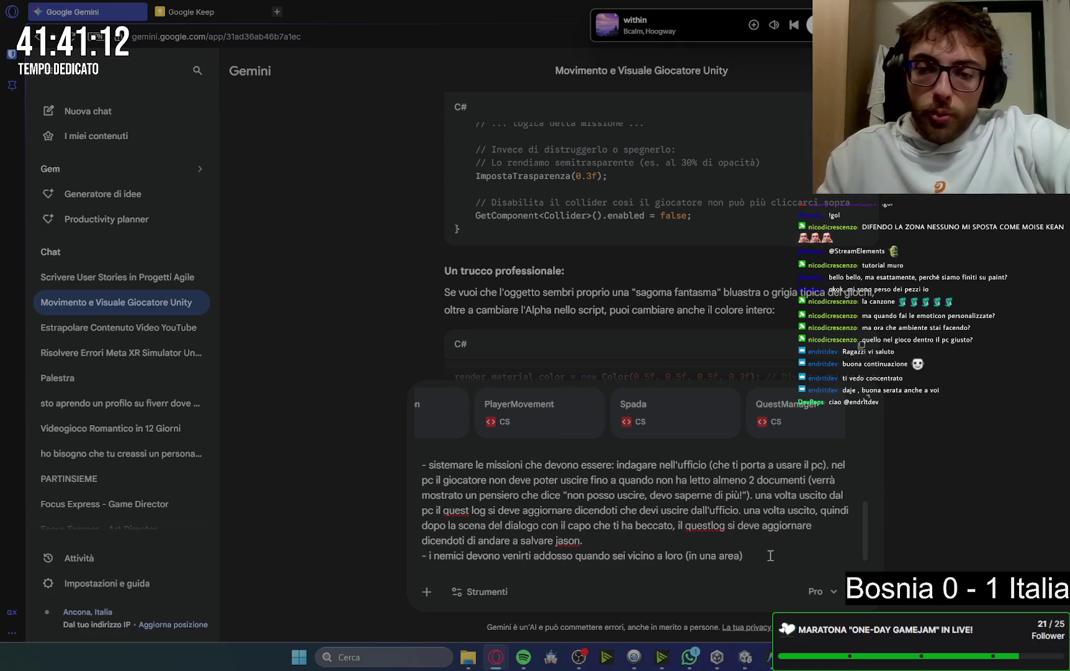
{"action": "type", "text": "trigger"}
{"action": "key", "text": "End"}
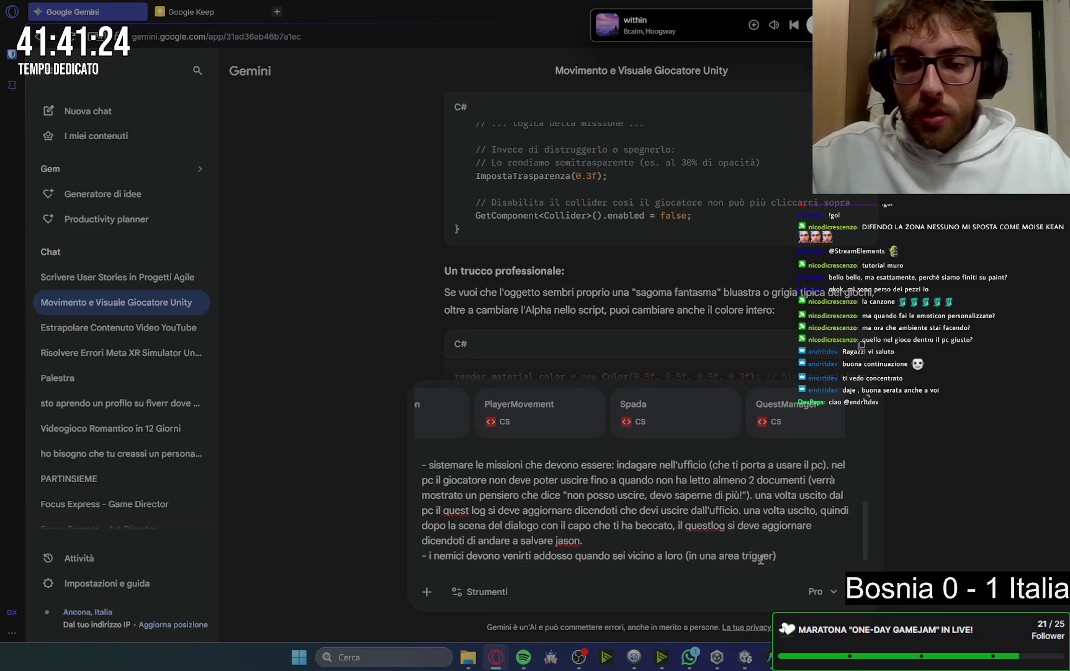
Add 'sistema tutto ciò passo per volta aspettando il mio via' and send the request
{"action": "key", "text": "shift+Return"}
{"action": "key", "text": "shift+Return"}
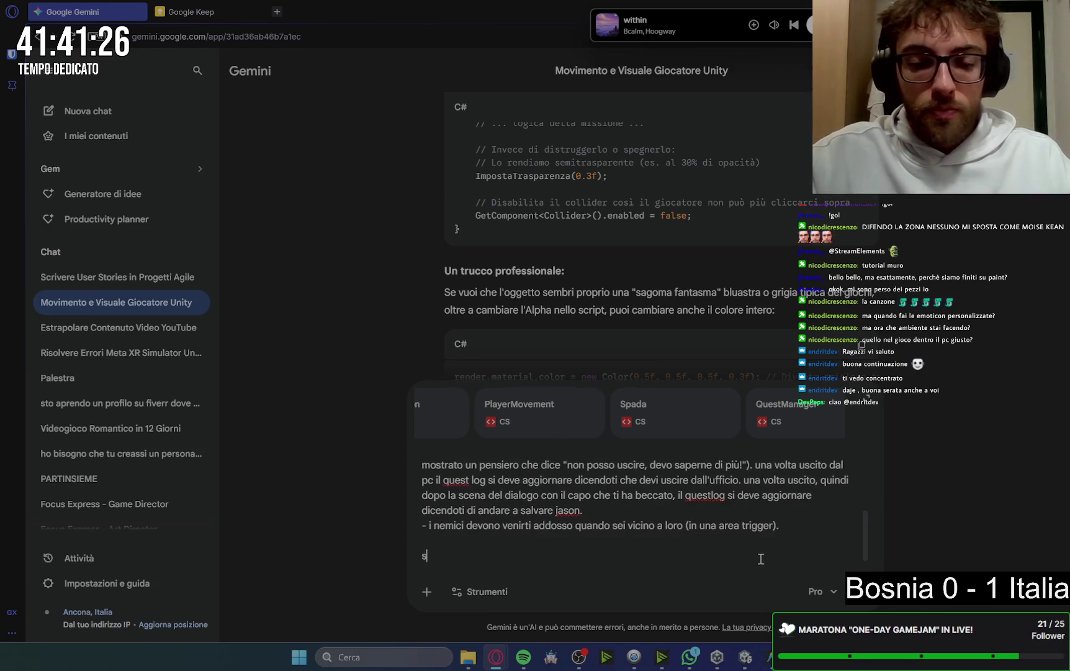
{"action": "type", "text": "sistema "}
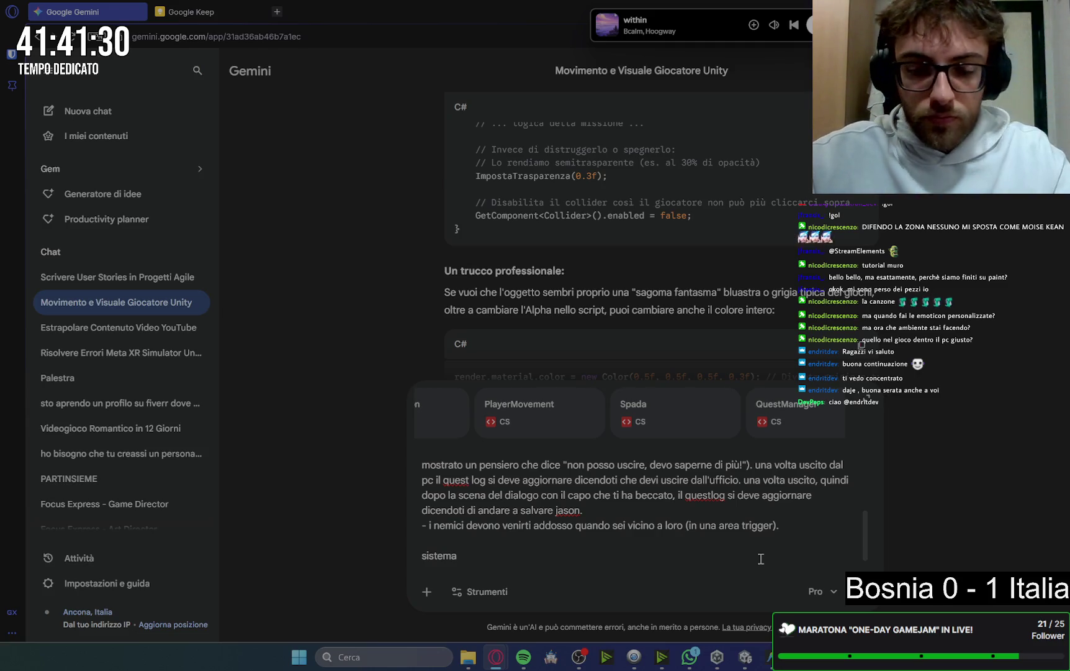
{"action": "type", "text": " tutto ci"}
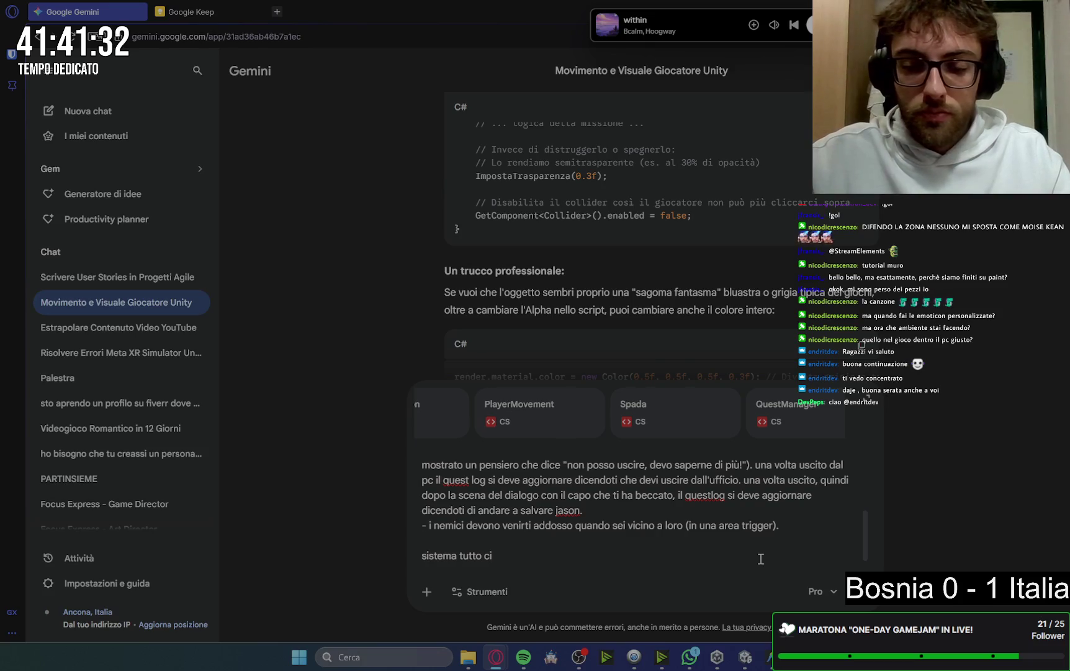
{"action": "type", "text": "ò unpasso per volta"}
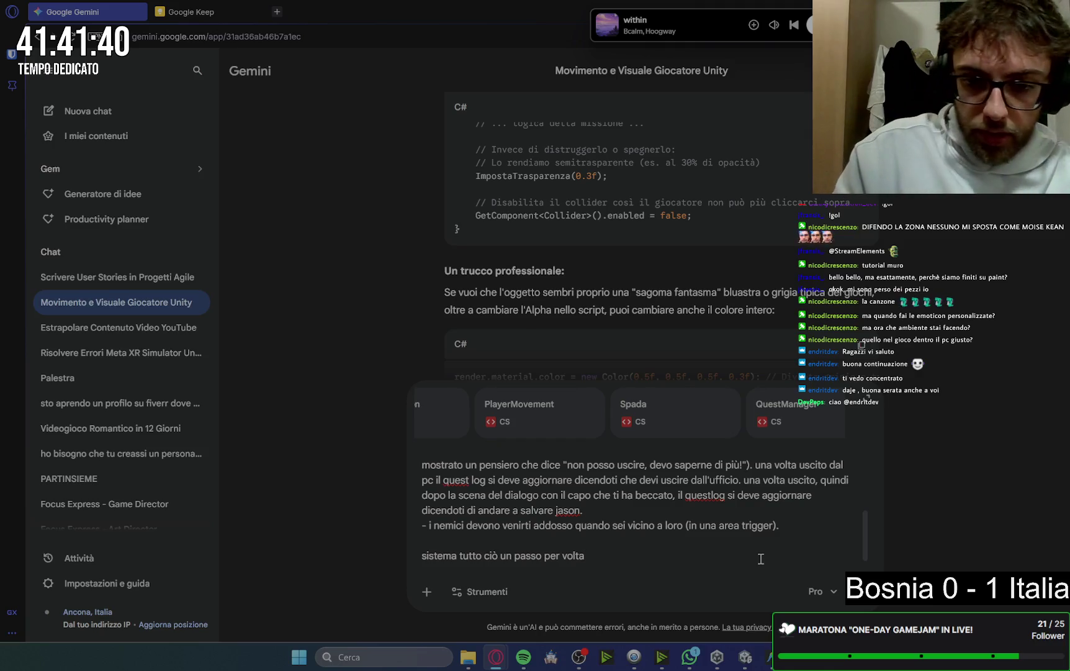
{"action": "type", "text": "  aspettad"}
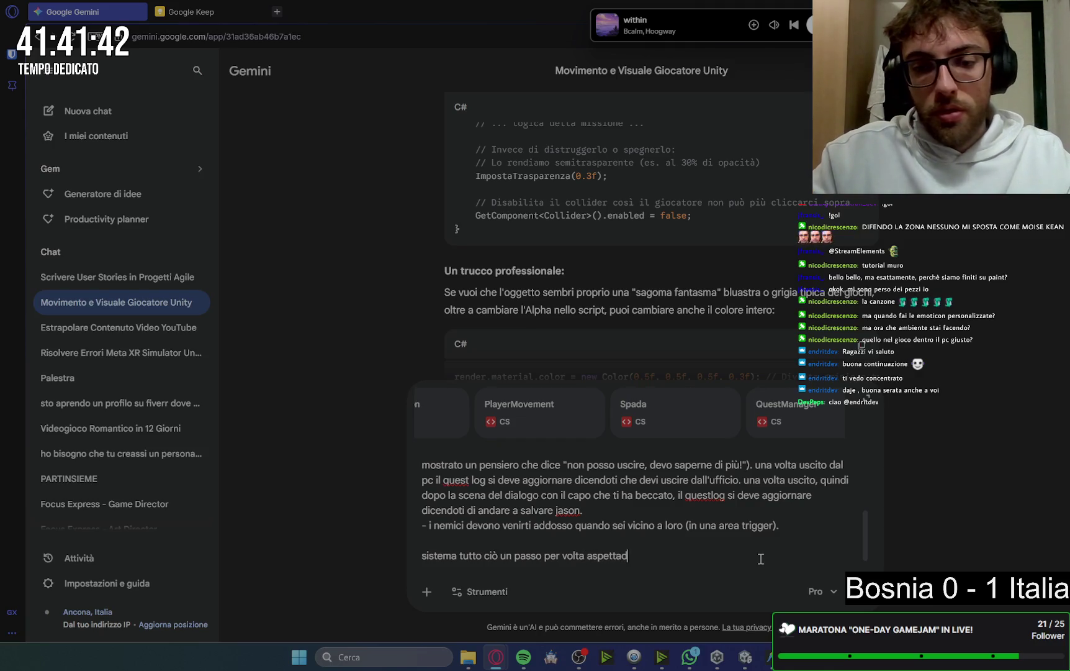
{"action": "key", "text": "BackSpace"}
{"action": "type", "text": "ndo il mio vi"}
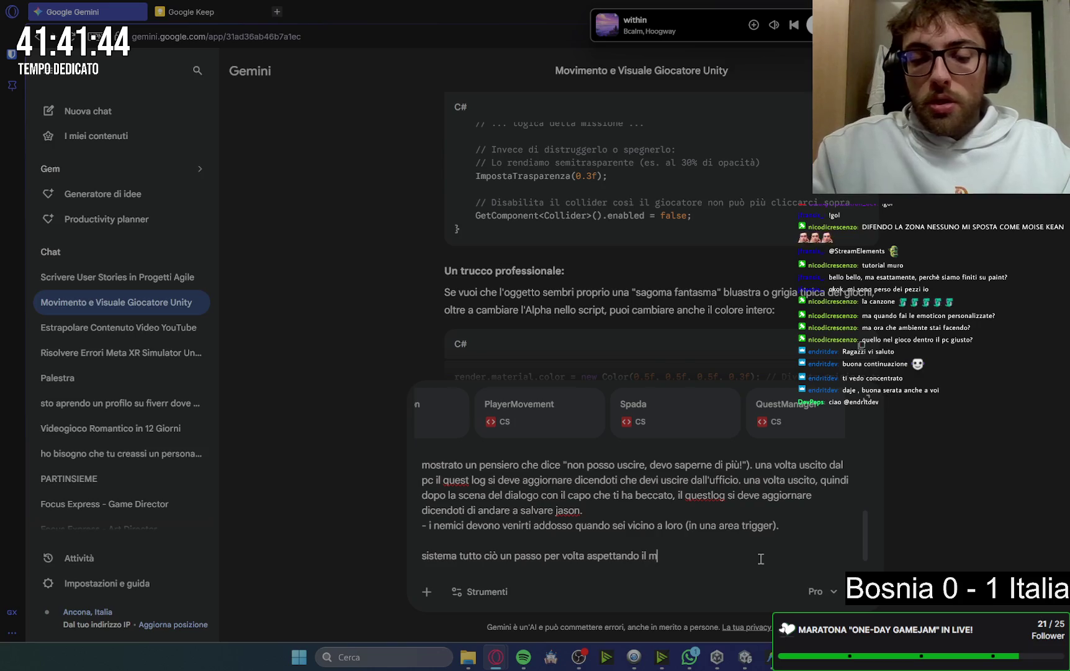
{"action": "type", "text": "a"}
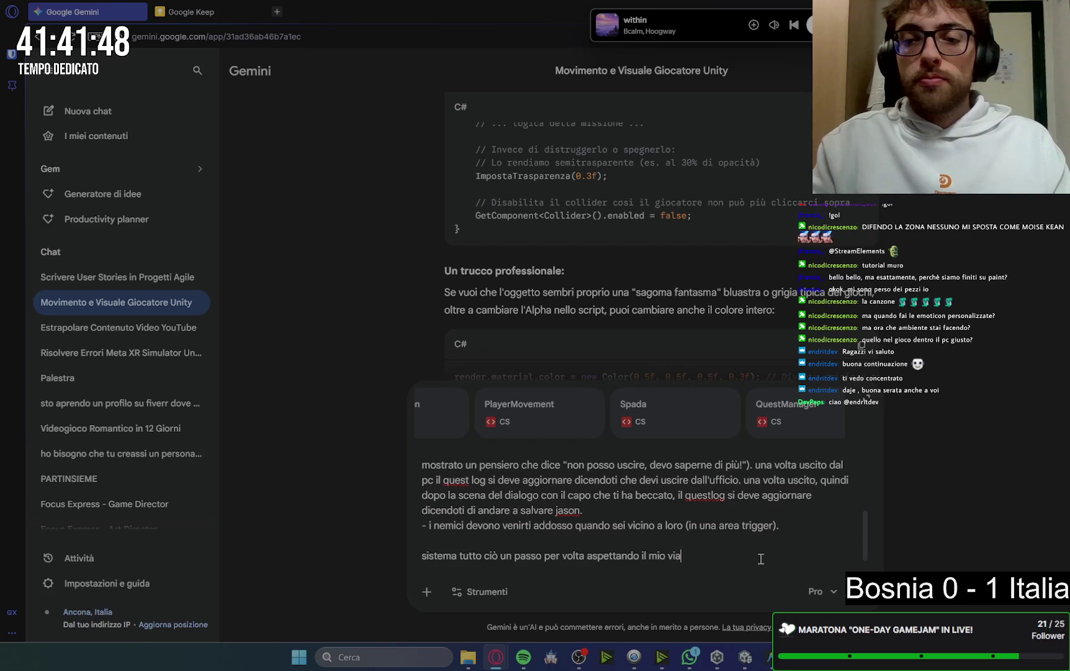
{"action": "key", "text": "Return"}
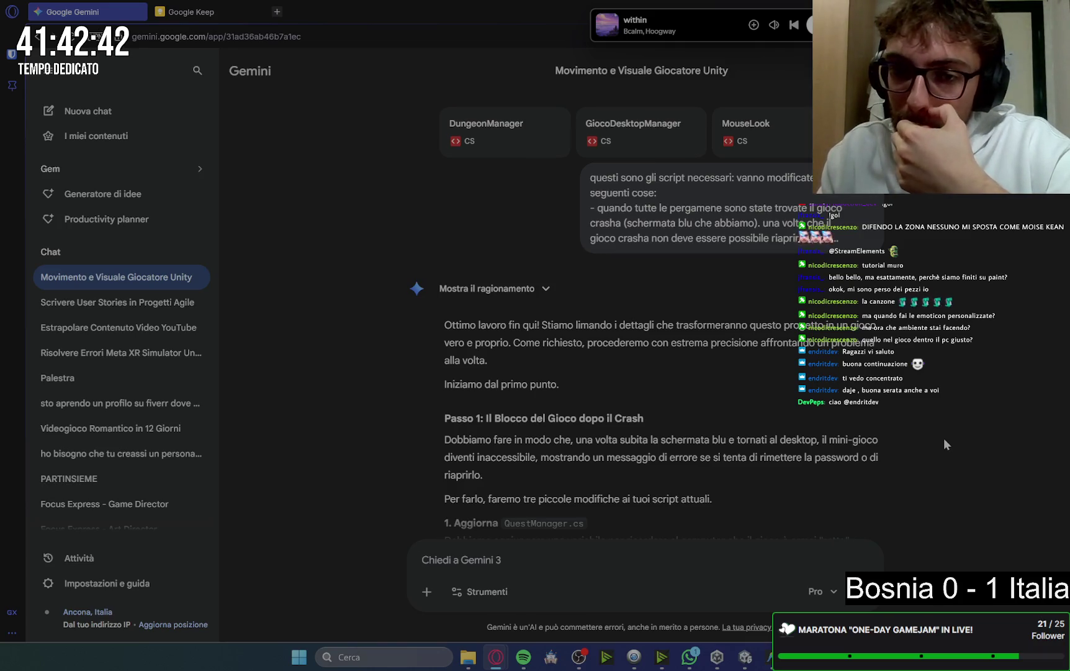
Scroll Gemini's step-one reply and select the 'public bool giocoCrashato = false;' line
{"action": "scroll", "coordinate": [945, 441], "scroll_direction": "down", "scroll_amount": 2}
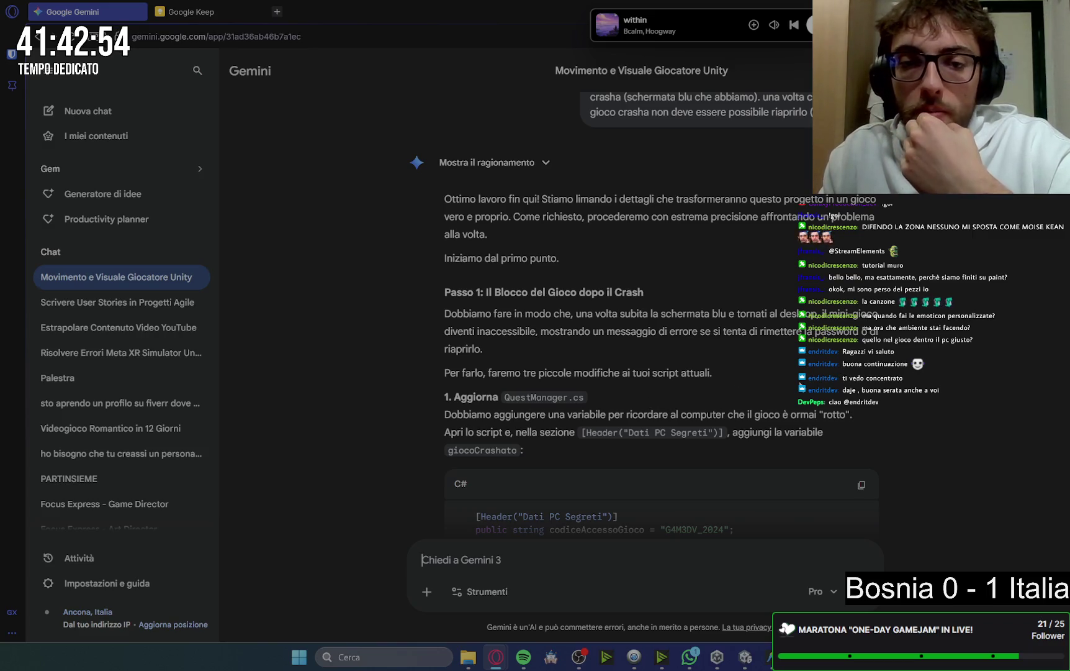
{"action": "scroll", "coordinate": [953, 401], "scroll_direction": "down", "scroll_amount": 1}
{"action": "scroll", "coordinate": [955, 404], "scroll_direction": "down", "scroll_amount": 3}
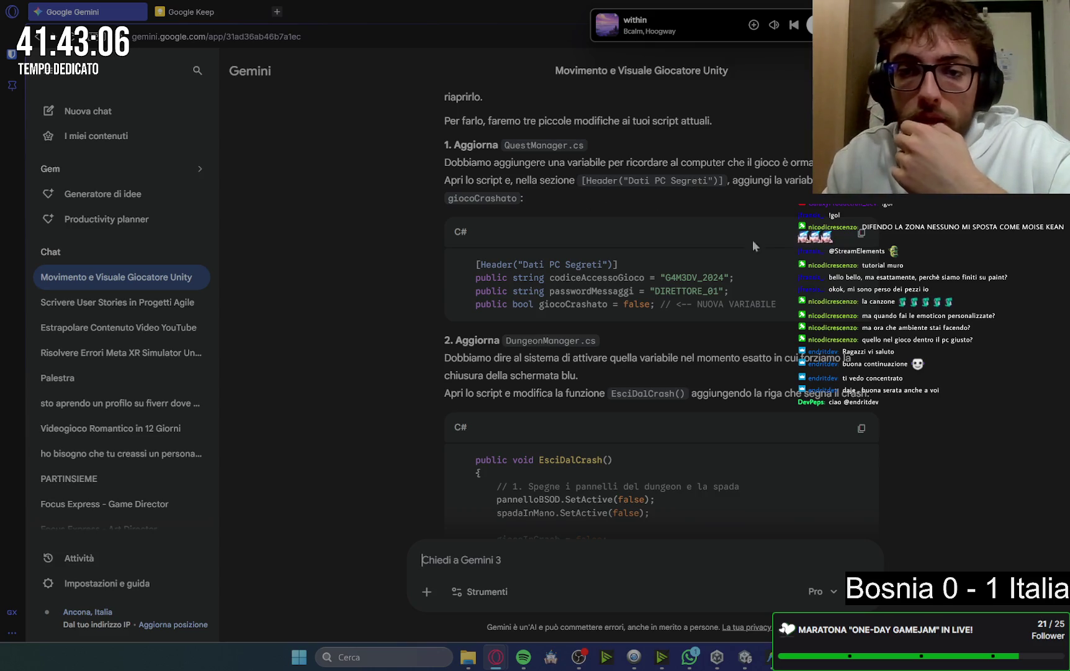
{"action": "left_click_drag", "start_coordinate": [475, 304], "coordinate": [655, 306]}
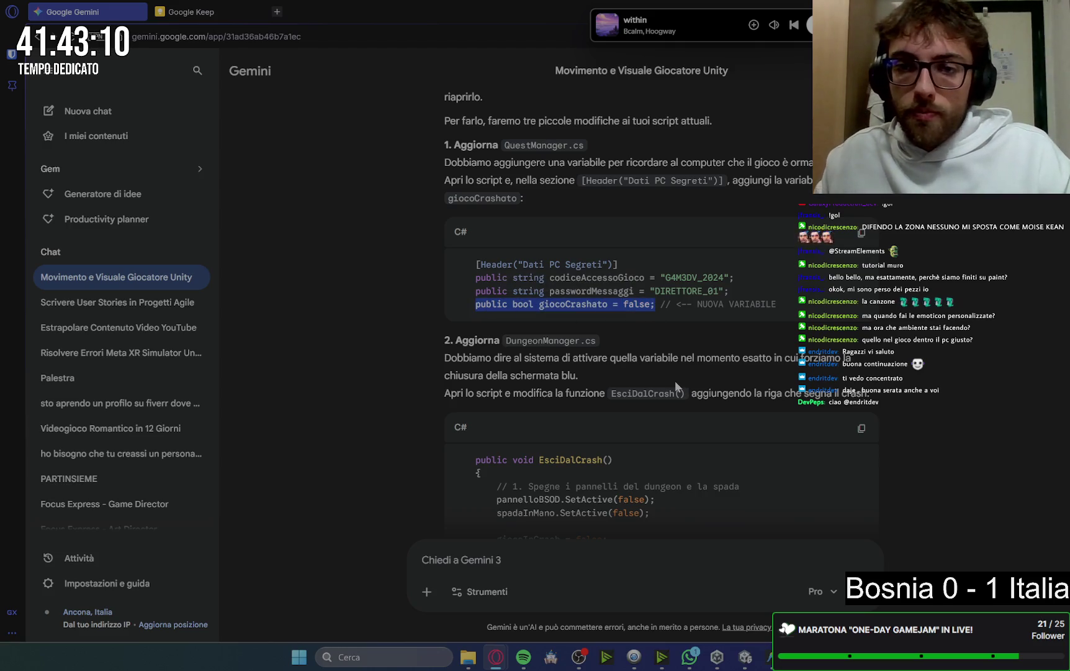
Open QuestManager.cs from the Scripts folder in Antigravity
{"action": "left_click", "coordinate": [769, 658]}
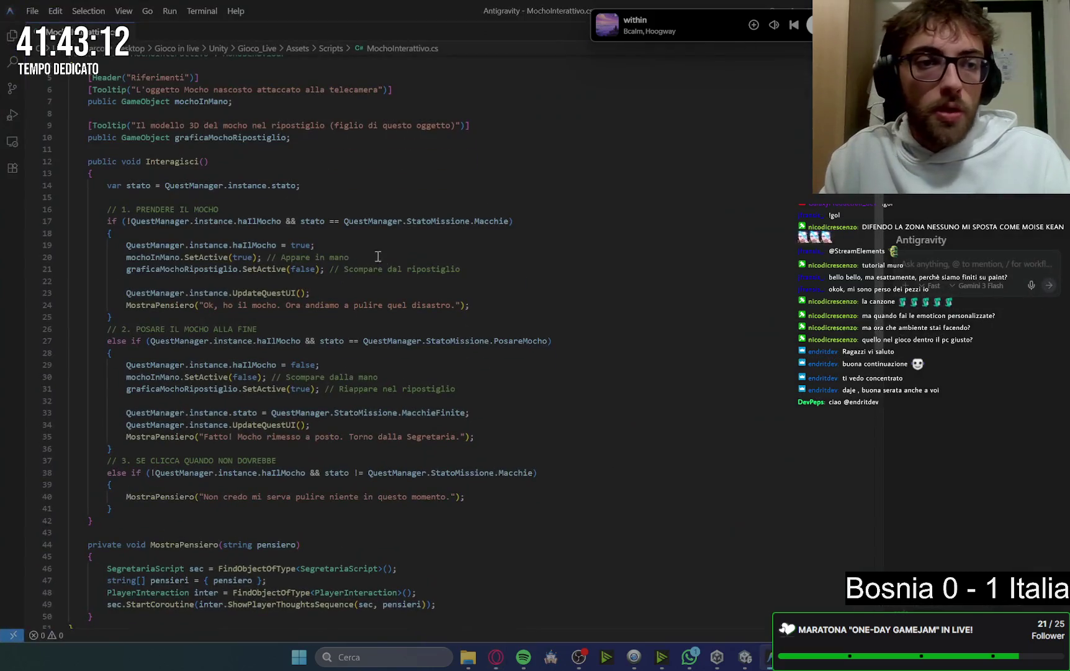
{"action": "left_click", "coordinate": [105, 107]}
{"action": "left_click", "coordinate": [424, 316]}
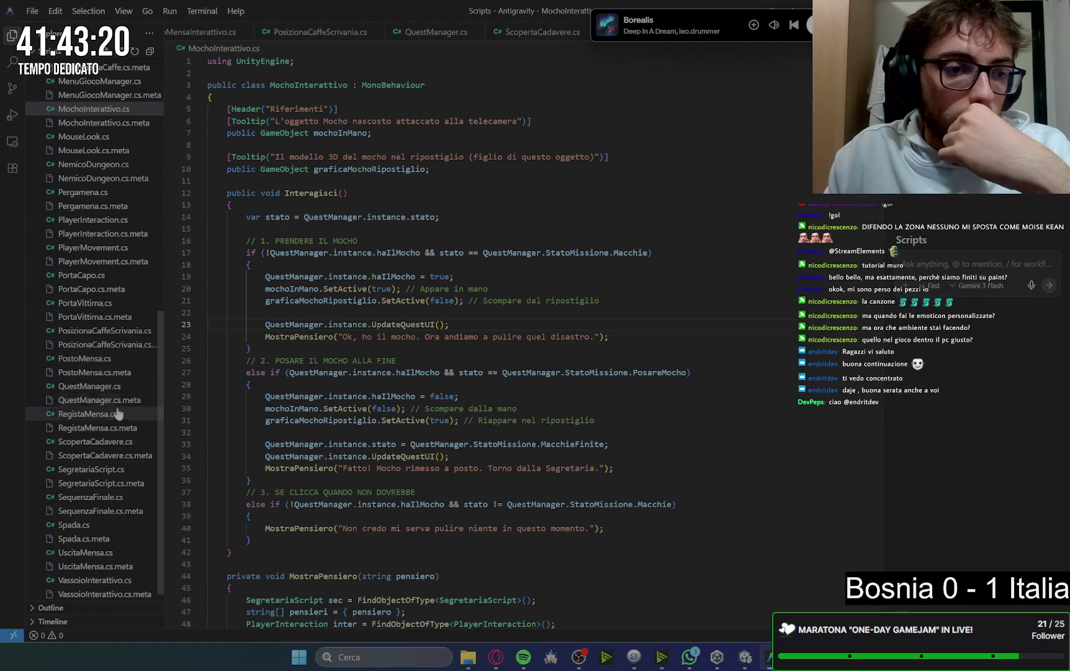
{"action": "left_click", "coordinate": [90, 386]}
{"action": "scroll", "coordinate": [385, 318], "scroll_direction": "up", "scroll_amount": 20}
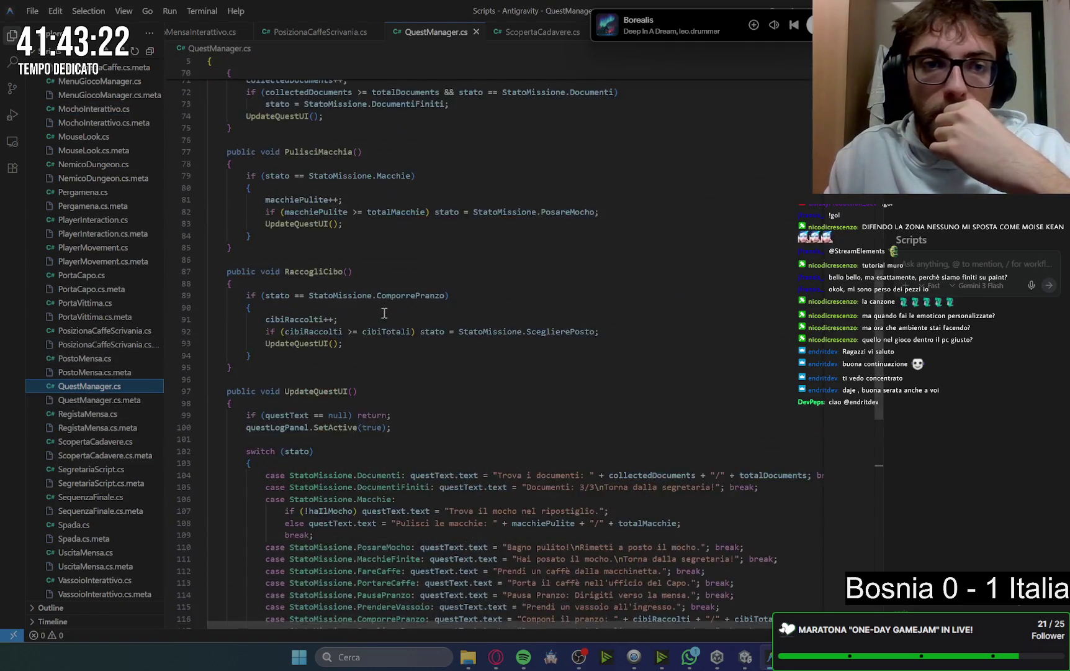
{"action": "scroll", "coordinate": [391, 312], "scroll_direction": "down", "scroll_amount": 3}
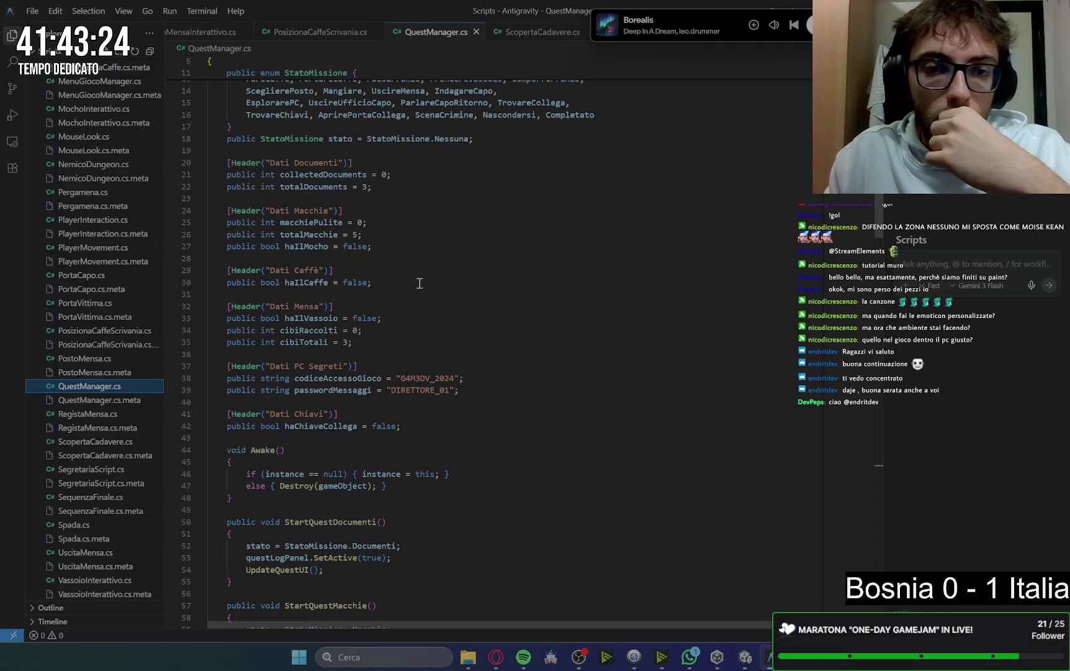
Add 'public bool giocoCrashato = false;' after line 39, save, and return to Gemini
{"action": "left_click", "coordinate": [473, 390]}
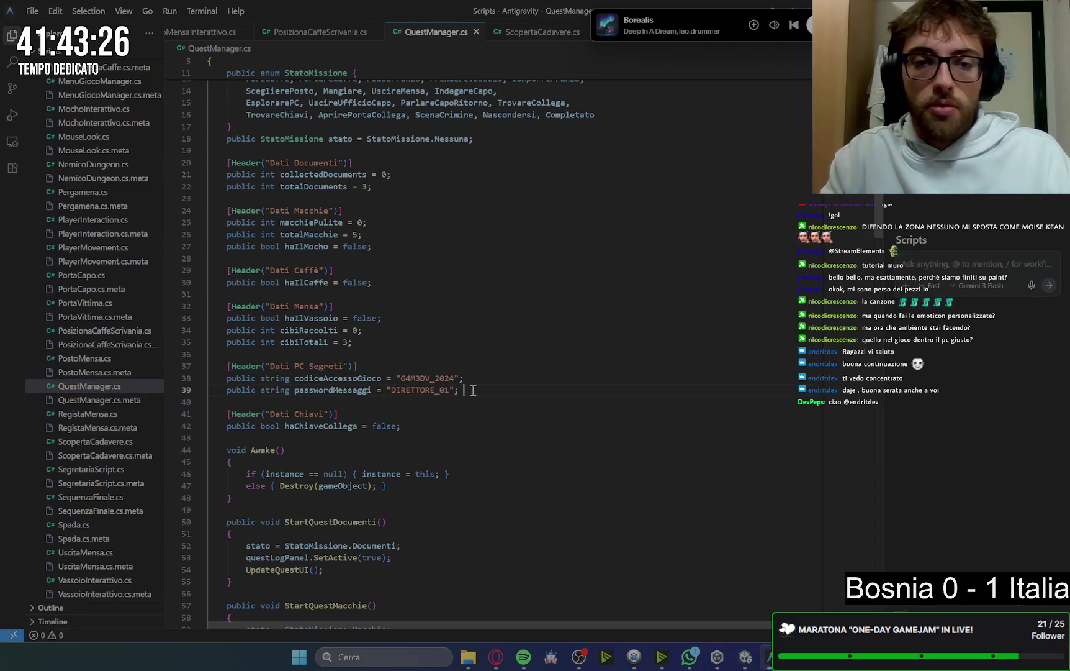
{"action": "key", "text": "Return"}
{"action": "key", "text": "Tab"}
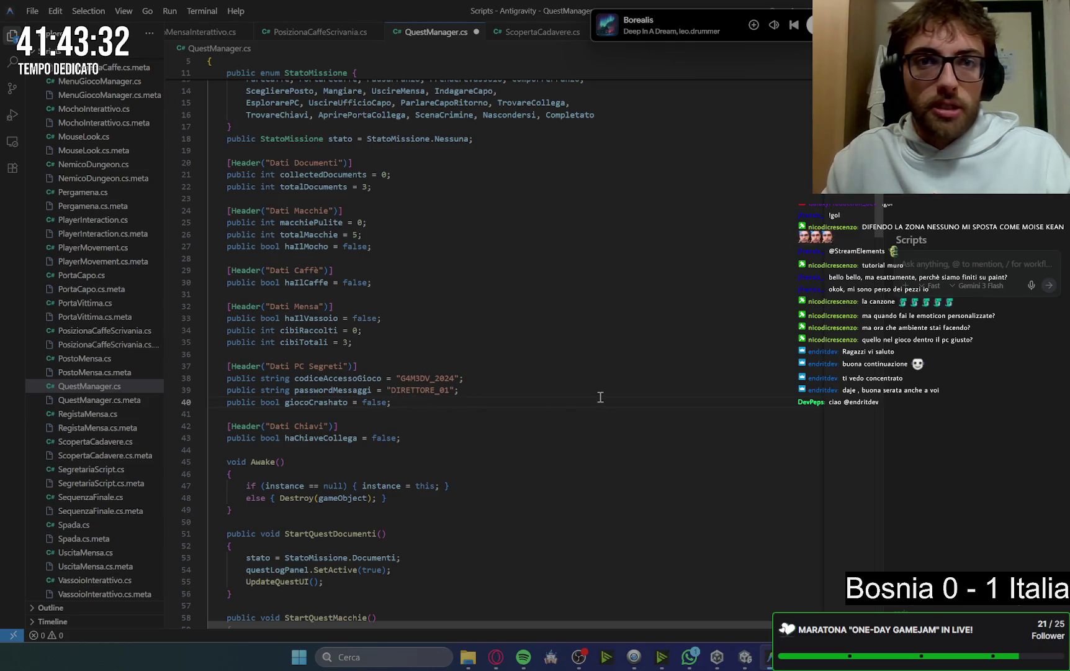
{"action": "key", "text": "ctrl+s"}
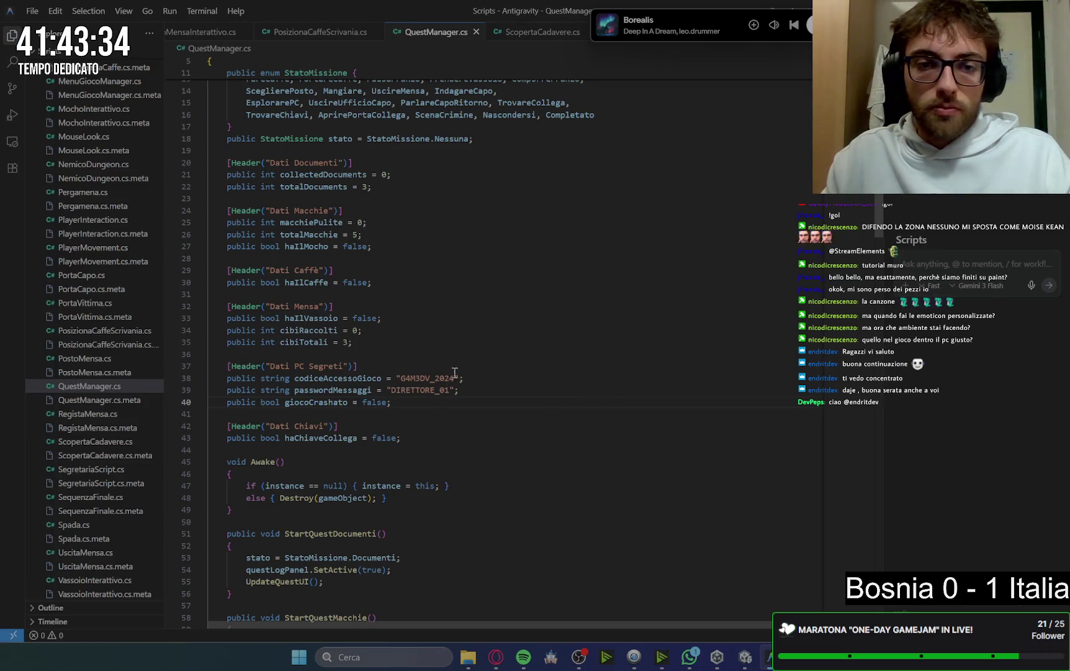
{"action": "double_click", "coordinate": [452, 378]}
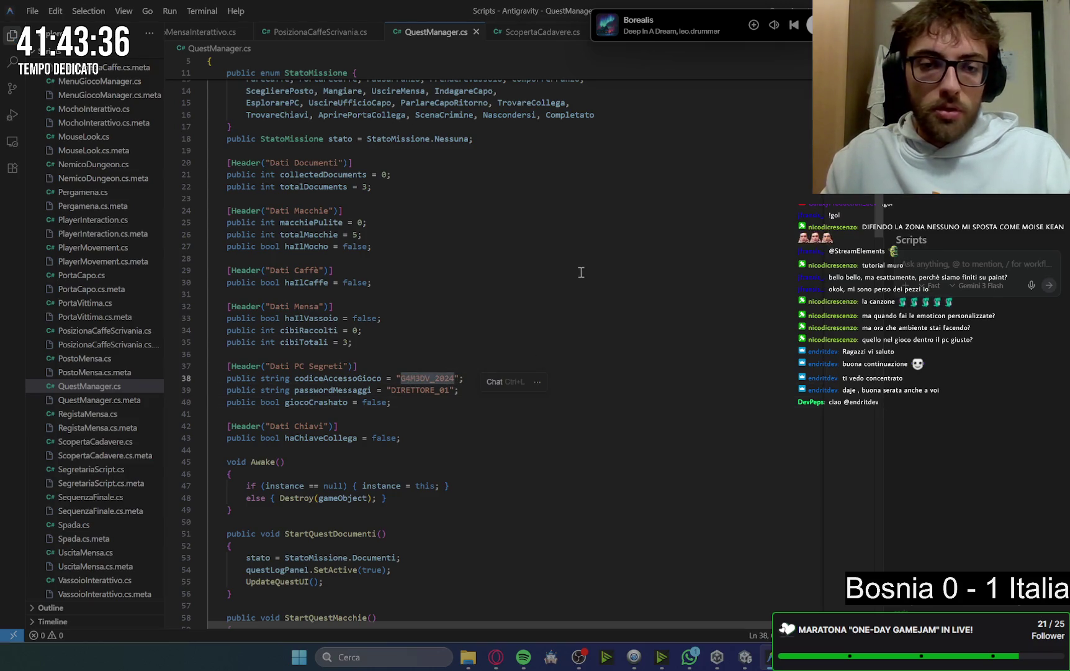
{"action": "left_click", "coordinate": [645, 354]}
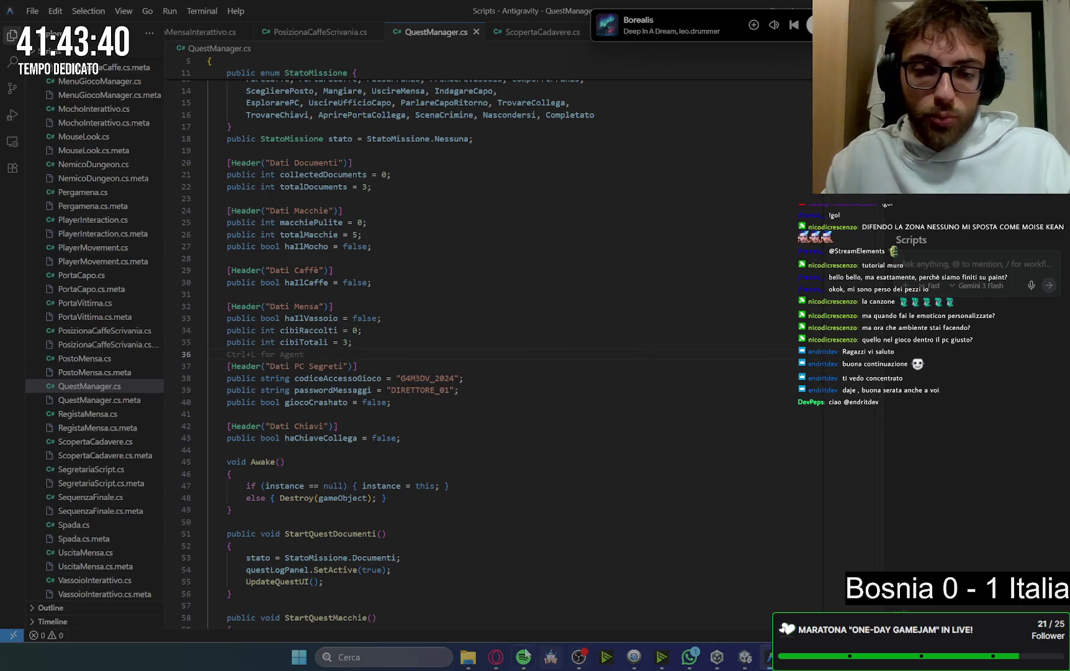
{"action": "mouse_move", "coordinate": [496, 656]}
{"action": "left_click", "coordinate": [439, 588]}
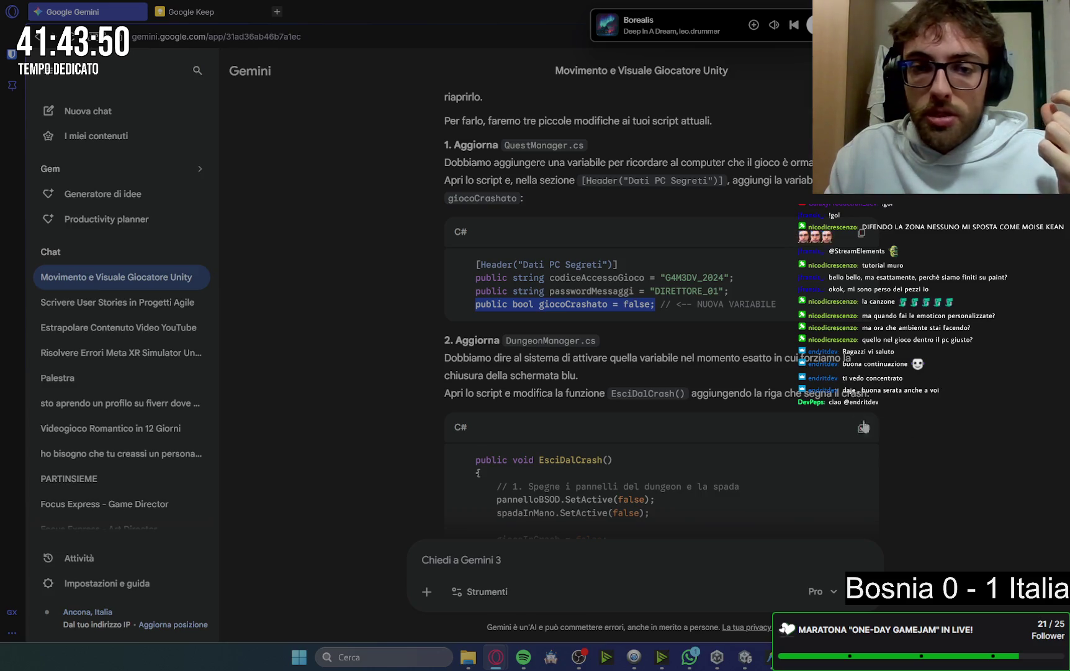
Copy the QuestManager.instance.giocoCrashato = true line from Gemini's EsciDalCrash step
{"action": "scroll", "coordinate": [613, 412], "scroll_direction": "down", "scroll_amount": 1}
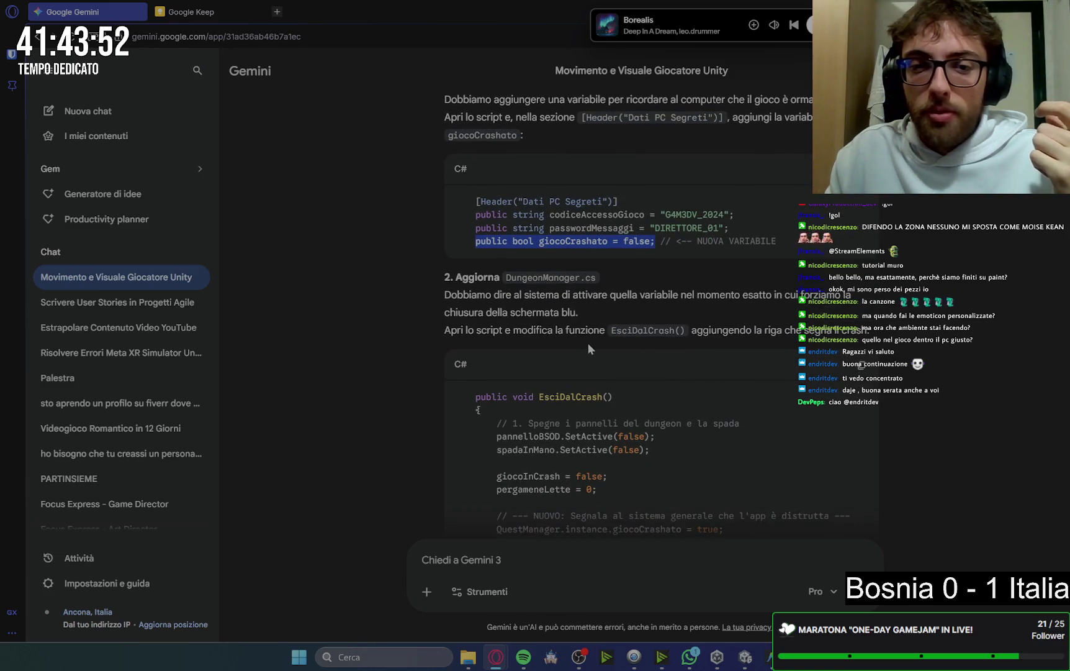
{"action": "scroll", "coordinate": [648, 361], "scroll_direction": "down", "scroll_amount": 2}
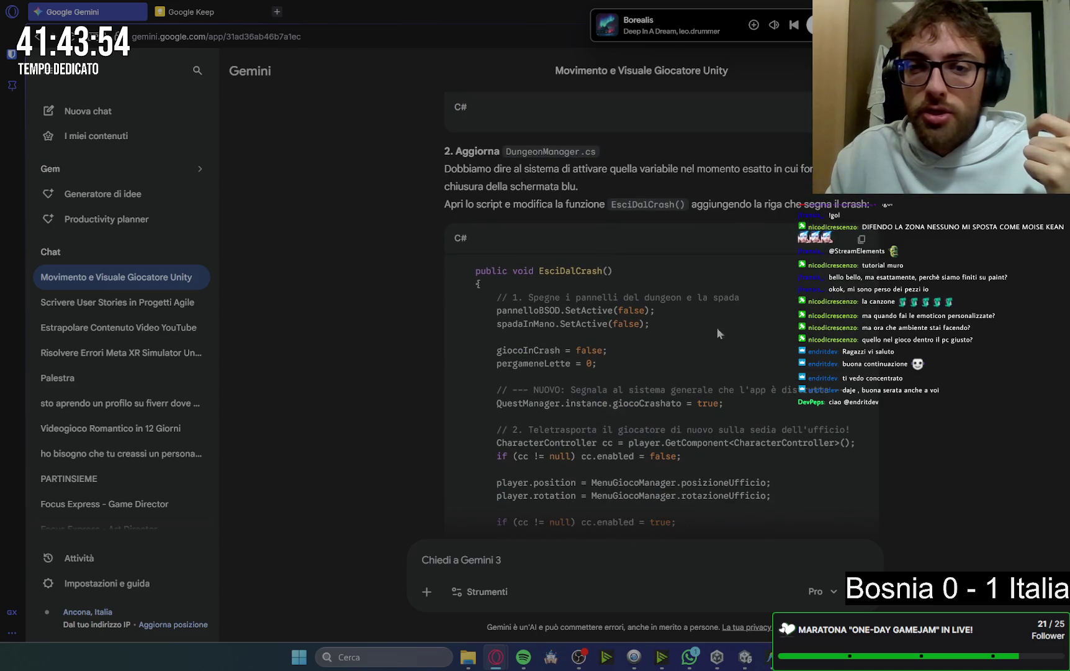
{"action": "scroll", "coordinate": [769, 248], "scroll_direction": "down", "scroll_amount": 1}
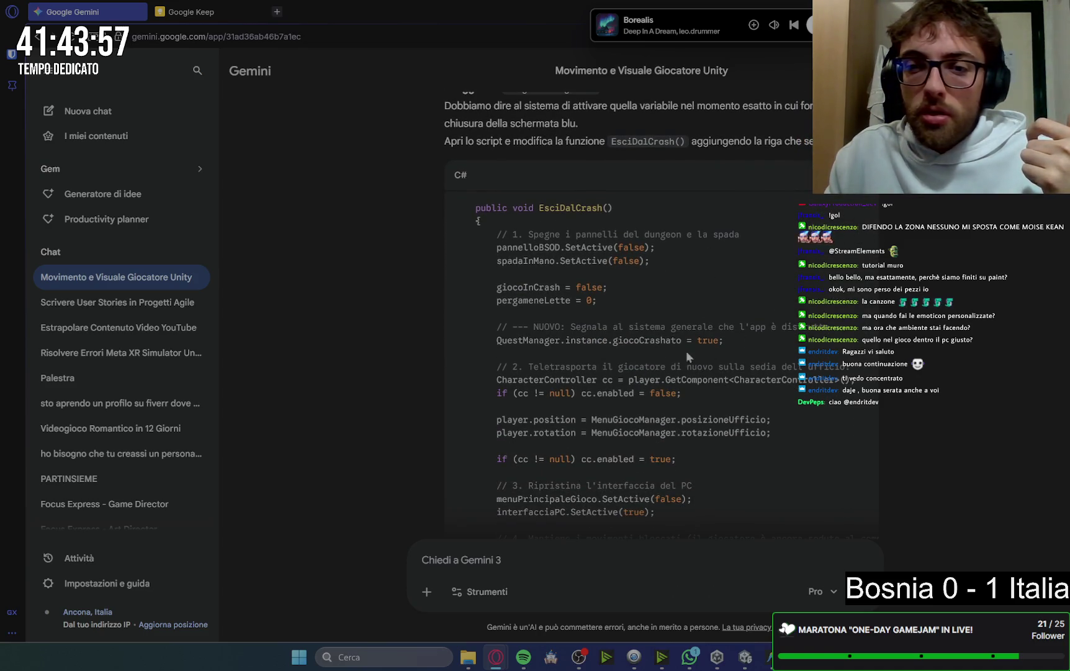
{"action": "left_click_drag", "start_coordinate": [495, 340], "coordinate": [724, 340]}
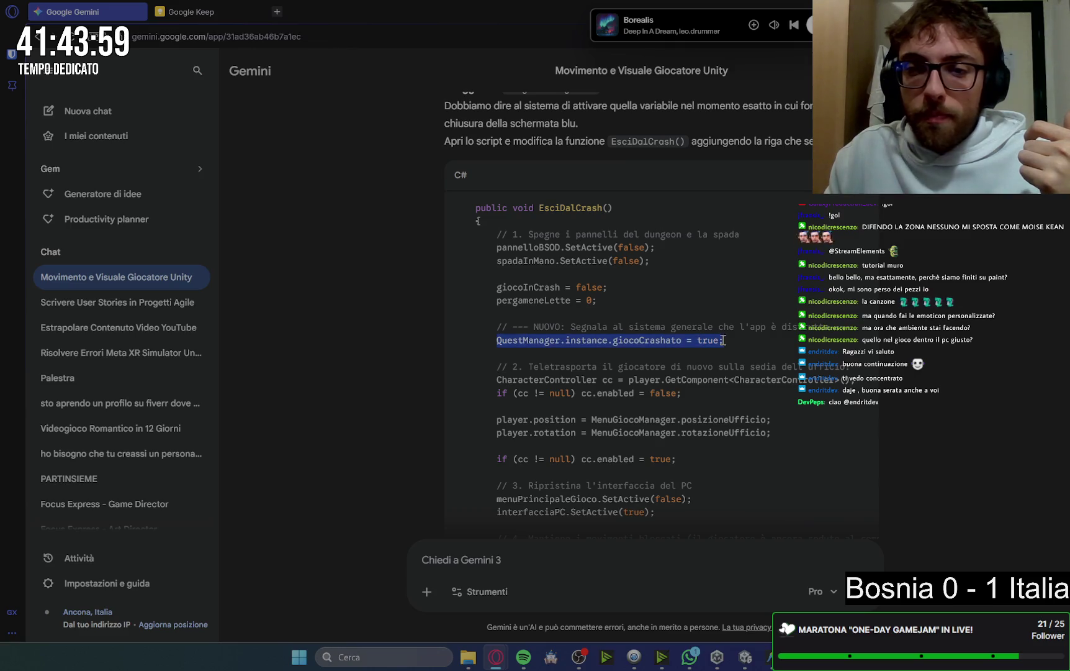
{"action": "key", "text": "ctrl+c"}
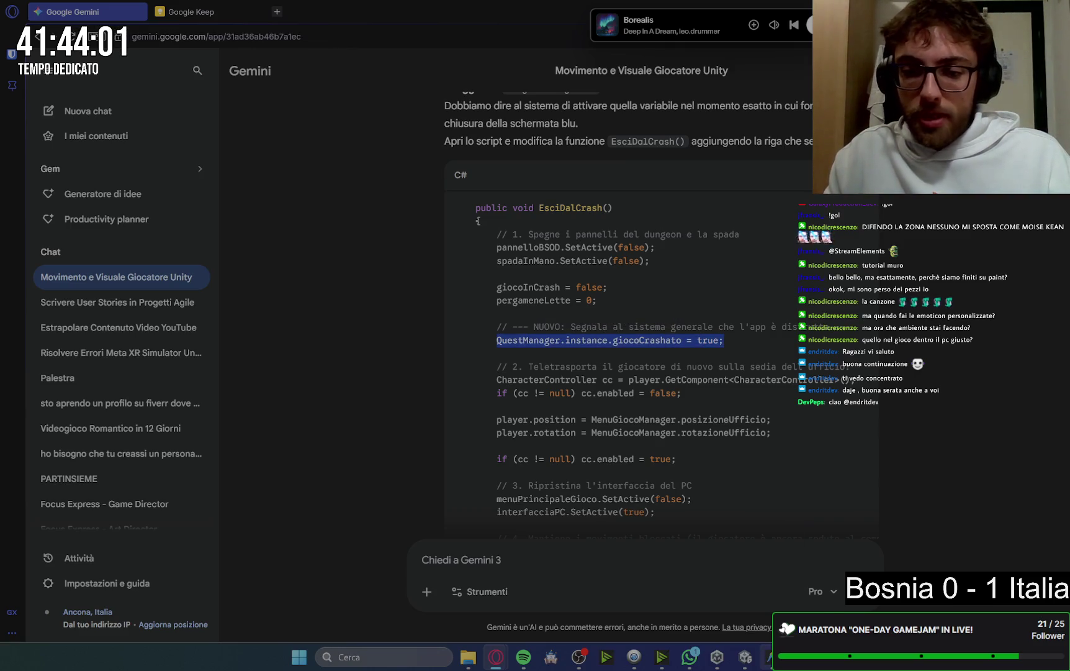
{"action": "left_click", "coordinate": [767, 656]}
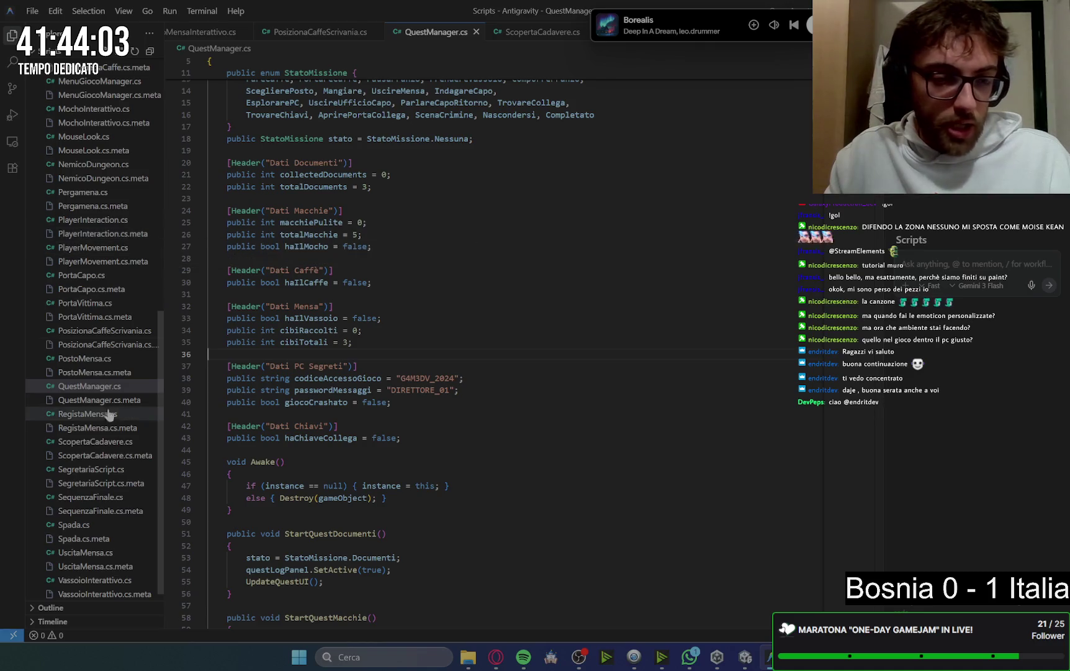
Insert giocoCrashato = true after pergameneLette = 0 in DungeonManager.cs's EsciDalCrash
{"action": "scroll", "coordinate": [87, 186], "scroll_direction": "up", "scroll_amount": 5}
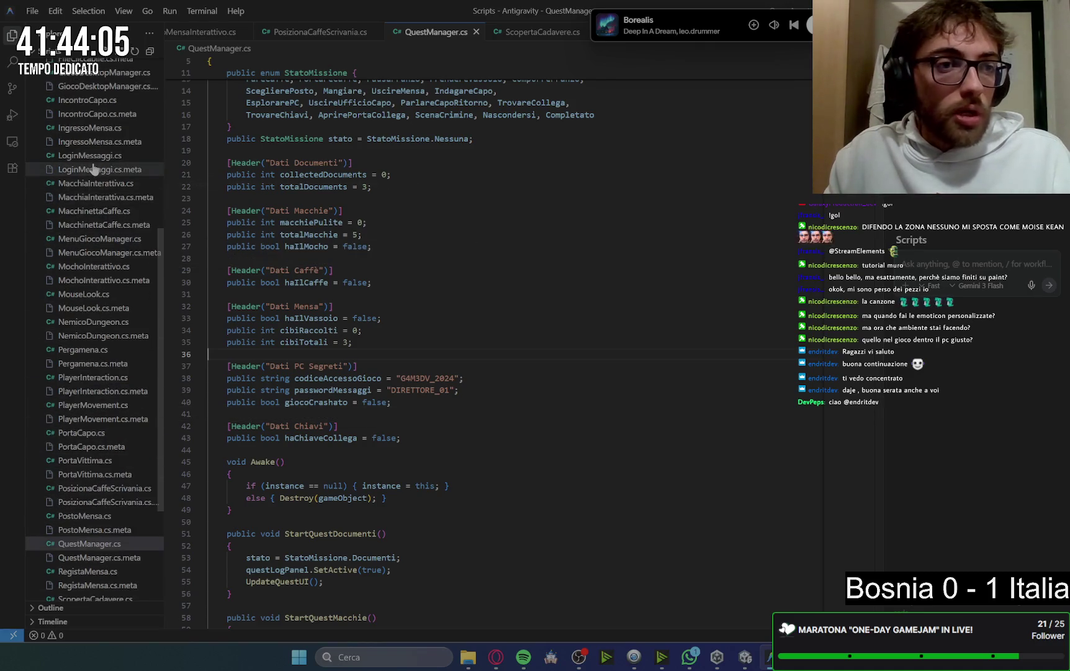
{"action": "scroll", "coordinate": [79, 132], "scroll_direction": "up", "scroll_amount": 2}
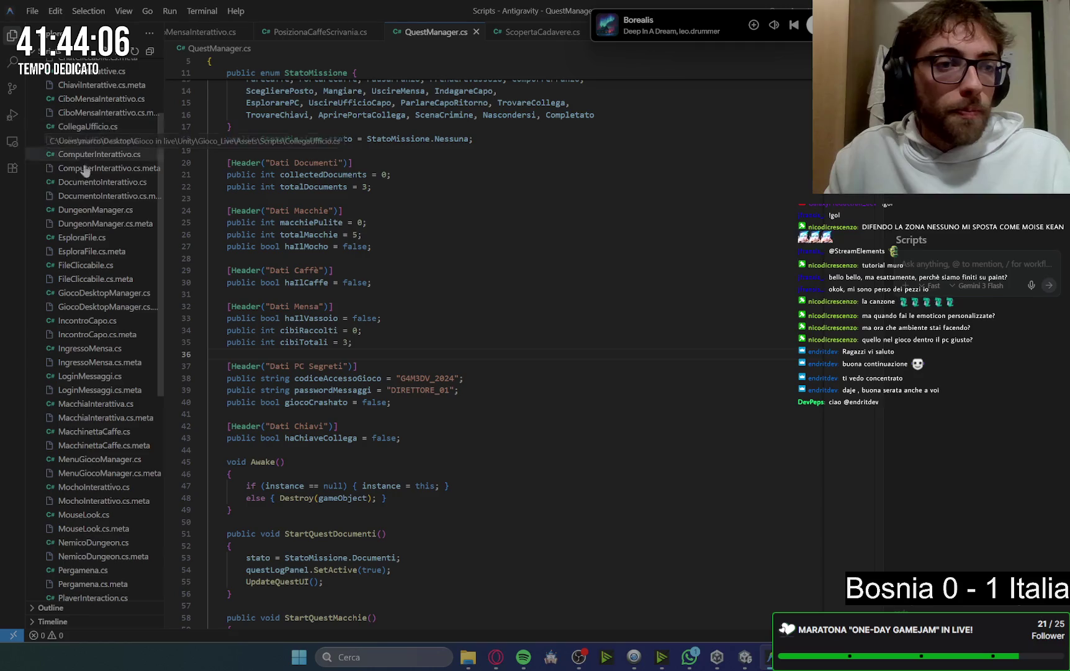
{"action": "left_click", "coordinate": [76, 210]}
{"action": "scroll", "coordinate": [382, 375], "scroll_direction": "up", "scroll_amount": 5}
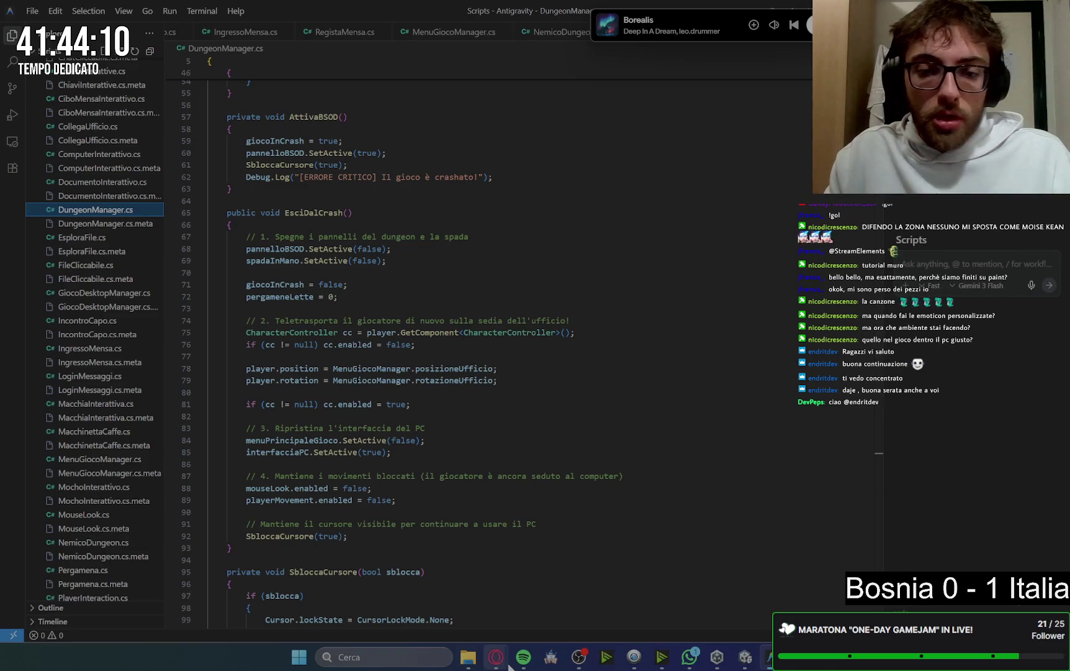
{"action": "mouse_move", "coordinate": [496, 656]}
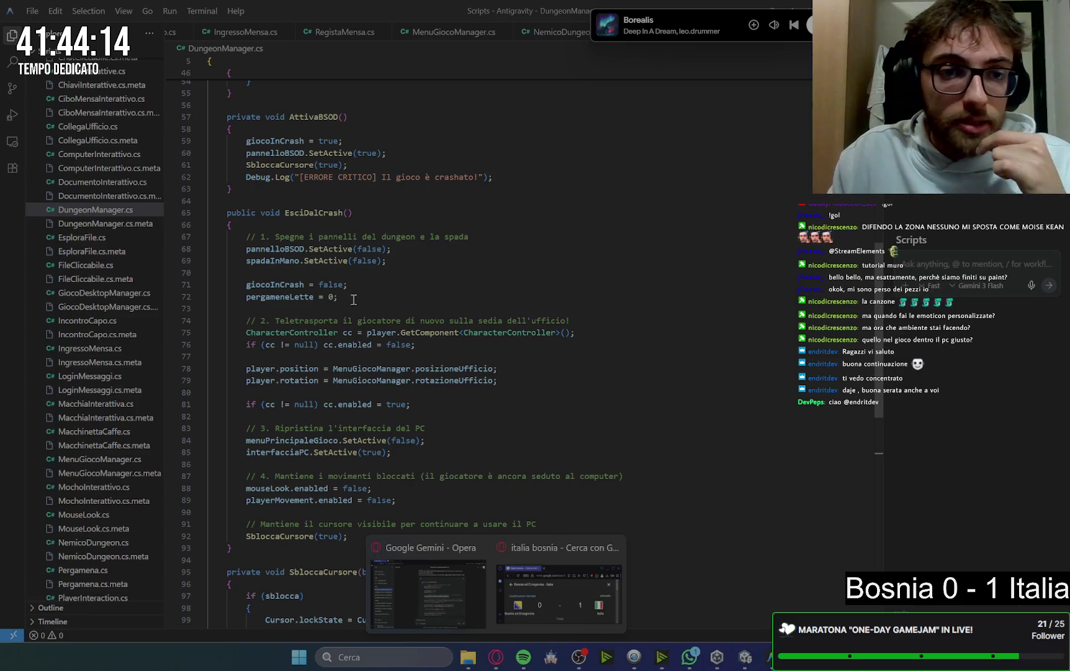
{"action": "left_click", "coordinate": [353, 297]}
{"action": "key", "text": "Return"}
{"action": "key", "text": "Return"}
{"action": "key", "text": "Tab"}
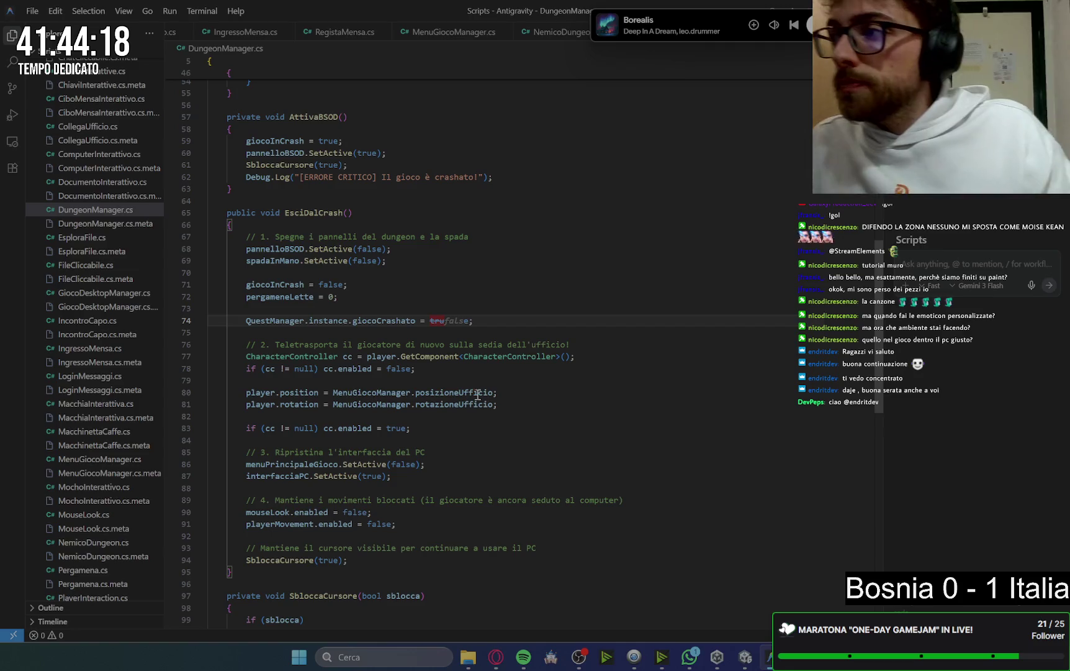
{"action": "mouse_move", "coordinate": [496, 656]}
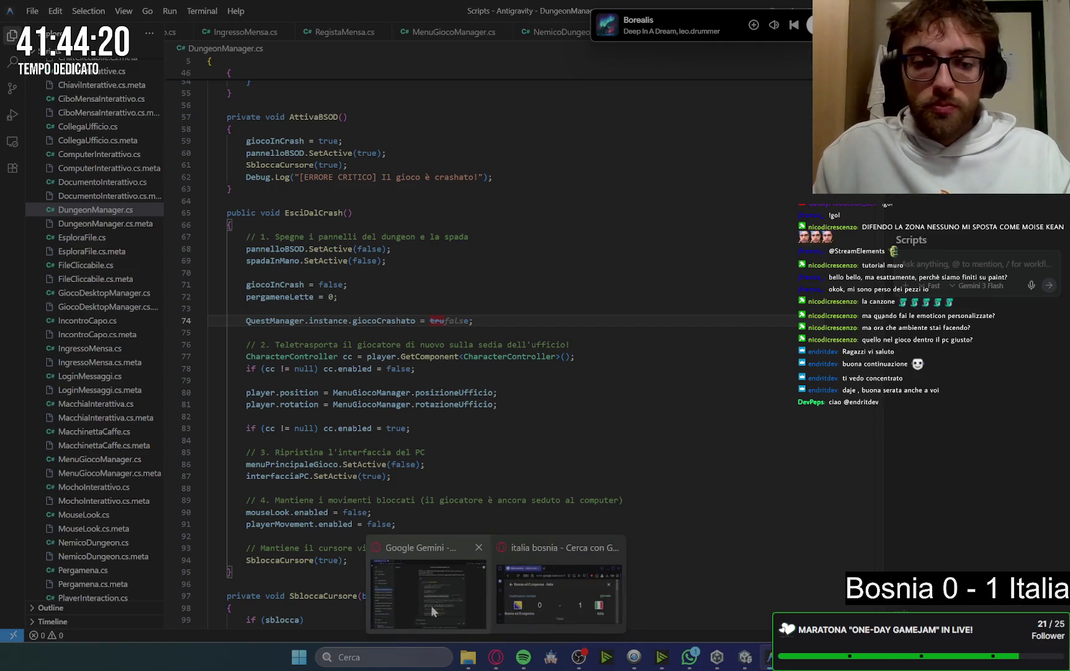
{"action": "left_click", "coordinate": [433, 605]}
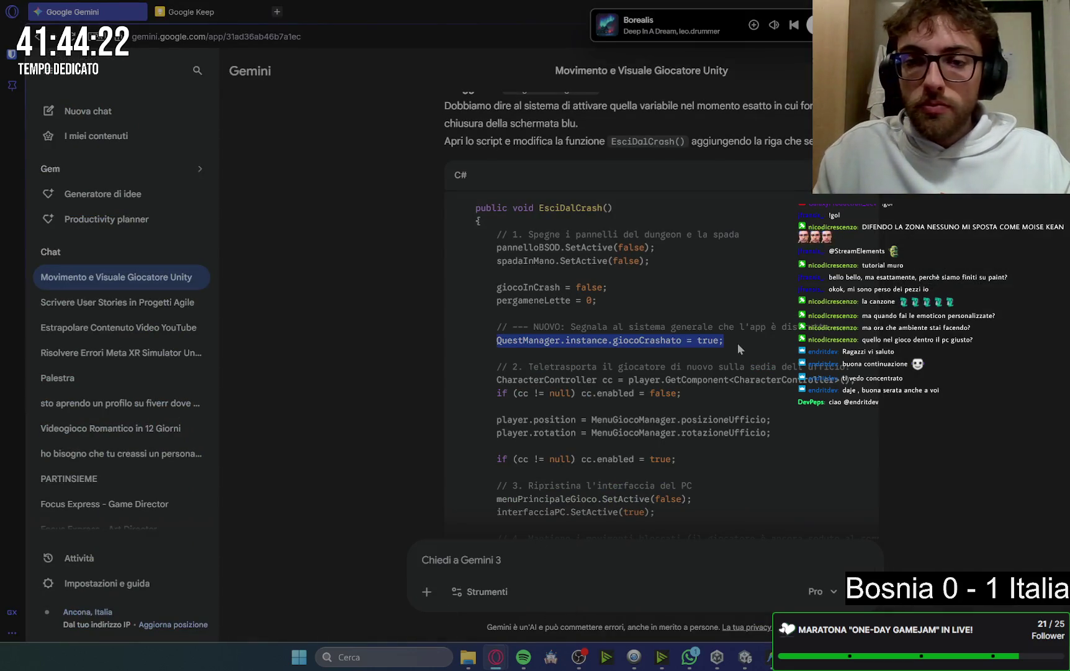
Copy Gemini's new TentaAccesso function from section 3 for GiocoDesktopManager.cs
{"action": "scroll", "coordinate": [843, 421], "scroll_direction": "down", "scroll_amount": 1}
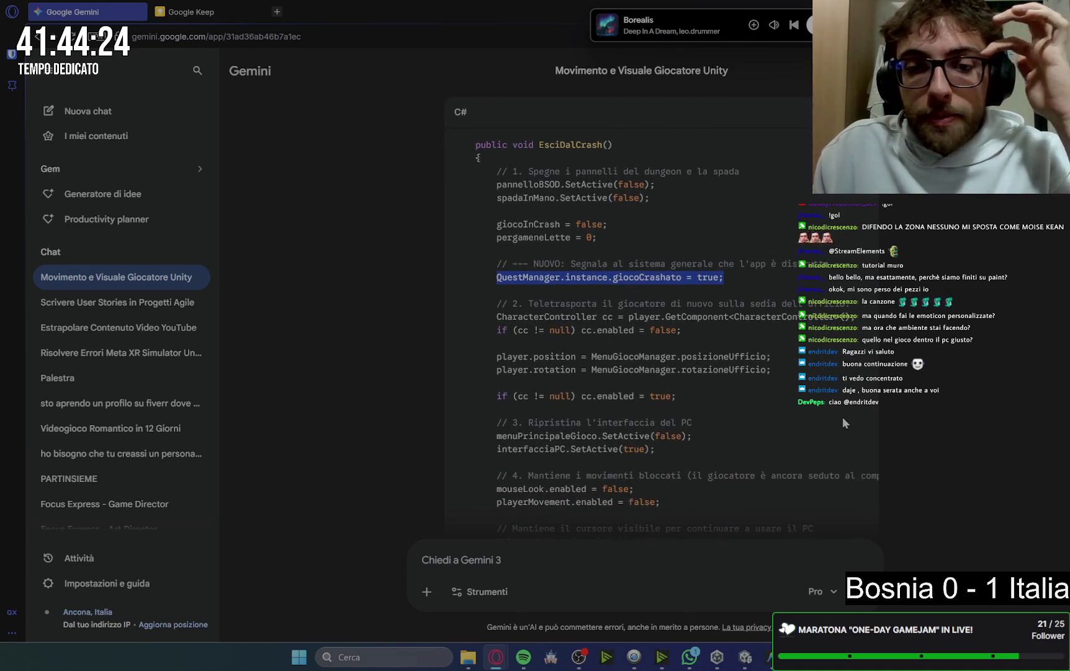
{"action": "scroll", "coordinate": [843, 421], "scroll_direction": "down", "scroll_amount": 6}
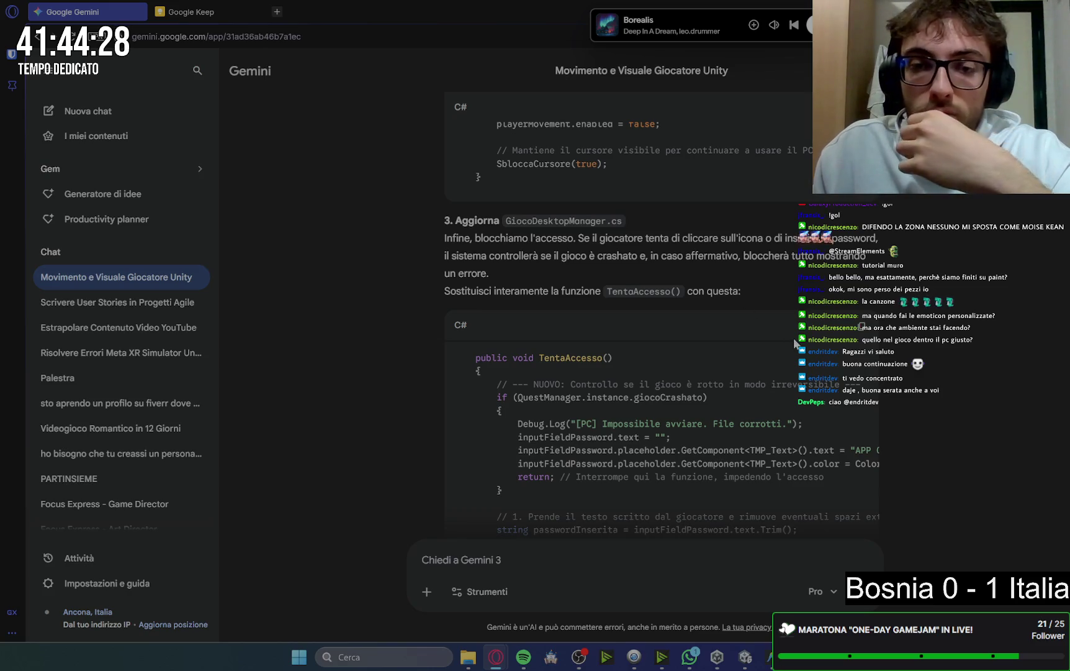
{"action": "scroll", "coordinate": [863, 351], "scroll_direction": "down", "scroll_amount": 1}
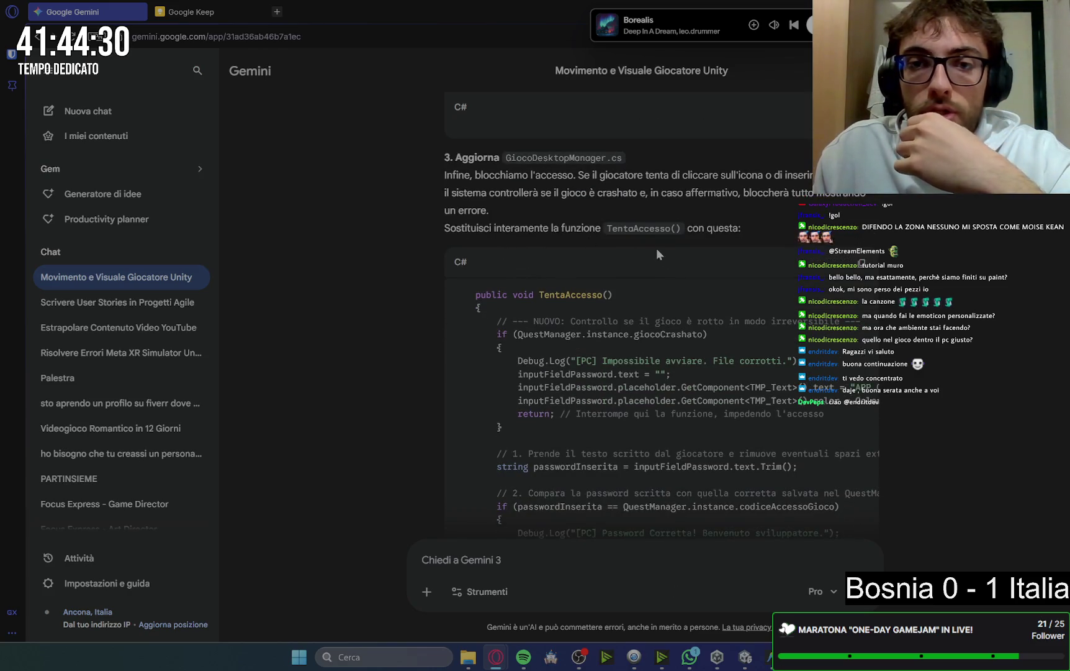
{"action": "scroll", "coordinate": [554, 244], "scroll_direction": "down", "scroll_amount": 1}
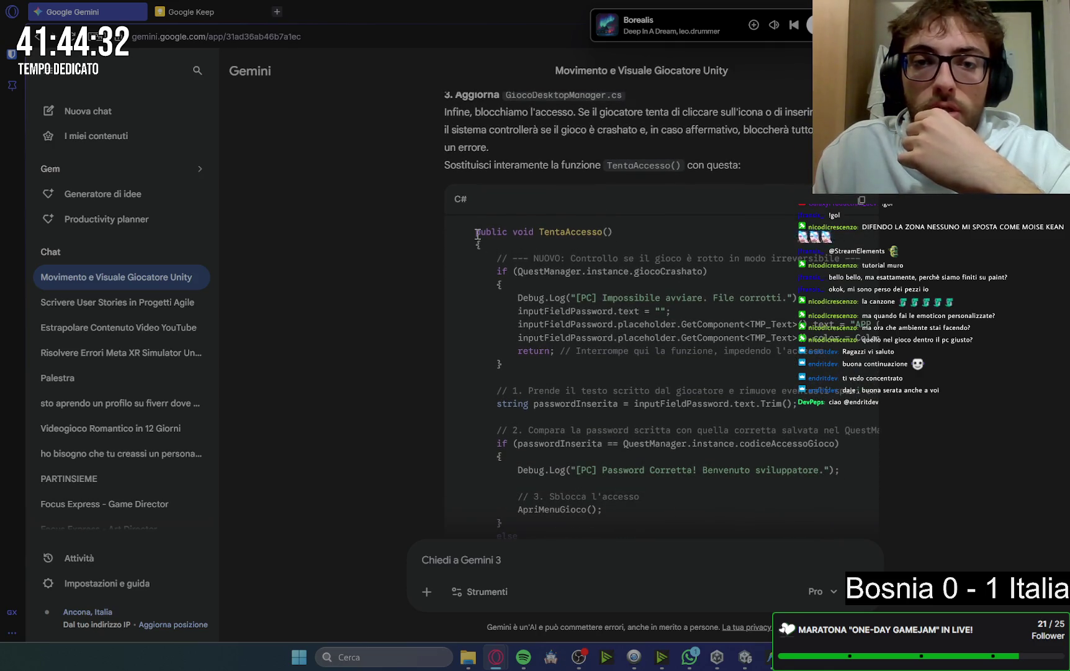
{"action": "left_click_drag", "start_coordinate": [476, 232], "coordinate": [483, 398]}
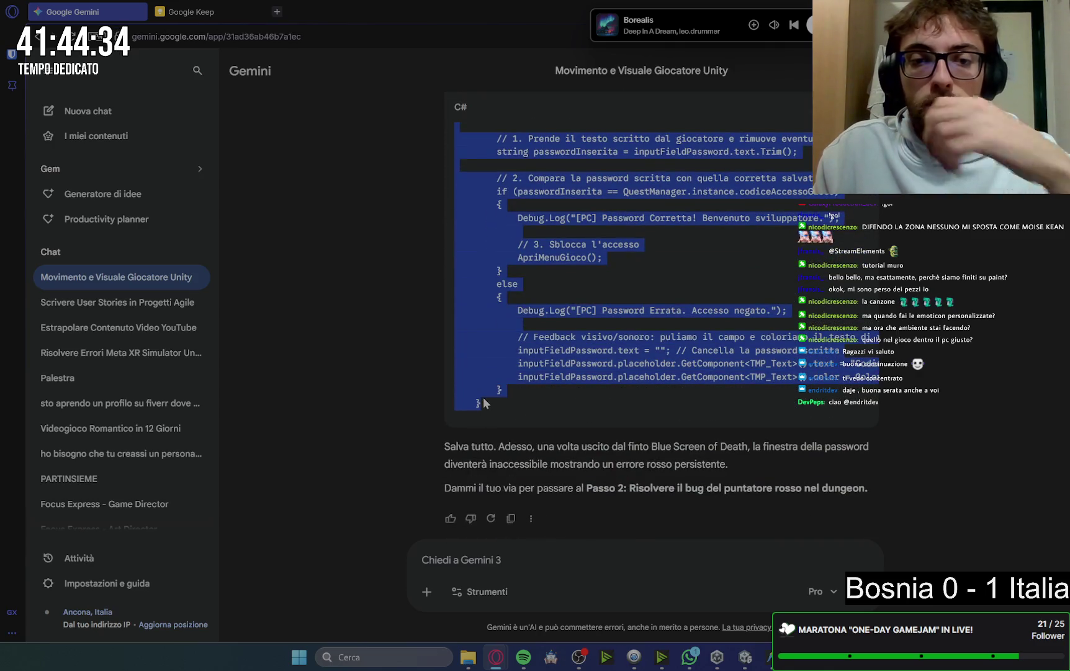
{"action": "key", "text": "ctrl+c"}
{"action": "key", "text": "alt+Tab"}
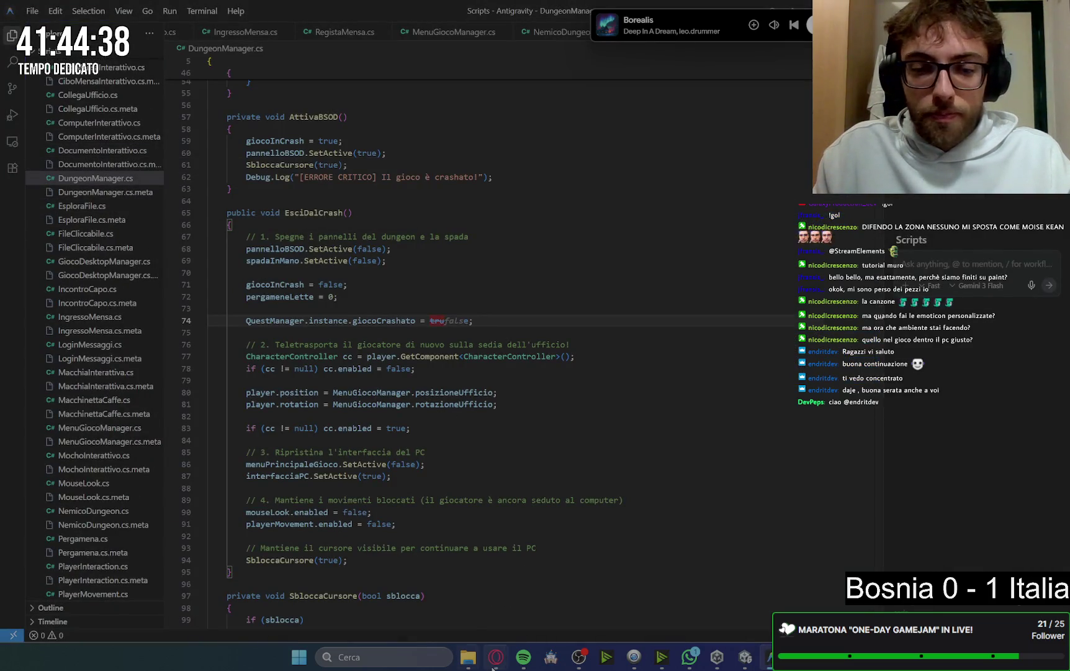
{"action": "mouse_move", "coordinate": [496, 657]}
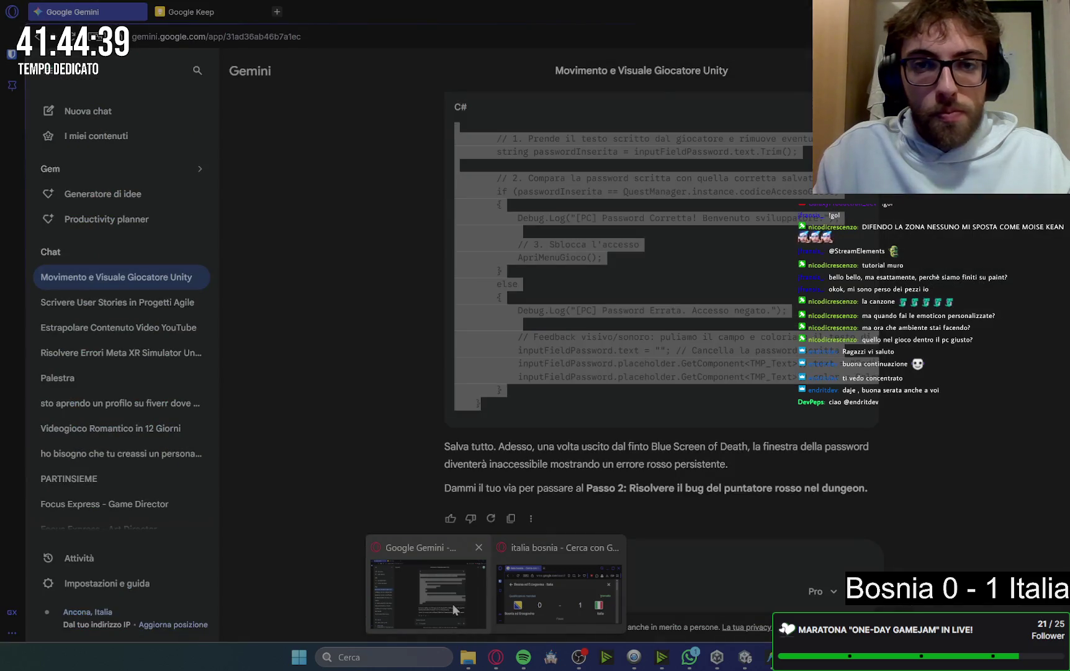
{"action": "left_click", "coordinate": [453, 604]}
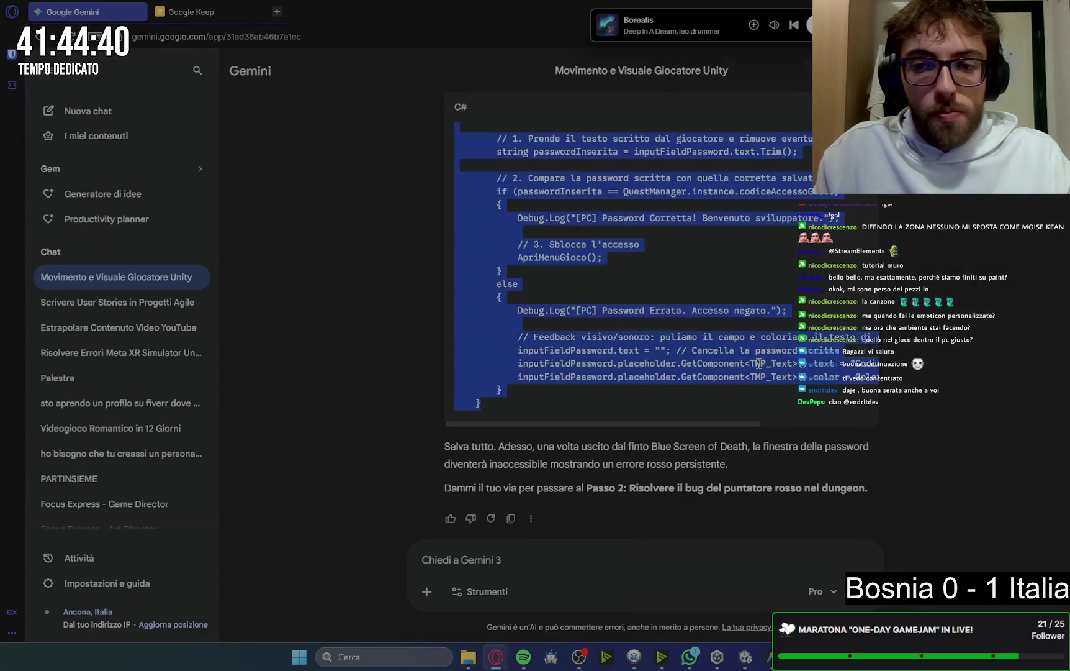
{"action": "mouse_move", "coordinate": [768, 656]}
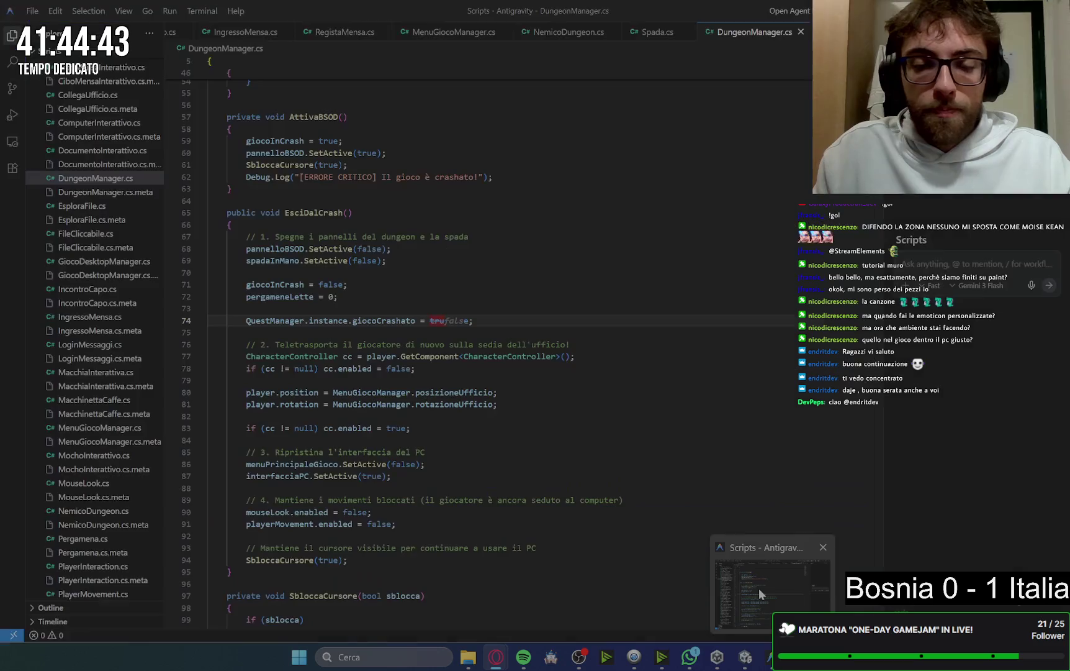
{"action": "left_click", "coordinate": [758, 588]}
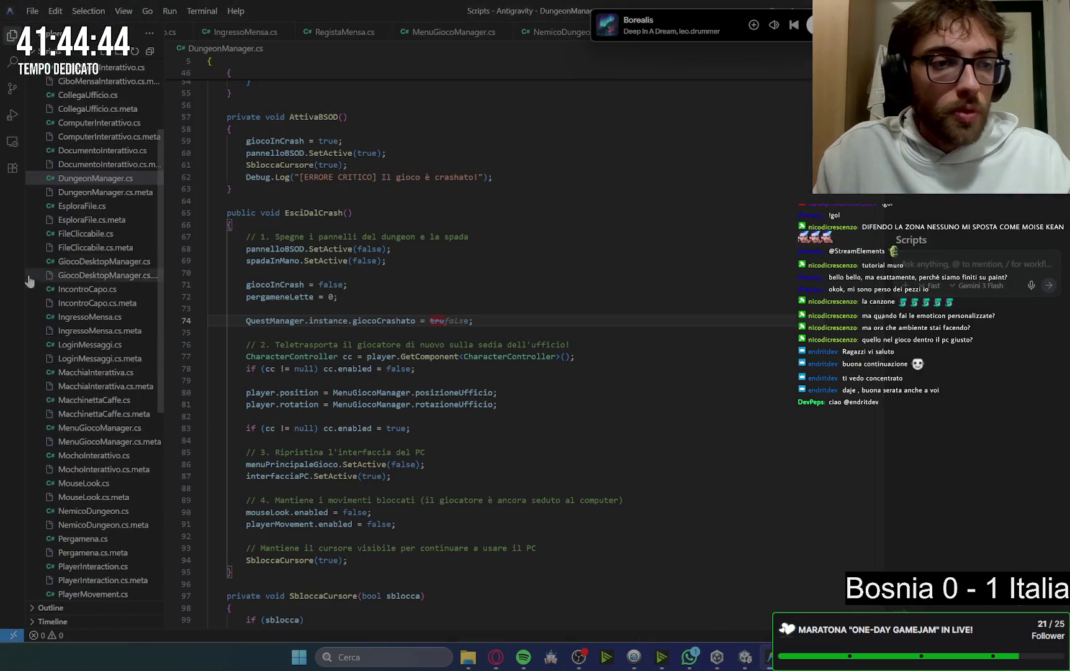
Replace TentaAccesso in GiocoDesktopManager.cs with Gemini's version, remove empty line 47, and save
{"action": "left_click", "coordinate": [94, 261]}
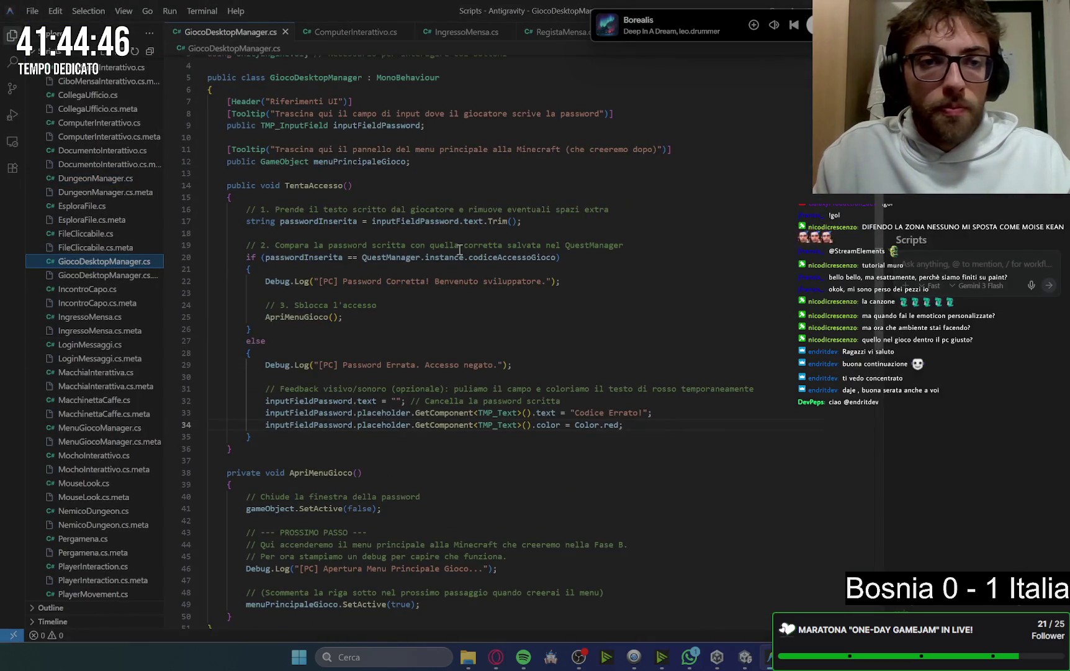
{"action": "mouse_move", "coordinate": [227, 185]}
{"action": "left_mouse_down"}
{"action": "mouse_move", "coordinate": [621, 428]}
{"action": "mouse_move", "coordinate": [256, 438]}
{"action": "left_mouse_up"}
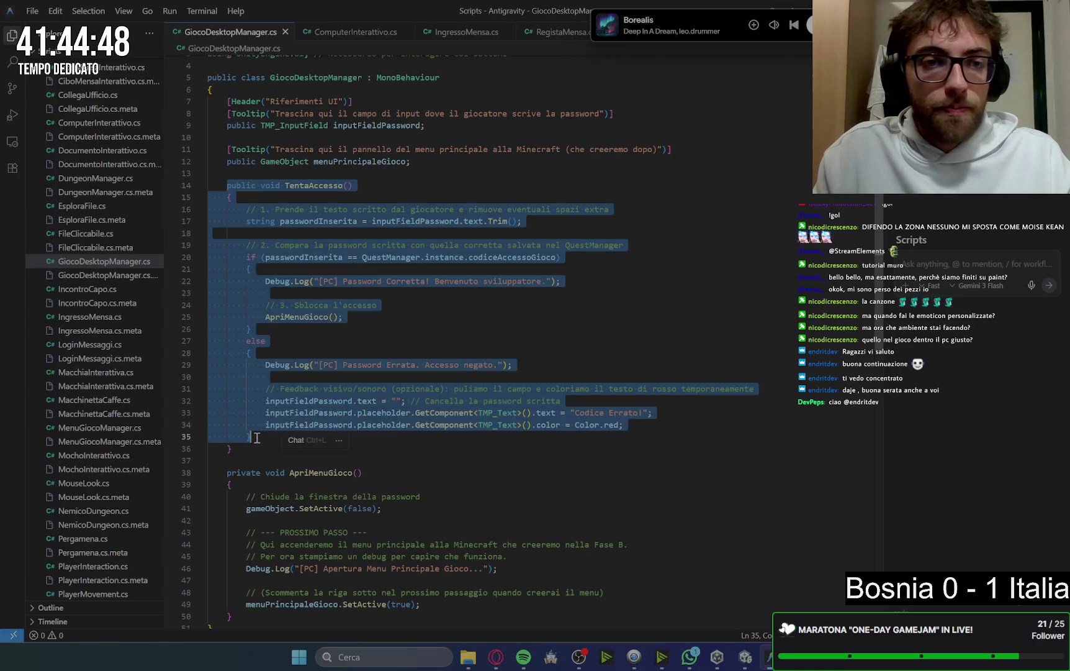
{"action": "key", "text": "ctrl+v"}
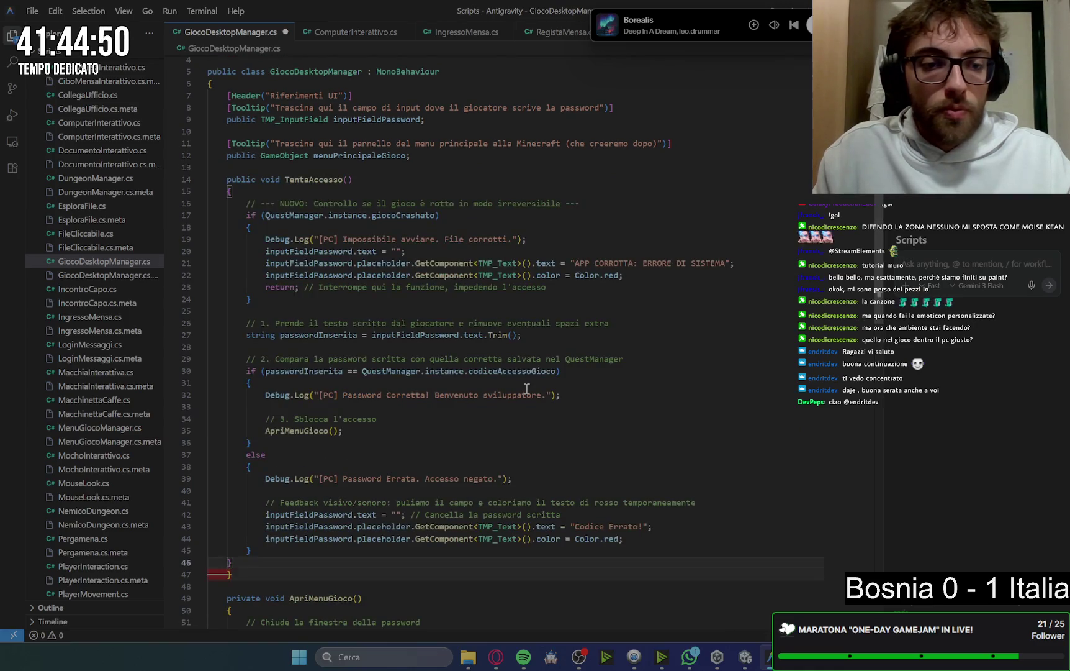
{"action": "left_click", "coordinate": [239, 574]}
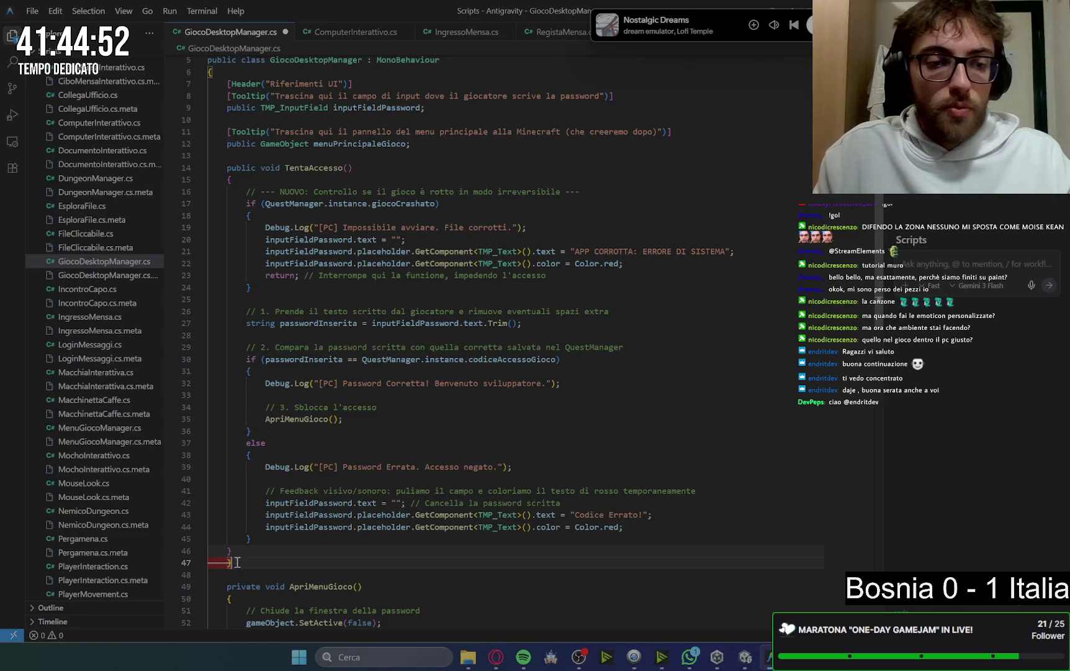
{"action": "key", "text": "BackSpace"}
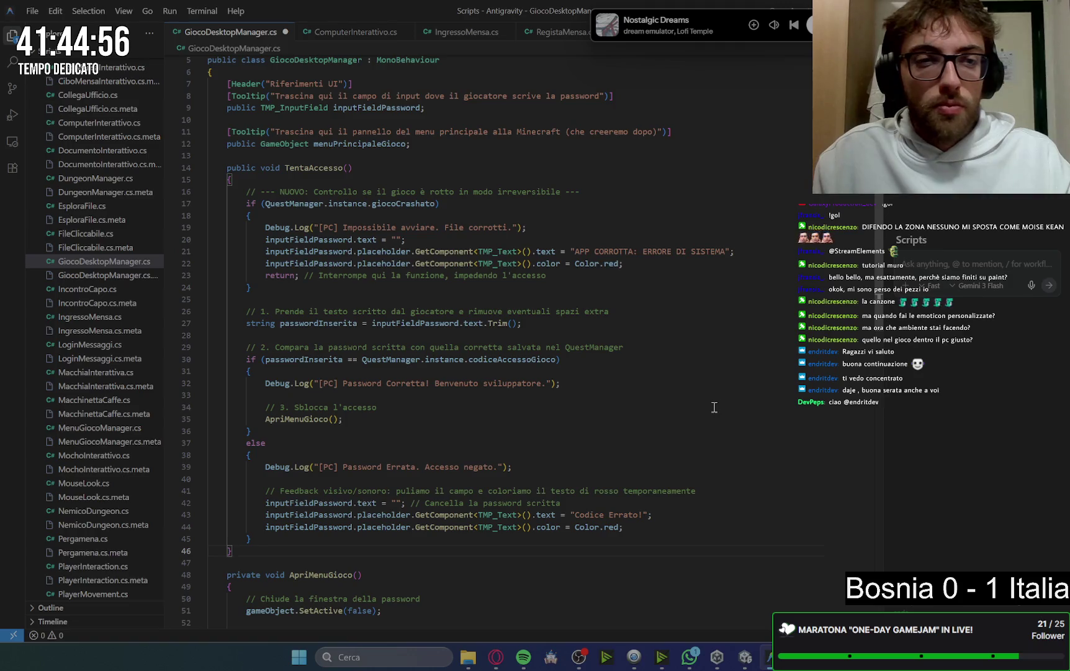
{"action": "left_click", "coordinate": [682, 349]}
{"action": "key", "text": "ctrl+s"}
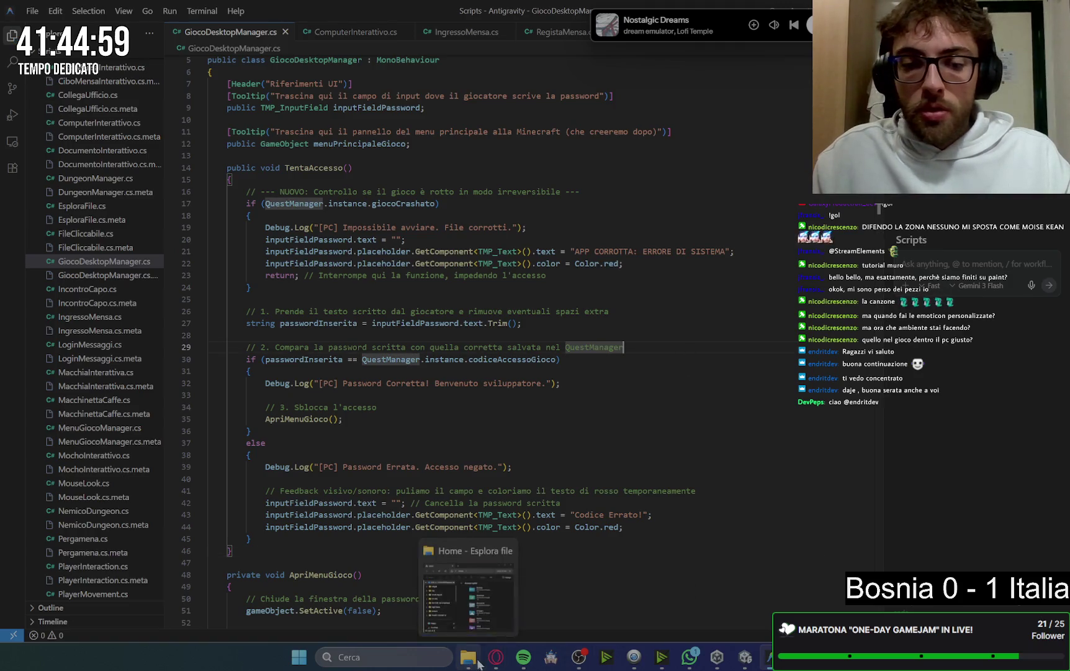
{"action": "mouse_move", "coordinate": [505, 663]}
{"action": "left_click", "coordinate": [434, 569]}
{"action": "scroll", "coordinate": [658, 310], "scroll_direction": "down", "scroll_amount": 2}
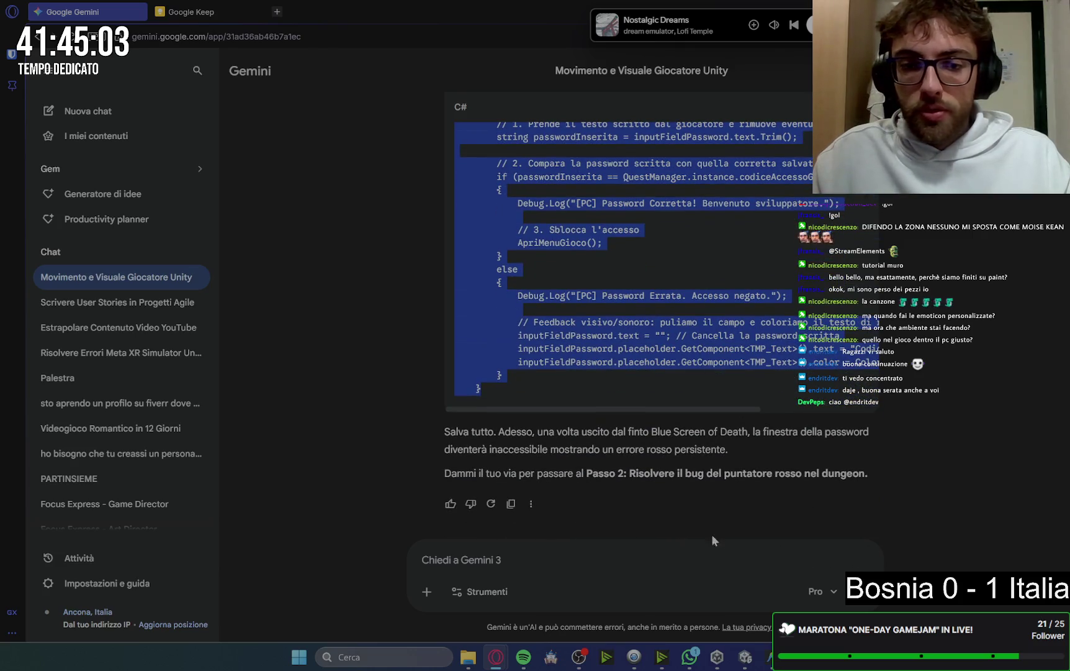
Switch to the Unity editor so the edited scripts recompile
{"action": "left_click", "coordinate": [745, 657]}
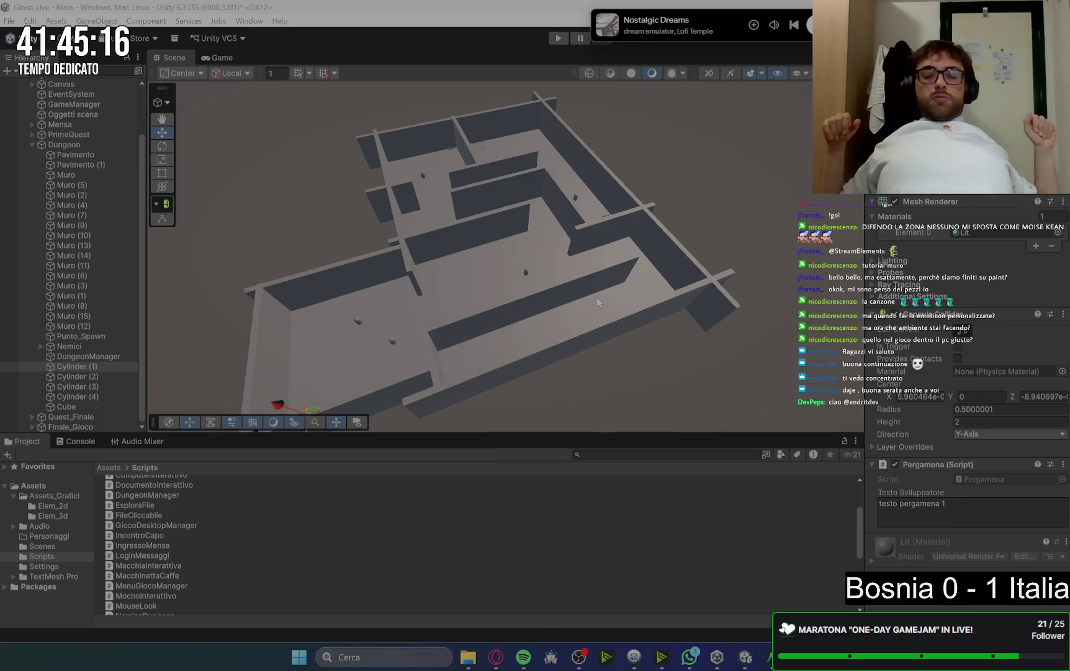
Clear the warnings in Unity's Console, then send Gemini the go-ahead for step 2
{"action": "left_click", "coordinate": [76, 441]}
{"action": "left_click", "coordinate": [14, 455]}
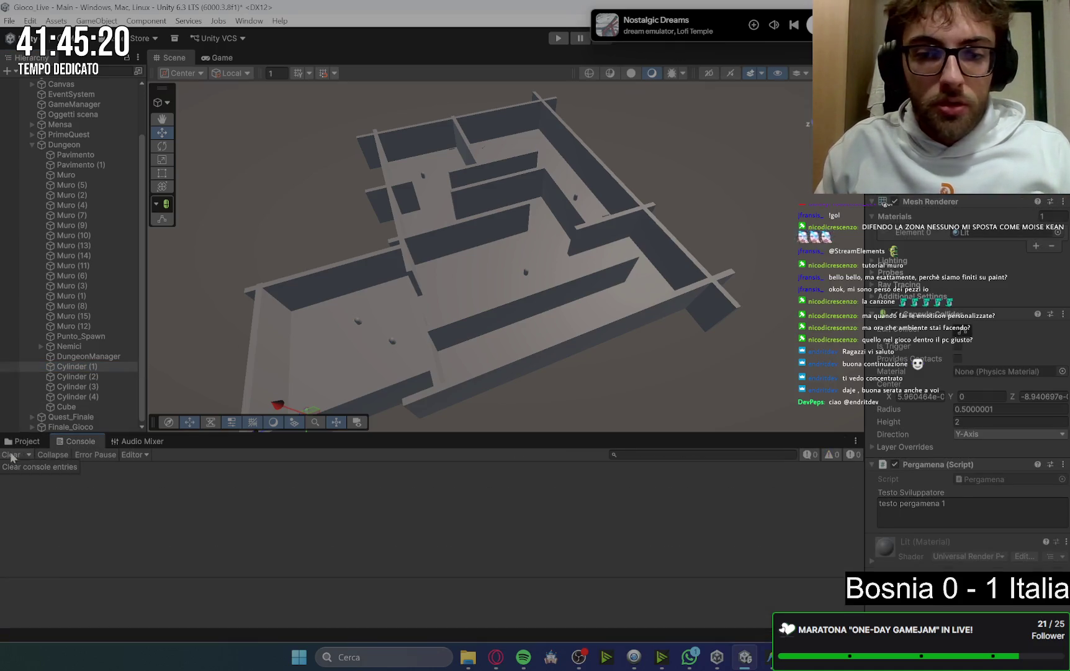
{"action": "left_click", "coordinate": [26, 441]}
{"action": "mouse_move", "coordinate": [495, 659]}
{"action": "left_click", "coordinate": [462, 587]}
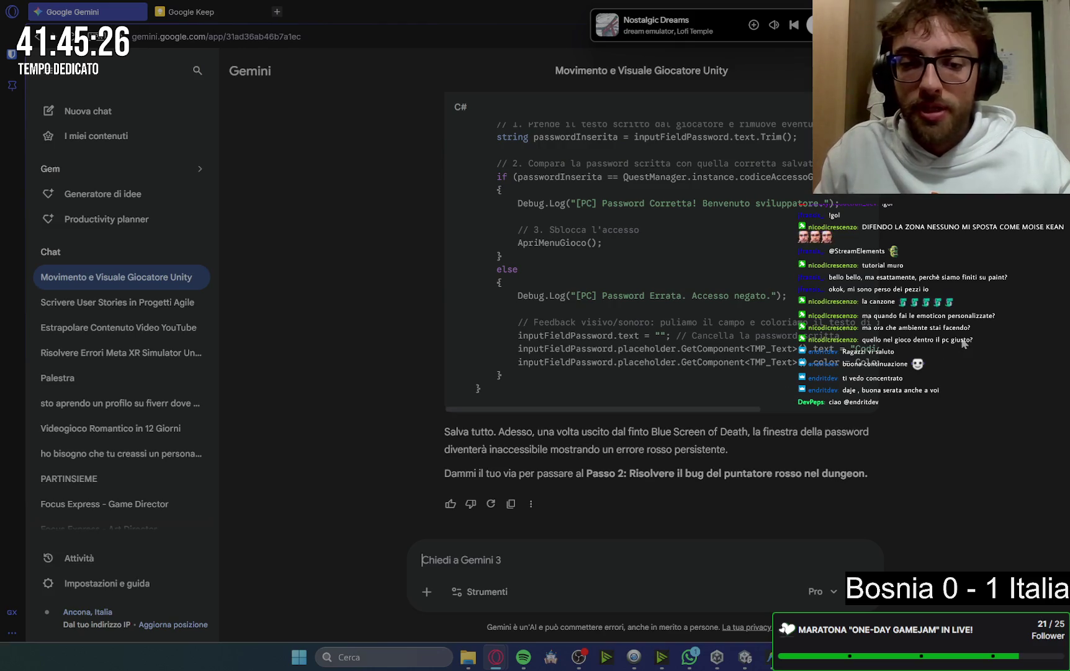
{"action": "type", "text": "via"}
{"action": "key", "text": "Return"}
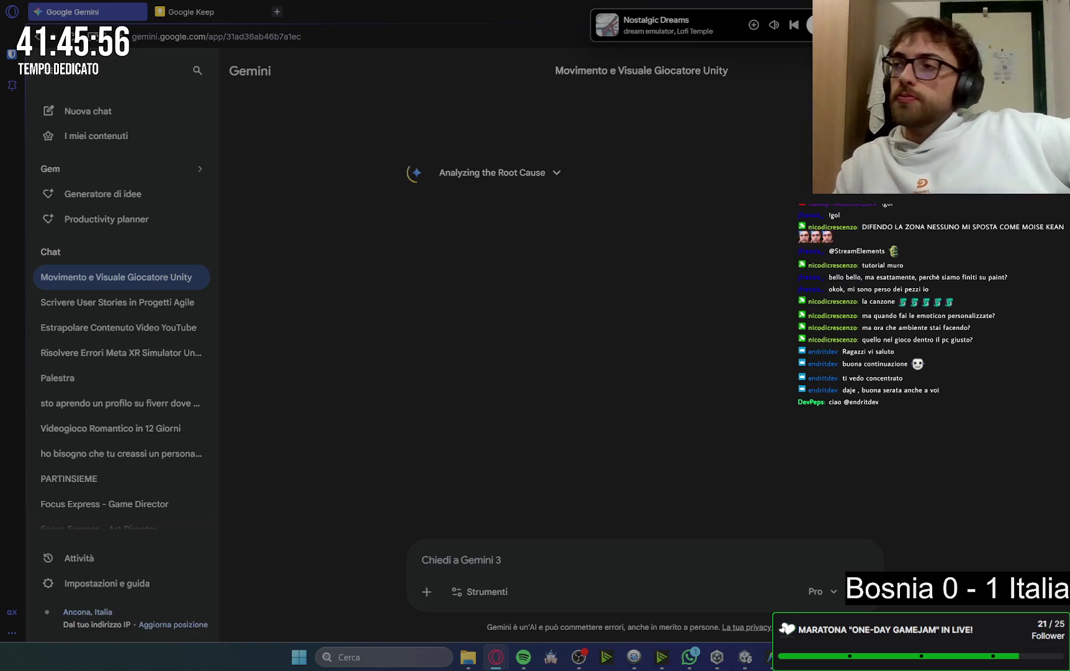
Copy Gemini's corrected PlayerInteraction Update() code for the stuck red pointer
{"action": "key", "text": "alt+Tab"}
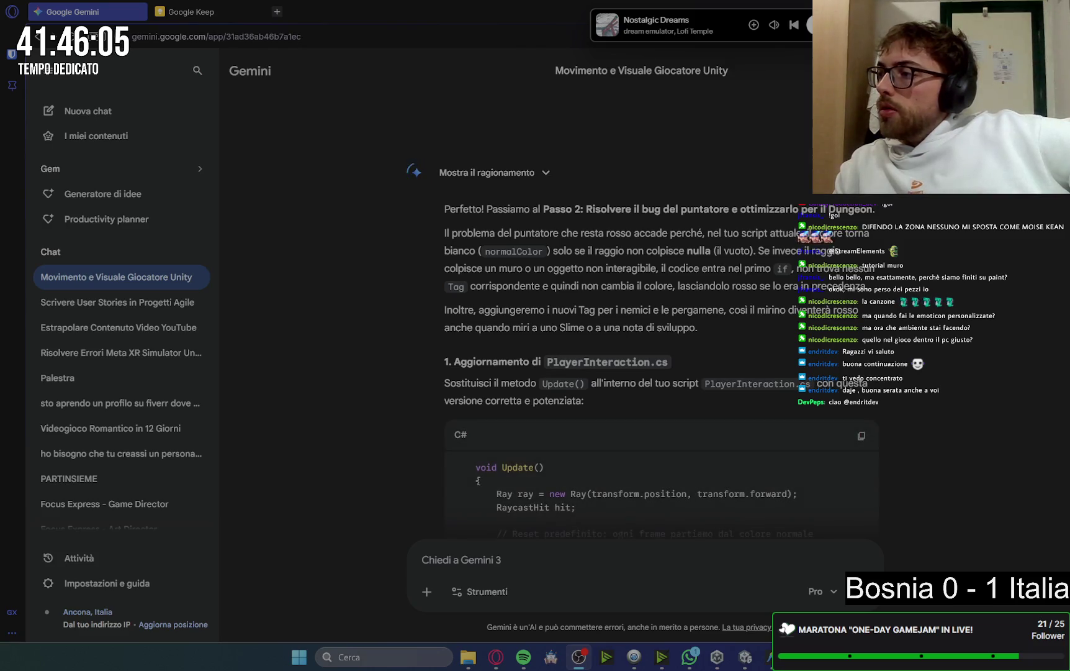
{"action": "key", "text": "super+d"}
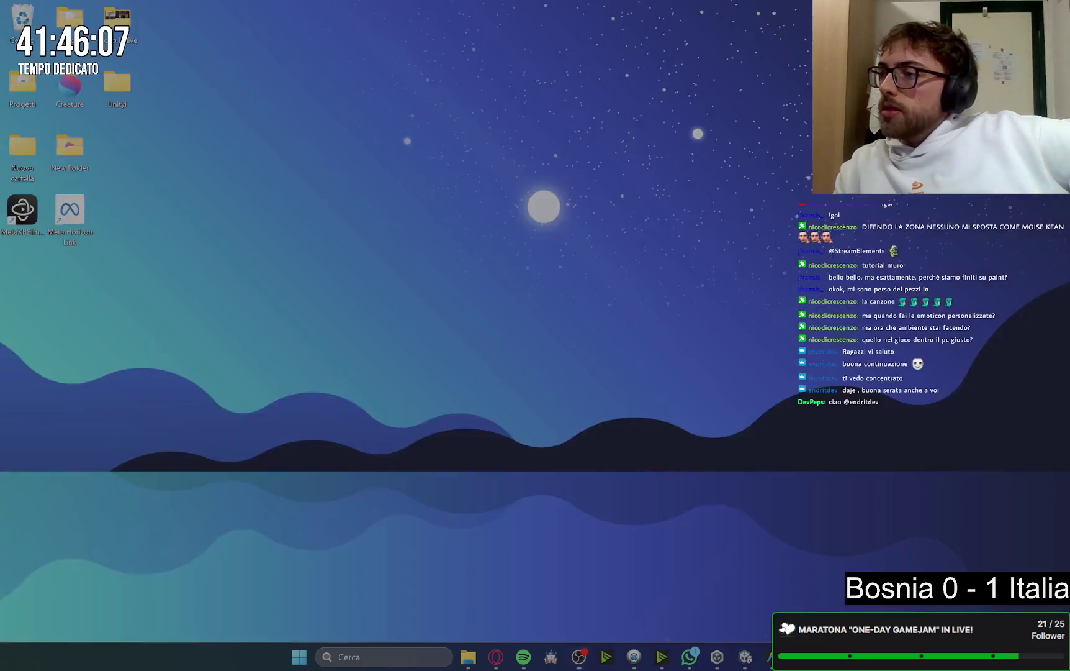
{"action": "left_click", "coordinate": [496, 656]}
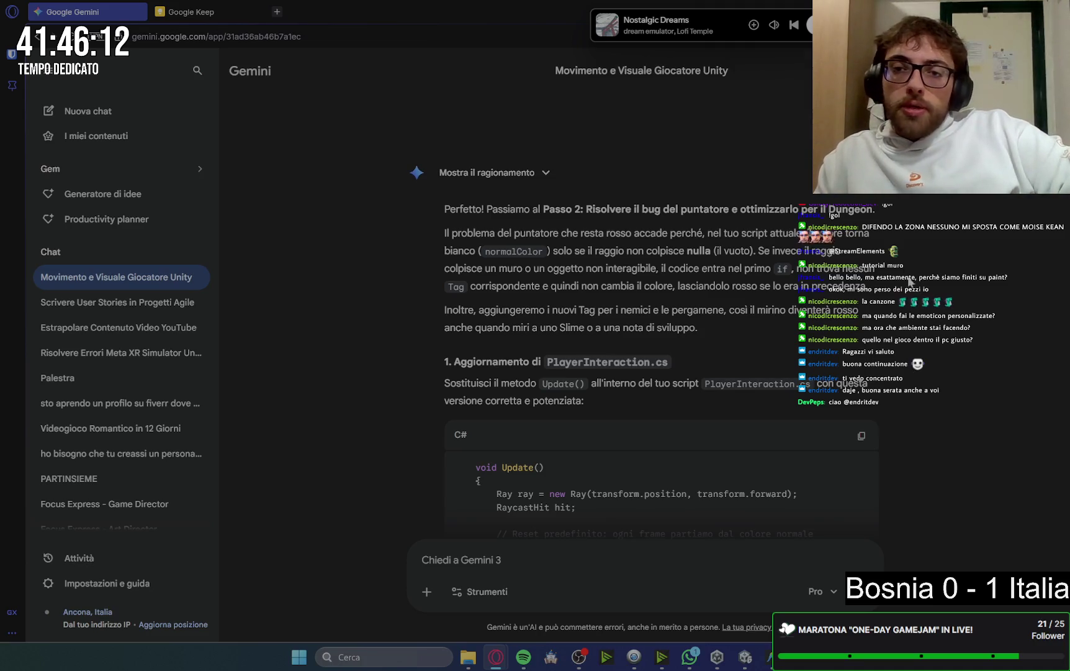
{"action": "scroll", "coordinate": [917, 329], "scroll_direction": "down", "scroll_amount": 2}
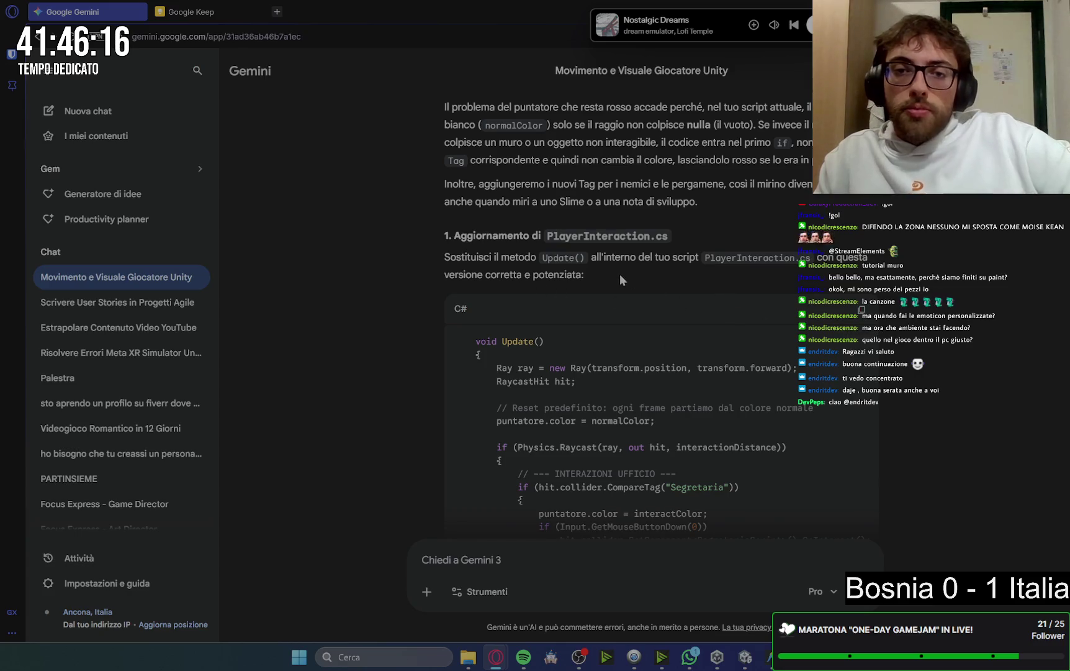
{"action": "scroll", "coordinate": [934, 323], "scroll_direction": "down", "scroll_amount": 2}
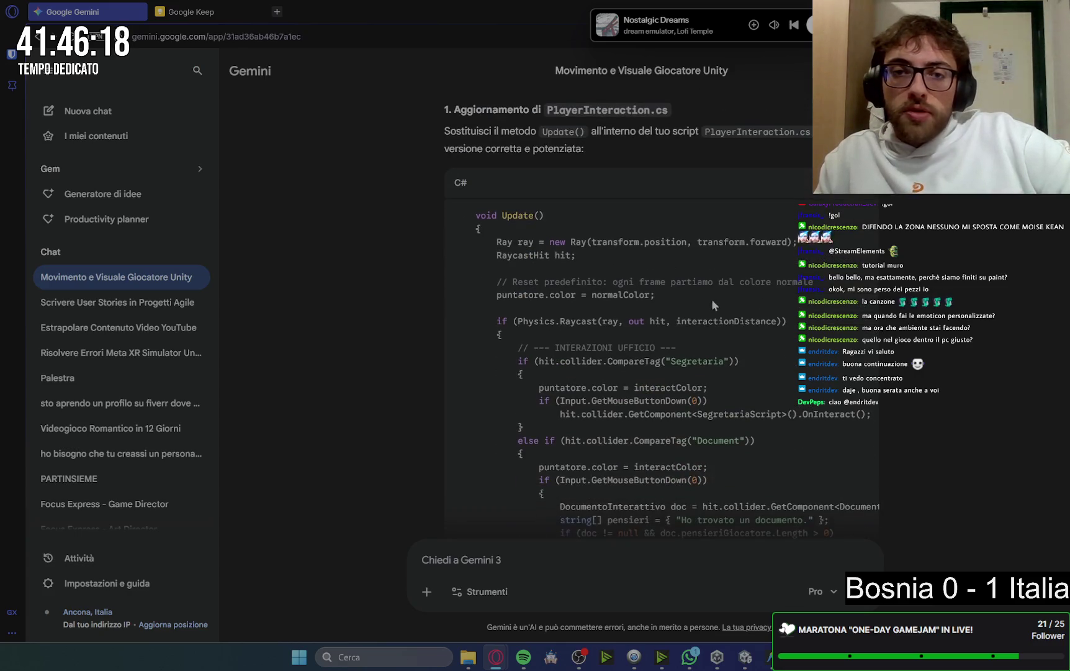
{"action": "left_click", "coordinate": [862, 183]}
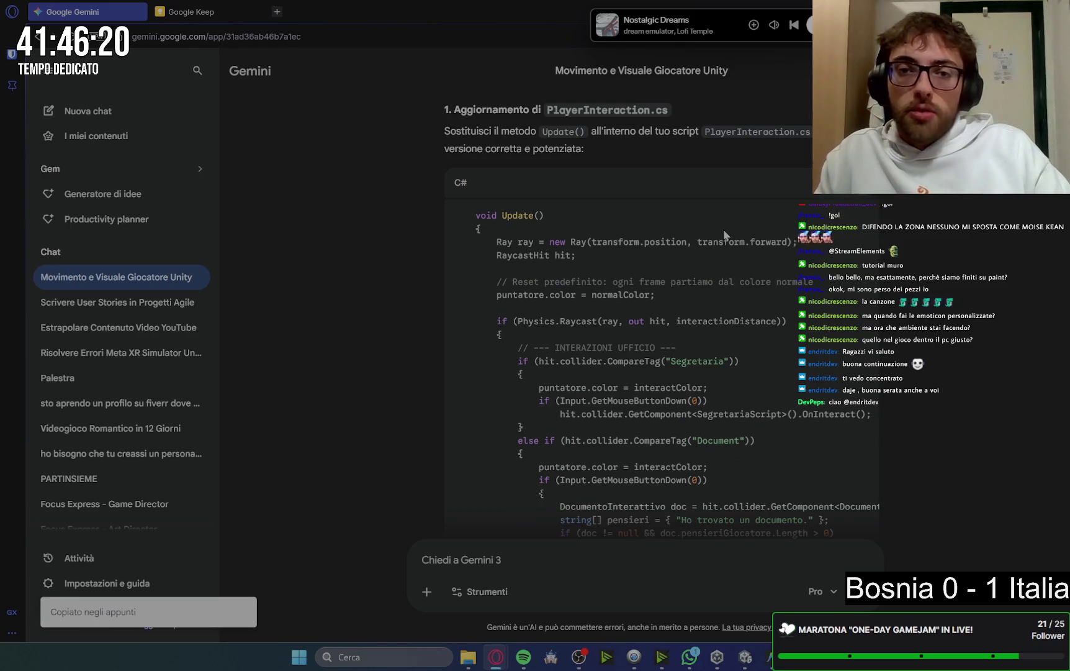
{"action": "scroll", "coordinate": [733, 229], "scroll_direction": "down", "scroll_amount": 15}
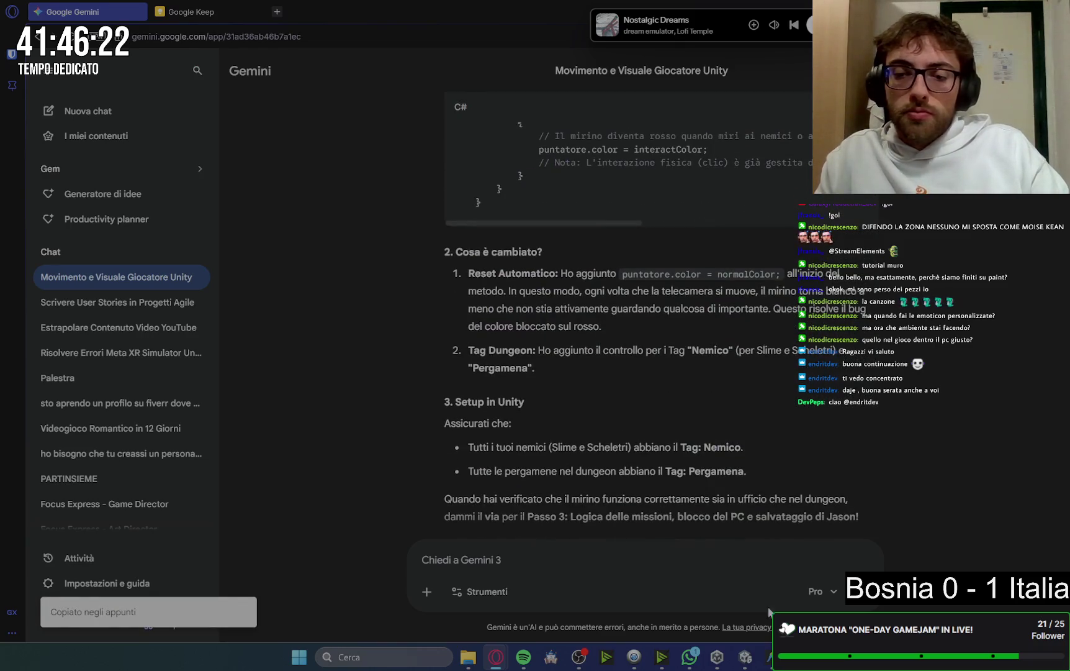
{"action": "scroll", "coordinate": [761, 348], "scroll_direction": "up", "scroll_amount": 10}
{"action": "scroll", "coordinate": [759, 337], "scroll_direction": "up", "scroll_amount": 10}
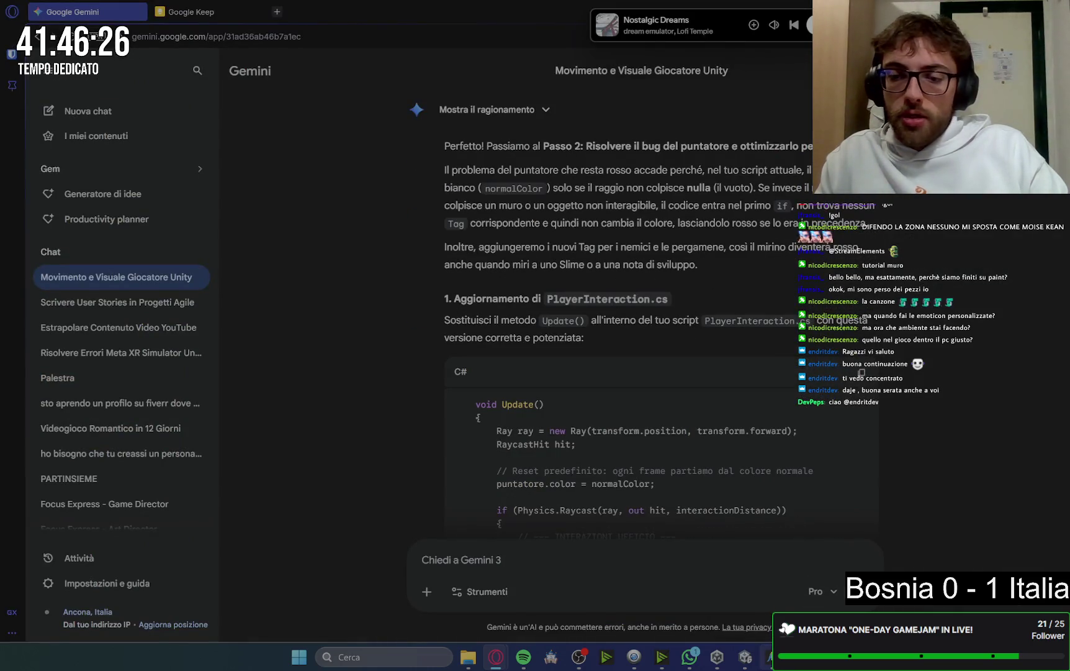
{"action": "key", "text": "alt+Tab"}
{"action": "scroll", "coordinate": [90, 552], "scroll_direction": "down", "scroll_amount": 2}
Open PlayerInteraction.cs and select the whole old Update() method
{"action": "left_click", "coordinate": [94, 503]}
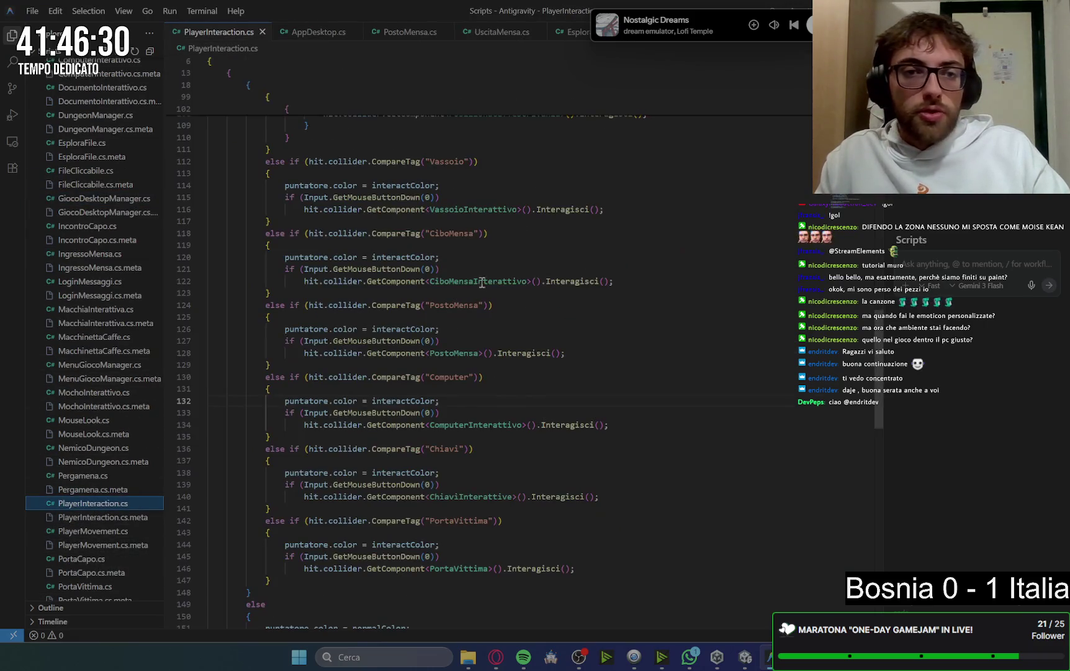
{"action": "scroll", "coordinate": [482, 285], "scroll_direction": "up", "scroll_amount": 20}
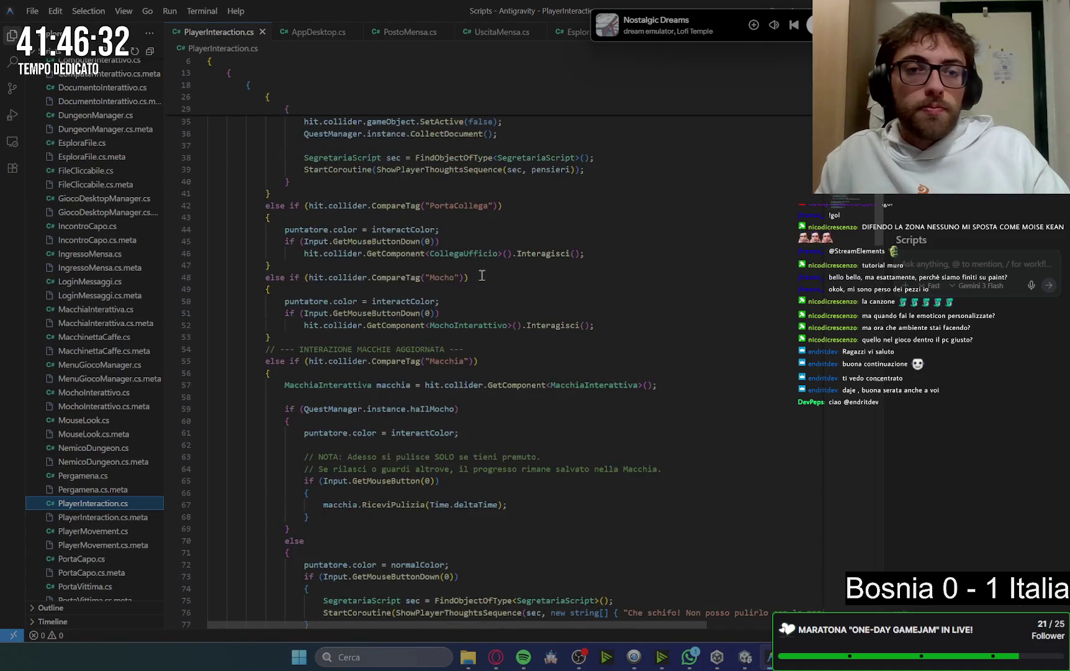
{"action": "scroll", "coordinate": [482, 275], "scroll_direction": "up", "scroll_amount": 8}
{"action": "scroll", "coordinate": [451, 266], "scroll_direction": "up", "scroll_amount": 3}
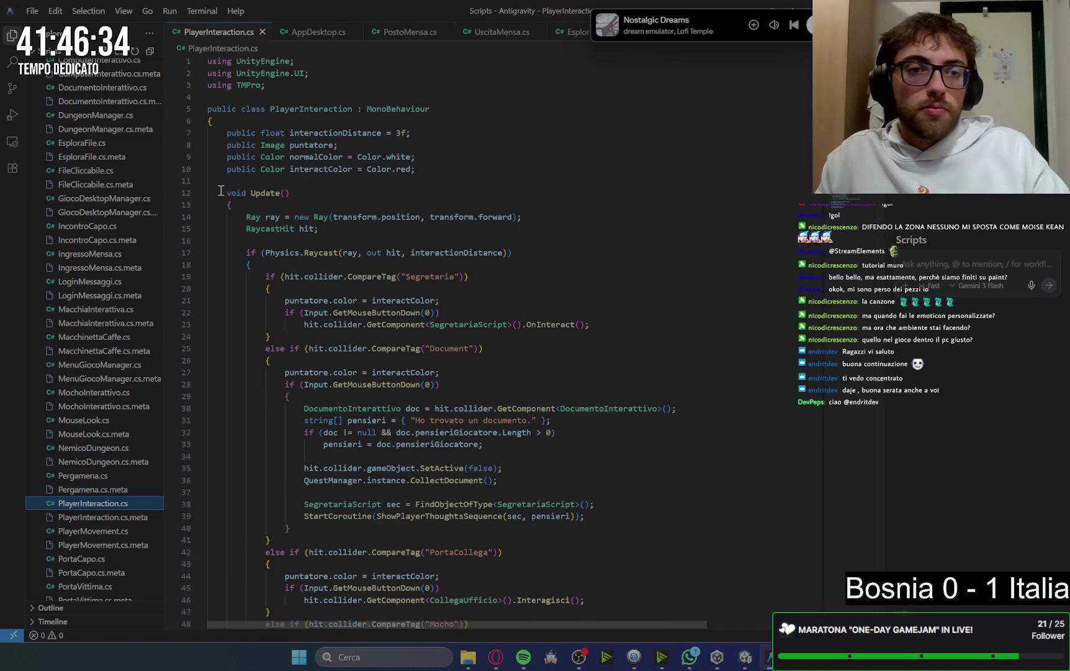
{"action": "mouse_move", "coordinate": [221, 192]}
{"action": "left_mouse_down"}
{"action": "mouse_move", "coordinate": [522, 221]}
{"action": "mouse_move", "coordinate": [478, 163]}
{"action": "mouse_move", "coordinate": [292, 315]}
{"action": "left_mouse_up"}
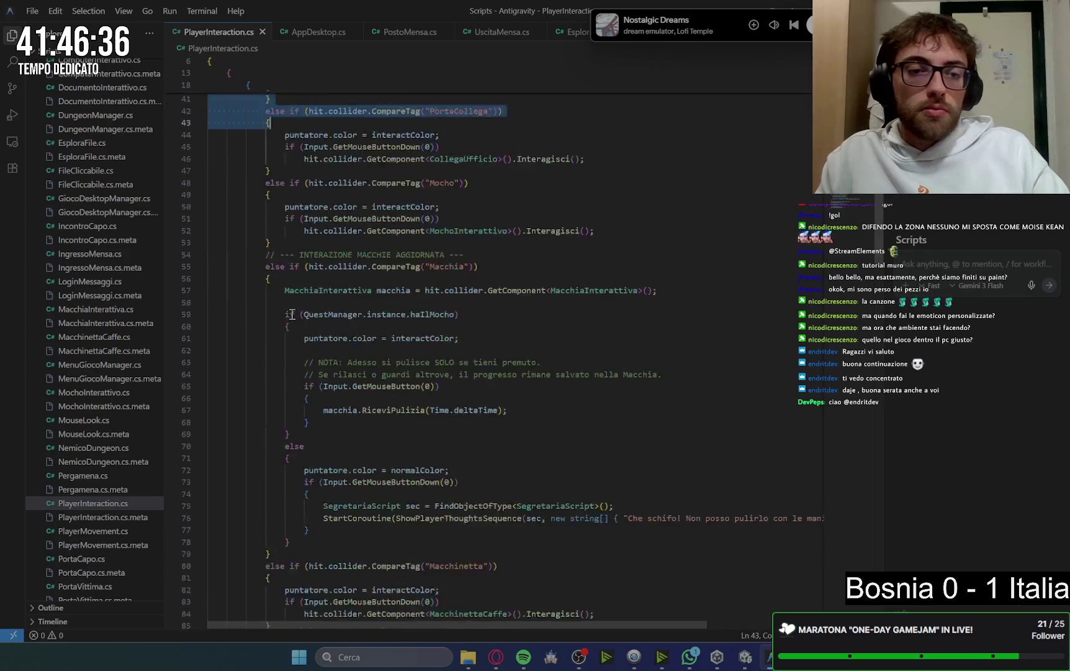
{"action": "scroll", "coordinate": [291, 314], "scroll_direction": "down", "scroll_amount": 20}
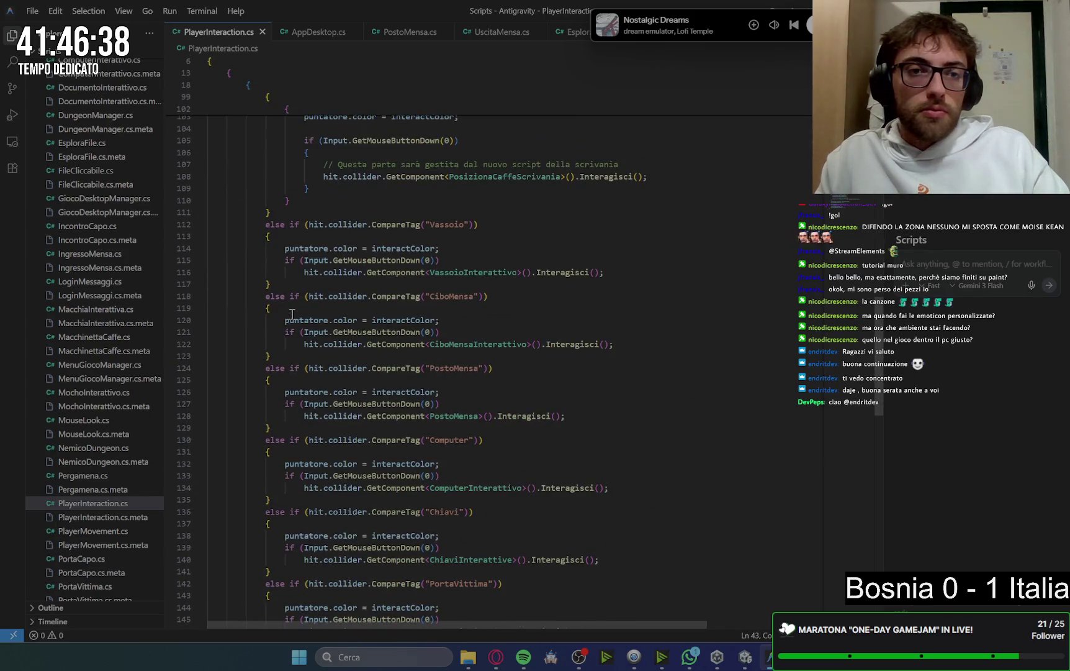
{"action": "scroll", "coordinate": [292, 314], "scroll_direction": "down", "scroll_amount": 6}
{"action": "left_click", "coordinate": [294, 314], "text": "shift"}
{"action": "left_click_drag", "start_coordinate": [260, 420], "coordinate": [239, 498]}
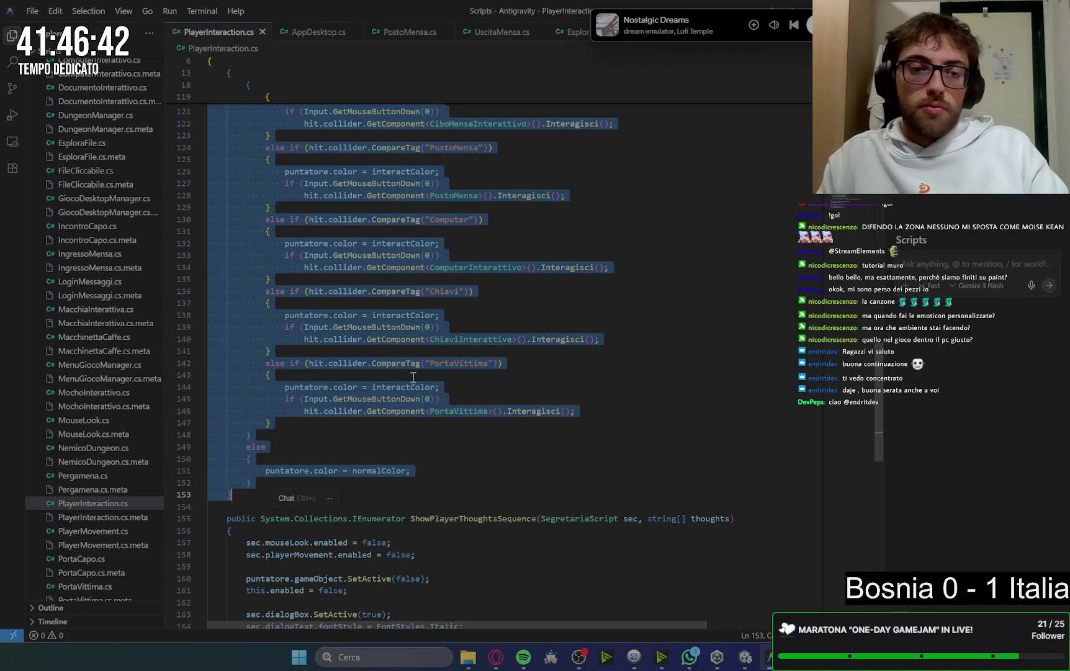
{"action": "key", "text": "BackSpace"}
{"action": "scroll", "coordinate": [404, 263], "scroll_direction": "up", "scroll_amount": 10}
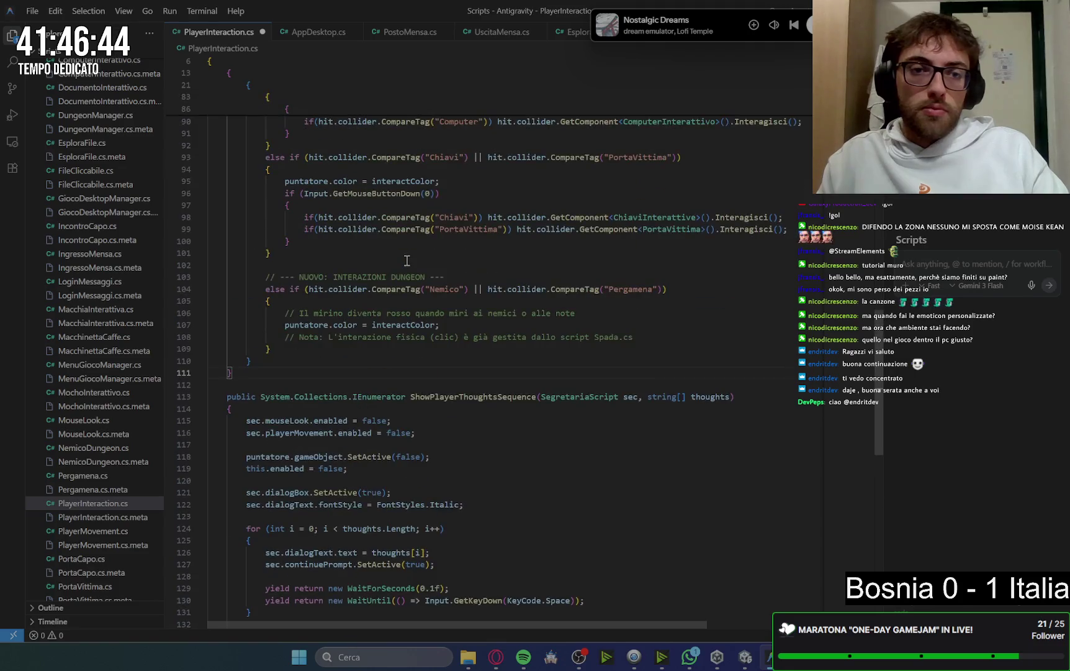
{"action": "key", "text": "ctrl+z"}
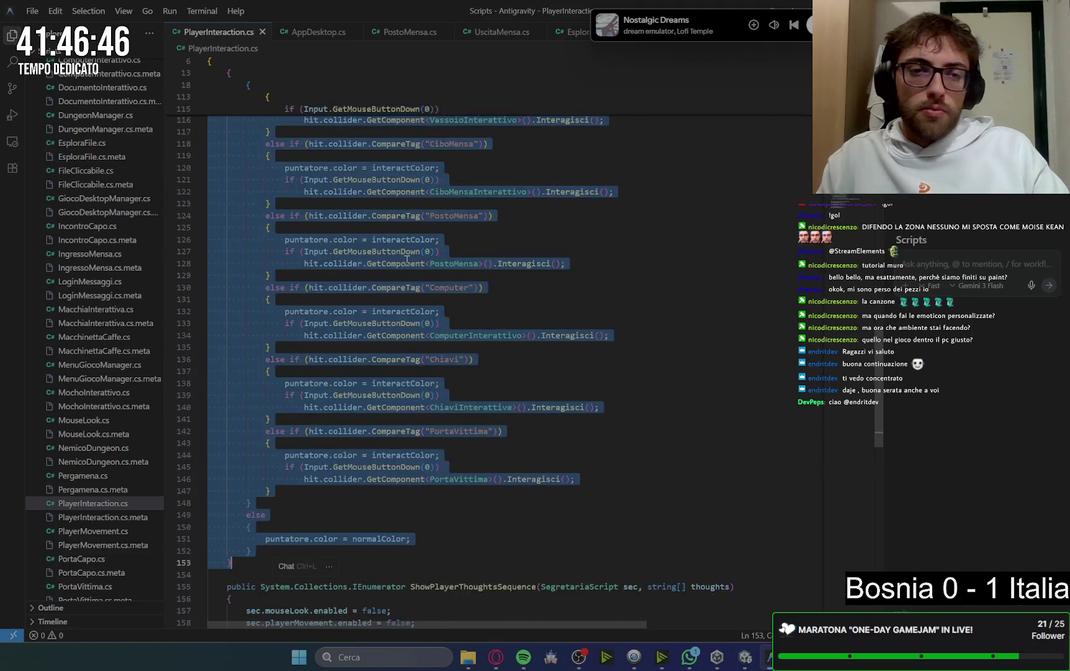
Paste Gemini's new Update() over the old method, then return to Gemini
{"action": "scroll", "coordinate": [407, 261], "scroll_direction": "up", "scroll_amount": 12}
{"action": "scroll", "coordinate": [407, 261], "scroll_direction": "up", "scroll_amount": 8}
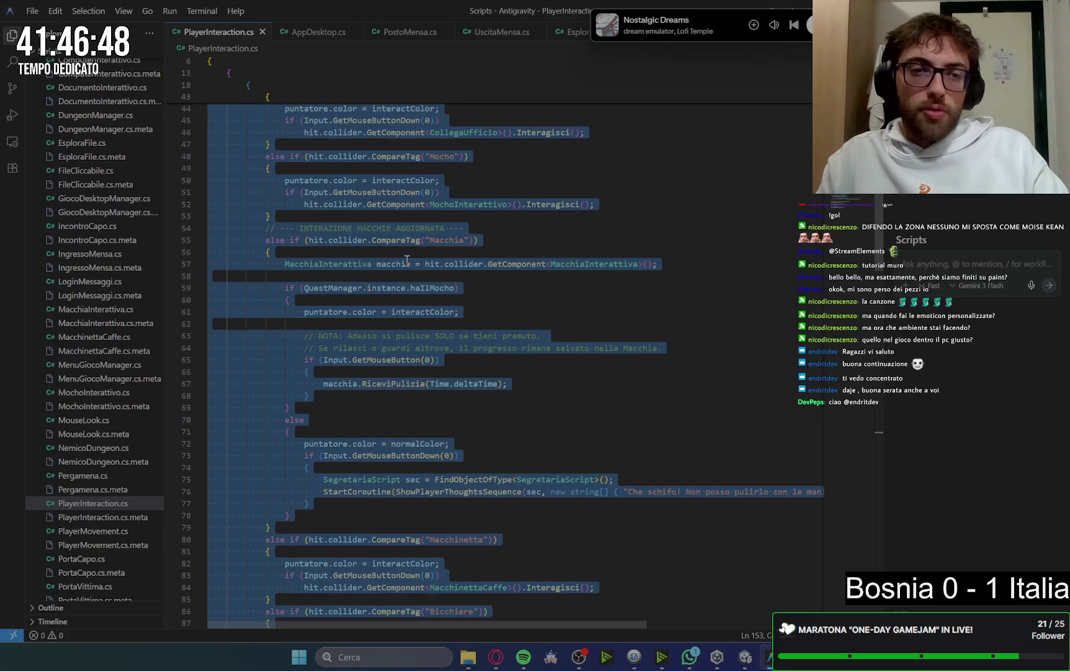
{"action": "scroll", "coordinate": [421, 292], "scroll_direction": "up", "scroll_amount": 14}
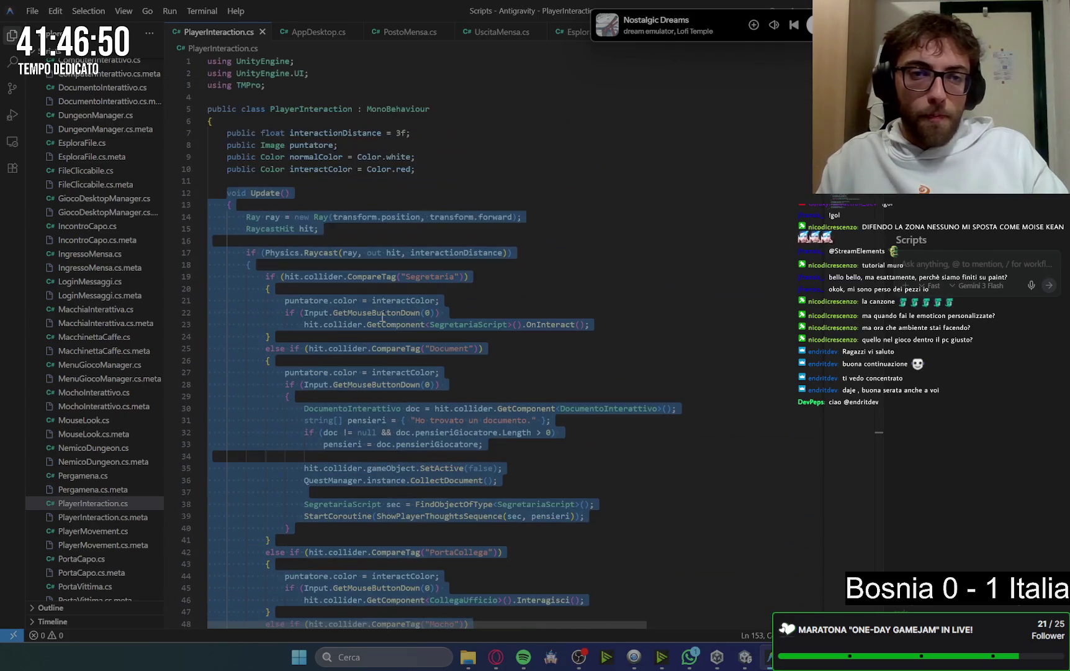
{"action": "key", "text": "ctrl+v"}
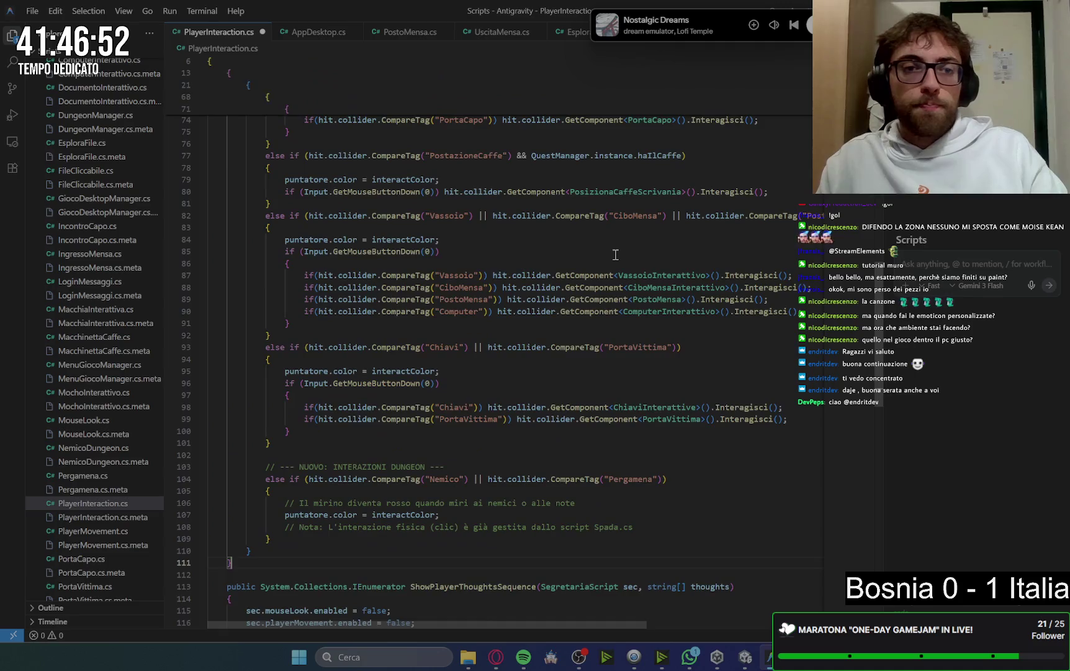
{"action": "scroll", "coordinate": [615, 255], "scroll_direction": "up", "scroll_amount": 14}
{"action": "scroll", "coordinate": [611, 258], "scroll_direction": "down", "scroll_amount": 20}
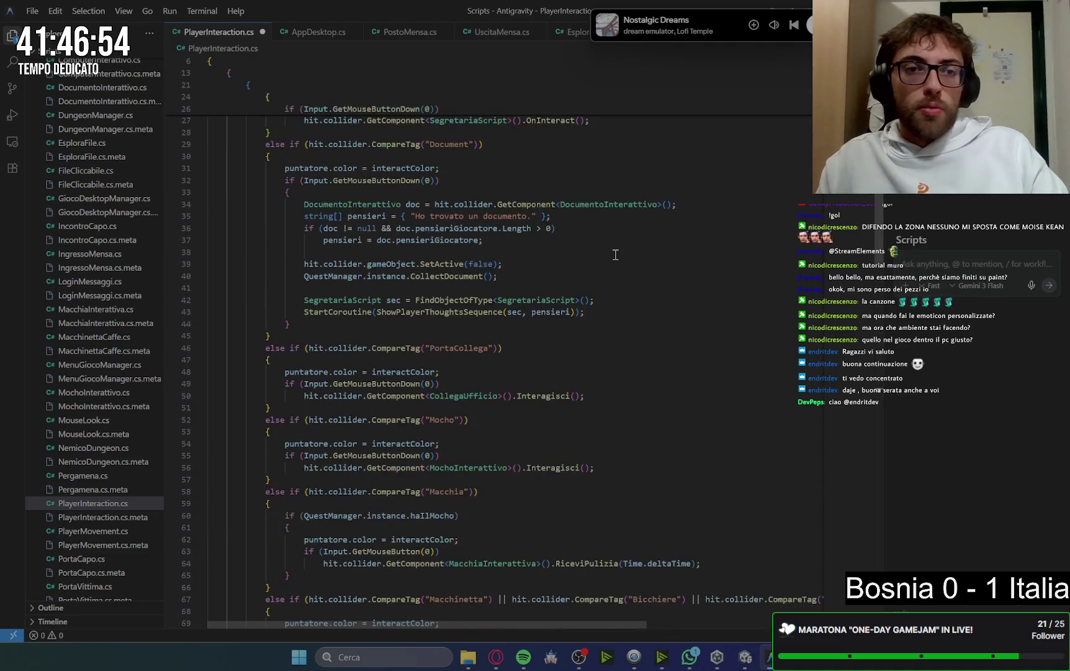
{"action": "scroll", "coordinate": [612, 258], "scroll_direction": "down", "scroll_amount": 10}
{"action": "left_click", "coordinate": [607, 260]}
{"action": "mouse_move", "coordinate": [496, 657]}
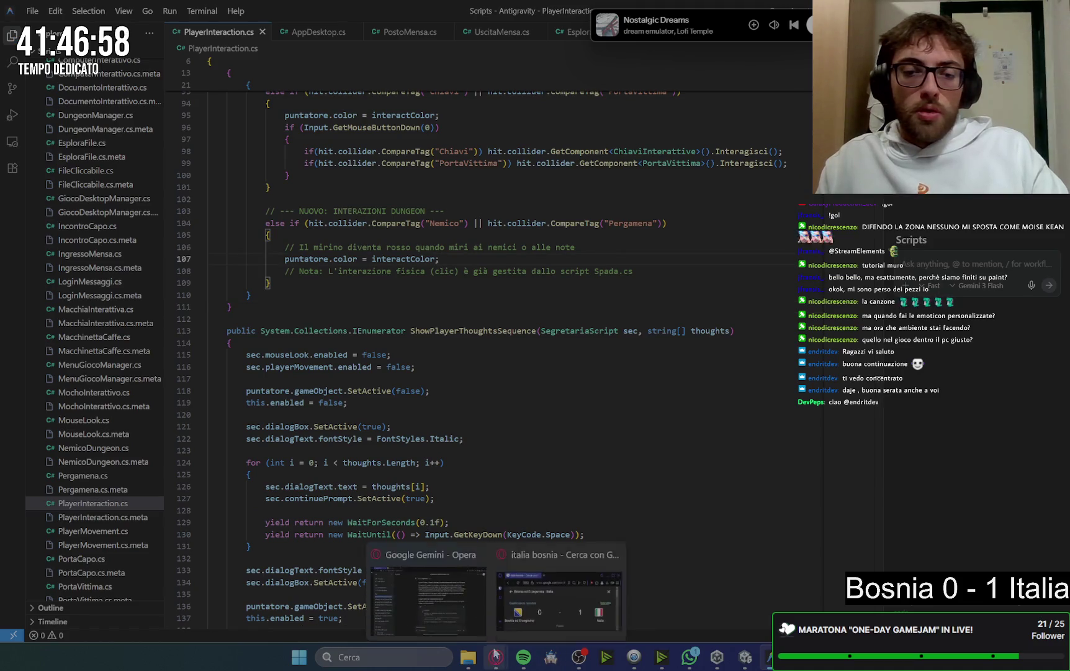
{"action": "left_click", "coordinate": [468, 598]}
Scroll Gemini's reply down to the '3. Setup in Unity' tagging notes, then switch to Unity
{"action": "scroll", "coordinate": [862, 227], "scroll_direction": "down", "scroll_amount": 10}
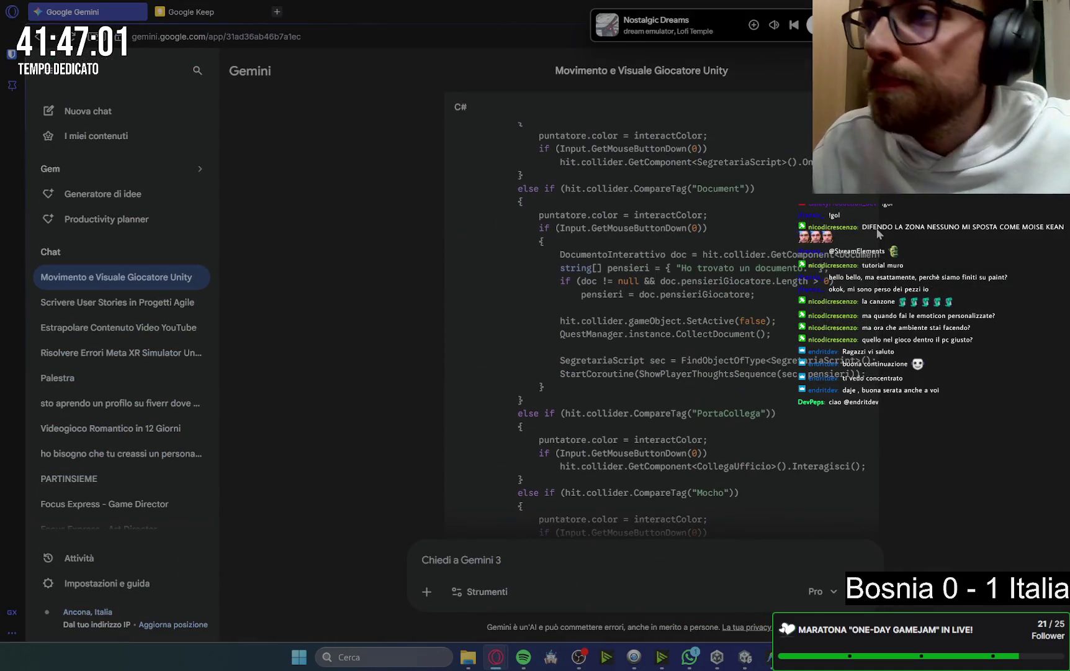
{"action": "scroll", "coordinate": [870, 247], "scroll_direction": "down", "scroll_amount": 10}
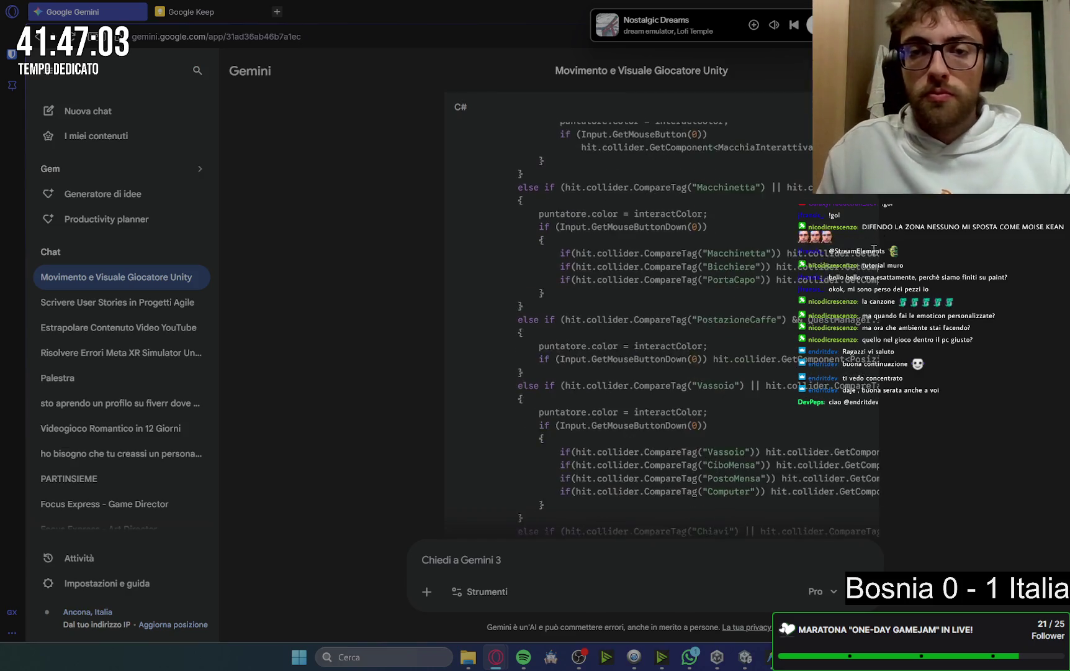
{"action": "scroll", "coordinate": [884, 254], "scroll_direction": "down", "scroll_amount": 4}
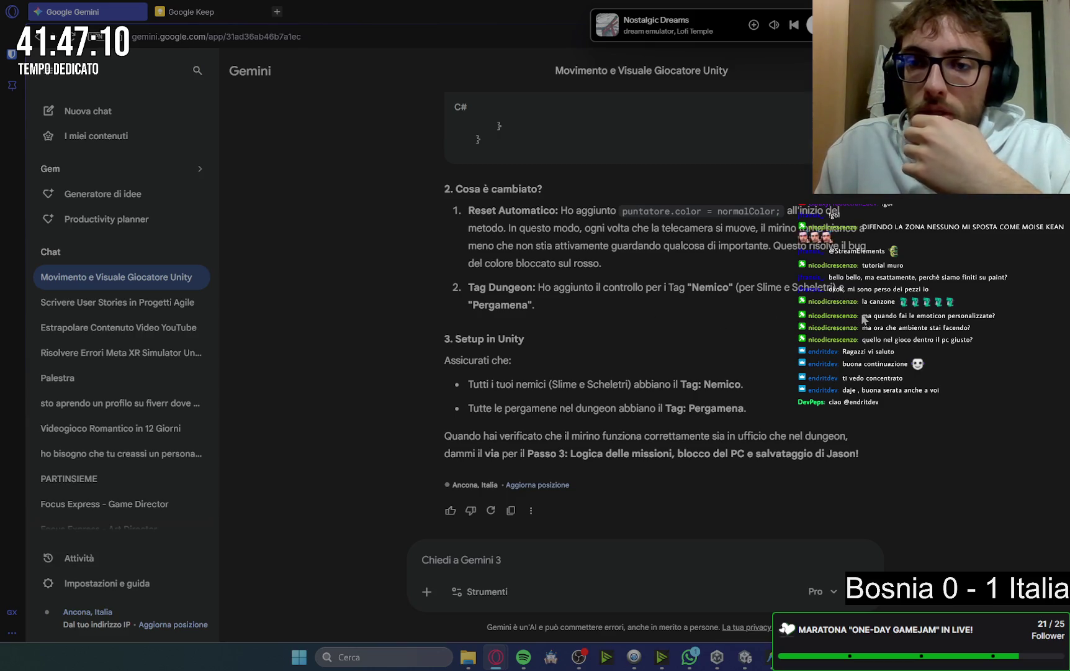
{"action": "scroll", "coordinate": [631, 341], "scroll_direction": "down", "scroll_amount": 1}
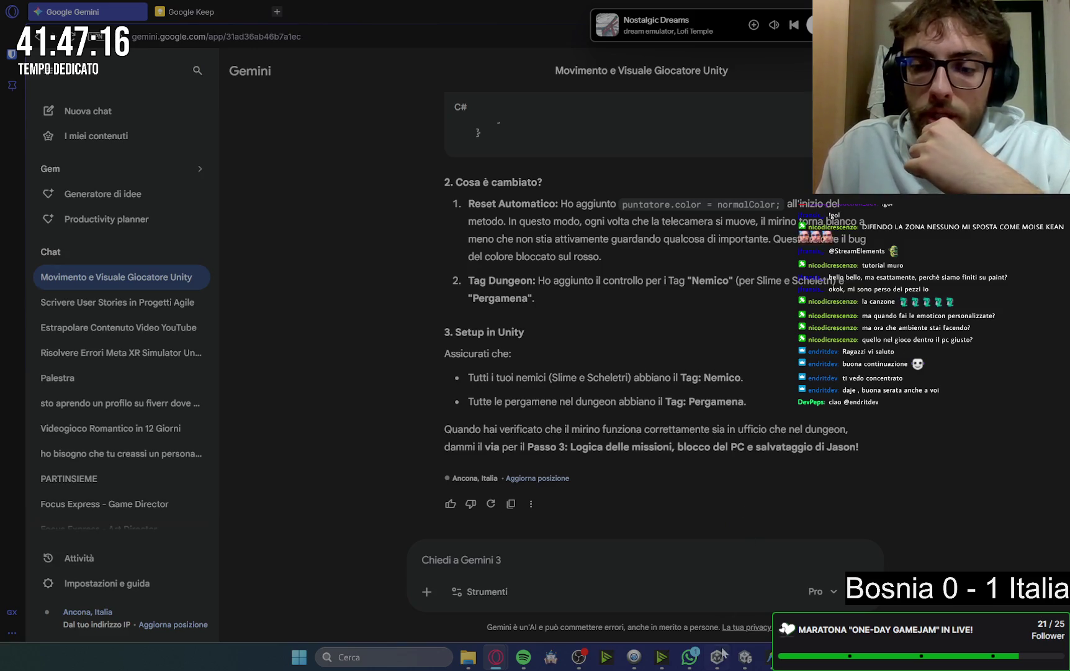
{"action": "left_click", "coordinate": [746, 656]}
{"action": "mouse_move", "coordinate": [689, 657]}
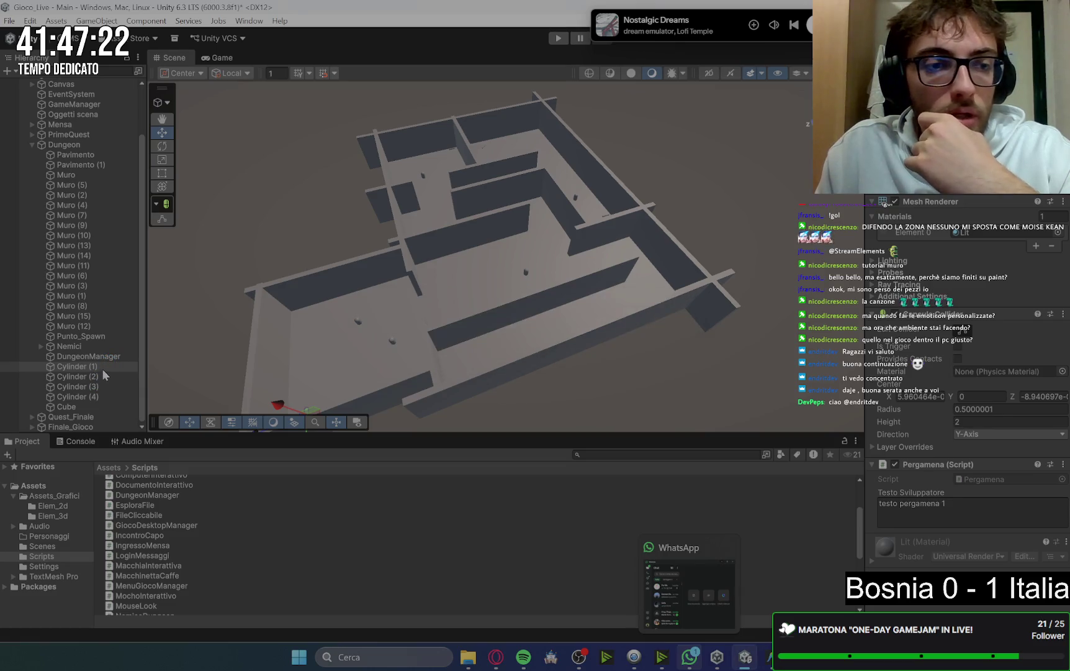
With the four cylinders selected, create a new Pergamena tag in the Tag Manager
{"action": "left_click", "coordinate": [93, 367]}
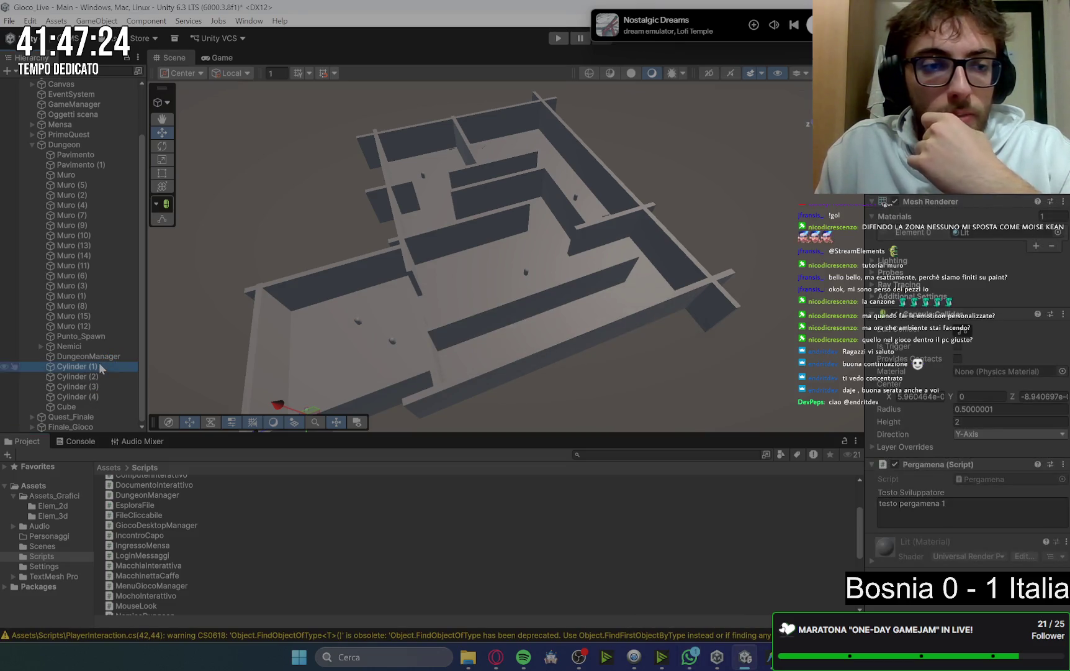
{"action": "left_click", "coordinate": [106, 395], "text": "shift"}
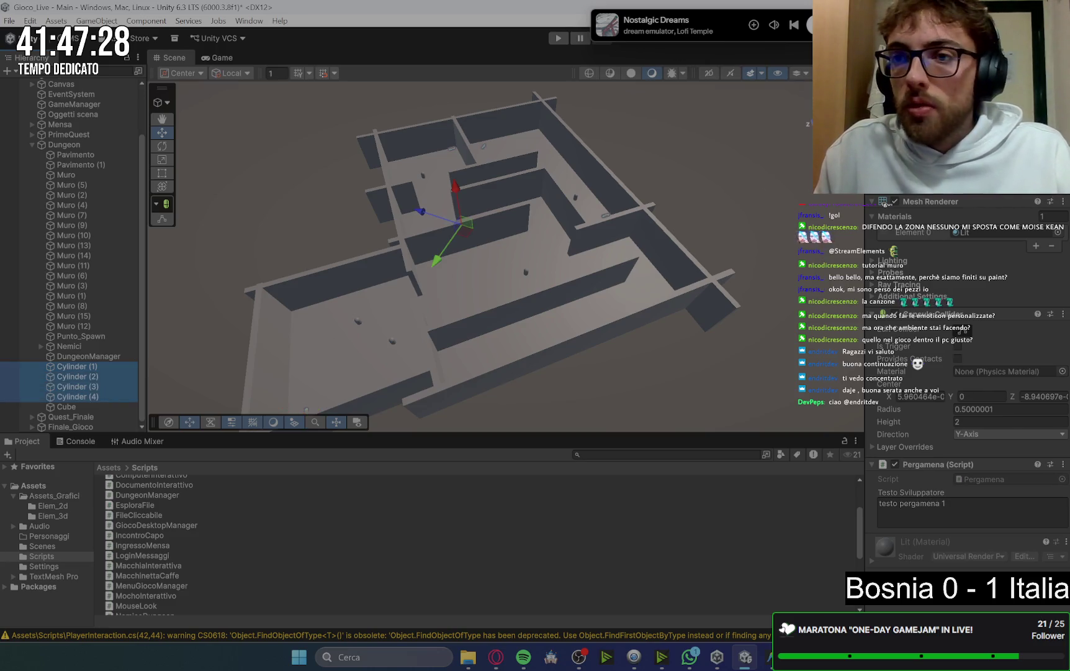
{"action": "left_click", "coordinate": [932, 92]}
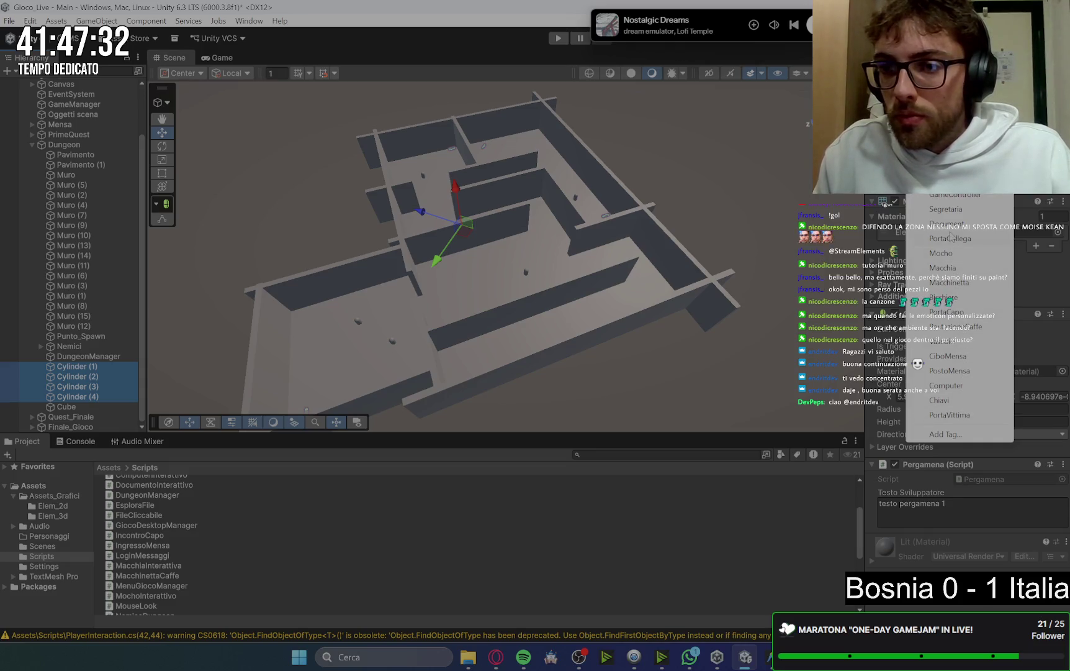
{"action": "left_click", "coordinate": [944, 433]}
{"action": "left_click", "coordinate": [1034, 317]}
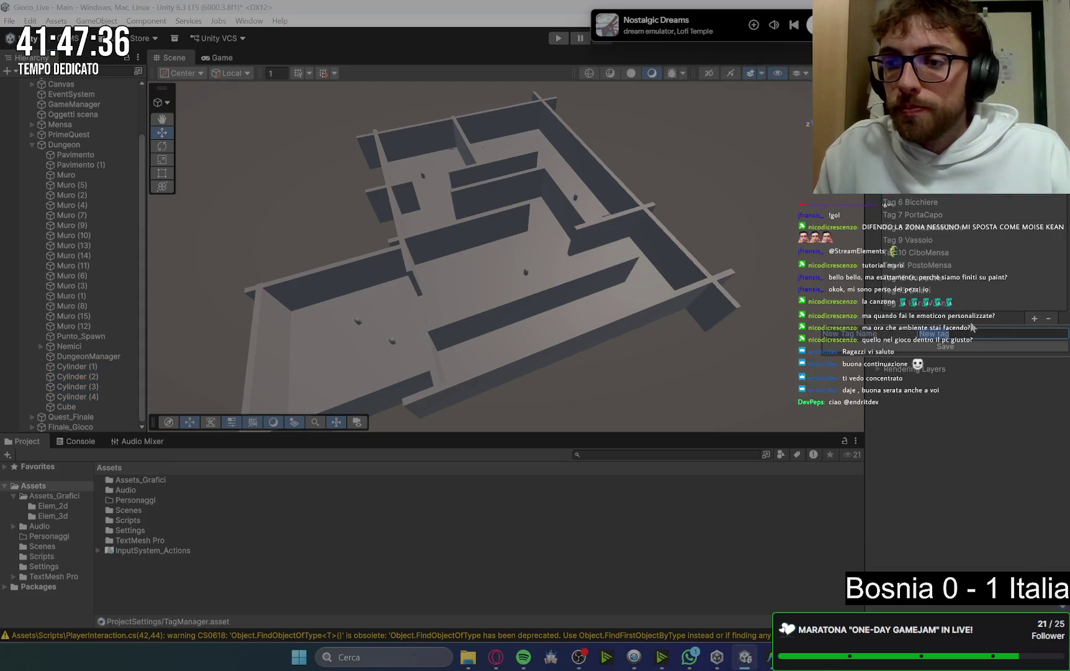
{"action": "type", "text": "Pergamena"}
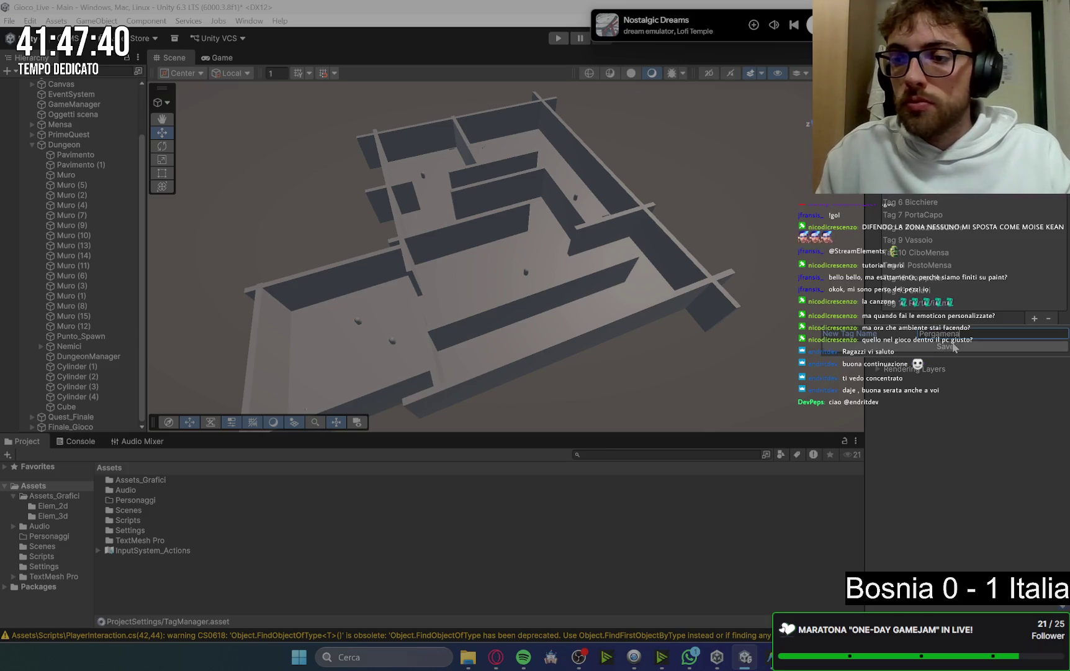
{"action": "left_click", "coordinate": [949, 346]}
Tag all four cylinders as Pergamena
{"action": "left_click", "coordinate": [98, 365]}
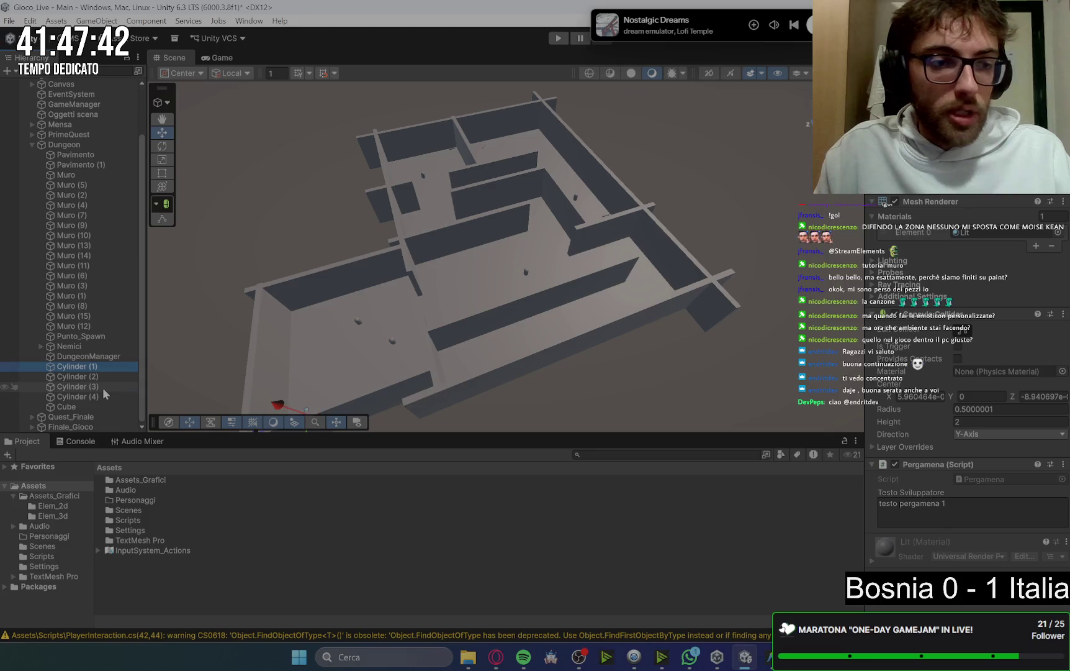
{"action": "left_click", "coordinate": [100, 395], "text": "shift"}
{"action": "left_click", "coordinate": [932, 164]}
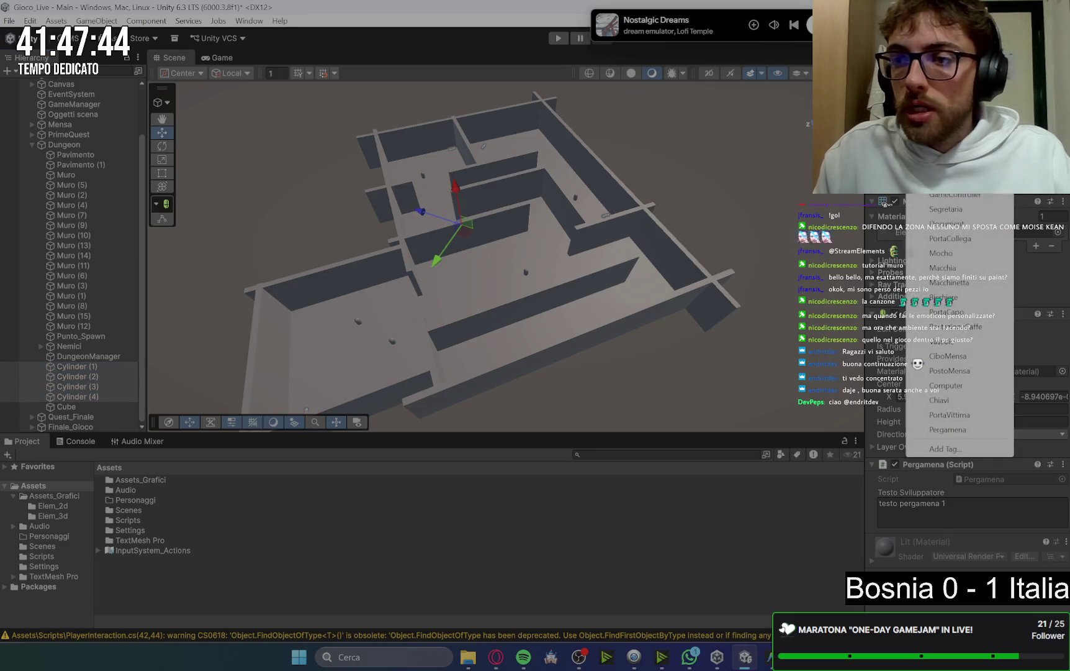
{"action": "left_click", "coordinate": [950, 429]}
Expand Nemici, select the Slime and Scheletro enemies, and add a Nemici tag
{"action": "left_click", "coordinate": [41, 346]}
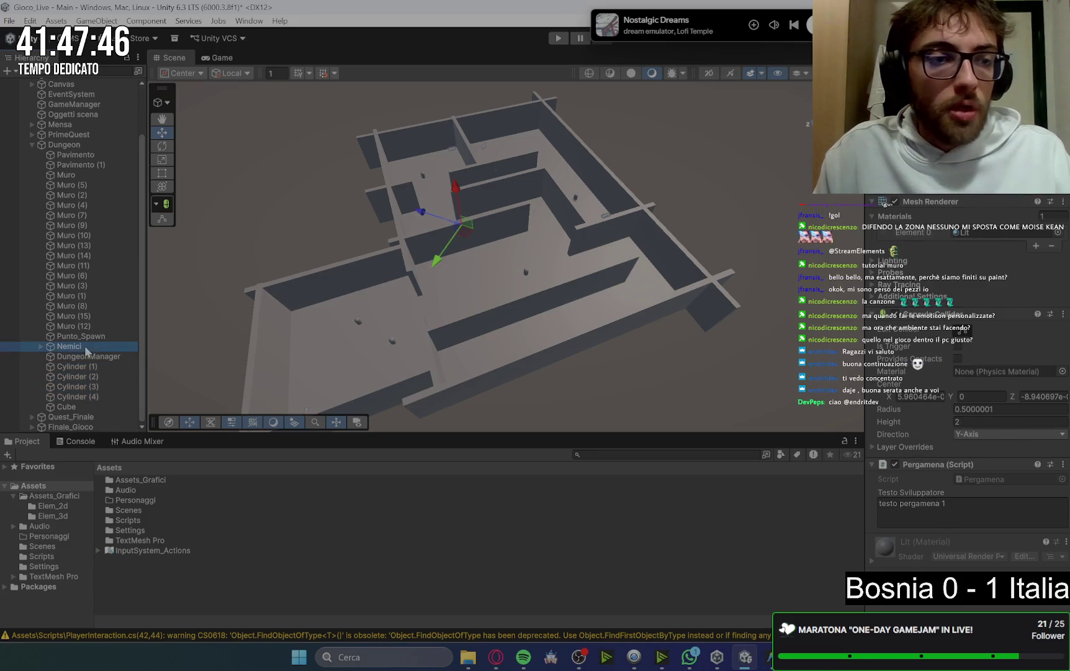
{"action": "left_click", "coordinate": [40, 346]}
{"action": "left_click", "coordinate": [85, 358]}
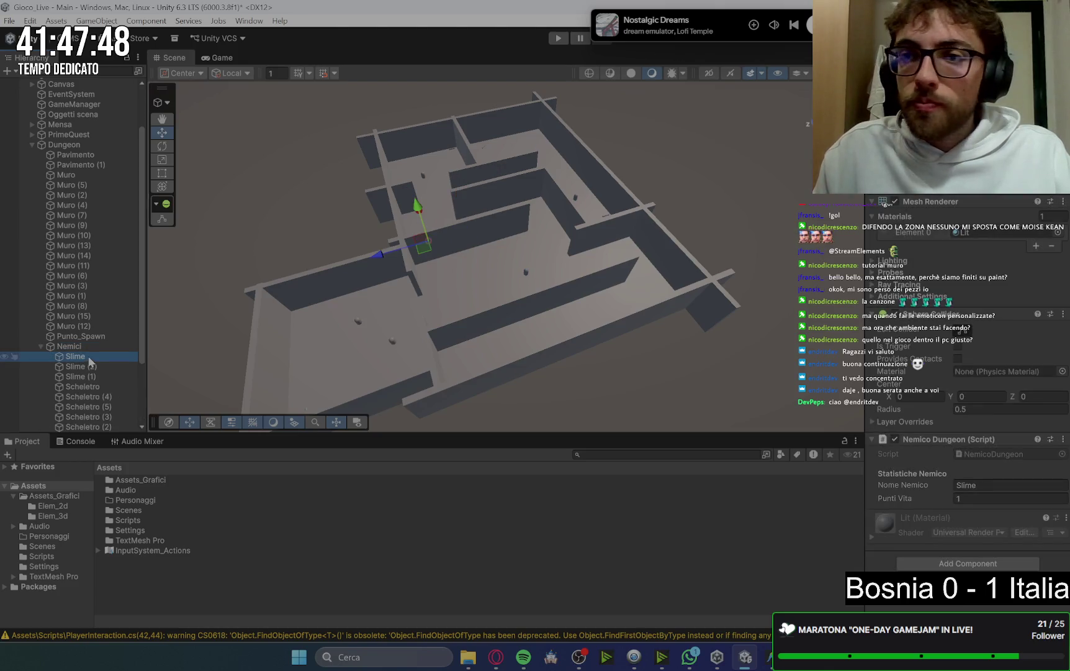
{"action": "scroll", "coordinate": [90, 361], "scroll_direction": "down", "scroll_amount": 3}
{"action": "left_click", "coordinate": [91, 347], "text": "shift"}
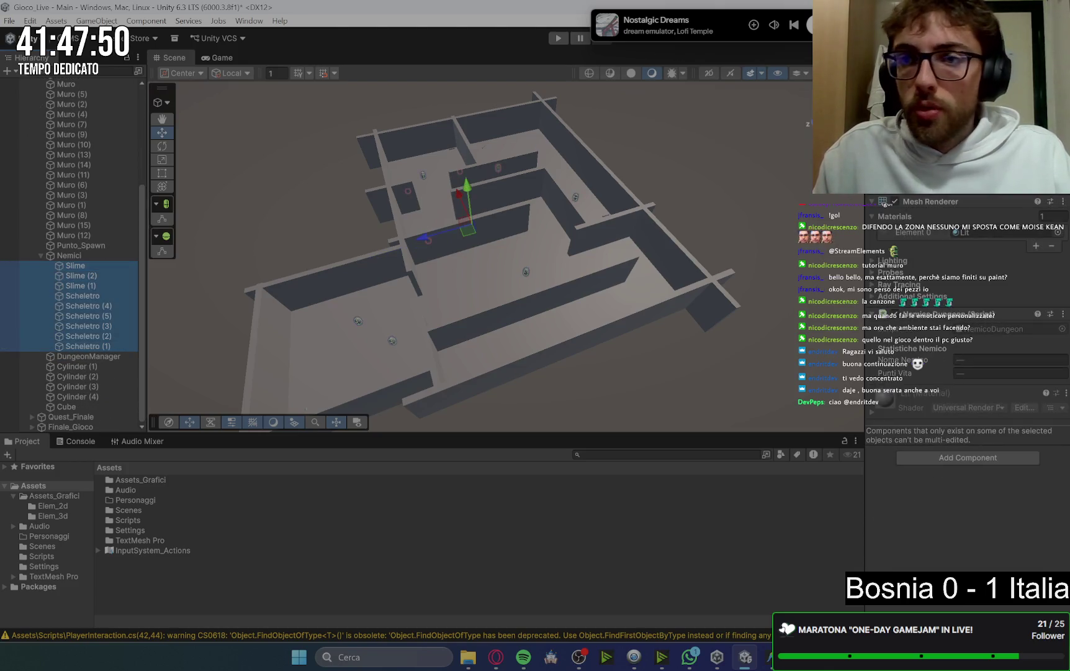
{"action": "left_click", "coordinate": [926, 87]}
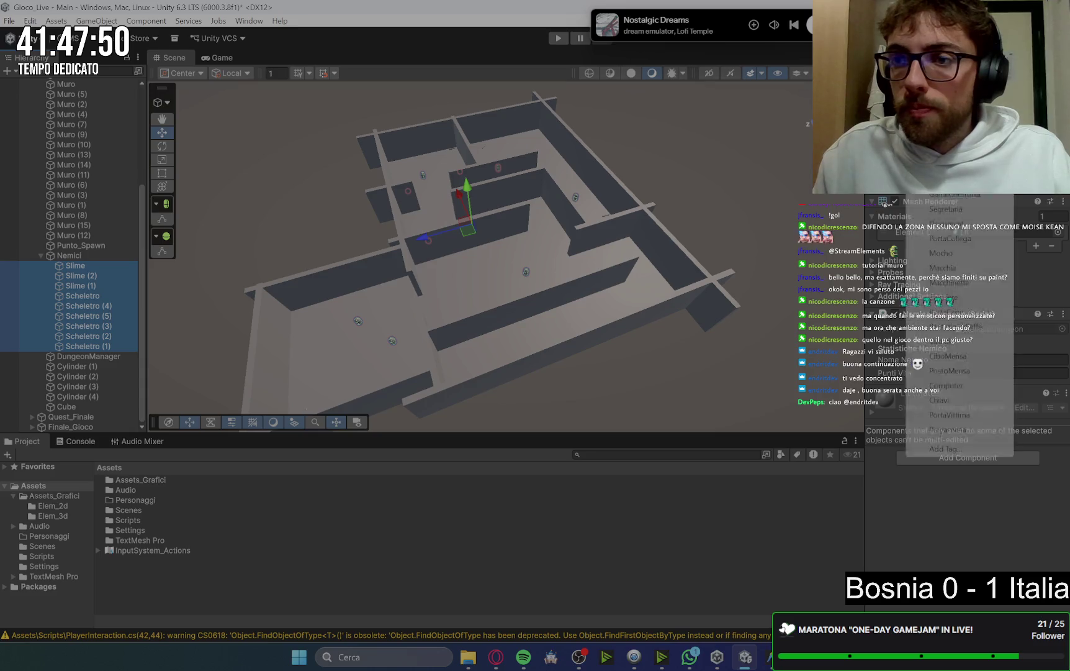
{"action": "left_click", "coordinate": [942, 449]}
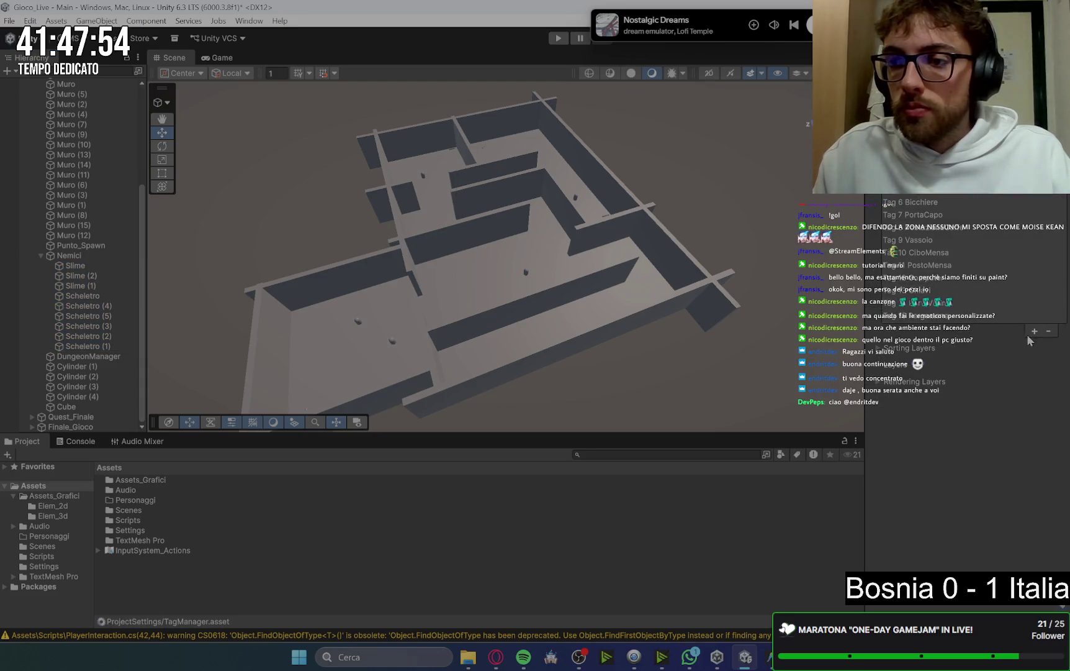
{"action": "left_click", "coordinate": [1034, 331]}
{"action": "type", "text": "Nemici"}
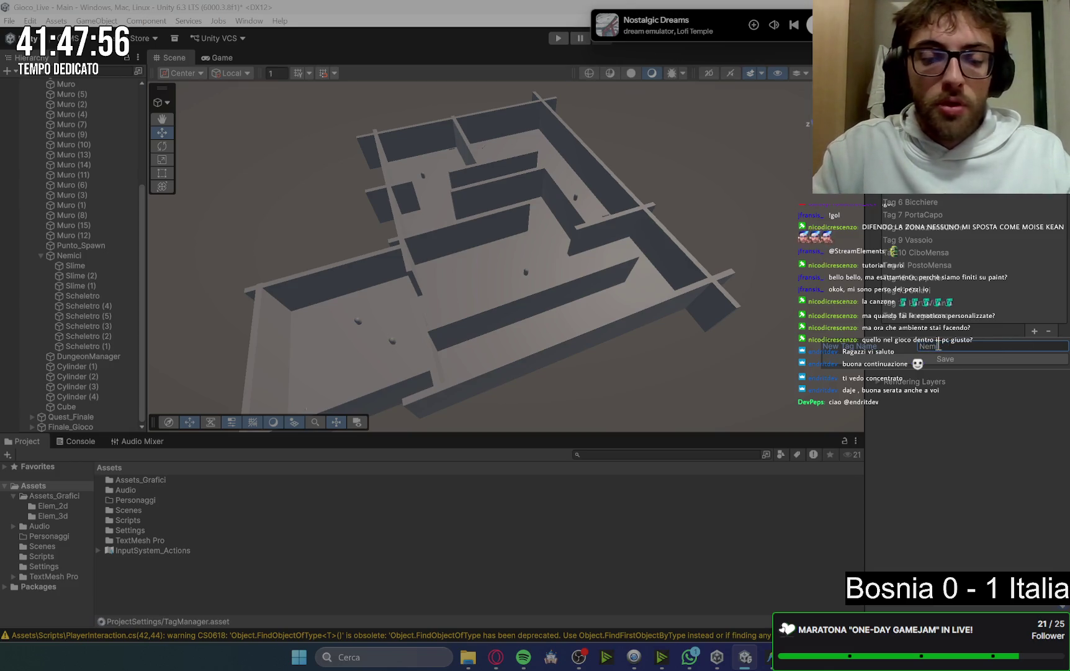
{"action": "key", "text": "Return"}
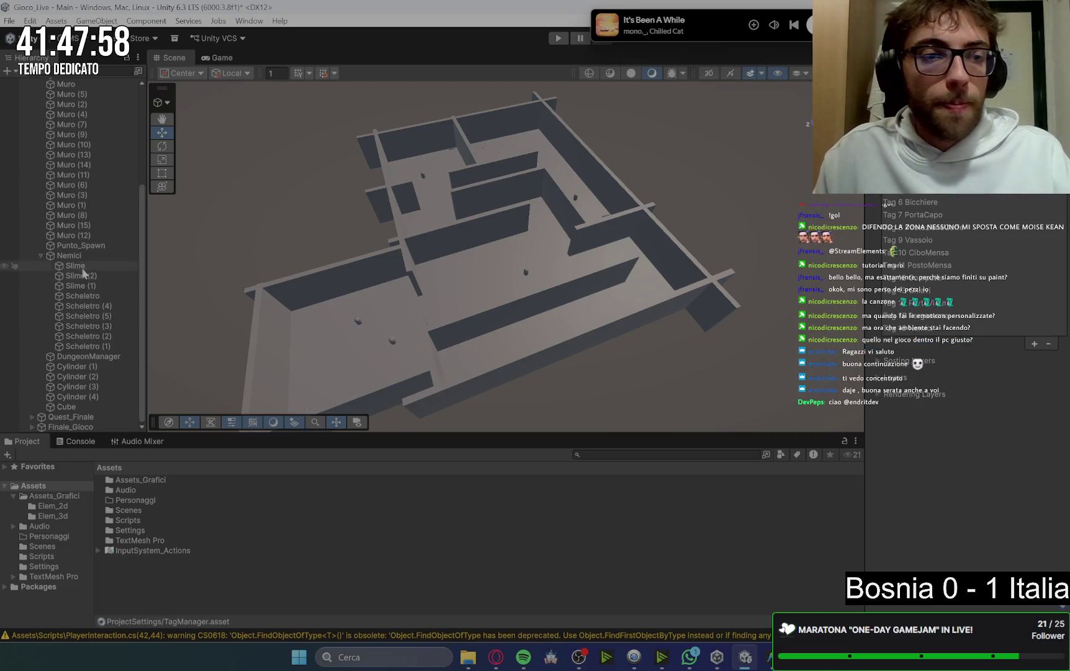
Assign the enemies the Nemici tag, then check Gemini for the correct tag name
{"action": "left_click", "coordinate": [75, 265]}
{"action": "left_click", "coordinate": [131, 346], "text": "shift"}
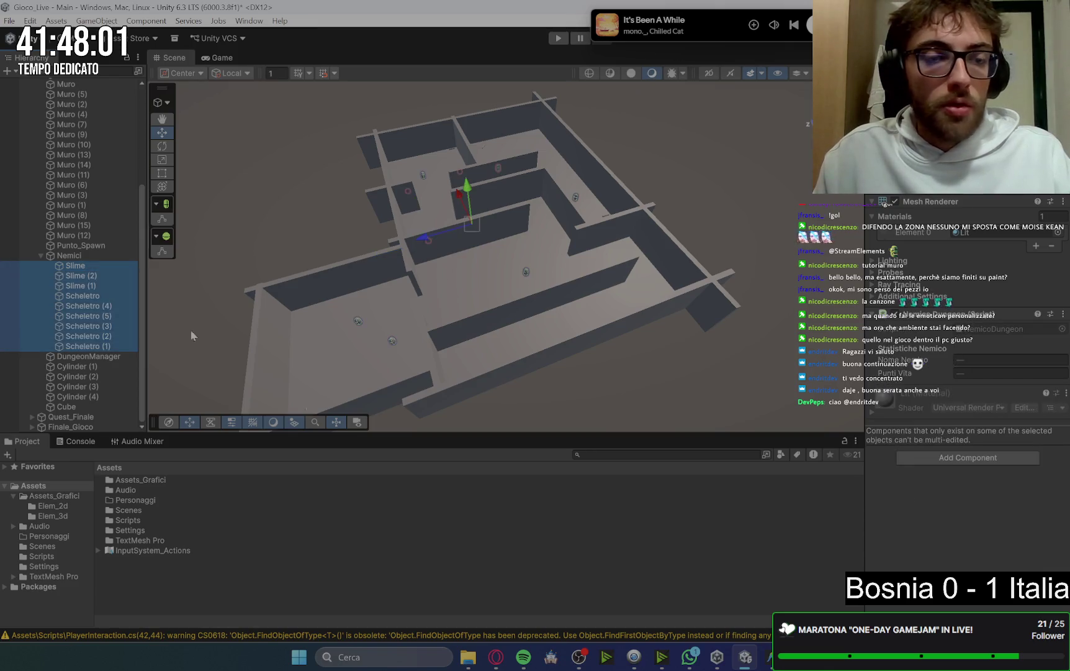
{"action": "left_click", "coordinate": [938, 93]}
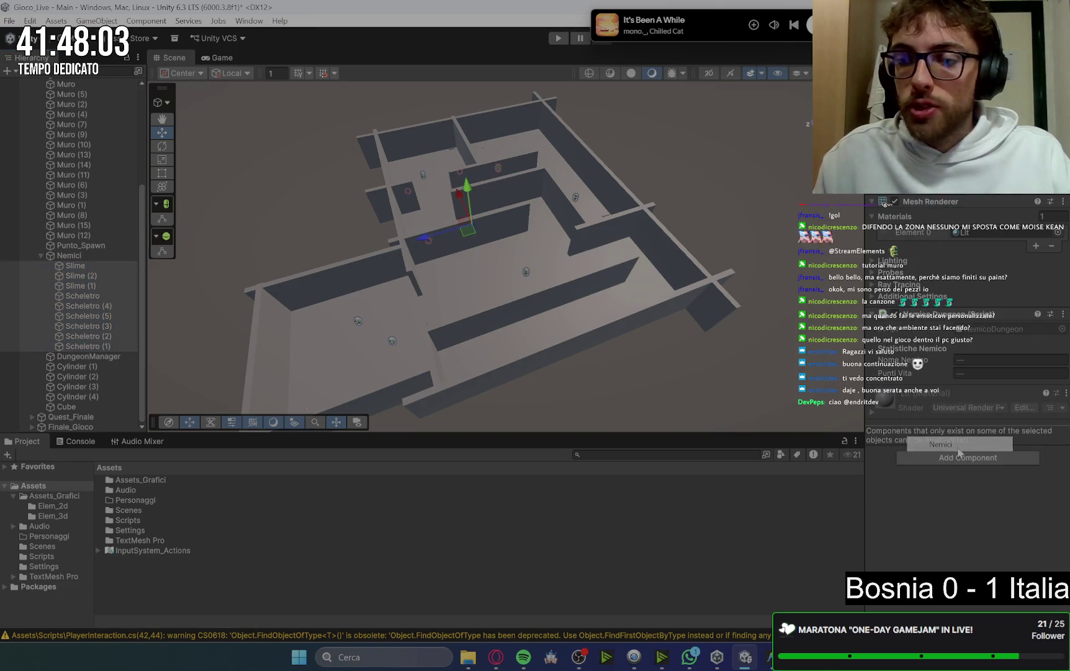
{"action": "key", "text": "Escape"}
{"action": "mouse_move", "coordinate": [495, 656]}
{"action": "left_click", "coordinate": [467, 608]}
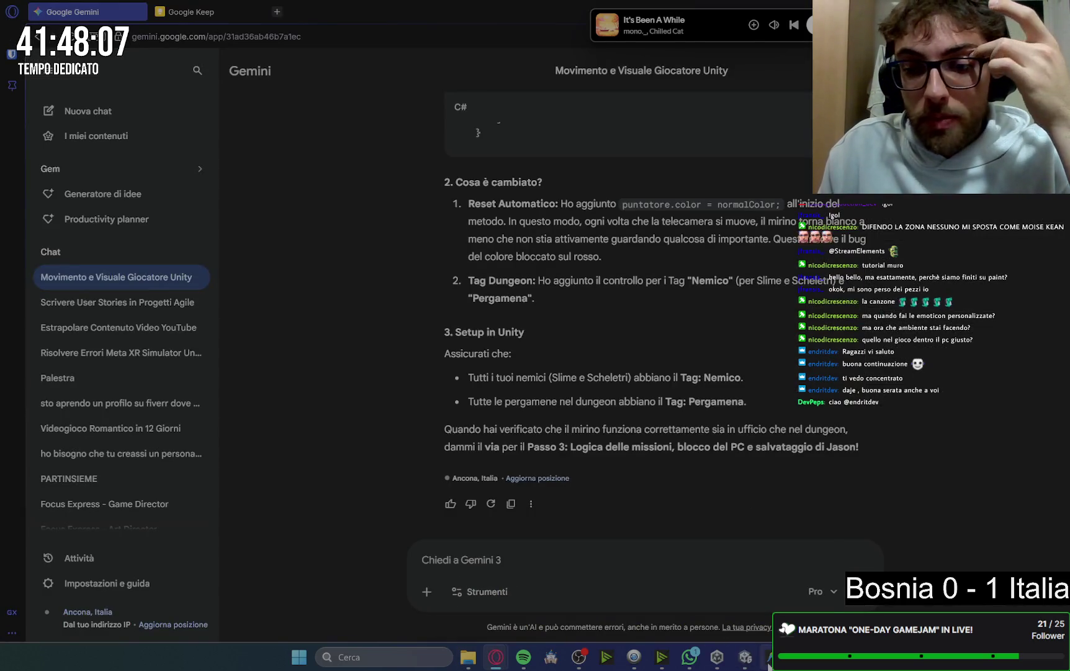
{"action": "mouse_move", "coordinate": [745, 656]}
{"action": "left_click", "coordinate": [764, 590]}
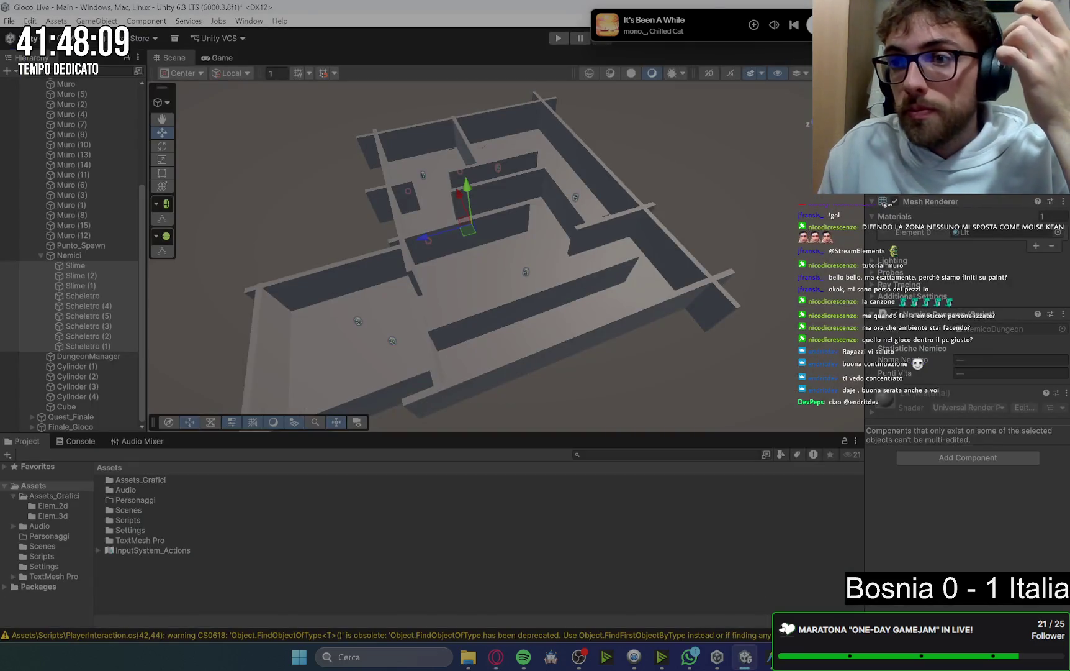
Try twice to delete the Nemici tag, which fails because the tag is in use
{"action": "left_click", "coordinate": [931, 181]}
{"action": "left_click", "coordinate": [976, 468]}
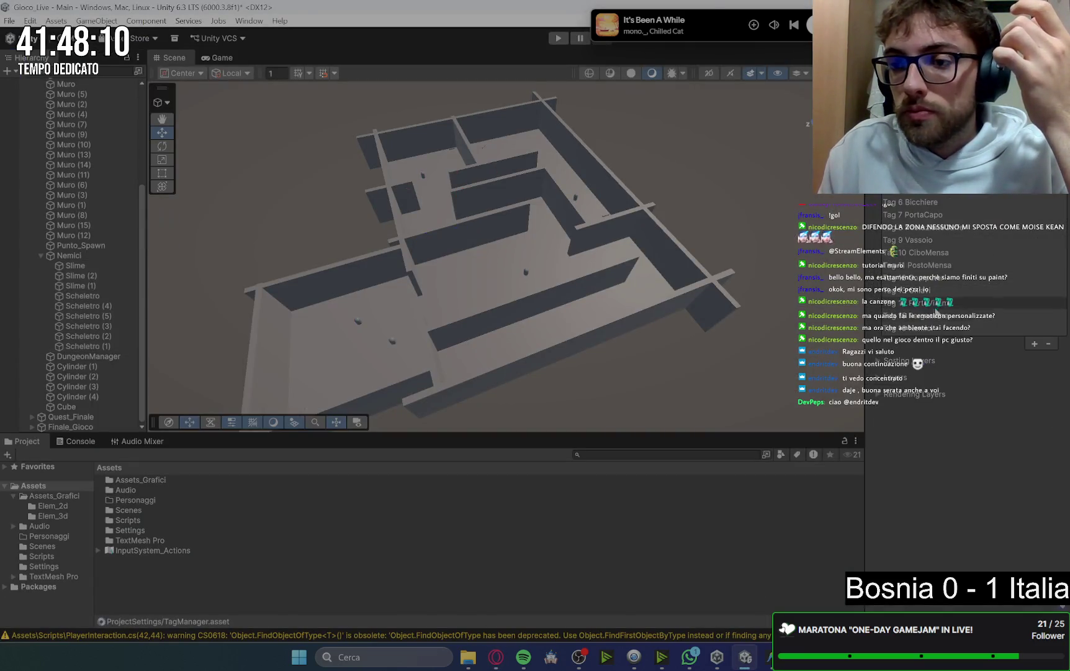
{"action": "left_click", "coordinate": [942, 333]}
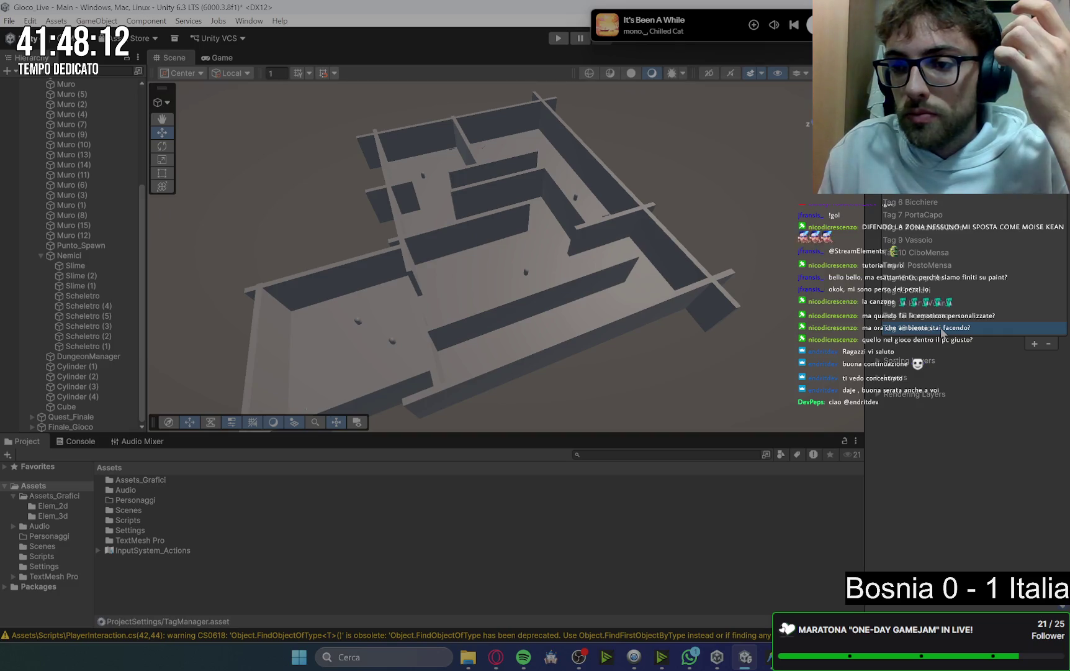
{"action": "left_click", "coordinate": [1049, 343]}
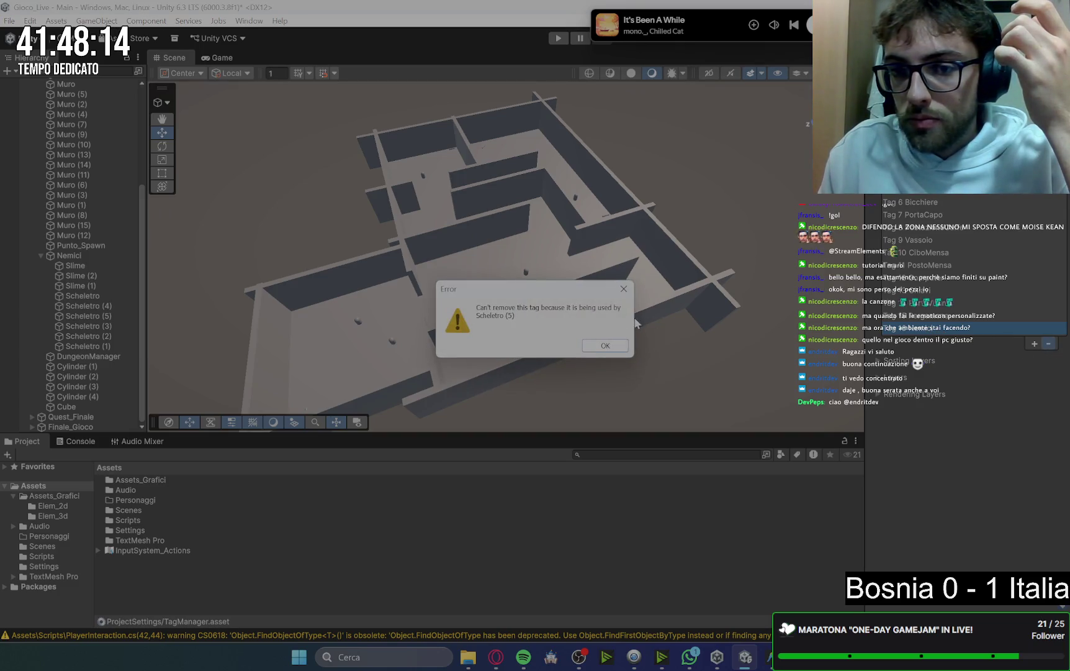
{"action": "left_click", "coordinate": [618, 350]}
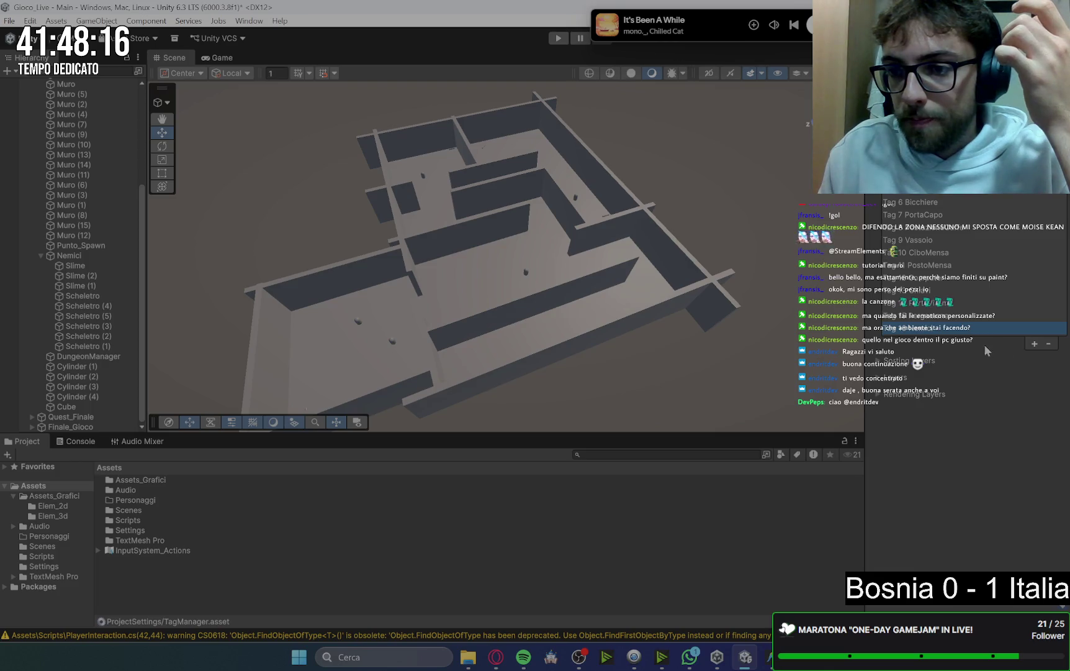
{"action": "left_click", "coordinate": [1048, 346]}
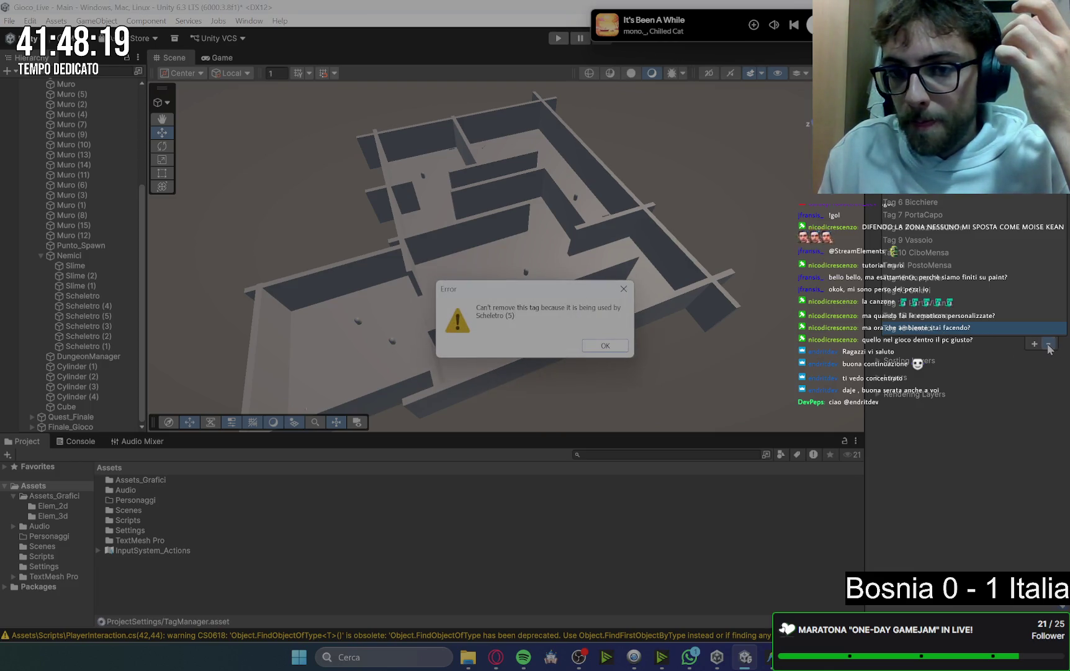
{"action": "left_click", "coordinate": [613, 350]}
With the enemies selected, add a new Nemico tag in the Tag Manager
{"action": "left_click", "coordinate": [78, 266]}
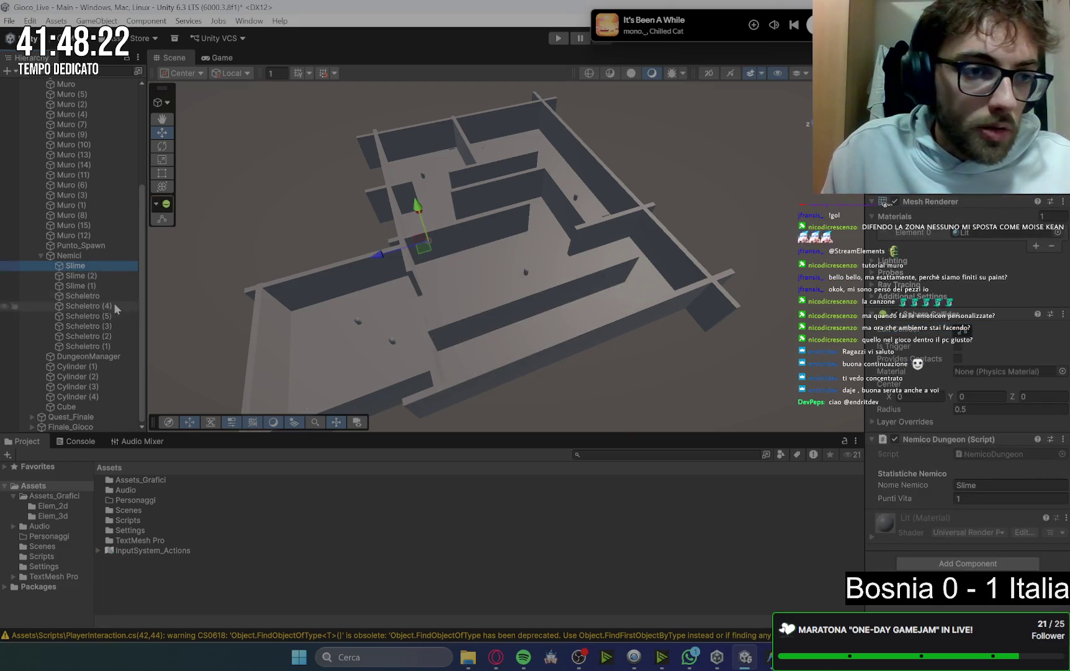
{"action": "left_click", "coordinate": [120, 346], "text": "shift"}
{"action": "left_click", "coordinate": [935, 186]}
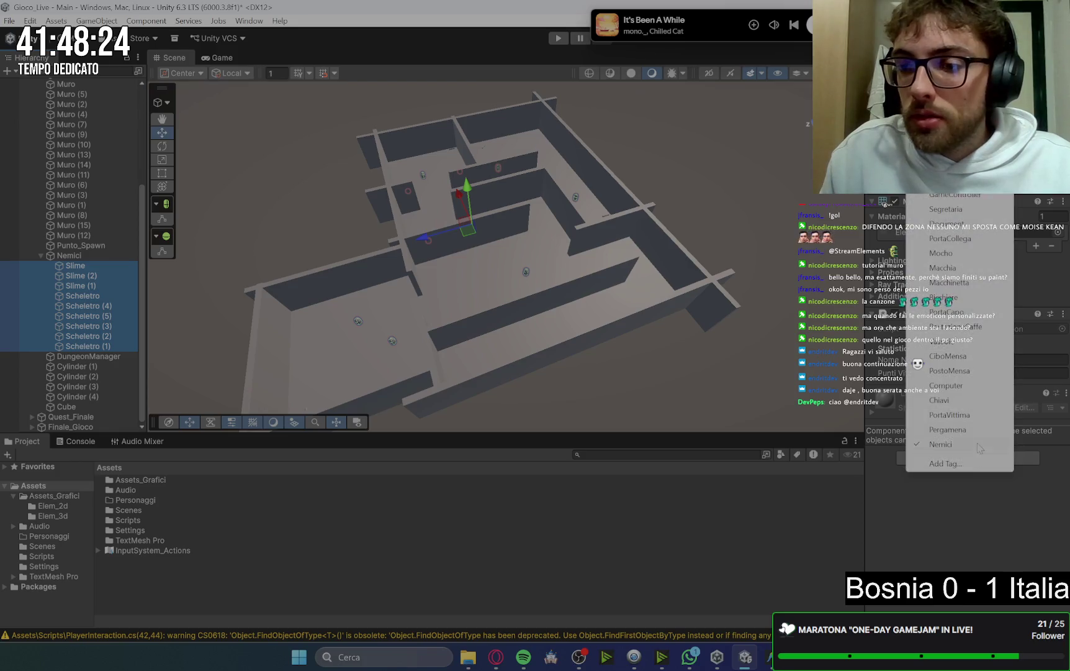
{"action": "key", "text": "Escape"}
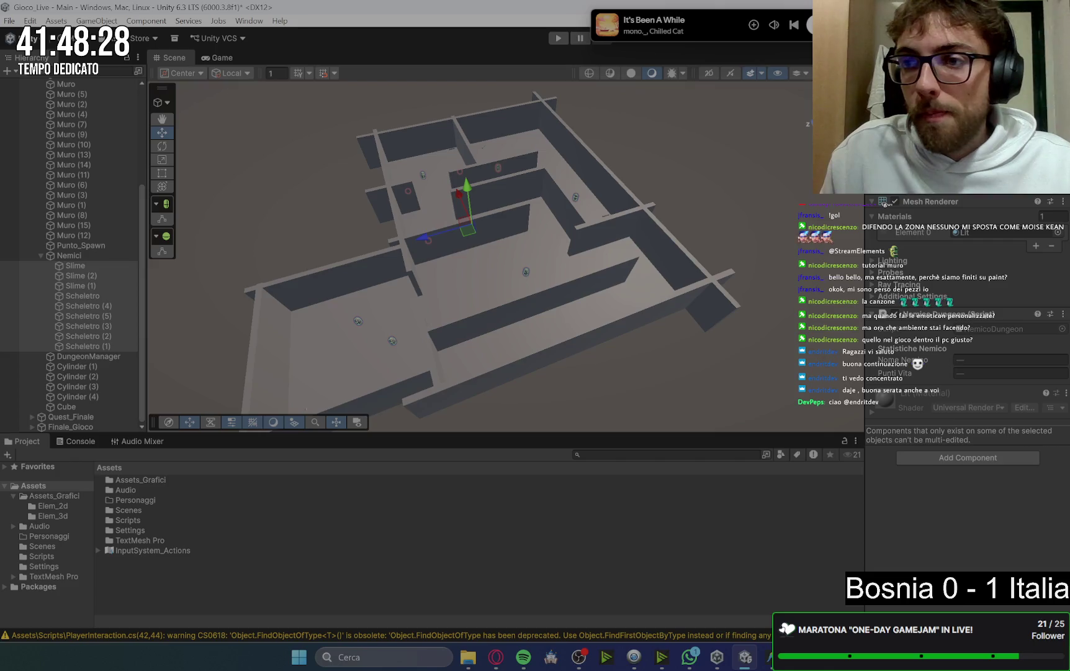
{"action": "left_click", "coordinate": [934, 186]}
{"action": "left_click", "coordinate": [943, 463]}
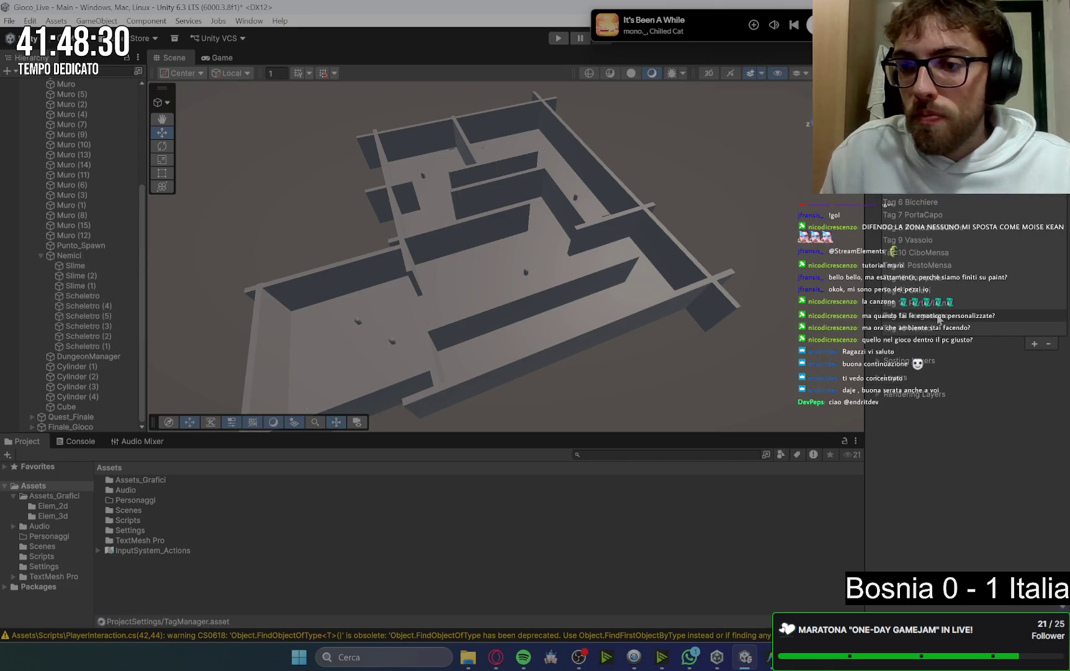
{"action": "left_click", "coordinate": [1034, 331]}
{"action": "type", "text": "Nemico"}
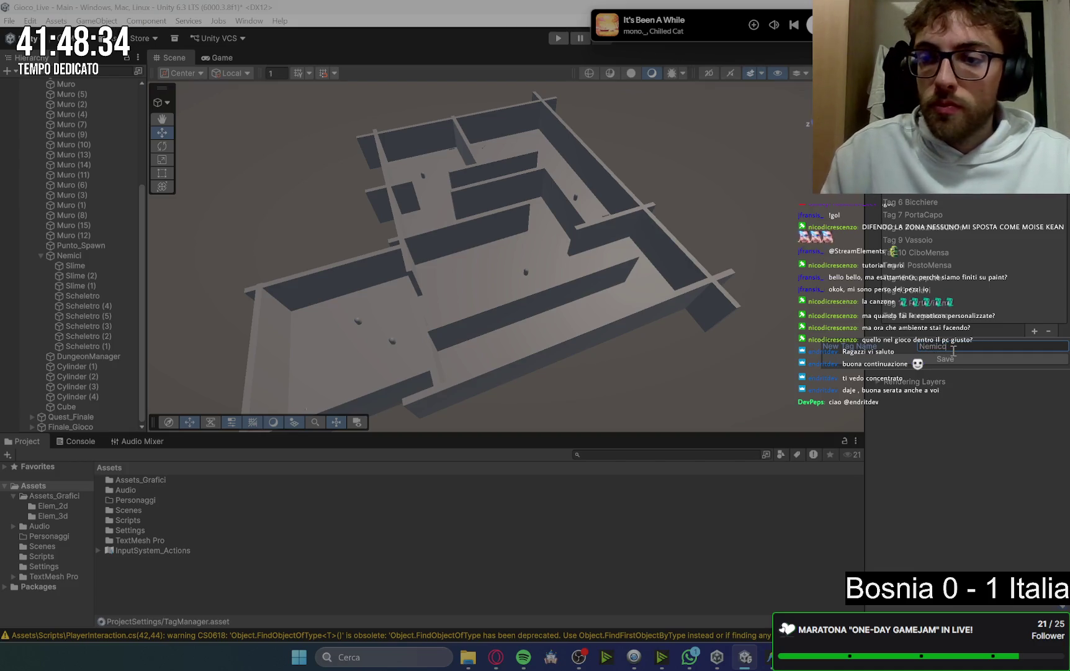
{"action": "left_click", "coordinate": [945, 358]}
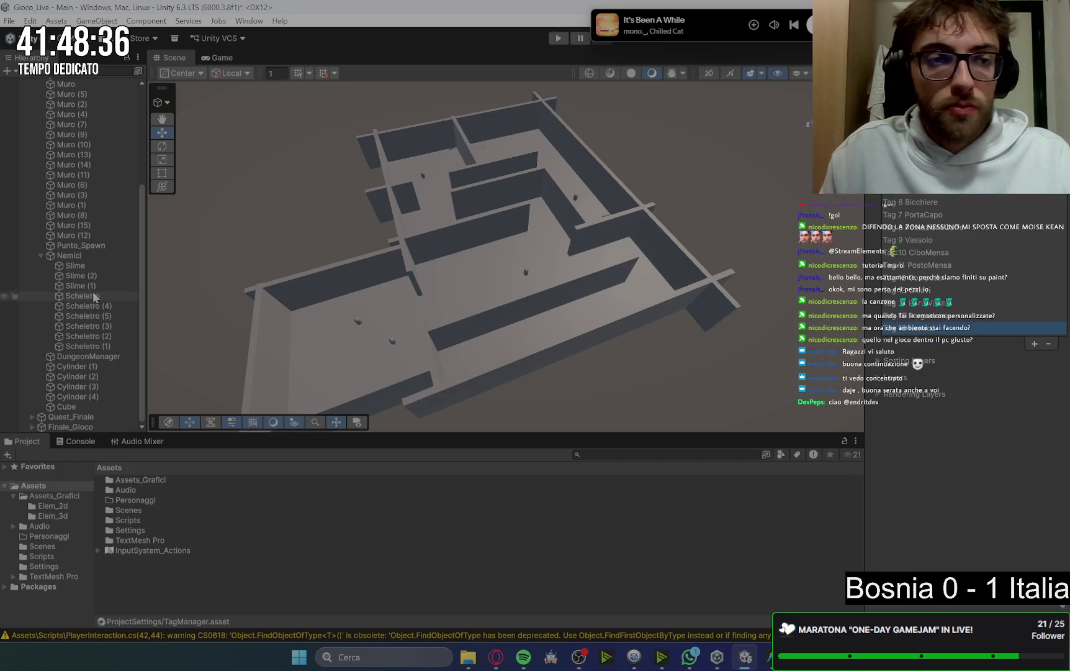
Tag the Slime and Scheletro enemies as Nemico and bring Gemini back up
{"action": "left_click", "coordinate": [90, 265]}
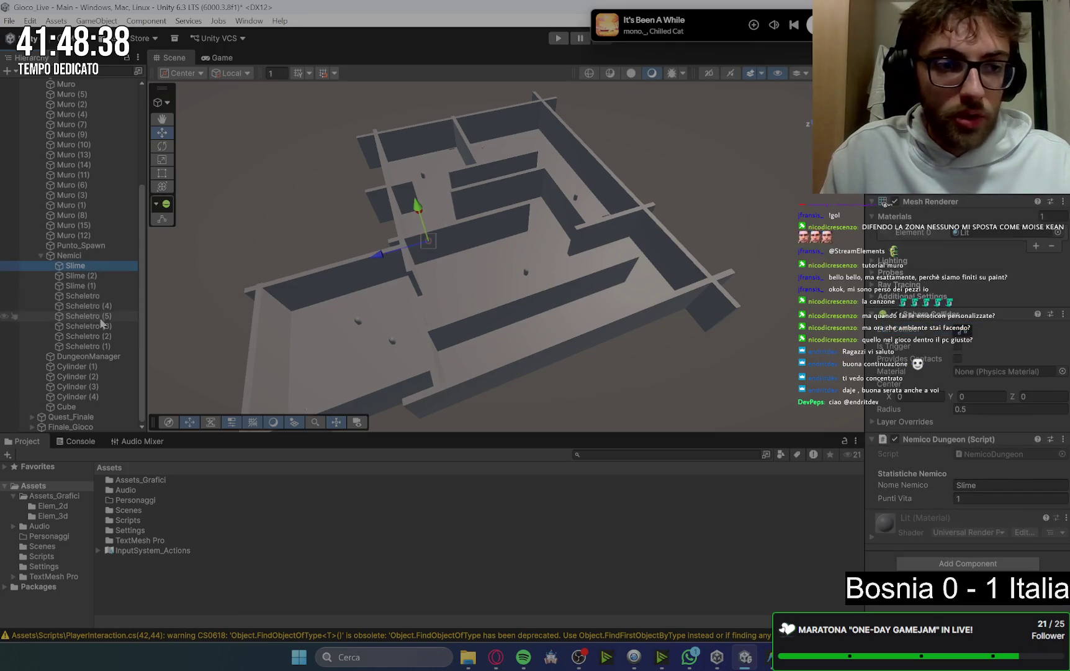
{"action": "left_click", "coordinate": [99, 346], "text": "shift"}
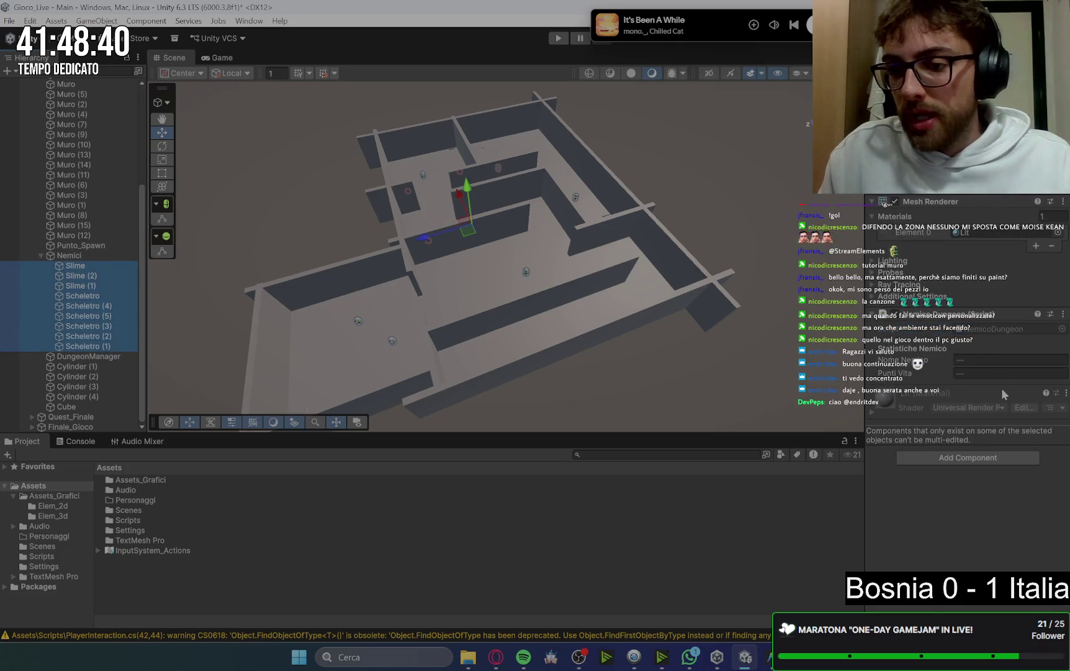
{"action": "left_click", "coordinate": [968, 457]}
{"action": "key", "text": "Escape"}
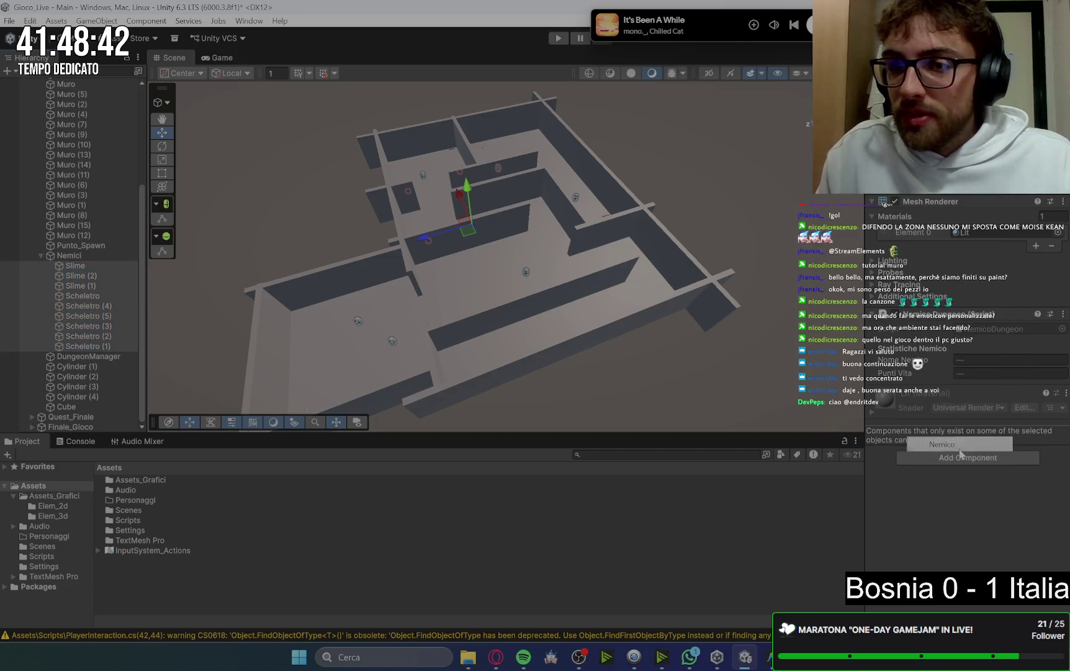
{"action": "mouse_move", "coordinate": [496, 656]}
{"action": "left_click", "coordinate": [468, 609]}
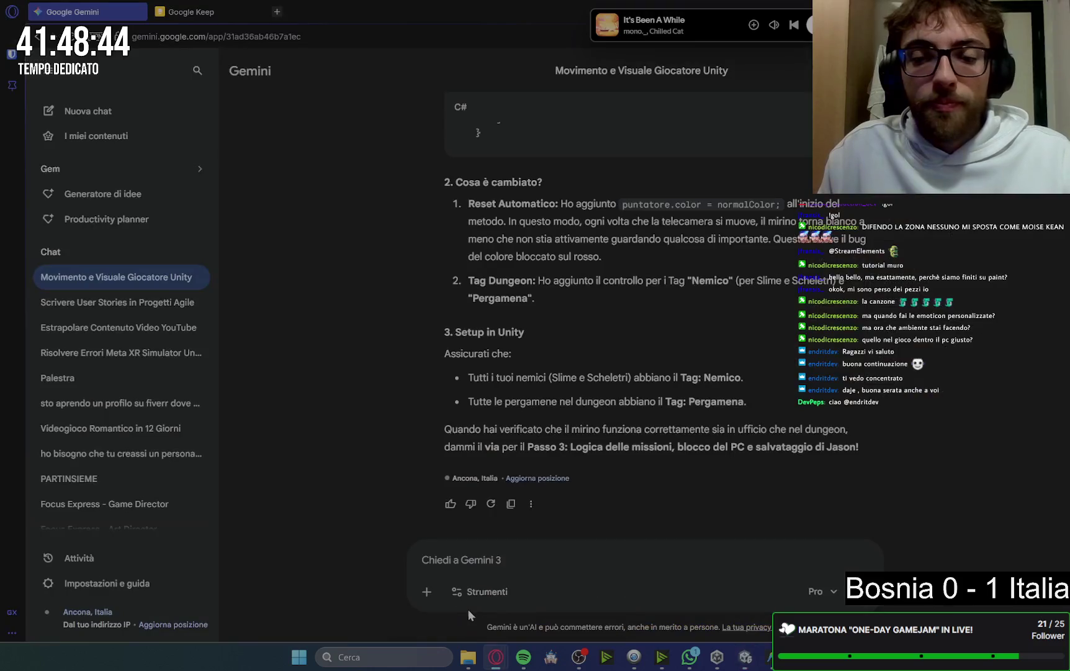
Collapse Nemici and rename Cylinder (1)–(4) to Pergamena, Pergamena2, Pergamena3 and Pergamena4
{"action": "left_click", "coordinate": [770, 656]}
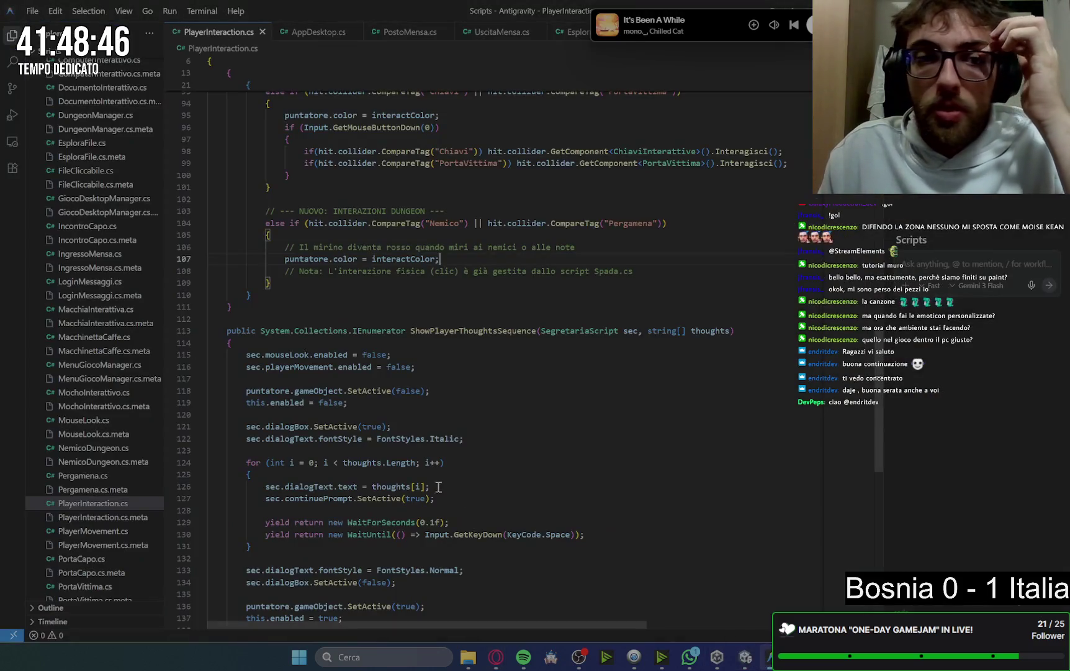
{"action": "left_click", "coordinate": [745, 657]}
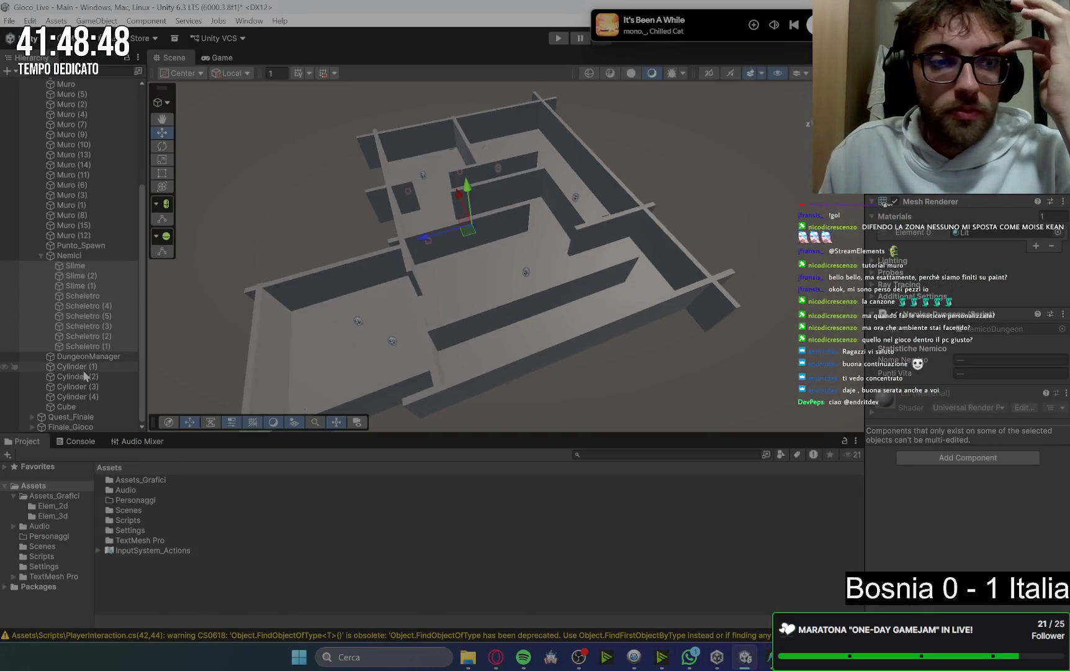
{"action": "left_click", "coordinate": [85, 369]}
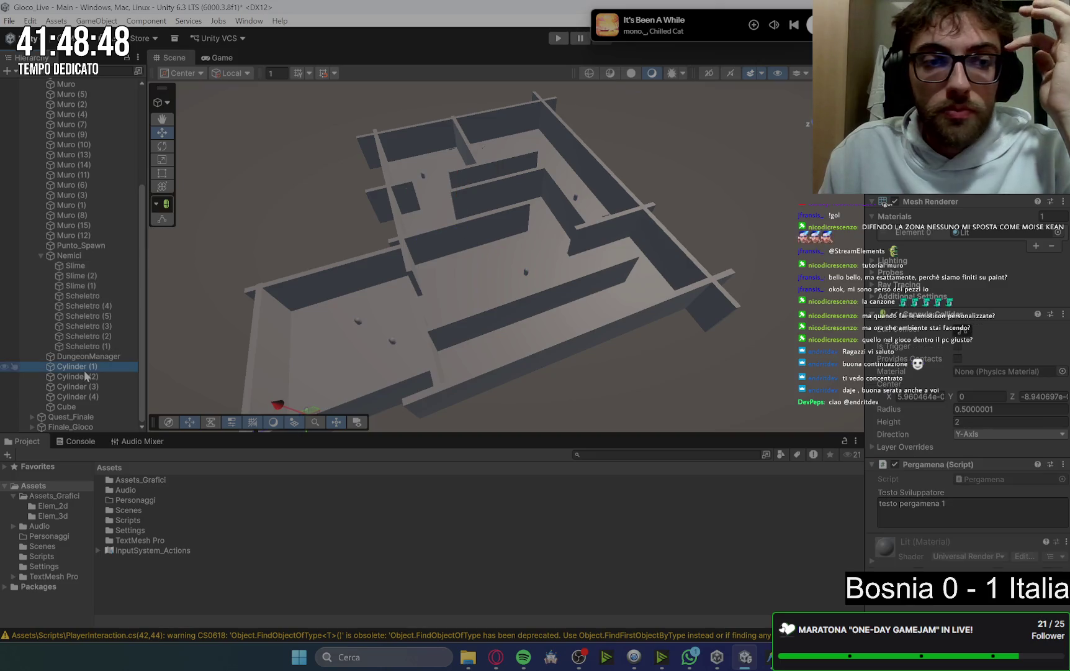
{"action": "left_click", "coordinate": [36, 253]}
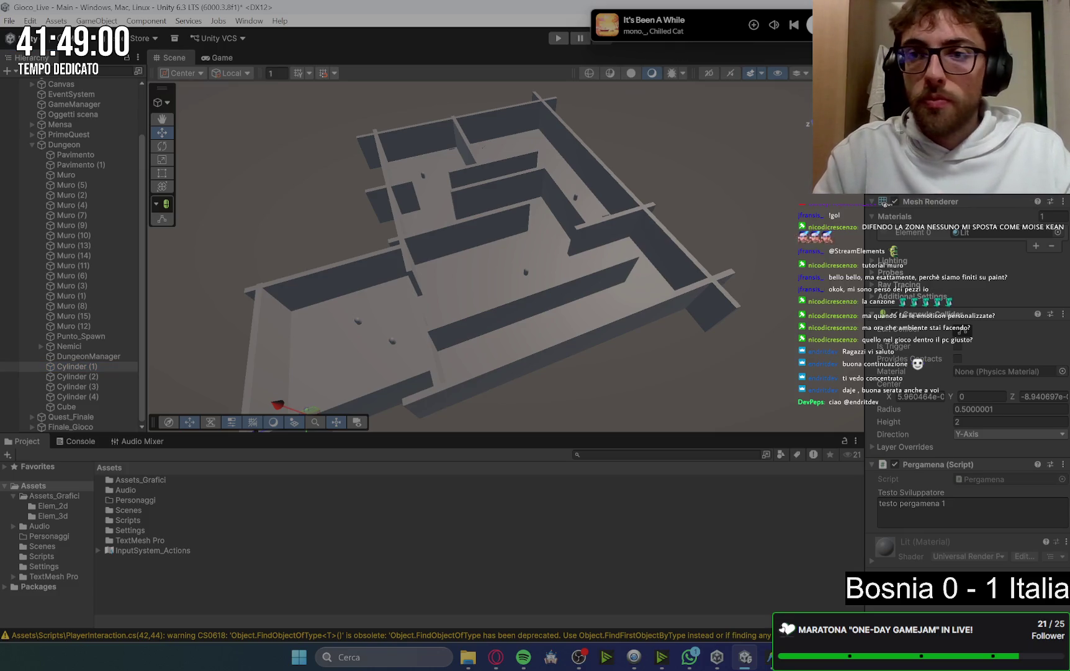
{"action": "left_click", "coordinate": [108, 376]}
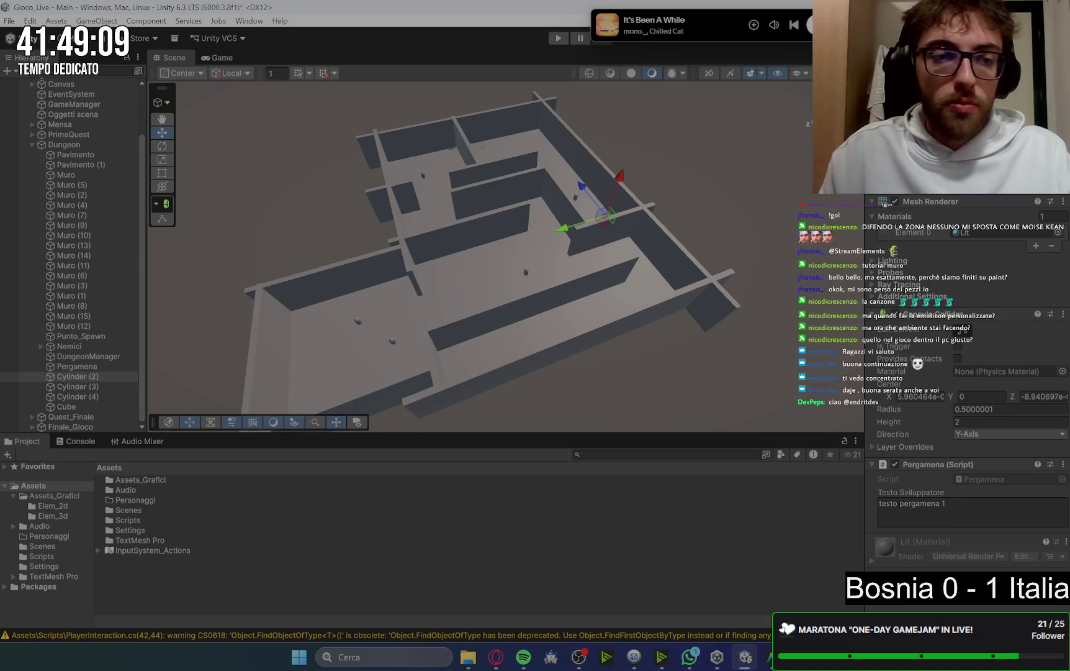
{"action": "left_click", "coordinate": [87, 387]}
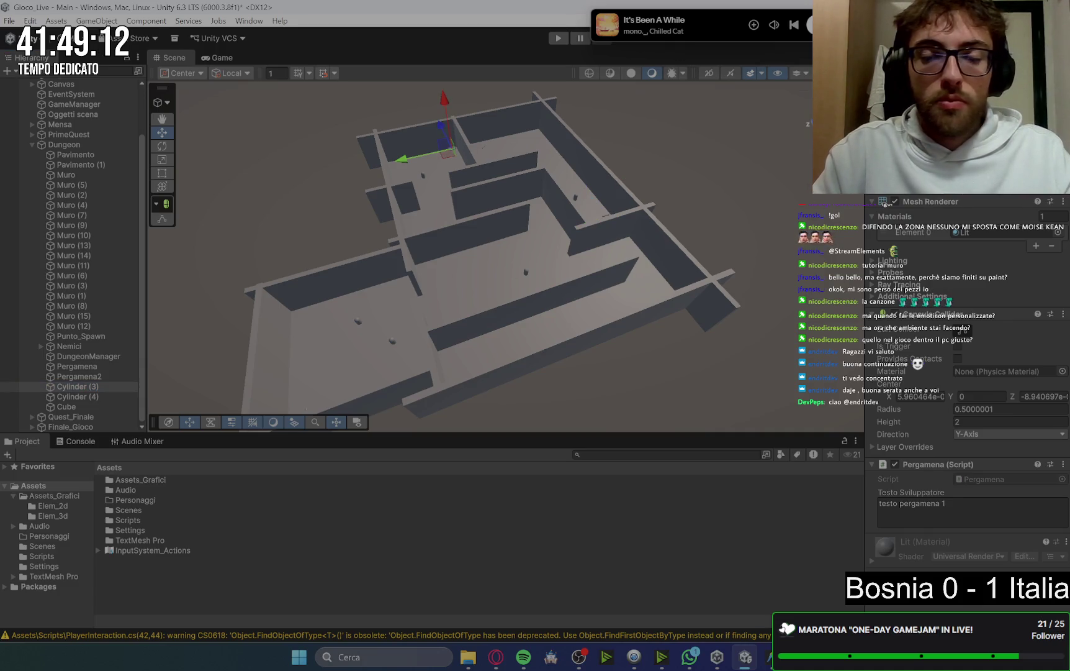
{"action": "type", "text": "Pergamena3"}
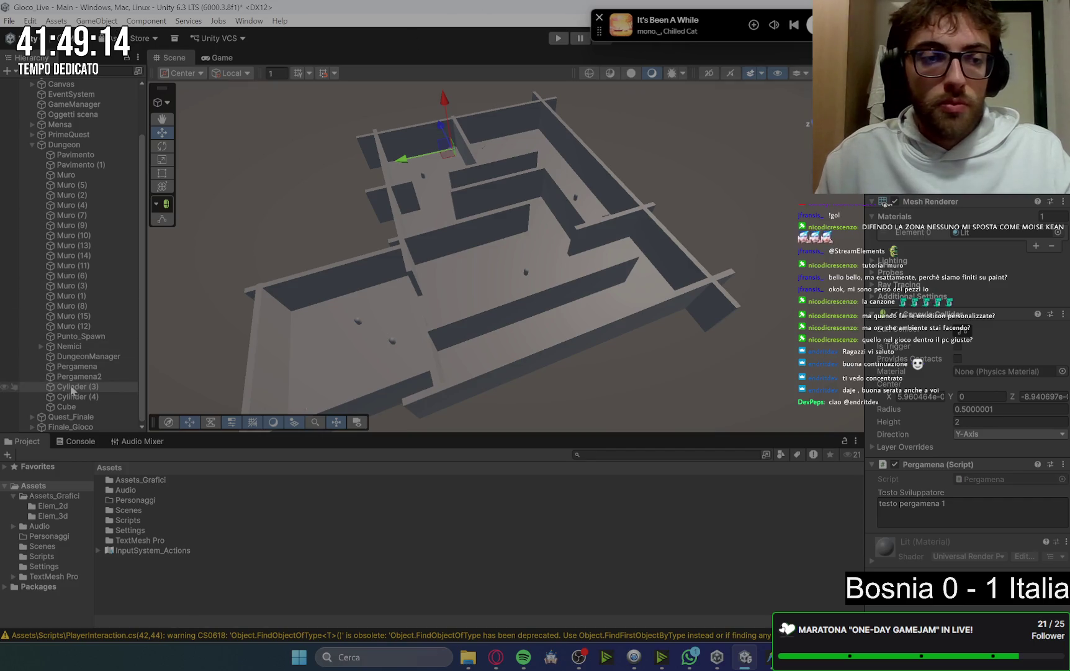
{"action": "left_click", "coordinate": [71, 396]}
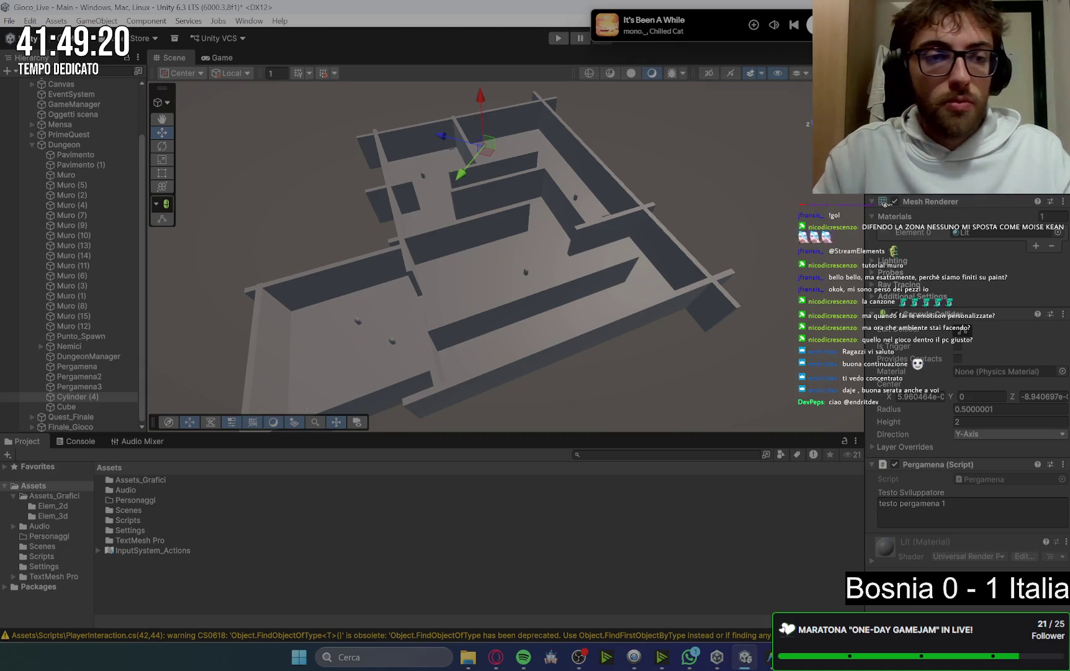
{"action": "key", "text": "F2"}
{"action": "type", "text": "Pergamena4"}
{"action": "key", "text": "Return"}
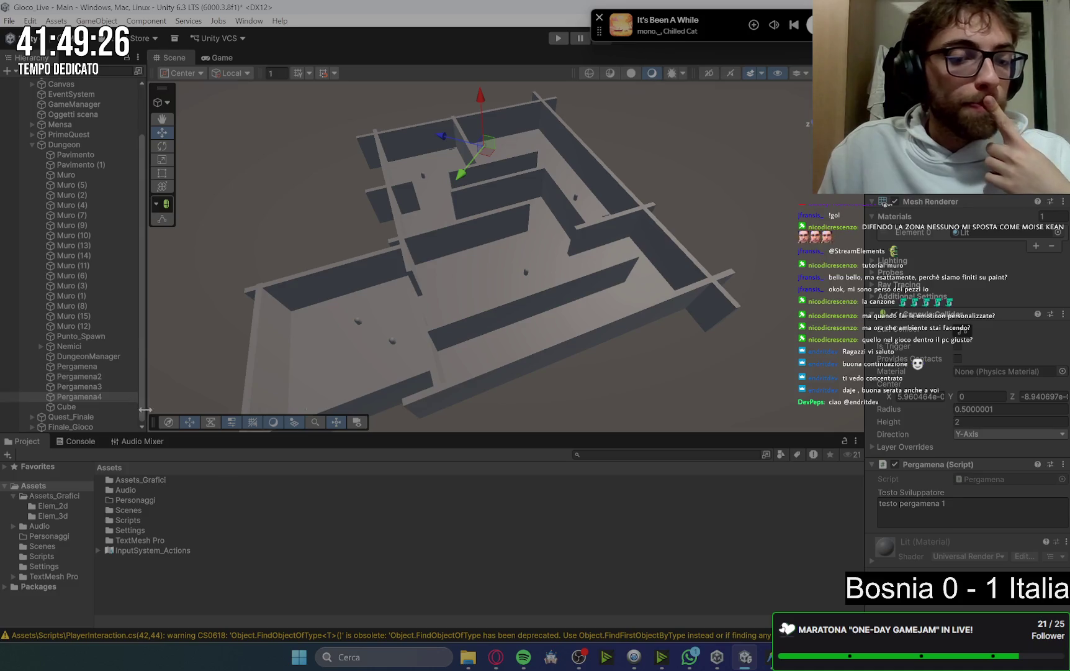
{"action": "left_click", "coordinate": [87, 406]}
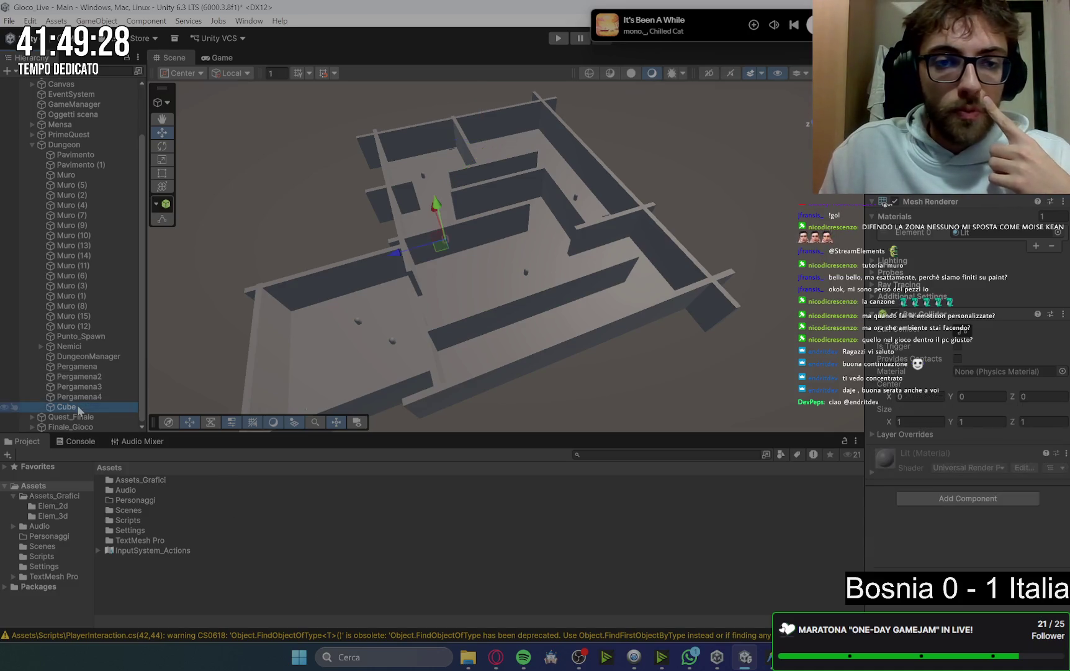
Frame the leftover Cube in the Scene view and delete it
{"action": "key", "text": "f"}
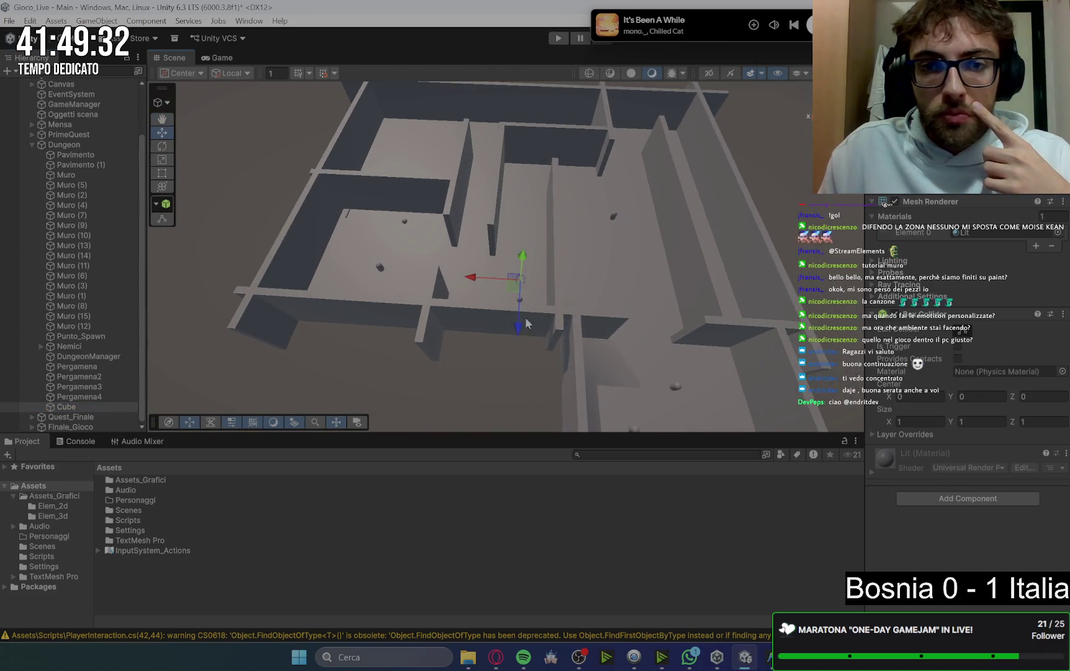
{"action": "scroll", "coordinate": [525, 325], "scroll_direction": "up", "scroll_amount": 5}
{"action": "key", "text": "Delete"}
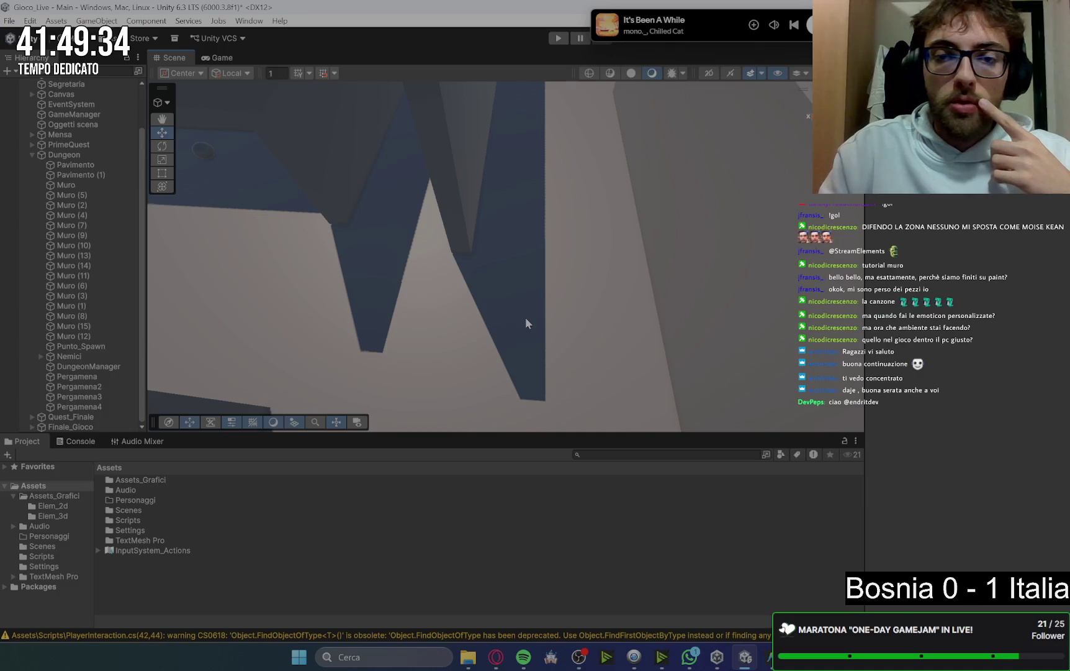
{"action": "left_click", "coordinate": [87, 406]}
Frame the Muro wall and zoom around the dungeon corridors, then return to Gemini
{"action": "left_click", "coordinate": [85, 186]}
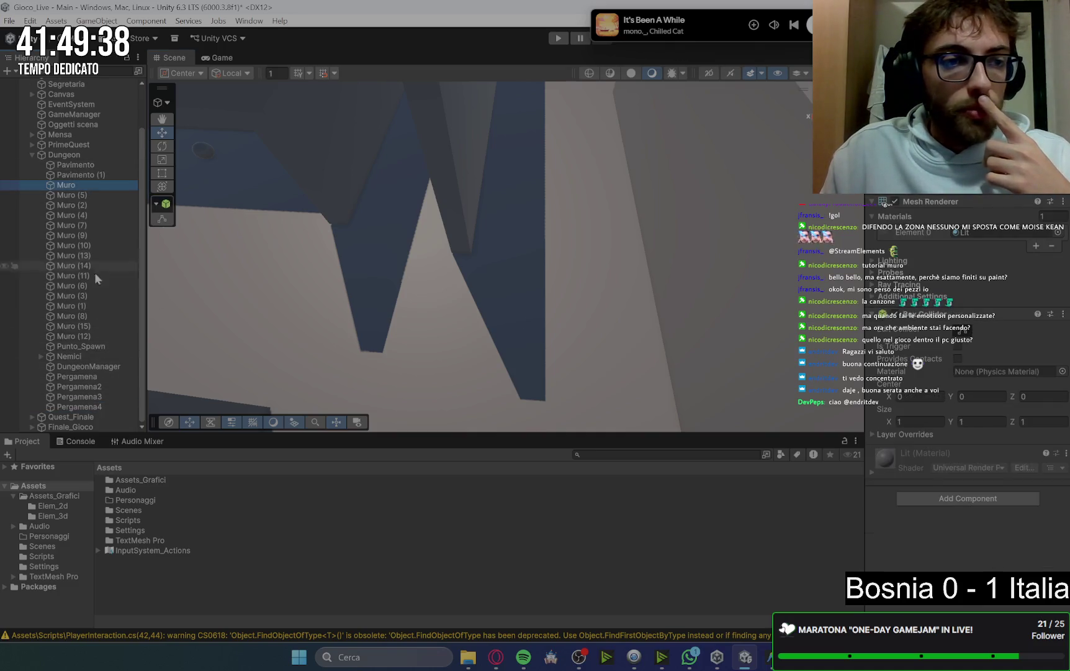
{"action": "key", "text": "f"}
{"action": "scroll", "coordinate": [622, 249], "scroll_direction": "up", "scroll_amount": 5}
{"action": "scroll", "coordinate": [722, 270], "scroll_direction": "down", "scroll_amount": 2}
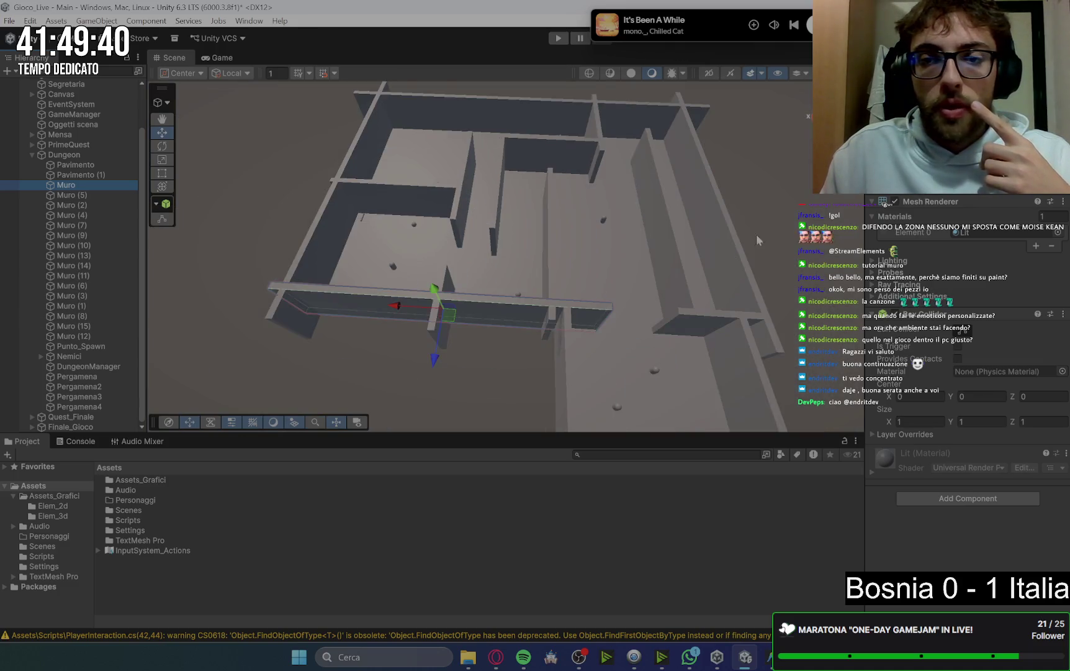
{"action": "left_click", "coordinate": [752, 239]}
{"action": "scroll", "coordinate": [774, 260], "scroll_direction": "up", "scroll_amount": 5}
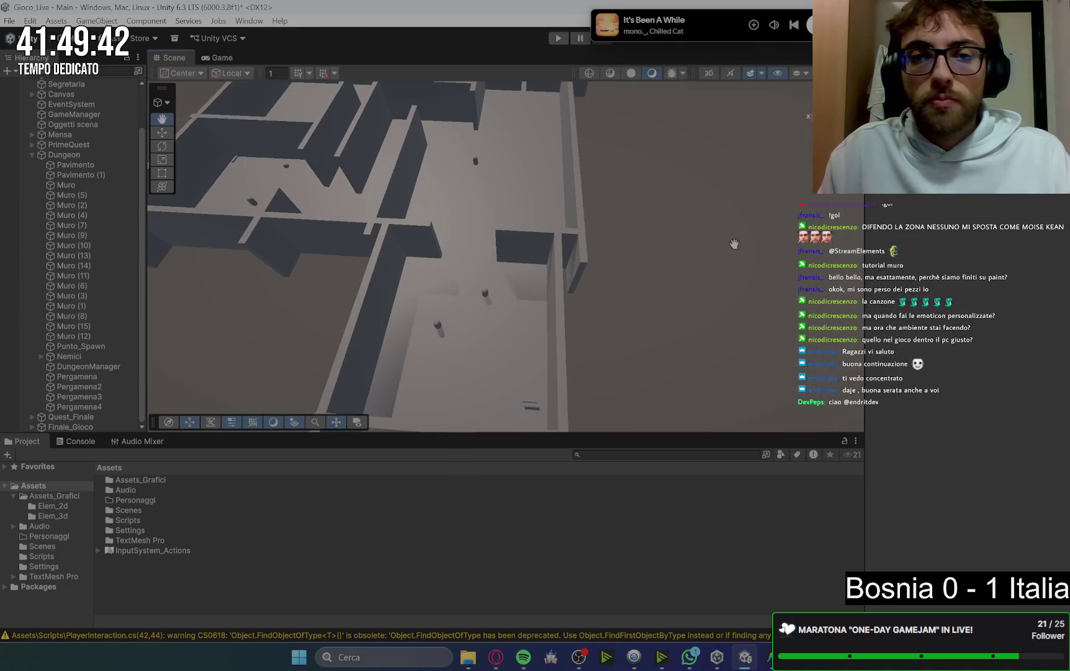
{"action": "mouse_move", "coordinate": [770, 656]}
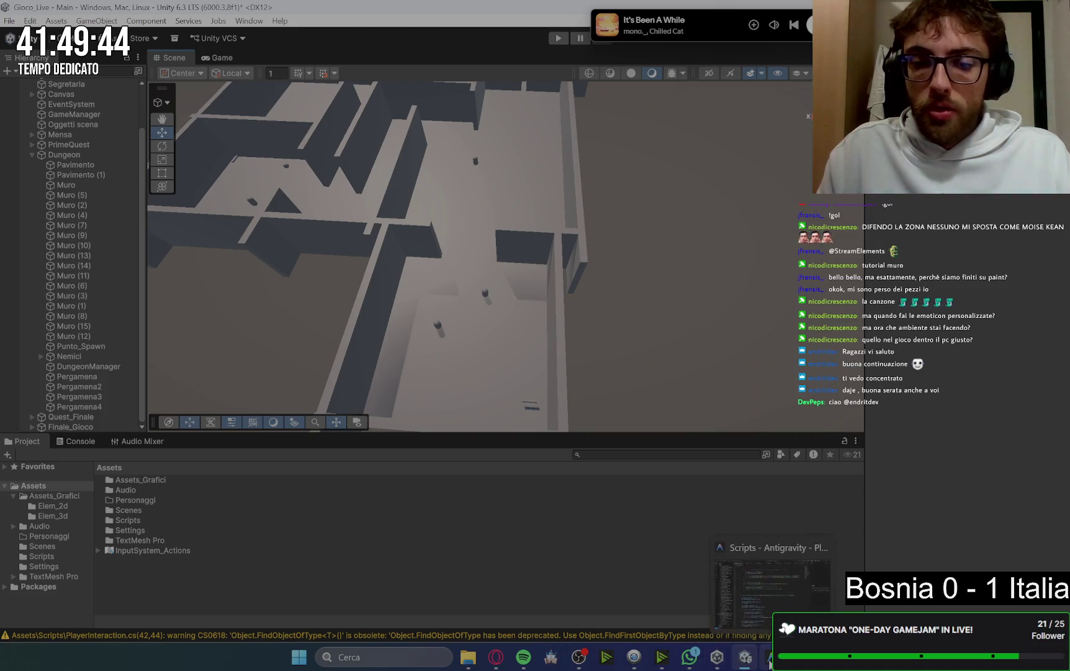
{"action": "mouse_move", "coordinate": [760, 617]}
{"action": "mouse_move", "coordinate": [496, 656]}
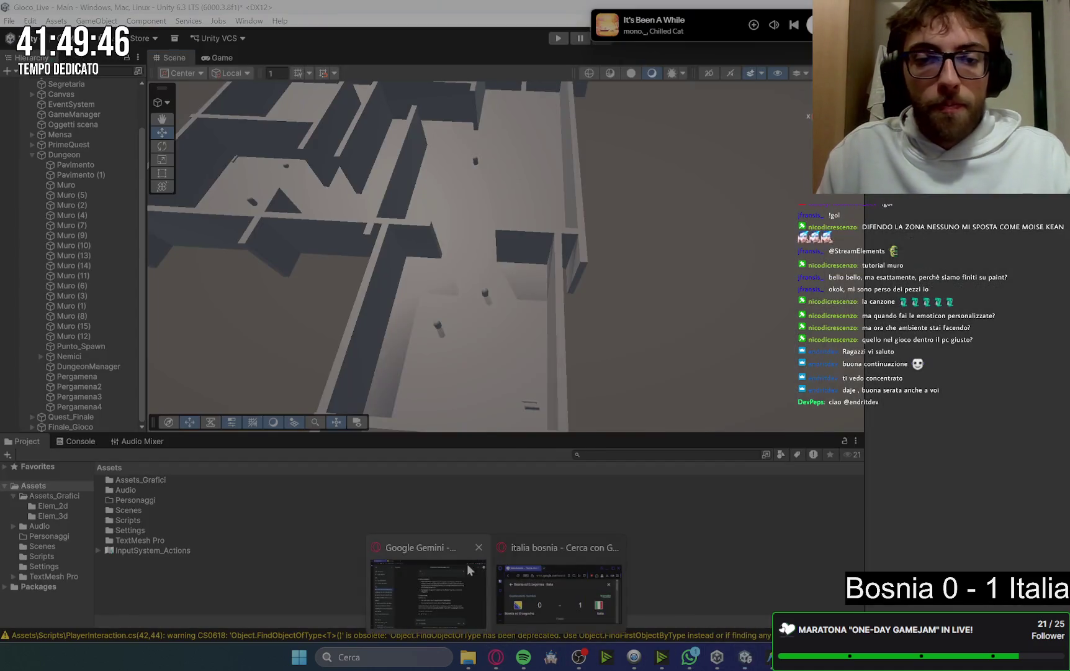
{"action": "left_click", "coordinate": [432, 604]}
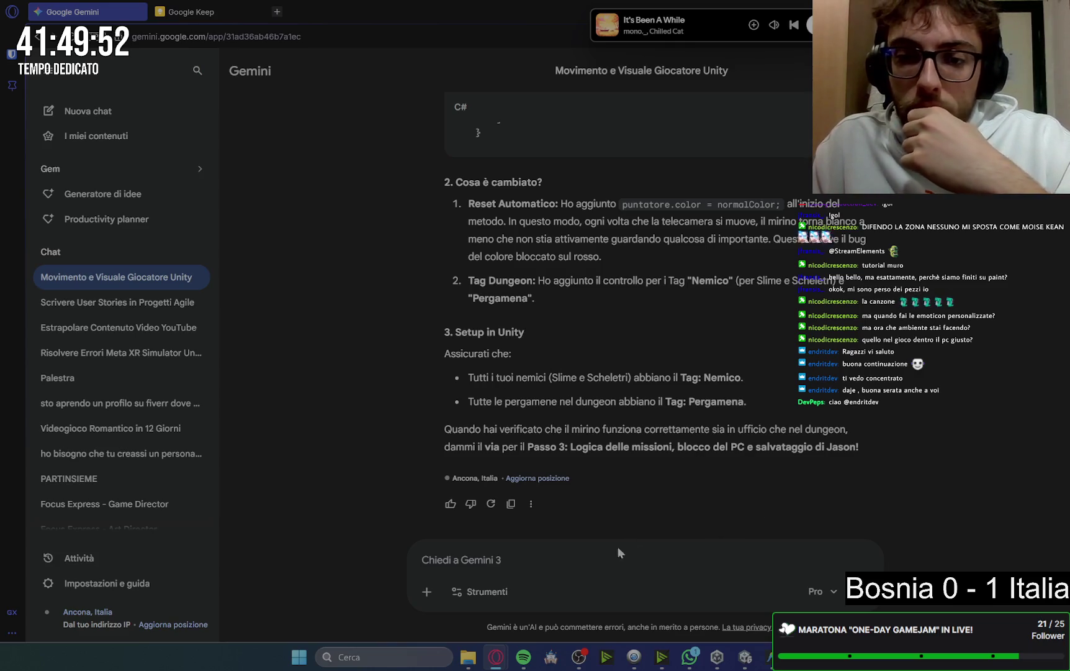
Focus the Gemini prompt box, reload the conversation, and come back to the Opera window
{"action": "left_click", "coordinate": [568, 558]}
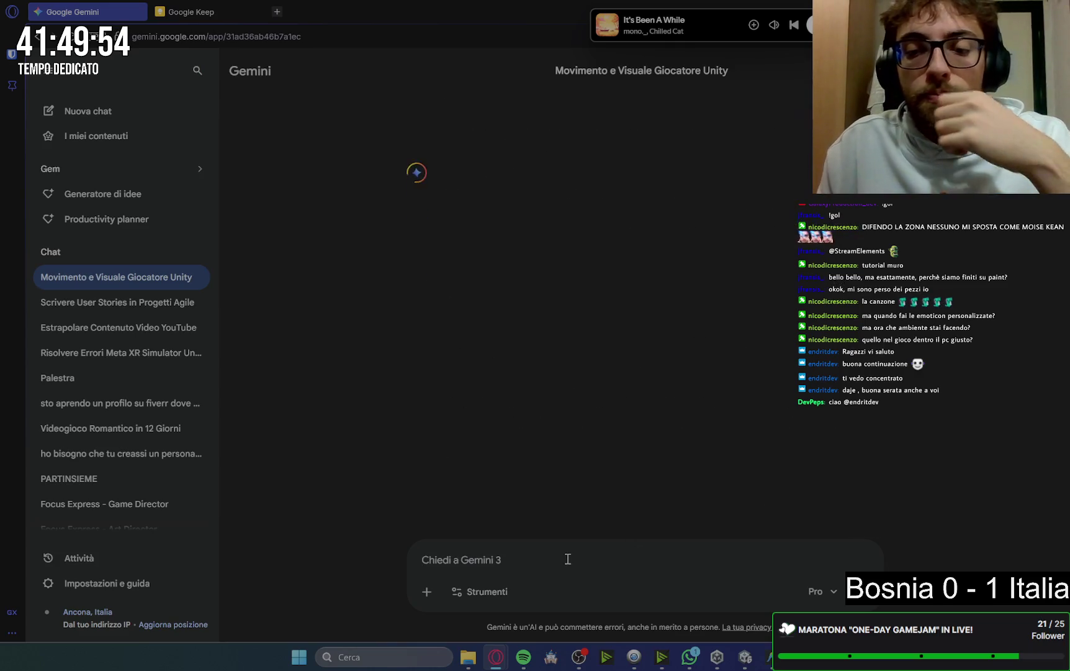
{"action": "key", "text": "alt+Tab"}
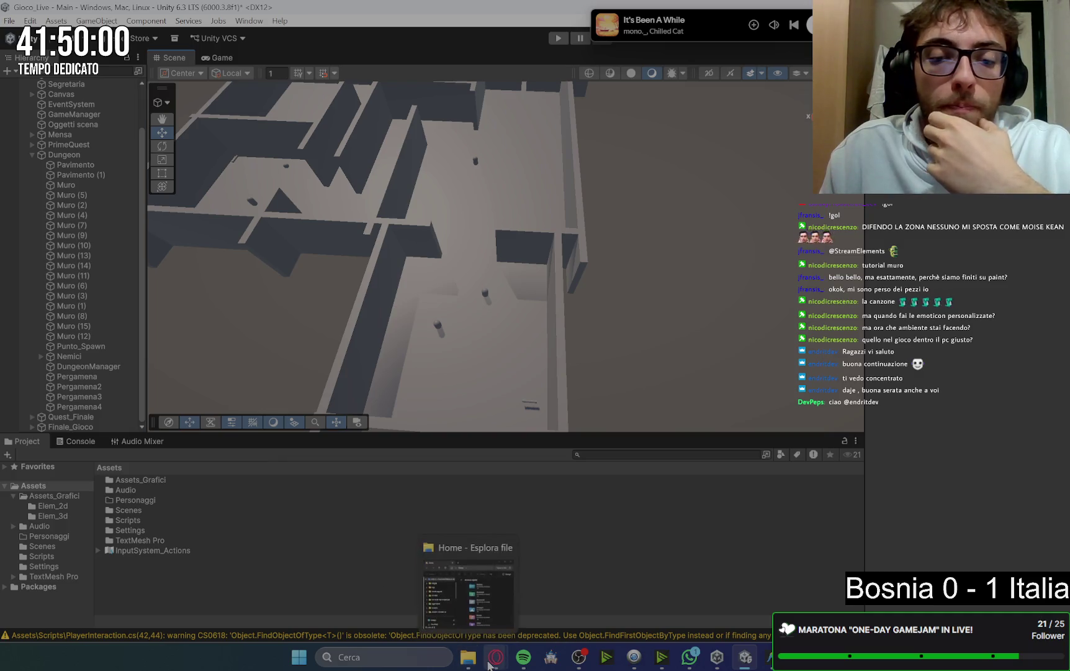
{"action": "mouse_move", "coordinate": [496, 656]}
{"action": "left_click", "coordinate": [450, 596]}
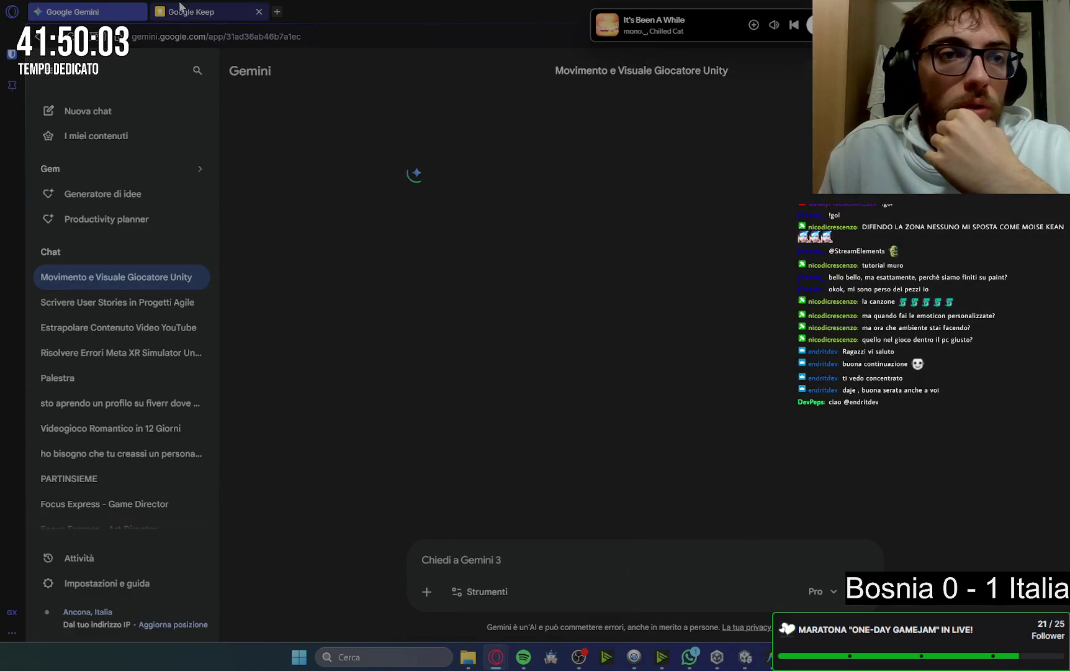
{"action": "left_click", "coordinate": [199, 11]}
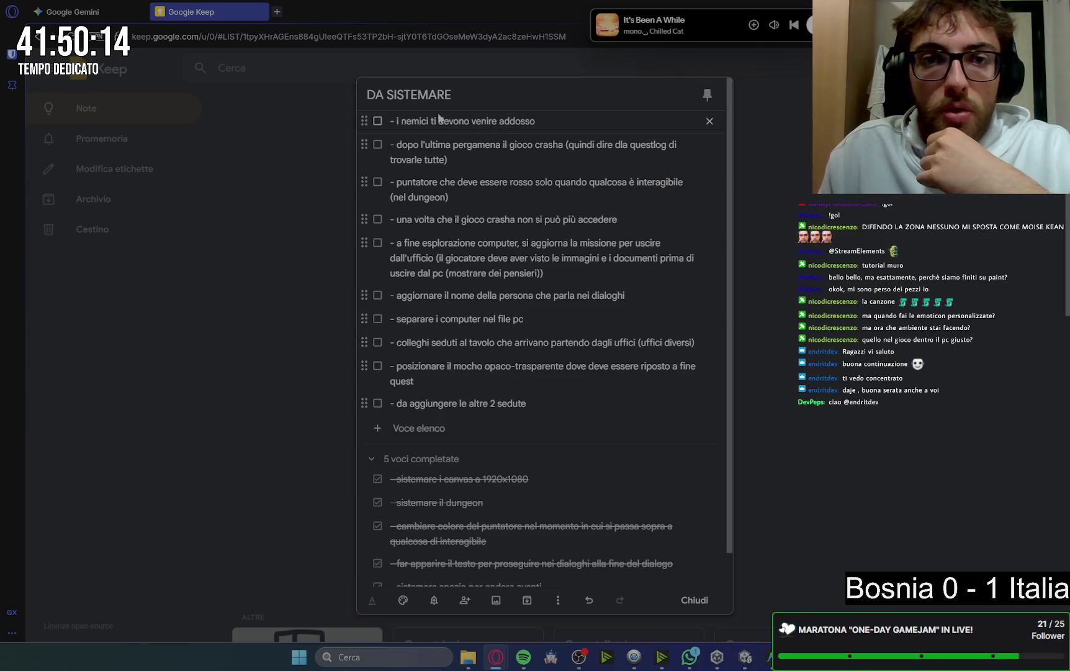
Highlight the red-pointer and computer-exploration items in DA SISTEMARE, then close the note
{"action": "left_click_drag", "start_coordinate": [472, 182], "coordinate": [497, 223]}
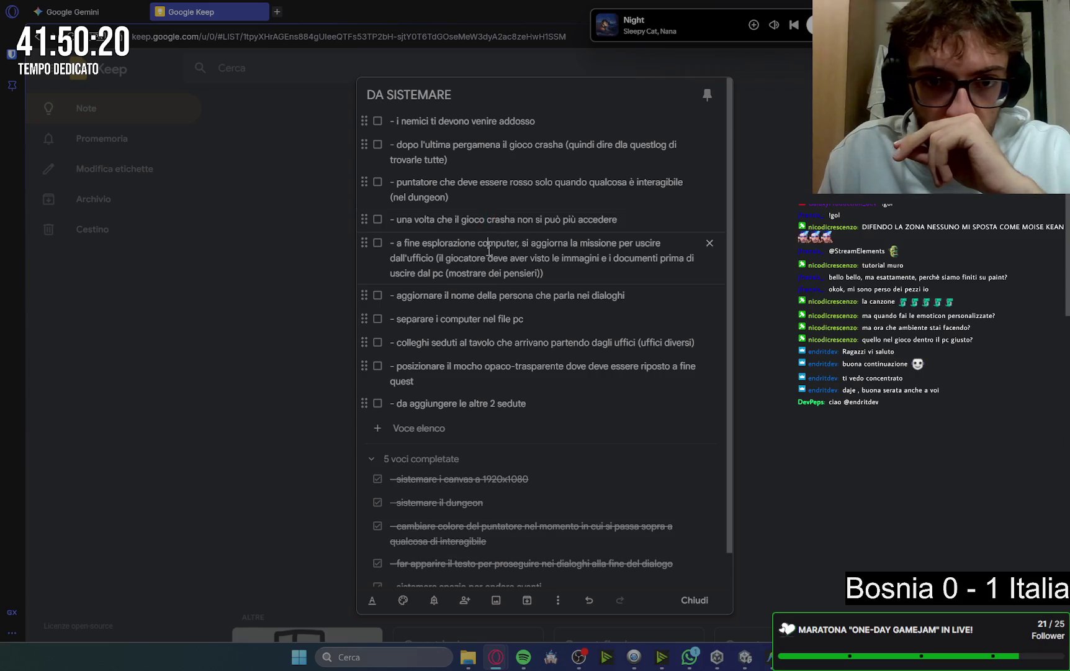
{"action": "left_click_drag", "start_coordinate": [488, 245], "coordinate": [530, 254]}
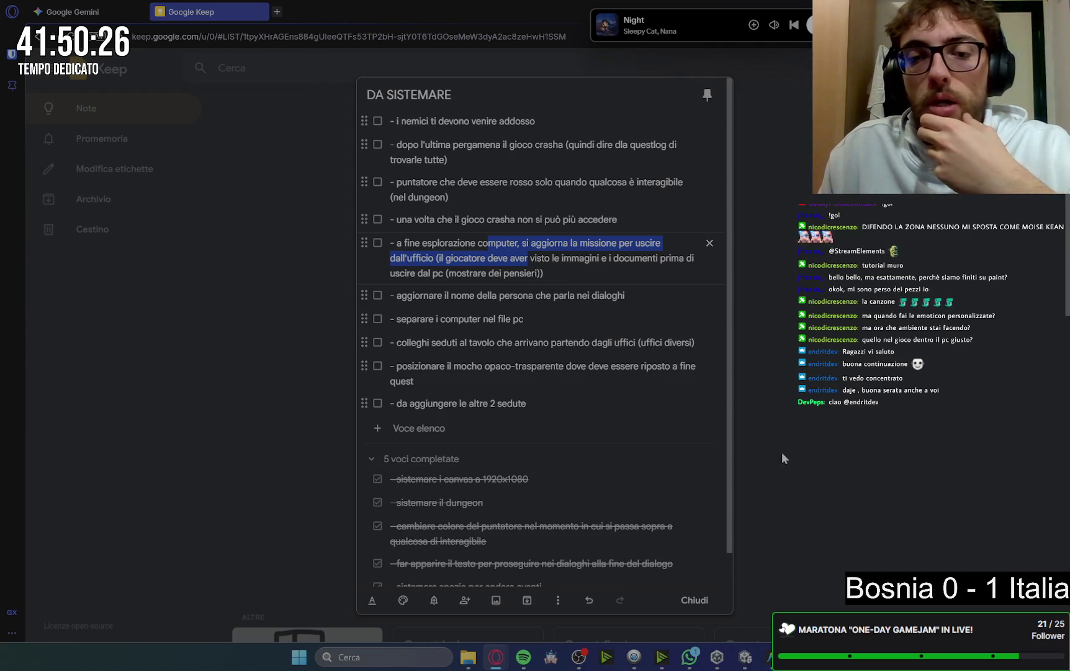
{"action": "left_click", "coordinate": [698, 600]}
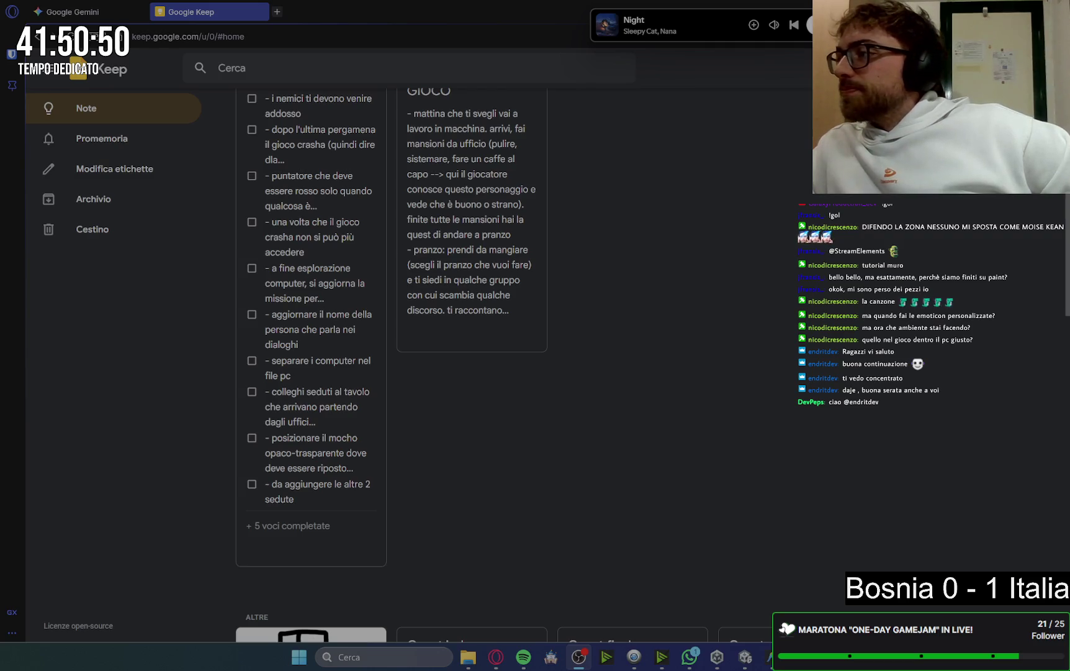
{"action": "key", "text": "alt+Tab"}
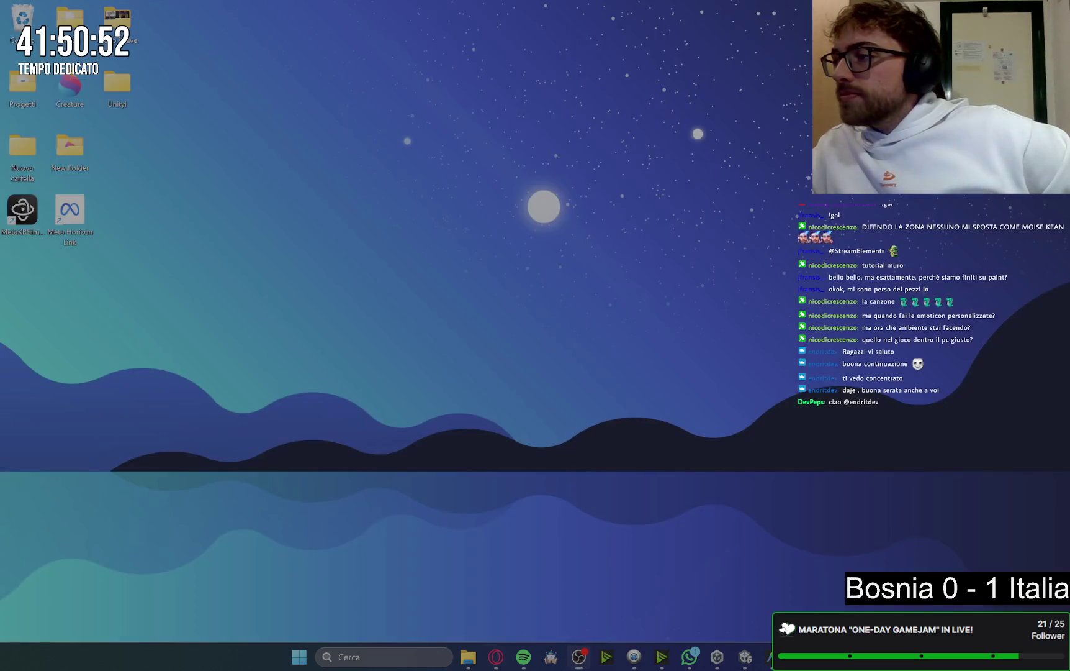
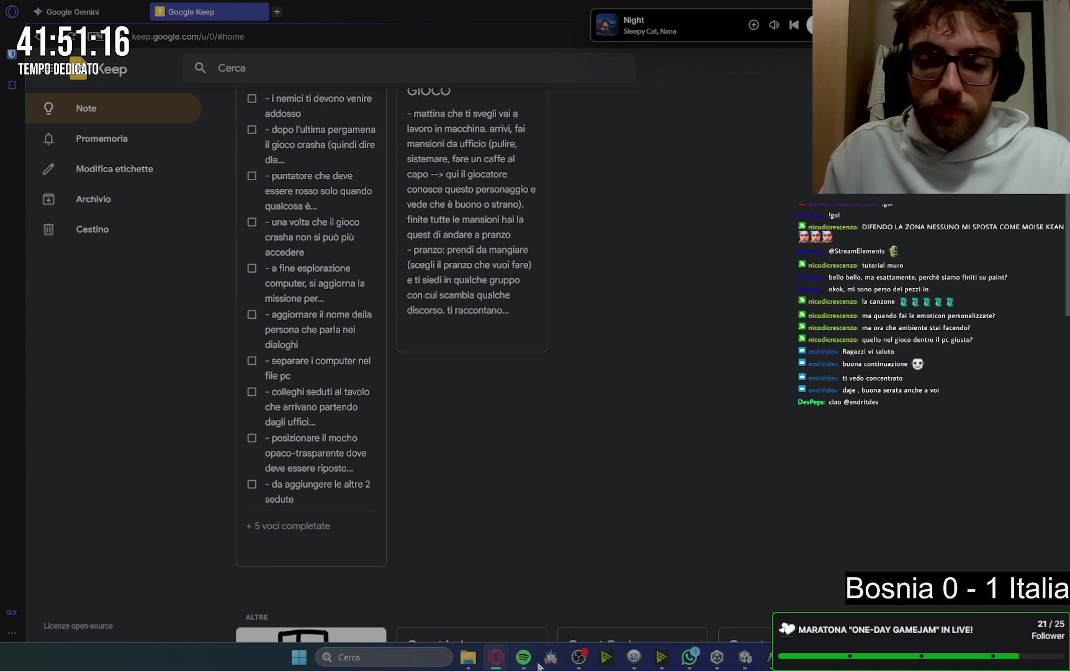
Copy the 'public int documentiLettiPC = 0;' declaration from Gemini's Step 3 reply
{"action": "left_click", "coordinate": [103, 8]}
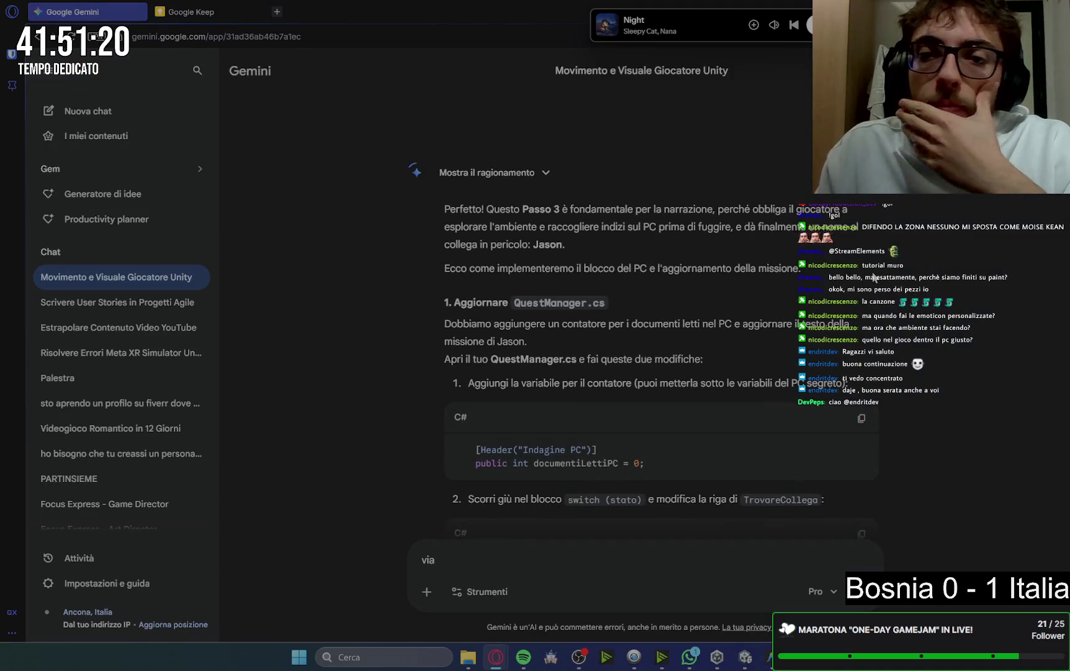
{"action": "scroll", "coordinate": [722, 211], "scroll_direction": "down", "scroll_amount": 1}
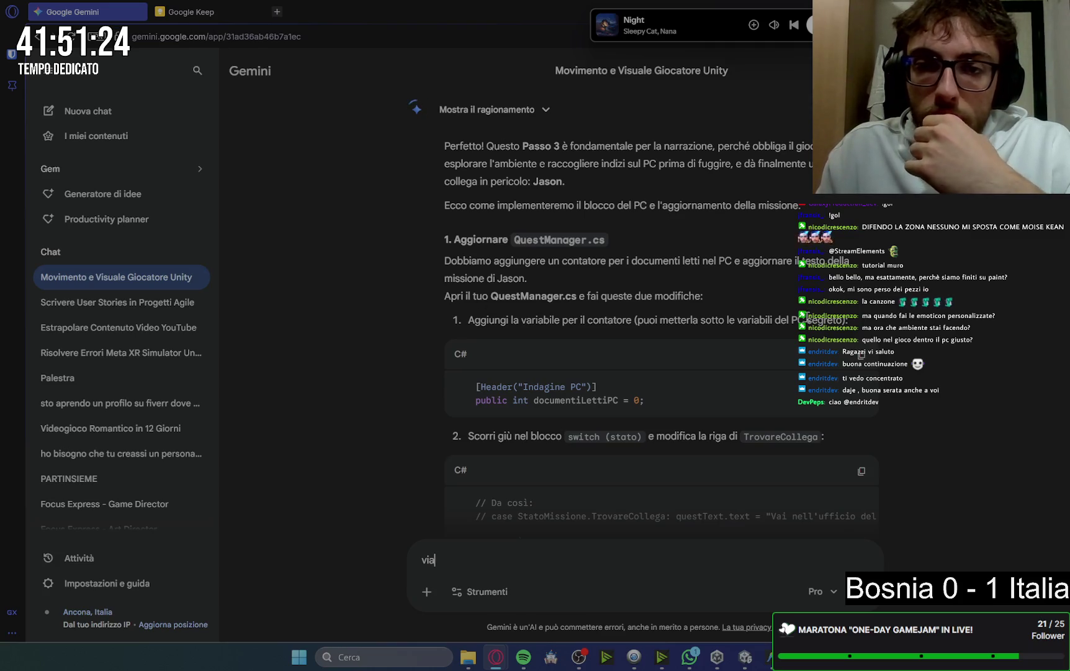
{"action": "left_click_drag", "start_coordinate": [649, 401], "coordinate": [473, 403]}
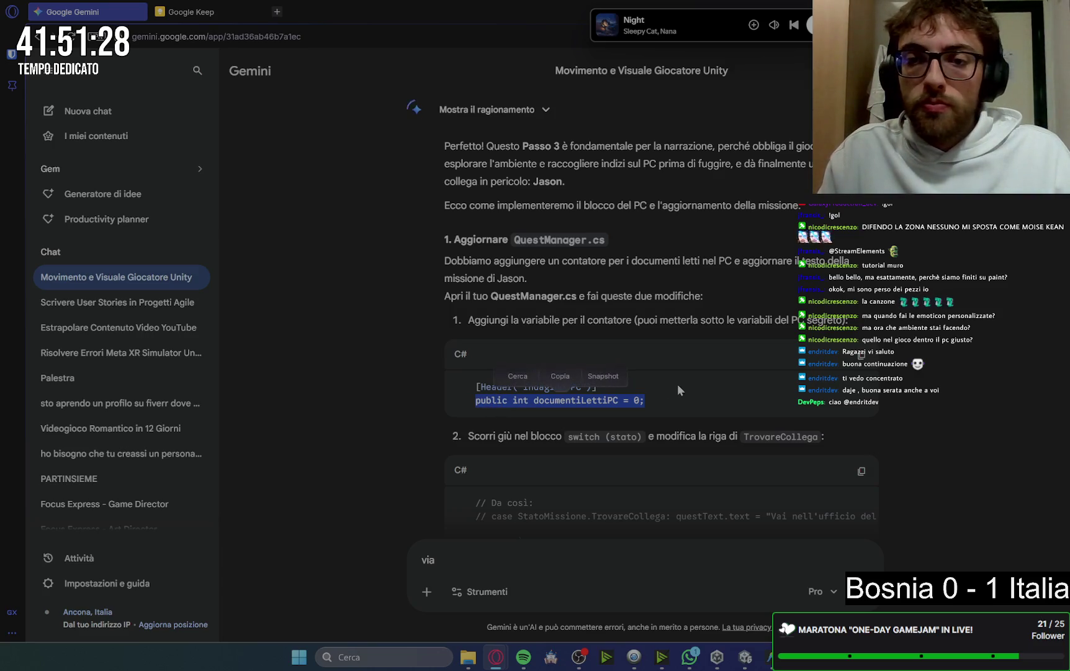
{"action": "key", "text": "ctrl+c"}
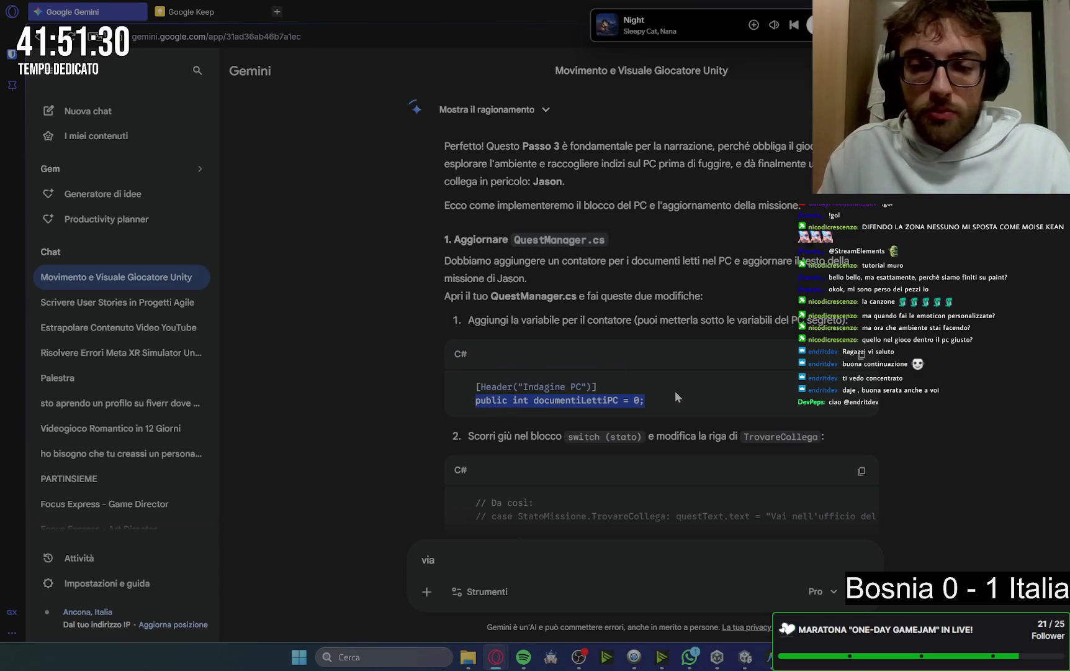
{"action": "key", "text": "alt+Tab"}
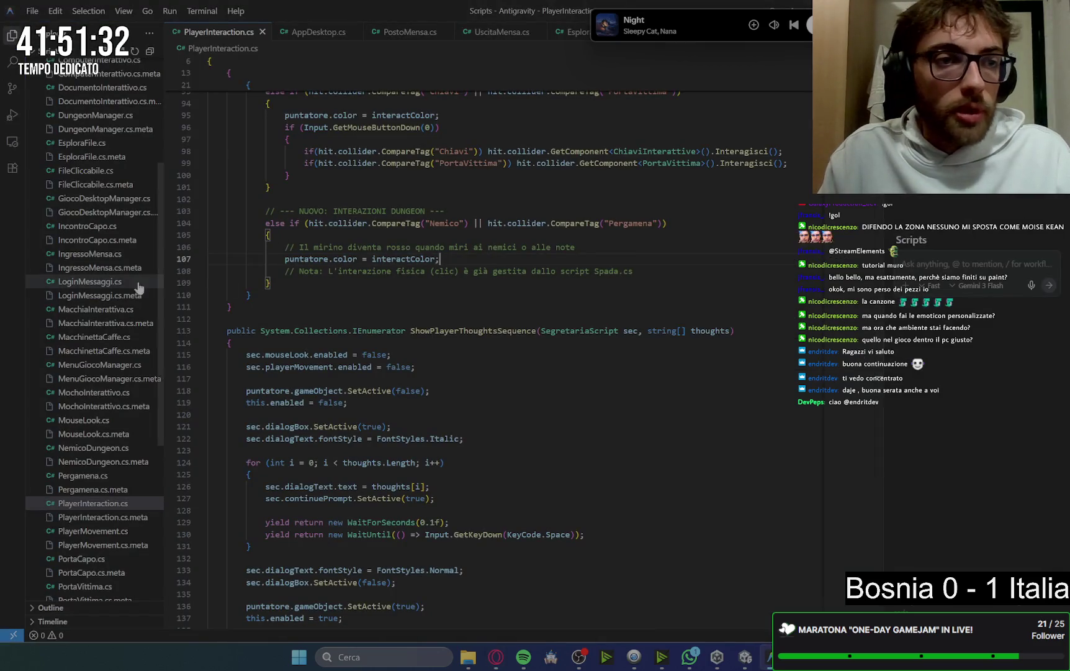
Paste the documentiLettiPC = 0 declaration into QuestManager.cs on a new line below giocoCrashato
{"action": "scroll", "coordinate": [91, 243], "scroll_direction": "up", "scroll_amount": 3}
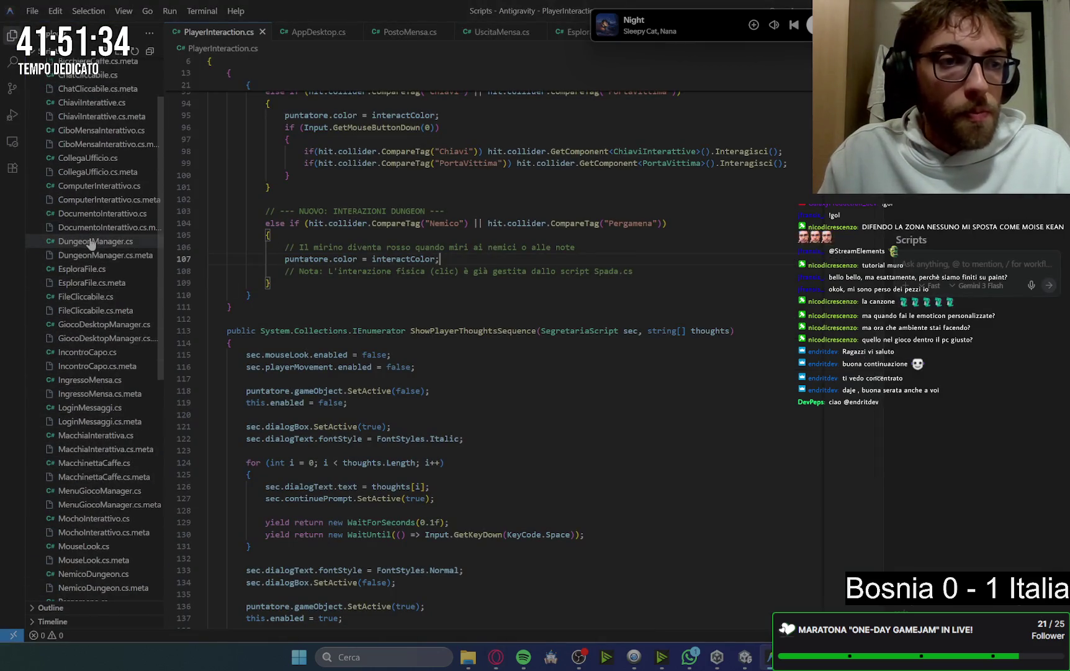
{"action": "scroll", "coordinate": [91, 244], "scroll_direction": "down", "scroll_amount": 7}
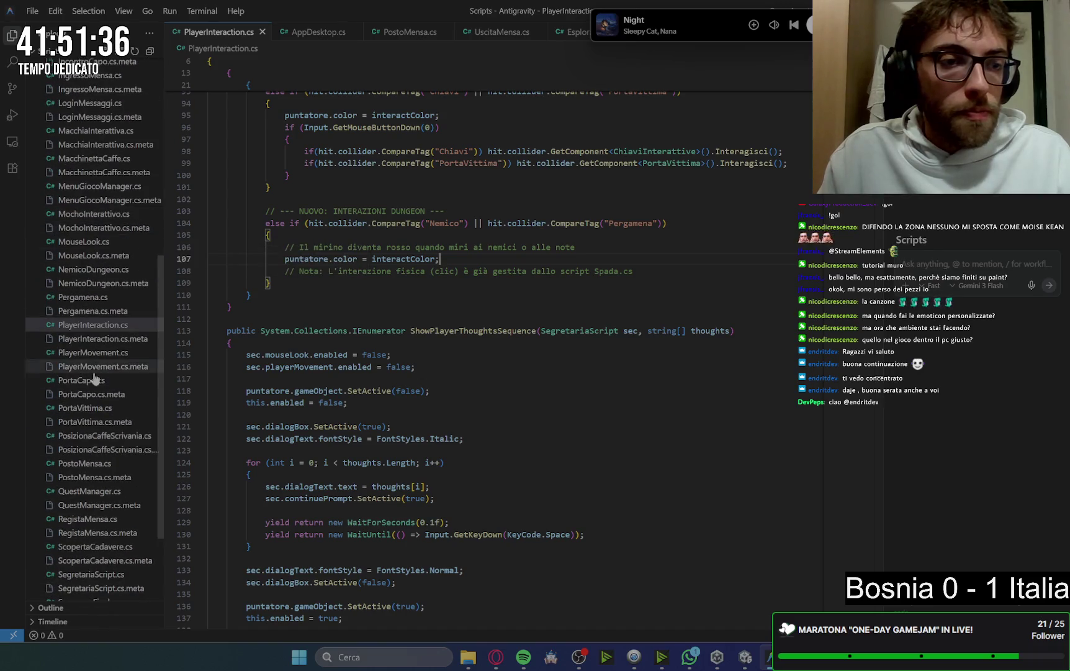
{"action": "left_click", "coordinate": [90, 492]}
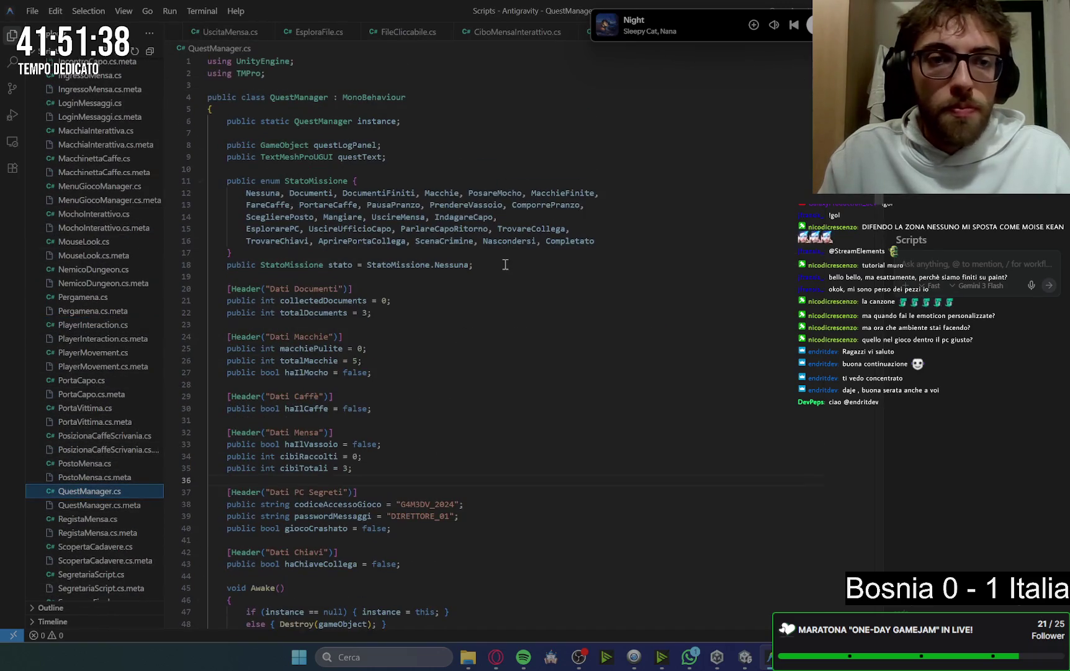
{"action": "scroll", "coordinate": [416, 300], "scroll_direction": "down", "scroll_amount": 3}
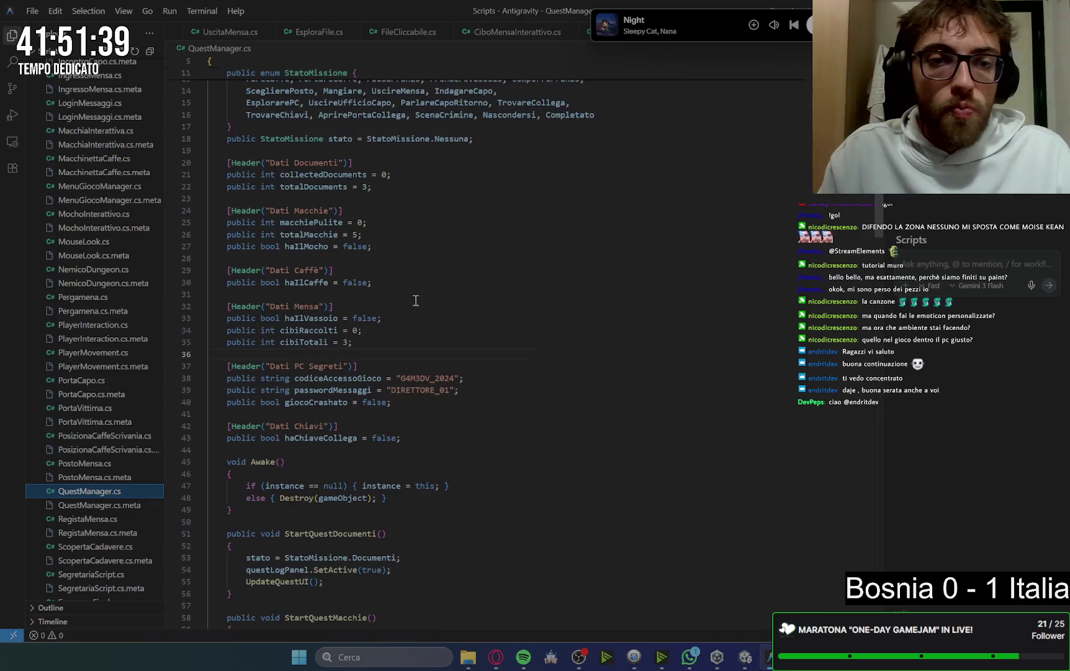
{"action": "left_click", "coordinate": [414, 401]}
{"action": "key", "text": "Return"}
{"action": "key", "text": "Tab"}
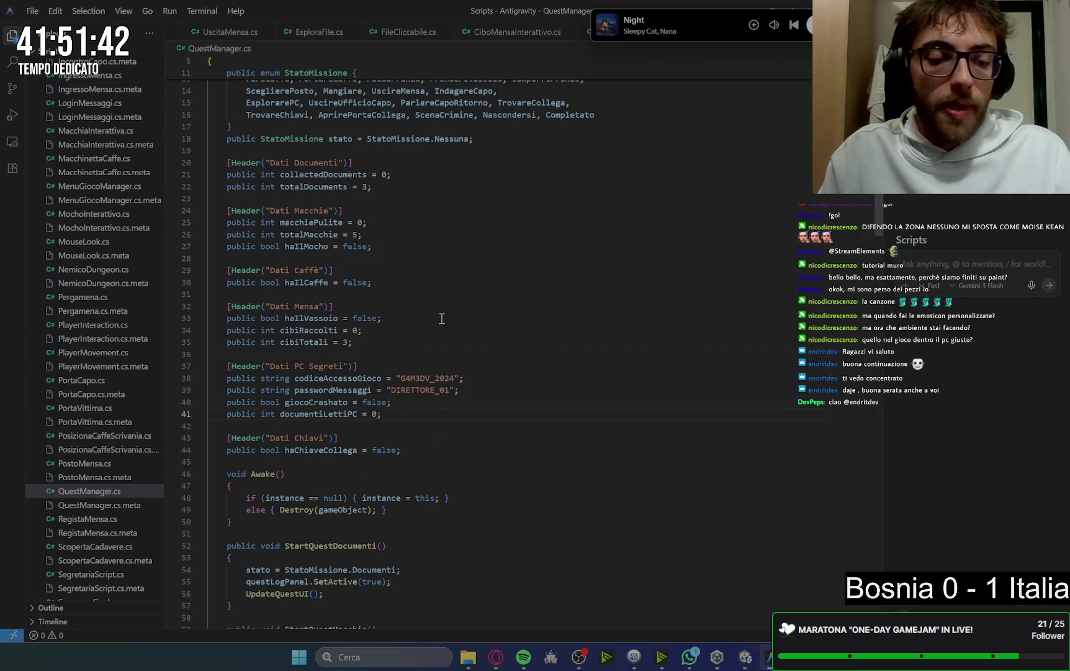
{"action": "mouse_move", "coordinate": [495, 656]}
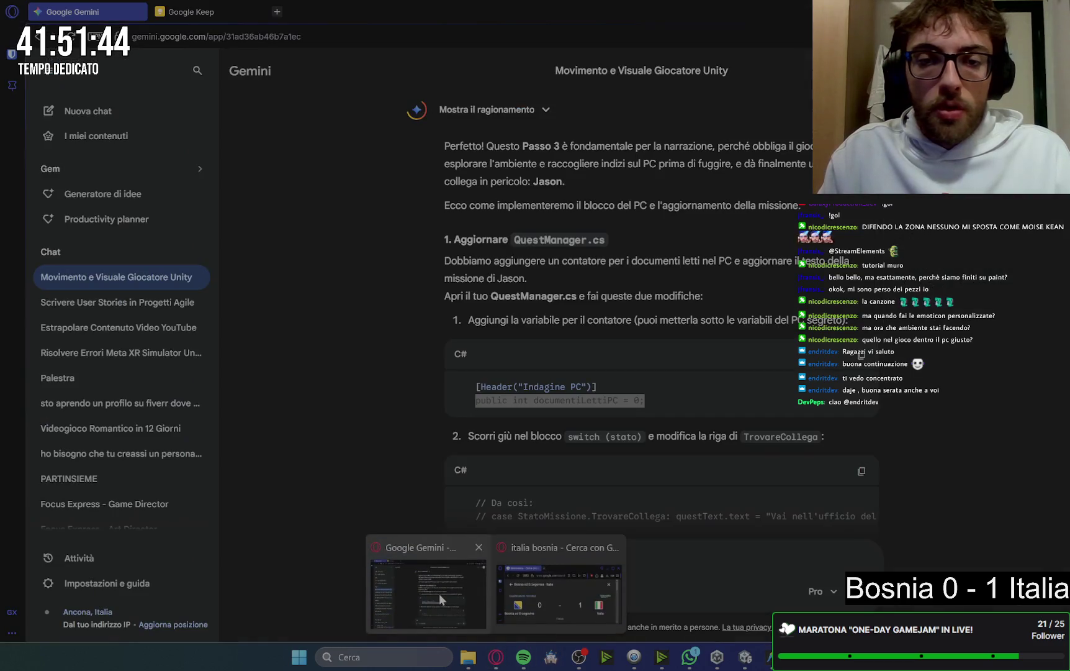
{"action": "left_click", "coordinate": [439, 593]}
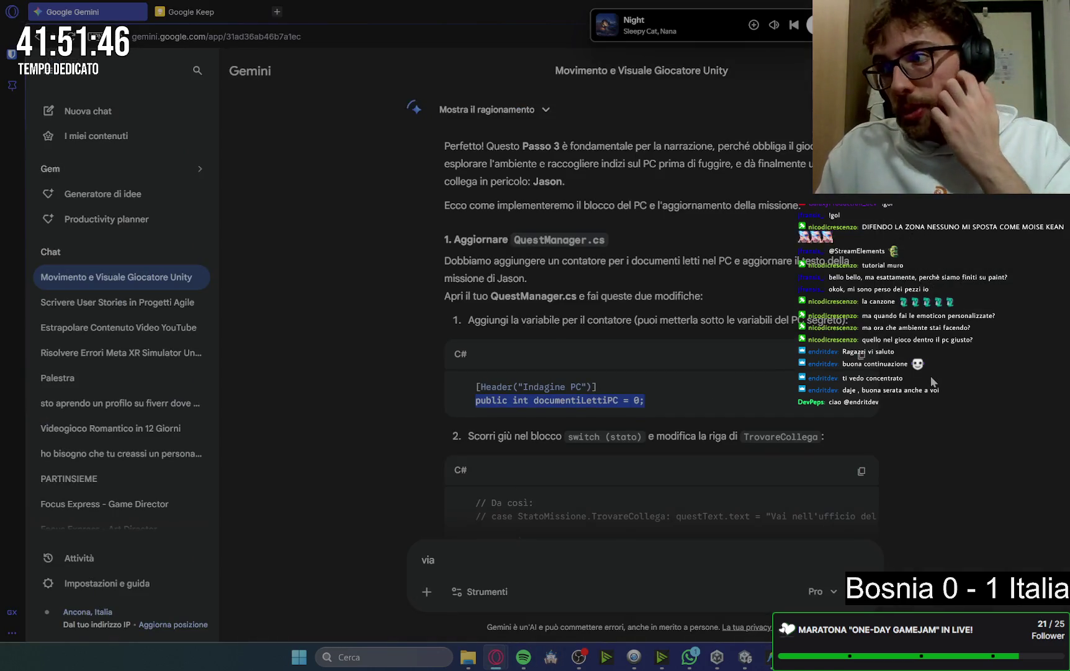
Select Gemini's revised TrovareCollega case line that sends the player to save Jason
{"action": "scroll", "coordinate": [932, 382], "scroll_direction": "down", "scroll_amount": 2}
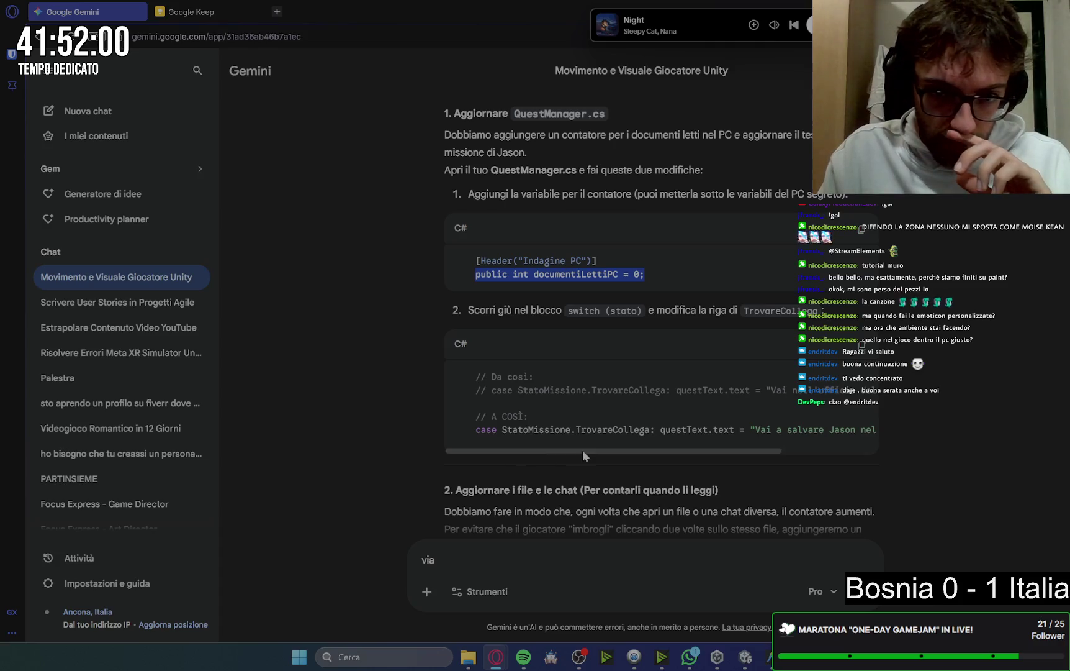
{"action": "left_click_drag", "start_coordinate": [477, 431], "coordinate": [906, 438]}
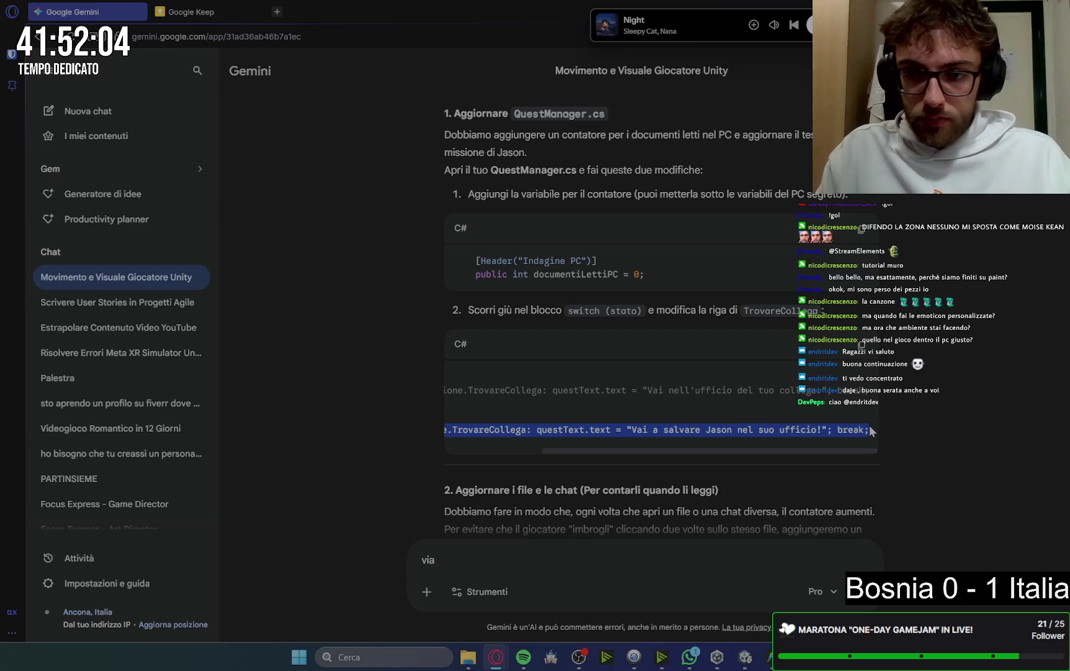
{"action": "mouse_move", "coordinate": [770, 656]}
{"action": "left_click", "coordinate": [790, 607]}
{"action": "scroll", "coordinate": [519, 360], "scroll_direction": "down", "scroll_amount": 20}
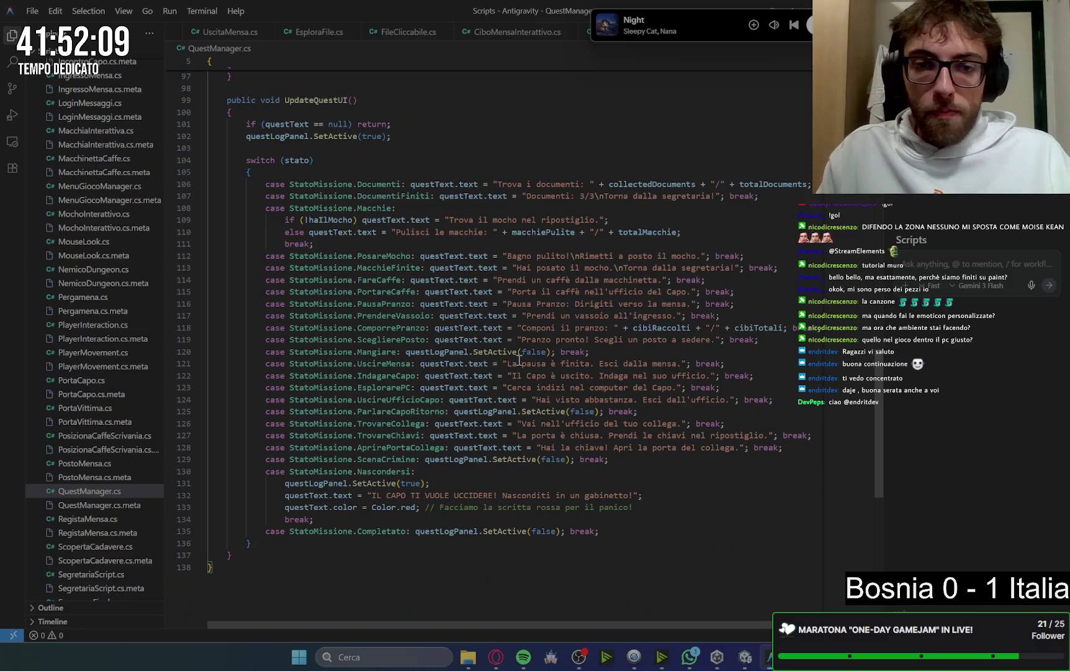
Replace the TrovareCollega case line in QuestManager.cs with 'Vai a salvare Jason nel suo ufficio!'
{"action": "scroll", "coordinate": [521, 358], "scroll_direction": "down", "scroll_amount": 2}
{"action": "left_click", "coordinate": [340, 360]}
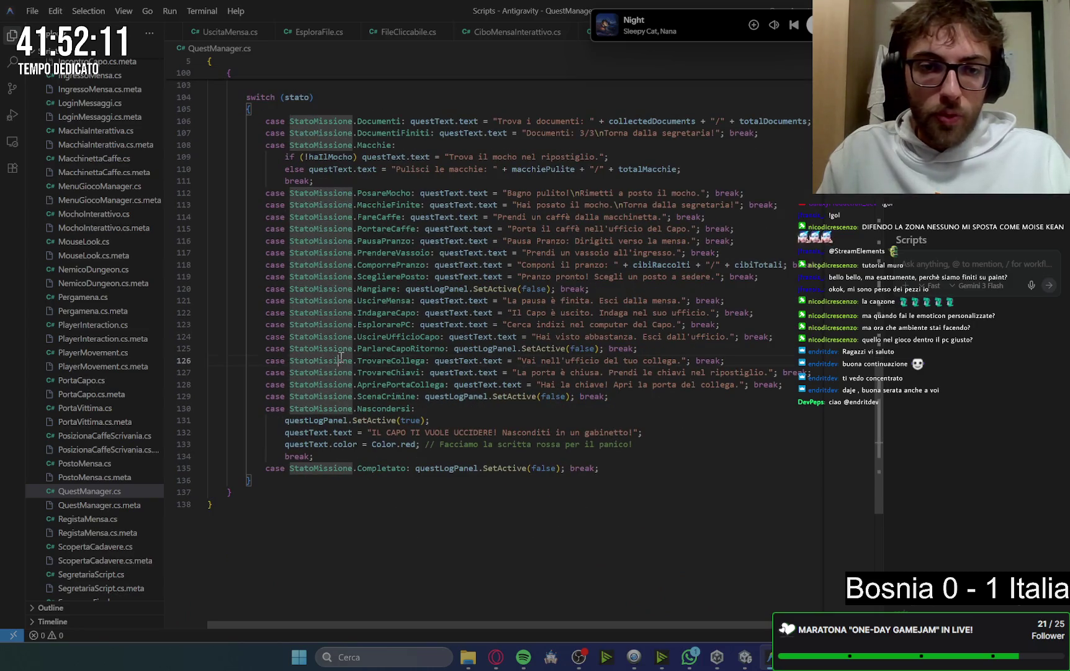
{"action": "left_click_drag", "start_coordinate": [265, 360], "coordinate": [726, 360]}
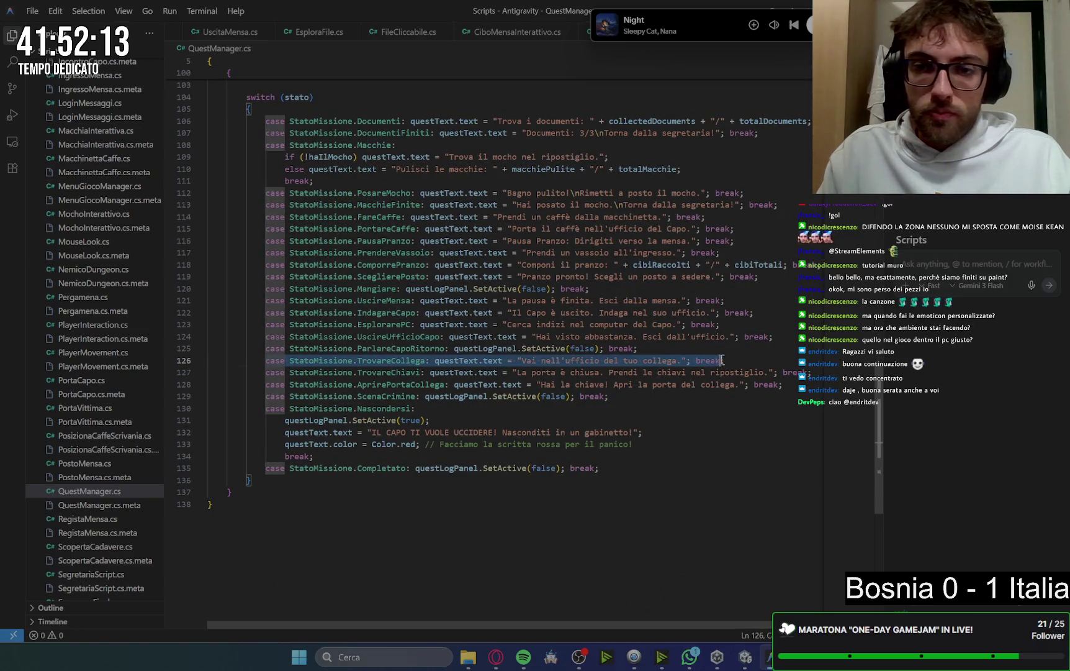
{"action": "key", "text": "ctrl+v"}
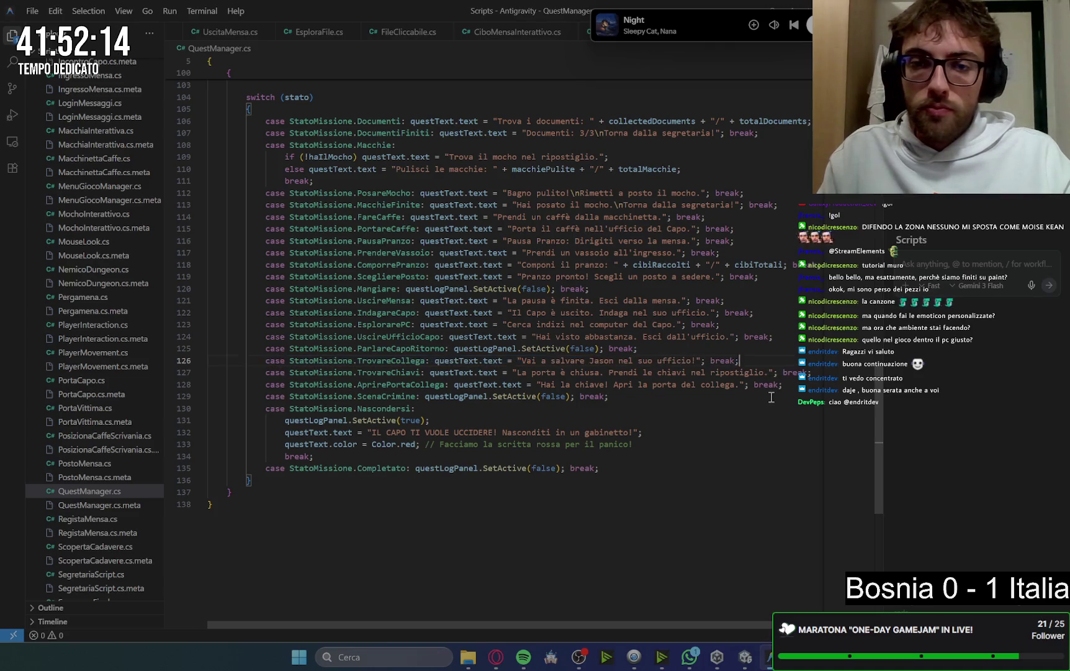
{"action": "left_click", "coordinate": [747, 267]}
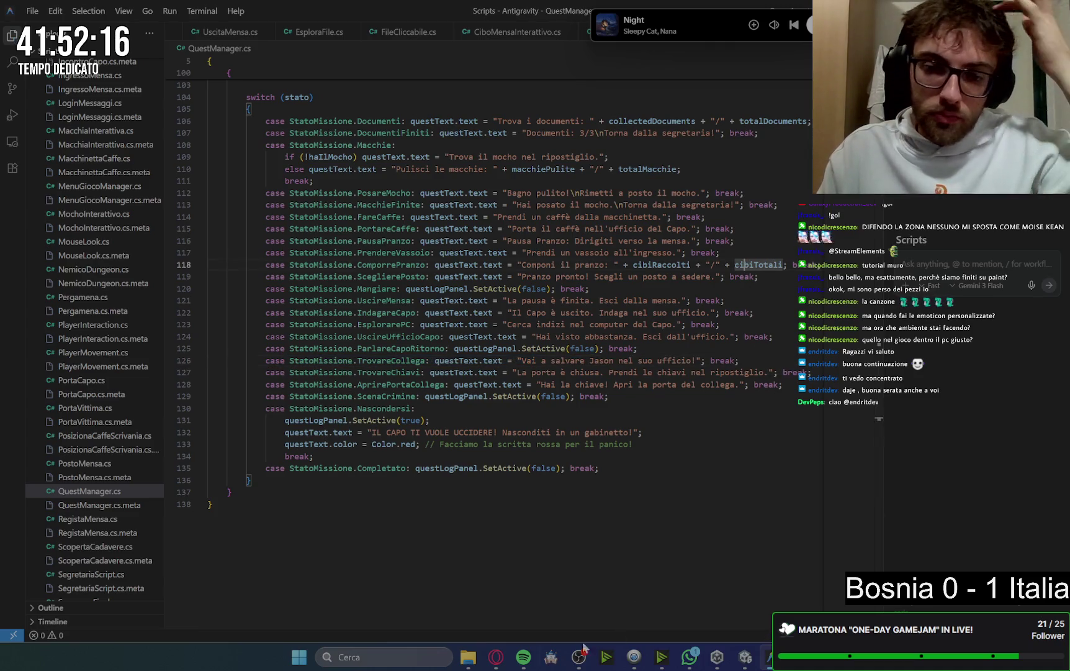
{"action": "mouse_move", "coordinate": [496, 663]}
{"action": "left_click", "coordinate": [478, 604]}
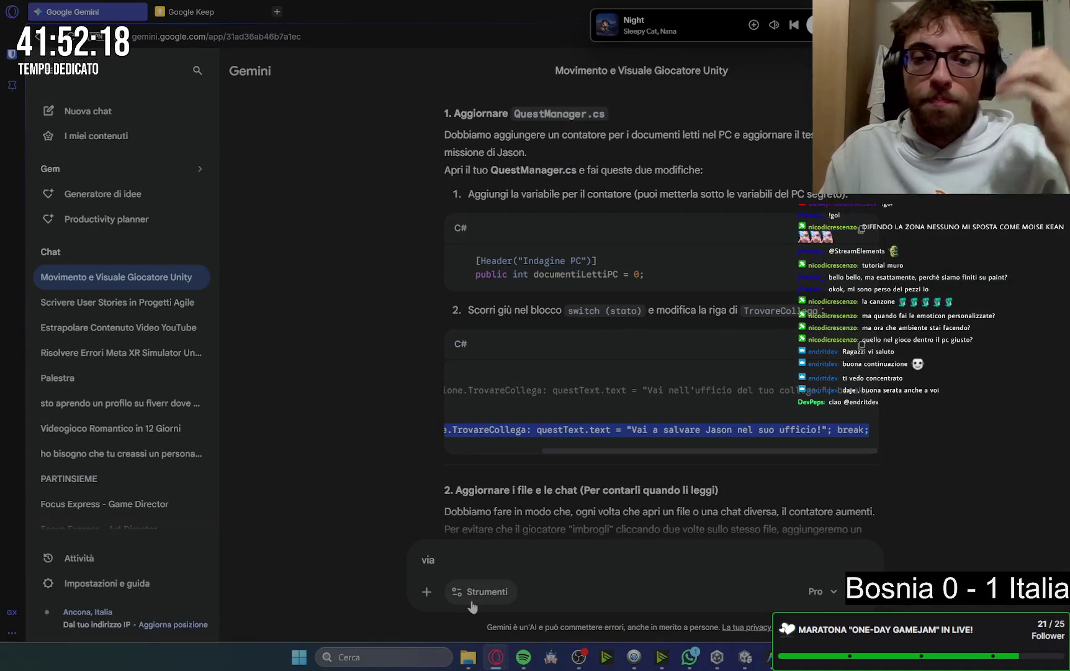
Copy Gemini's replacement FileCliccabile script that counts each file as read only once
{"action": "scroll", "coordinate": [824, 494], "scroll_direction": "down", "scroll_amount": 4}
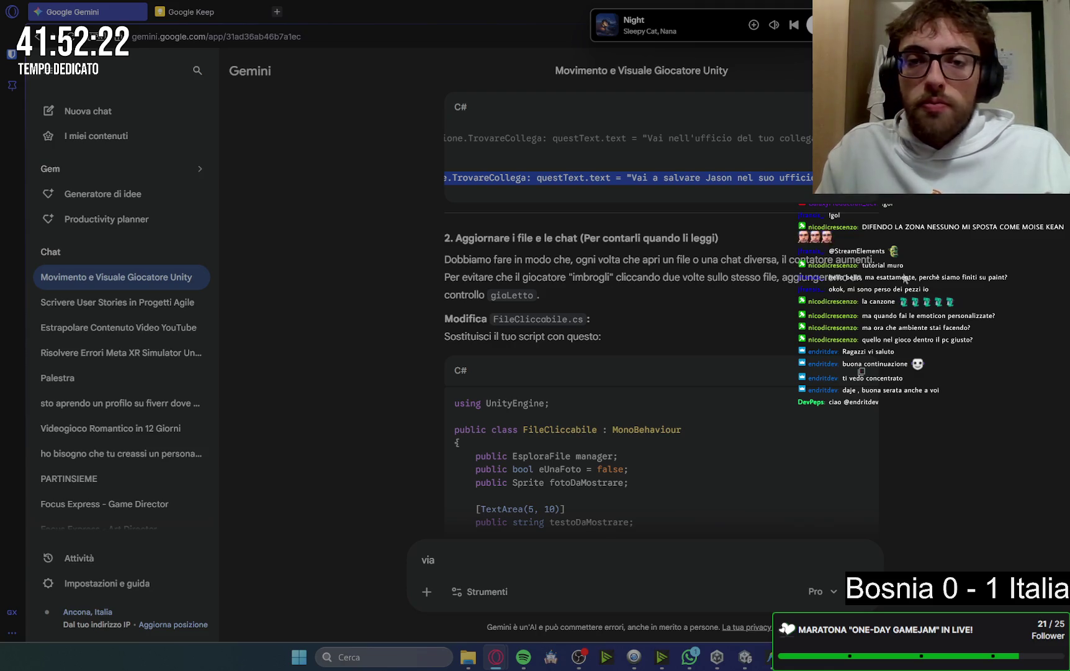
{"action": "key", "text": "alt+Tab"}
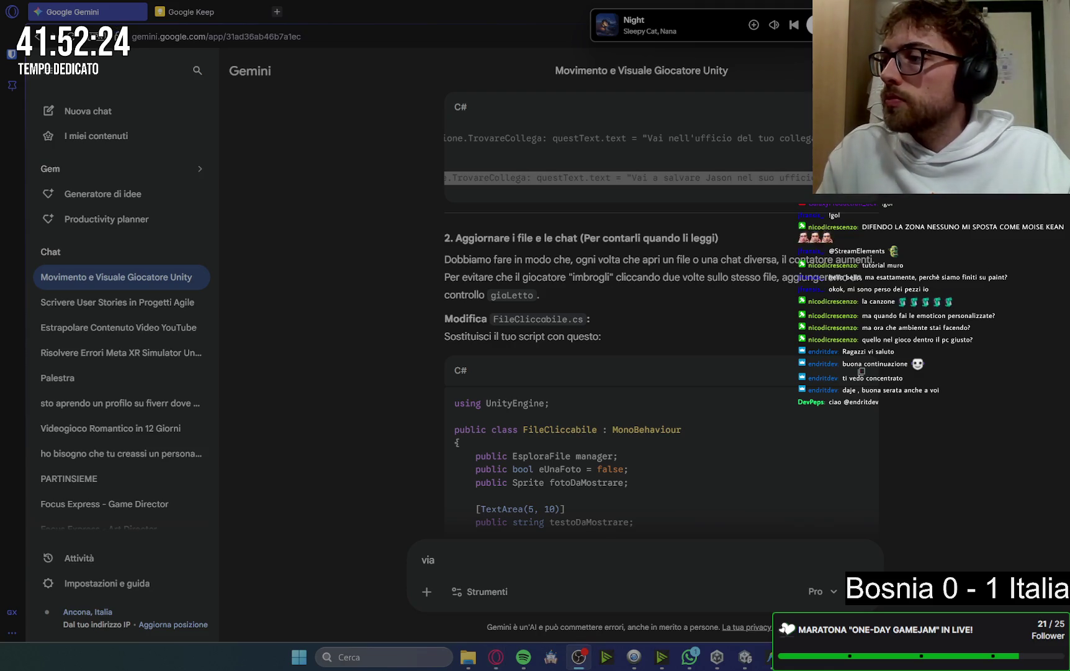
{"action": "key", "text": "alt+Tab"}
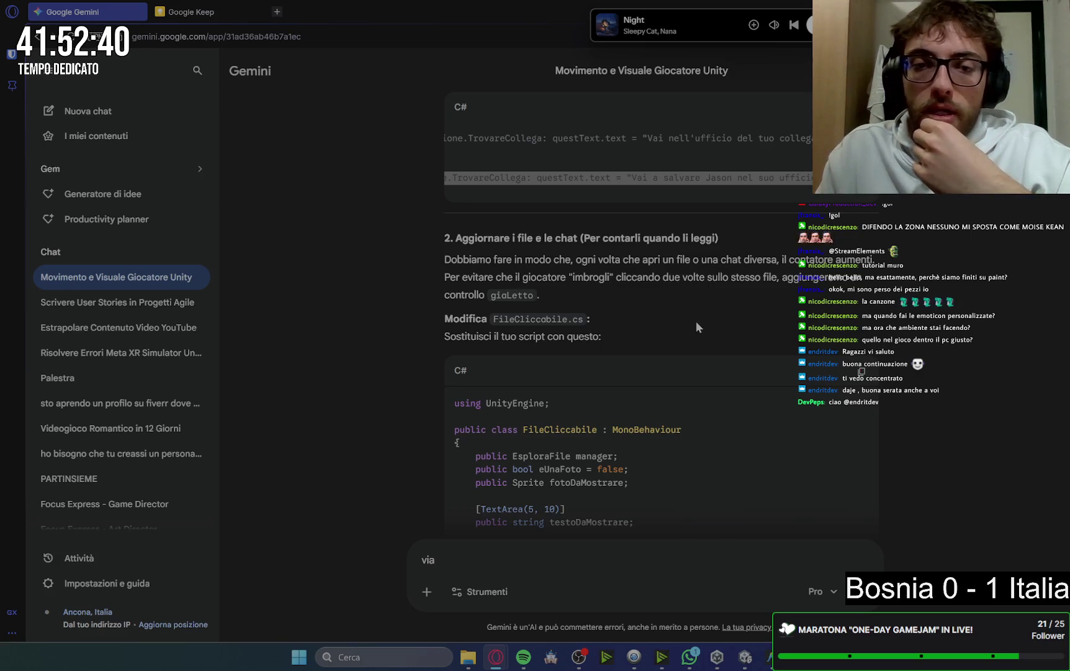
{"action": "scroll", "coordinate": [696, 322], "scroll_direction": "down", "scroll_amount": 2}
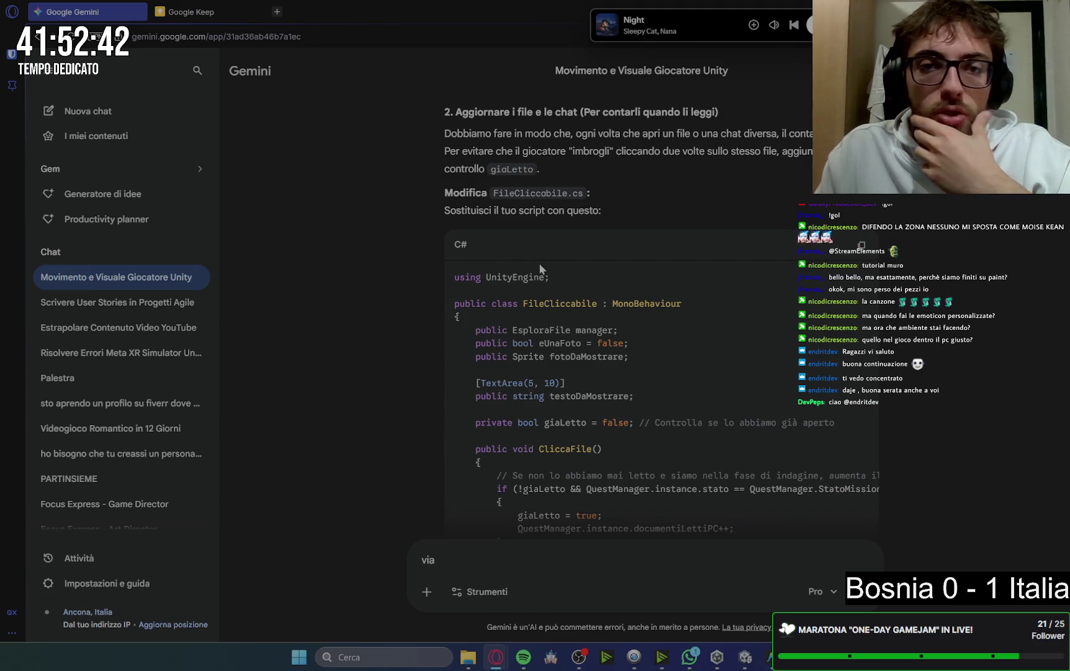
{"action": "scroll", "coordinate": [808, 323], "scroll_direction": "down", "scroll_amount": 1}
{"action": "left_click", "coordinate": [862, 180]}
{"action": "scroll", "coordinate": [832, 260], "scroll_direction": "down", "scroll_amount": 4}
{"action": "scroll", "coordinate": [832, 260], "scroll_direction": "down", "scroll_amount": 1}
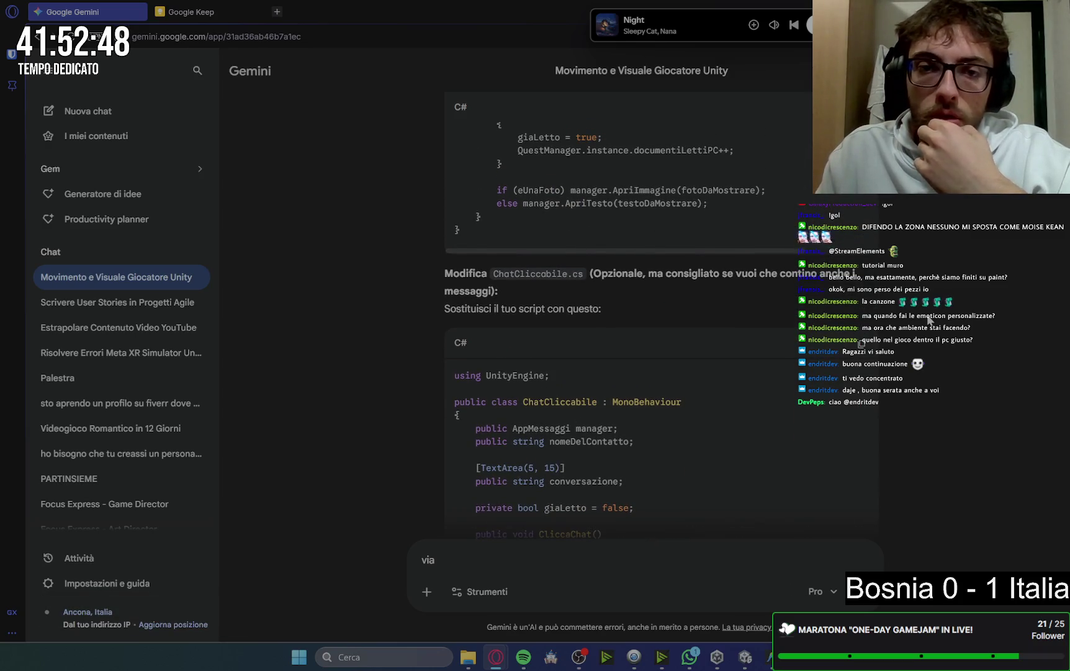
{"action": "scroll", "coordinate": [709, 388], "scroll_direction": "down", "scroll_amount": 2}
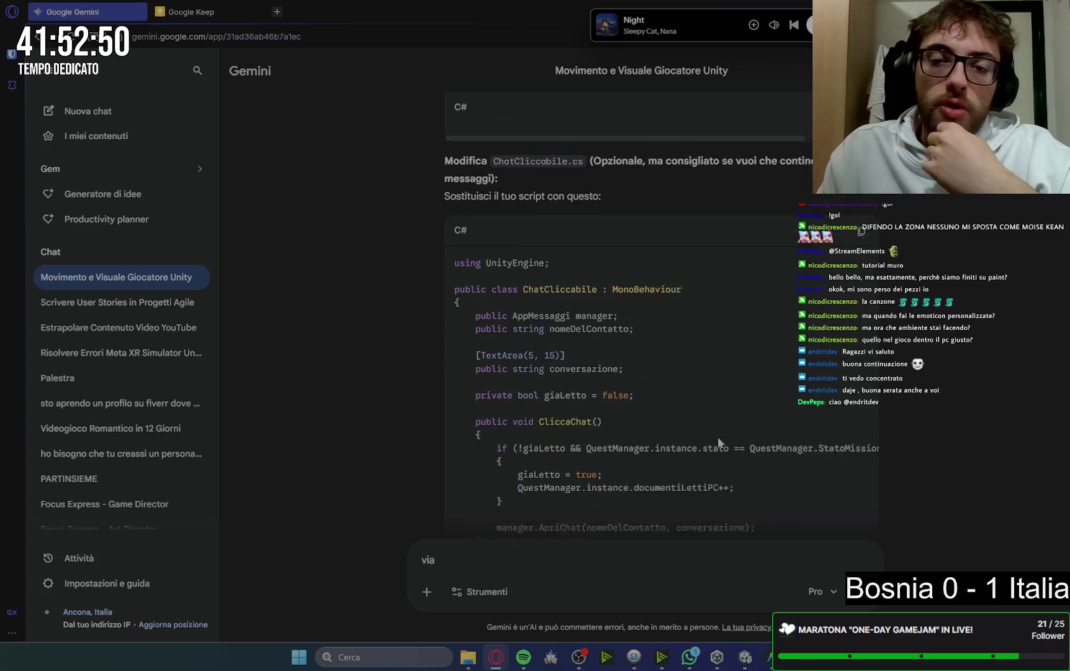
{"action": "mouse_move", "coordinate": [770, 656]}
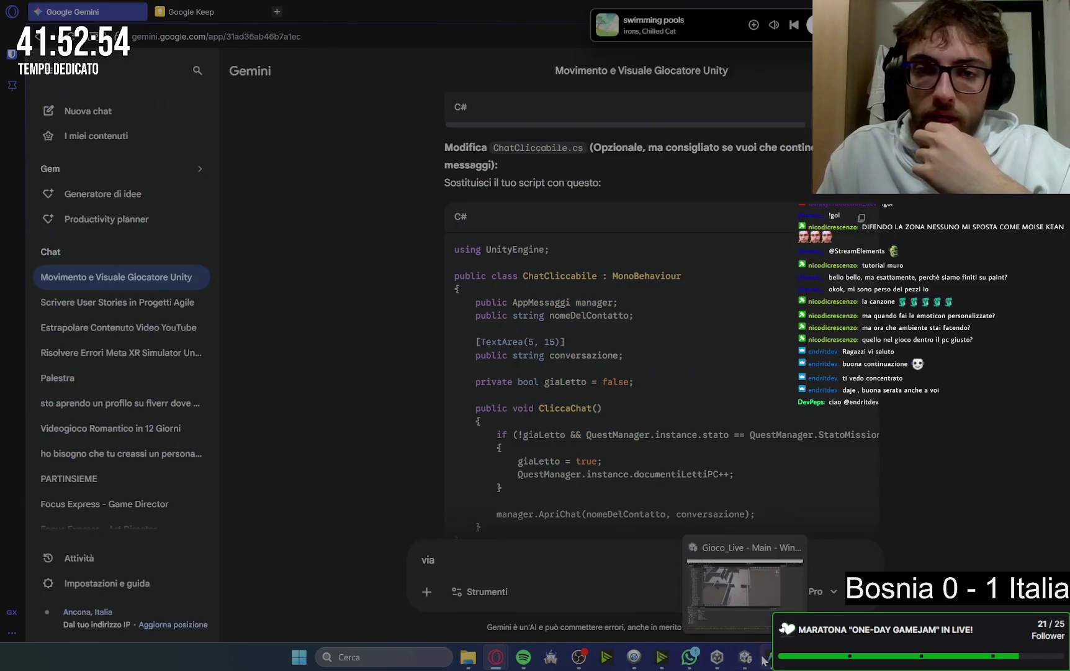
{"action": "left_click", "coordinate": [766, 612]}
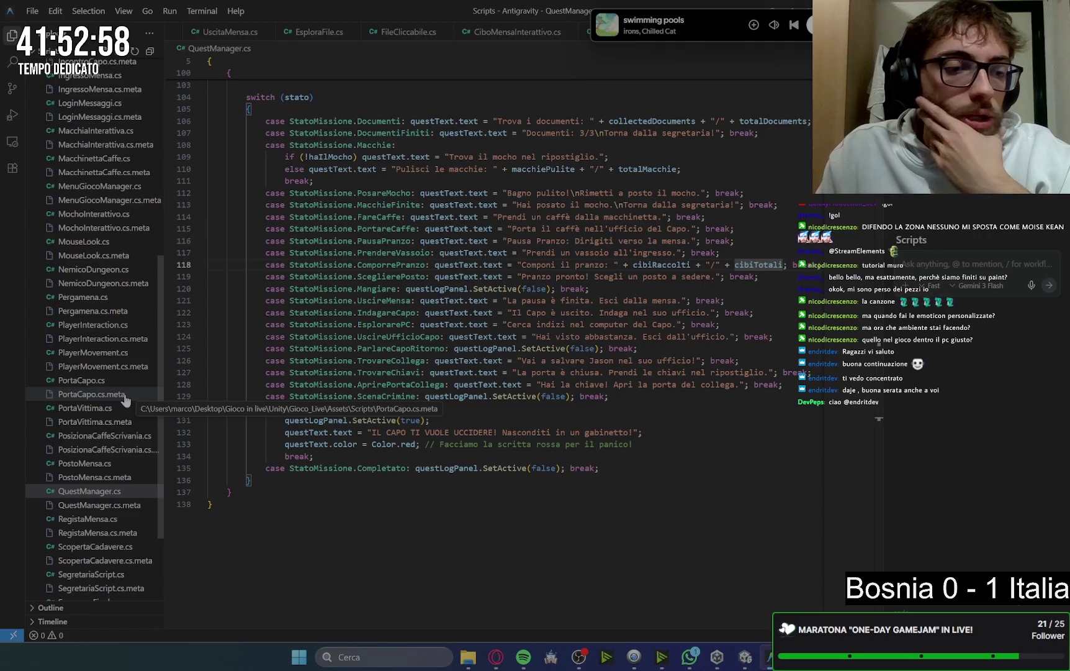
{"action": "scroll", "coordinate": [125, 400], "scroll_direction": "up", "scroll_amount": 7}
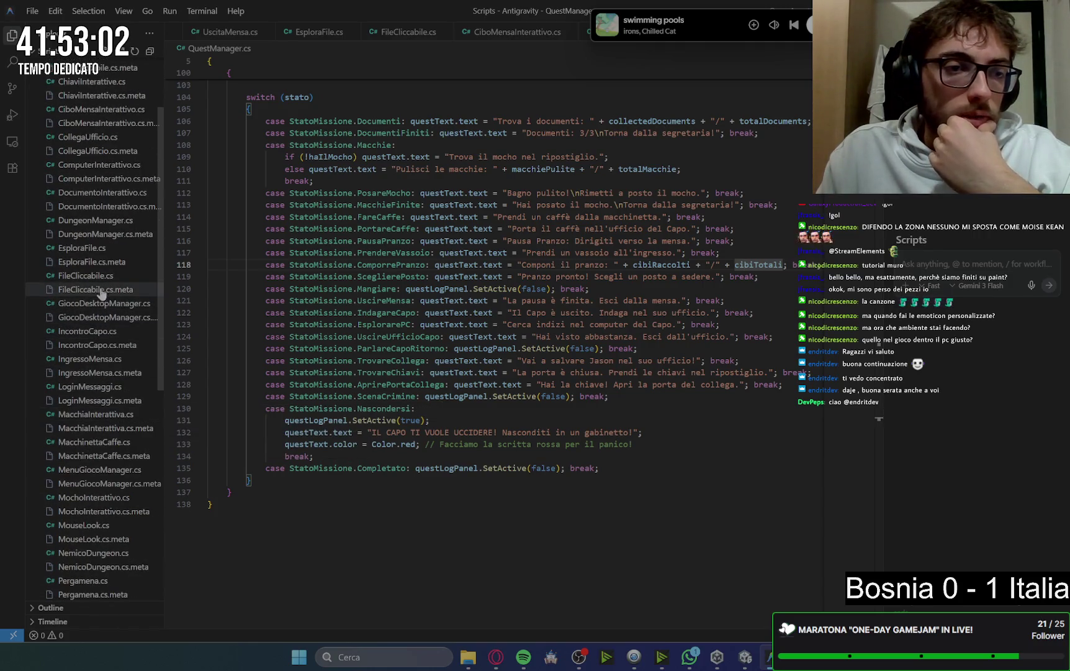
Overwrite all of FileCliccabile.cs with the giaLetto-based read-once version and save it
{"action": "left_click", "coordinate": [87, 275]}
{"action": "key", "text": "ctrl+a"}
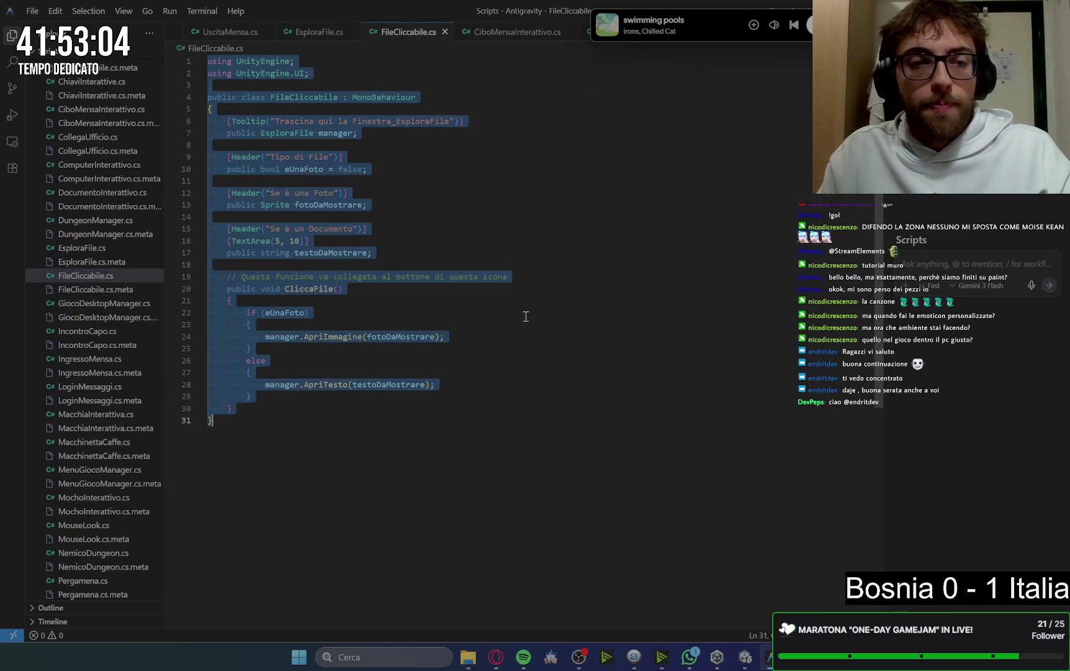
{"action": "type", "text": "using UnityEngine;  public class FileCliccabile : MonoBehaviour {     public EsploraFile manager;     public bool eUnaFoto = false;     public Sprite fotoDaMostrare;      [TextArea(5, 10)]     public string testoDaMostrare;      private bool giaLetto = false; // Controlla se lo abbiamo già aperto      public void CliccaFile()     {         // Se non lo abbiamo mai letto e siamo nella fase di indagine, aumenta il contatore!         if (!giaLetto && QuestManager.instance.stato == QuestManager.StatoMissione.EsplorarePC)         {             giaLetto = true;             QuestManager.instance.documentiLettiPC++;         }          if (eUnaFoto) manager.ApriImmagine(fotoDaMostrare);         else manager.ApriTesto(testoDaMostrare);     } }"}
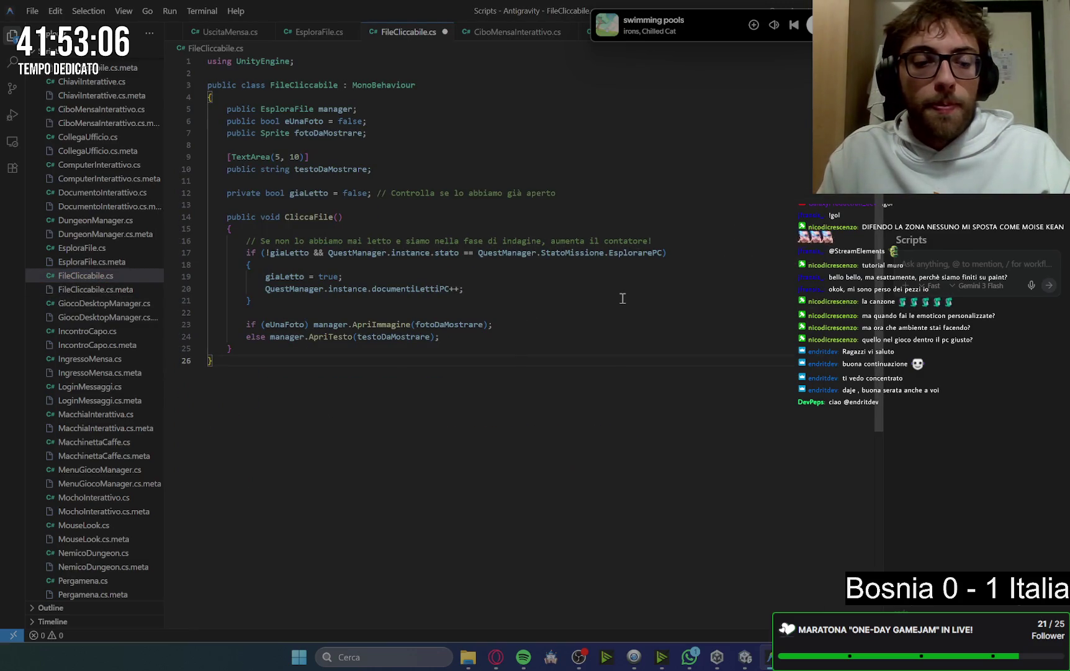
{"action": "key", "text": "ctrl+z"}
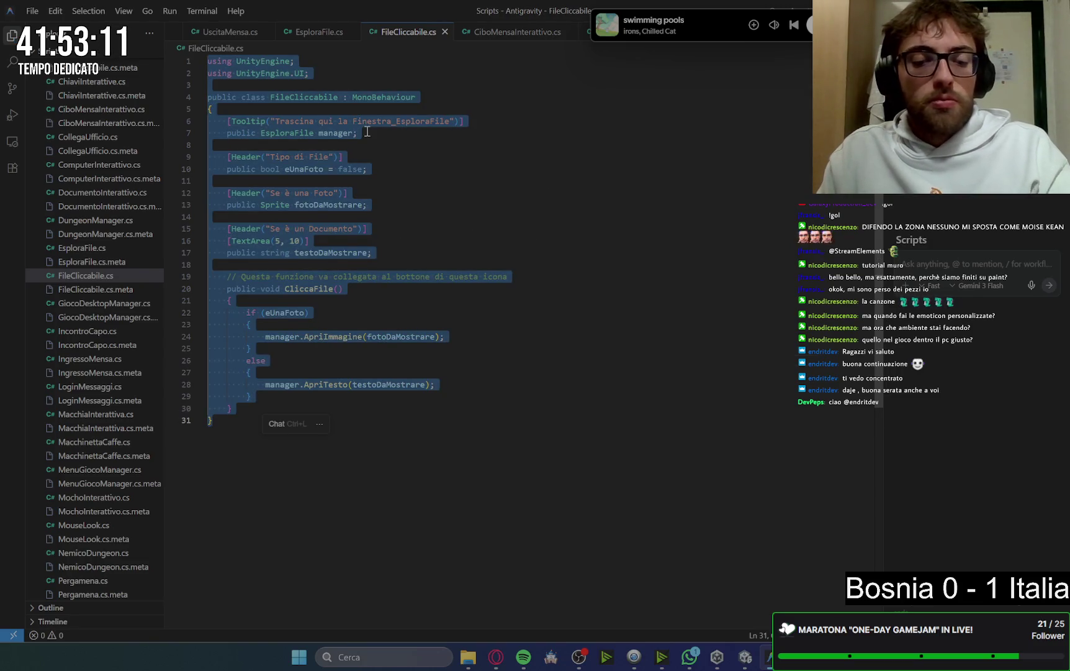
{"action": "type", "text": "using UnityEngine;  public class FileCliccabile : MonoBehaviour {     public EsploraFile manager;     public bool eUnaFoto = false;     public Sprite fotoDaMostrare;      [TextArea(5, 10)]     public string testoDaMostrare;      private bool giaLetto = false; // Controlla se lo abbiamo già aperto      public void CliccaFile()     {         // Se non lo abbiamo mai letto e siamo nella fase di indagine, aumenta il contatore!         if (!giaLetto && QuestManager.instance.stato == QuestManager.StatoMissione.EsplorarePC)         {             giaLetto = true;             QuestManager.instance.documentiLettiPC++;         }          if (eUnaFoto) manager.ApriImmagine(fotoDaMostrare);         else manager.ApriTesto(testoDaMostrare);     } }"}
{"action": "key", "text": "ctrl+s"}
{"action": "mouse_move", "coordinate": [496, 657]}
{"action": "left_click", "coordinate": [477, 594]}
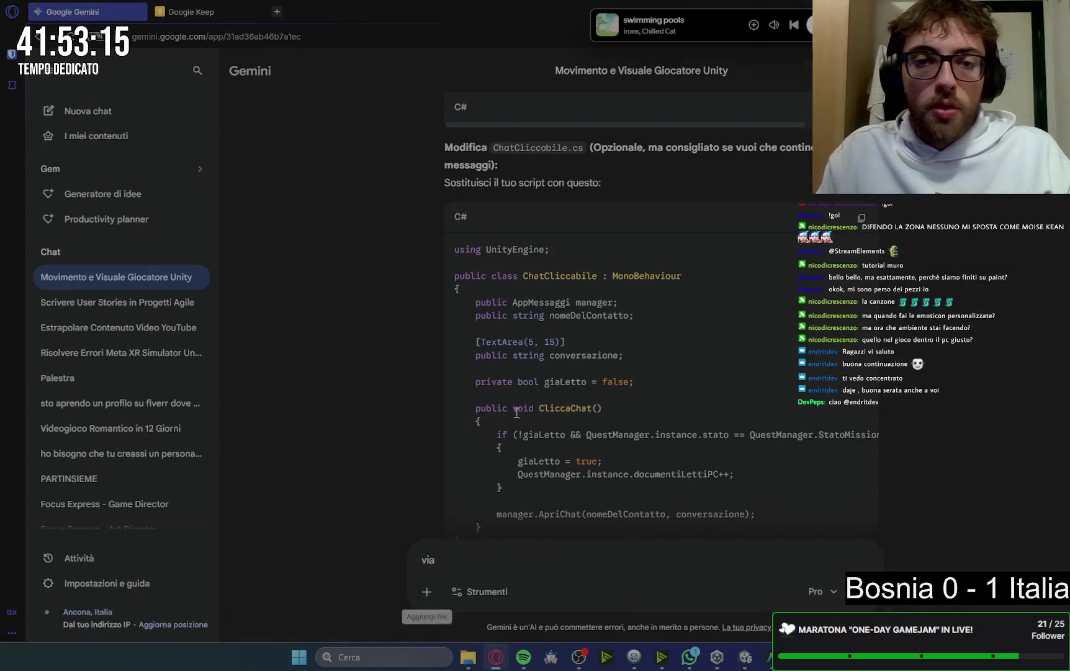
Review the EsciDalPC method code in Gemini and reload the conversation page
{"action": "scroll", "coordinate": [762, 277], "scroll_direction": "down", "scroll_amount": 5}
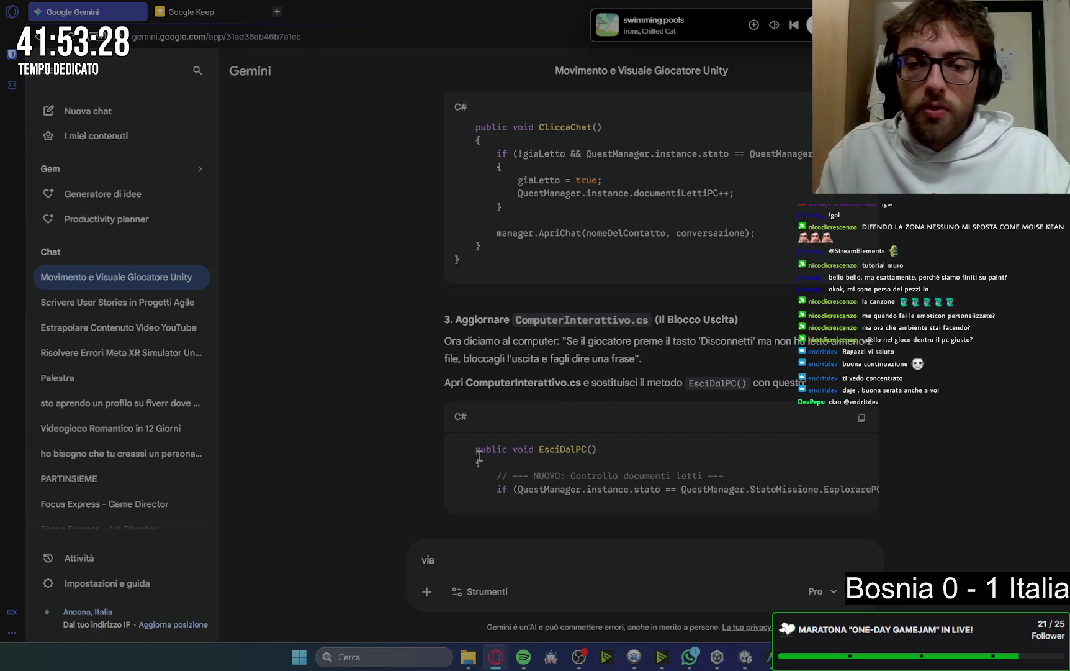
{"action": "left_click_drag", "start_coordinate": [477, 452], "coordinate": [524, 493]}
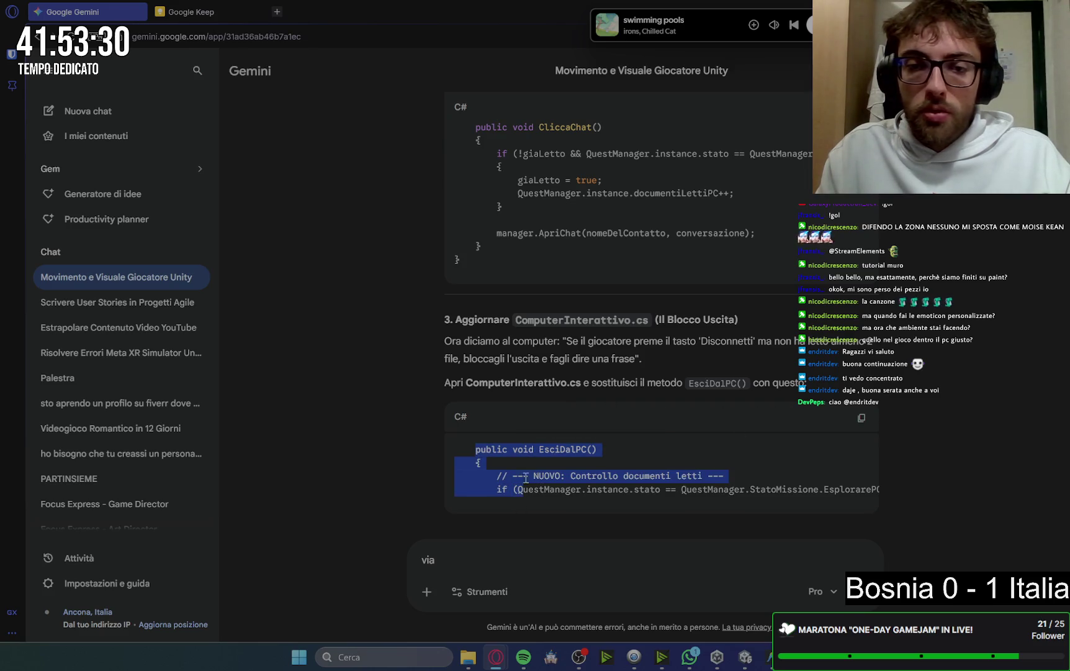
{"action": "left_click", "coordinate": [475, 474]}
{"action": "mouse_move", "coordinate": [493, 452]}
{"action": "left_mouse_down"}
{"action": "mouse_move", "coordinate": [923, 518]}
{"action": "mouse_move", "coordinate": [518, 491]}
{"action": "mouse_move", "coordinate": [897, 506]}
{"action": "left_mouse_up"}
{"action": "left_click", "coordinate": [69, 36]}
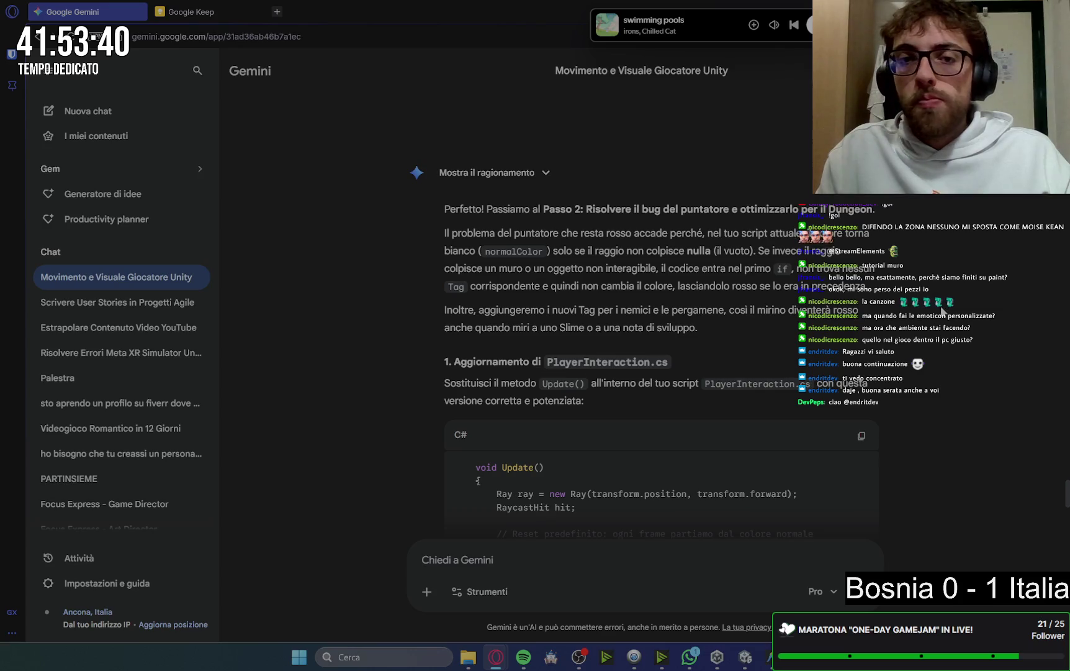
{"action": "scroll", "coordinate": [939, 309], "scroll_direction": "down", "scroll_amount": 1}
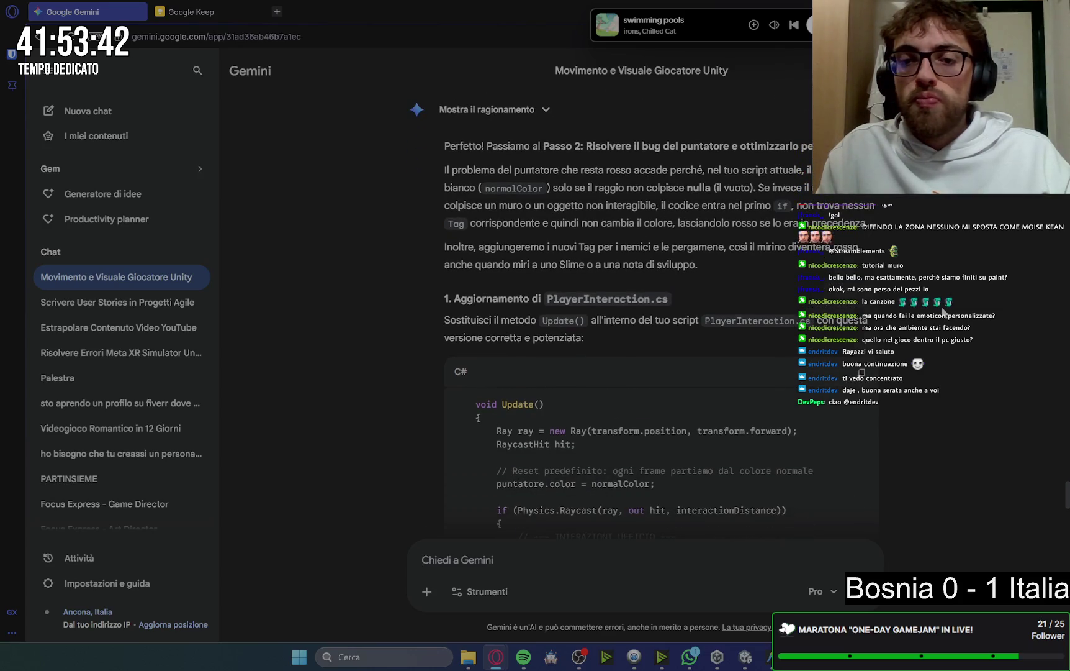
{"action": "scroll", "coordinate": [943, 312], "scroll_direction": "down", "scroll_amount": 10}
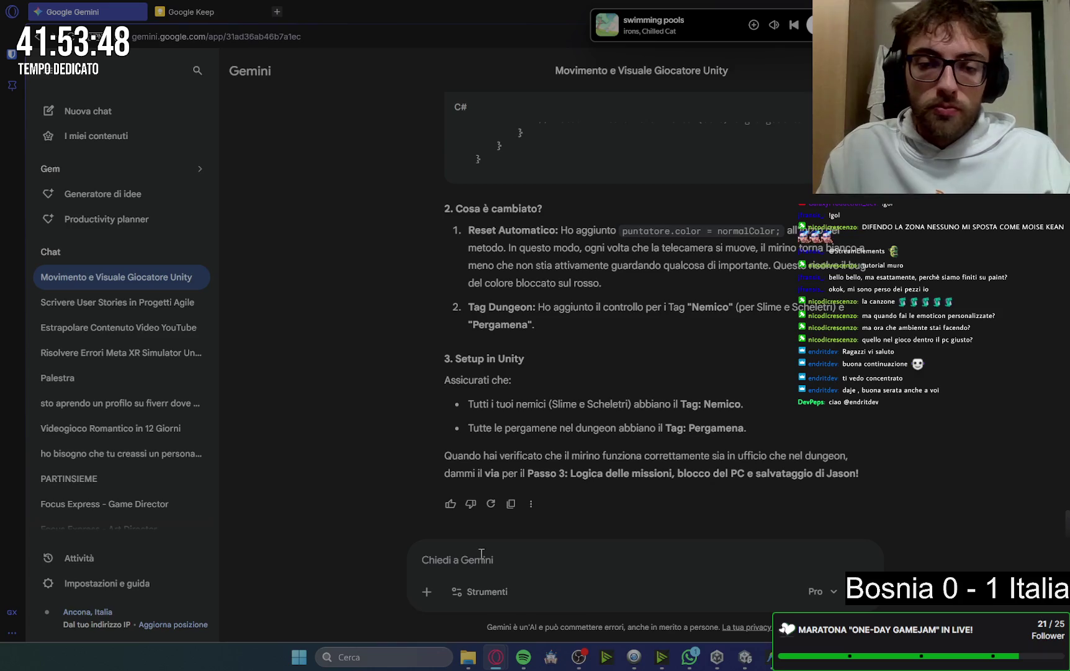
Send 'ok' to Gemini to request the Step 3 mission-logic instructions
{"action": "type", "text": "ok"}
{"action": "key", "text": "Return"}
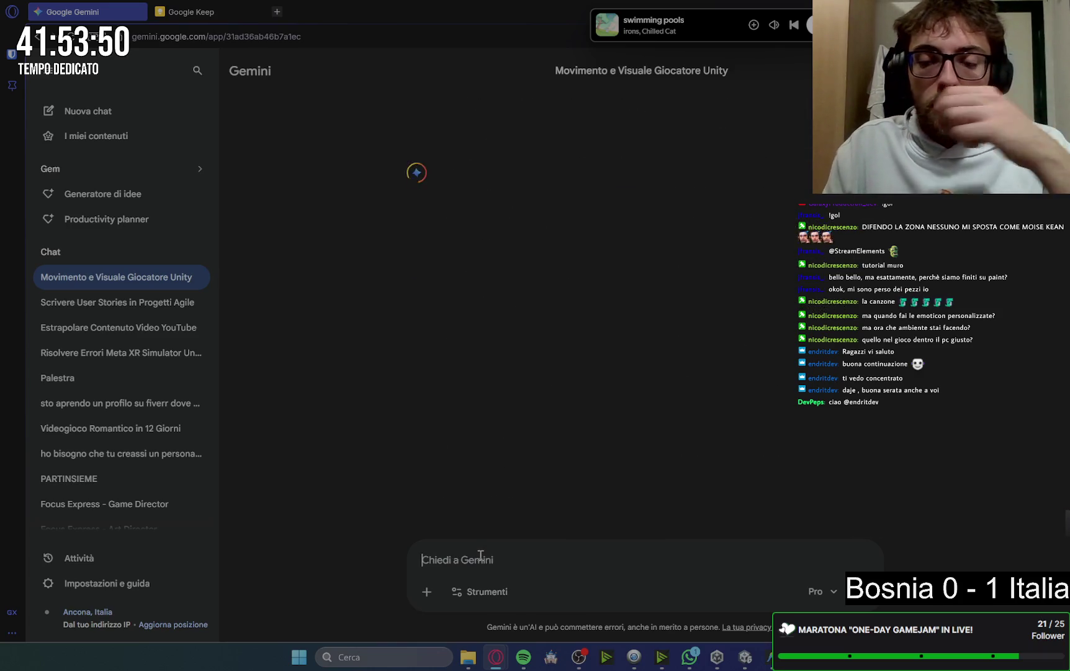
{"action": "mouse_move", "coordinate": [771, 653]}
{"action": "left_click", "coordinate": [771, 623]}
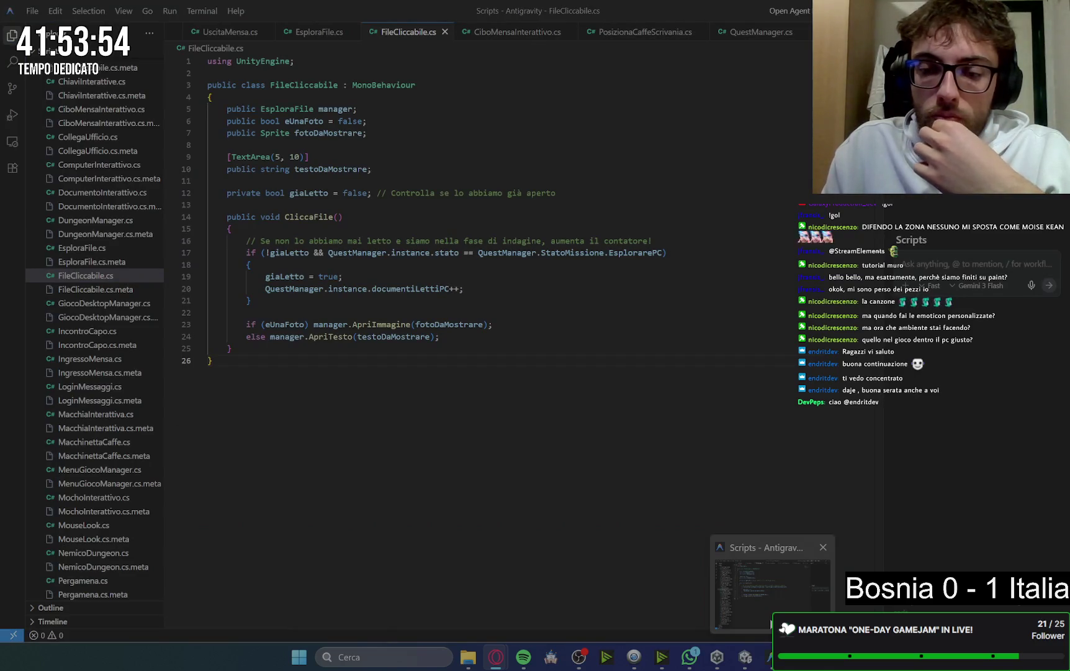
{"action": "left_click", "coordinate": [771, 623]}
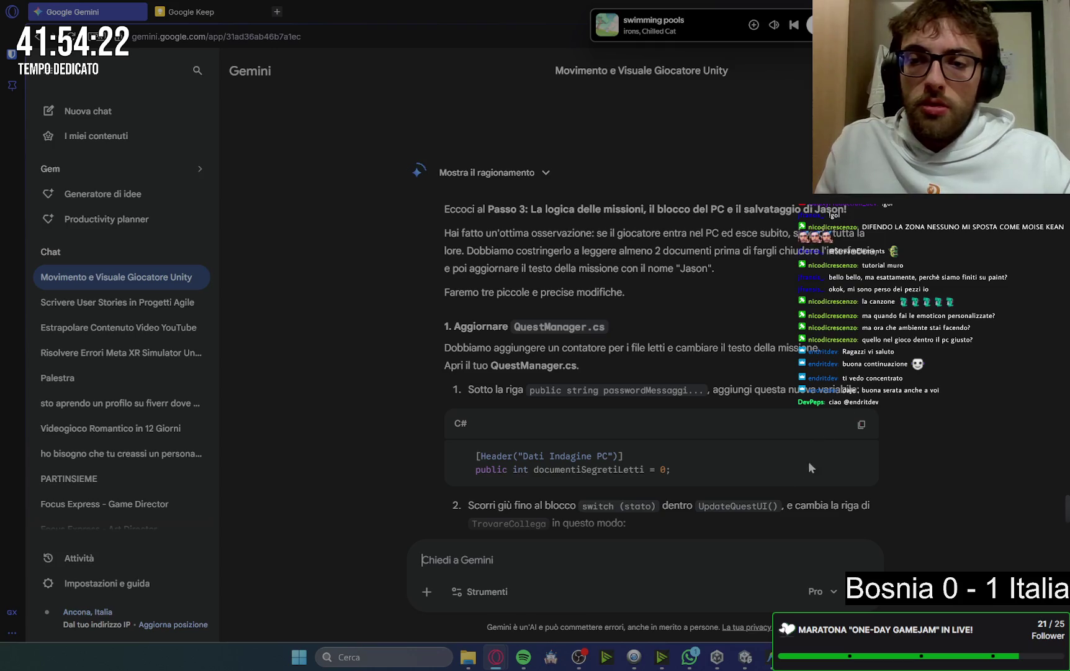
Copy the new documentiSegretiLetti counter line from Gemini's Step 3 reply
{"action": "scroll", "coordinate": [808, 463], "scroll_direction": "down", "scroll_amount": 4}
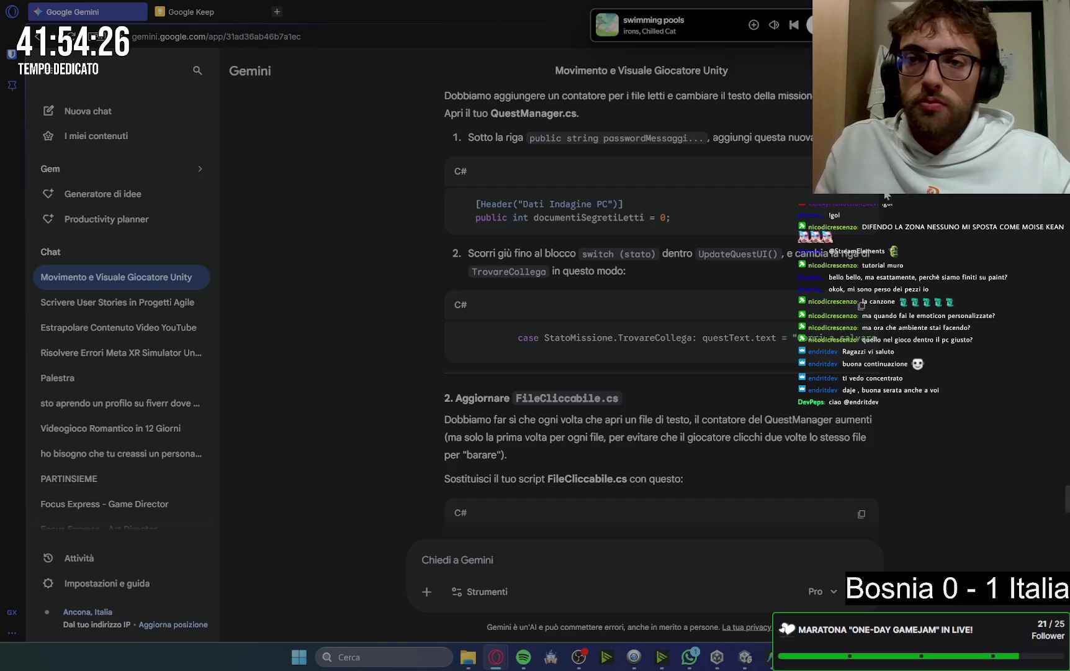
{"action": "left_click", "coordinate": [862, 172]}
{"action": "scroll", "coordinate": [942, 300], "scroll_direction": "down", "scroll_amount": 10}
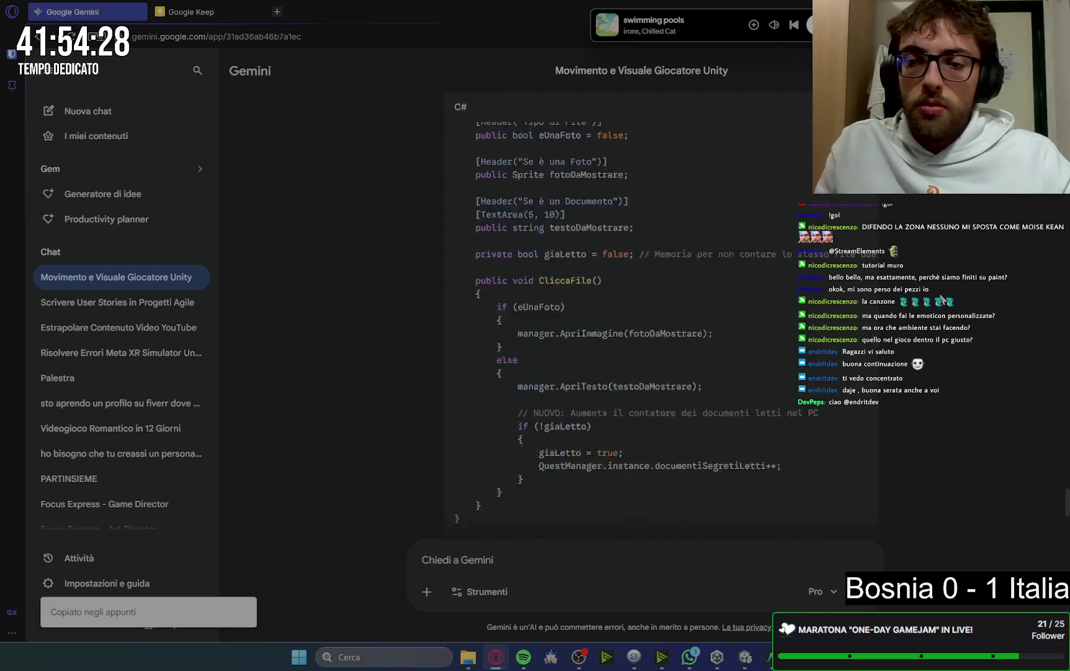
{"action": "scroll", "coordinate": [941, 300], "scroll_direction": "down", "scroll_amount": 4}
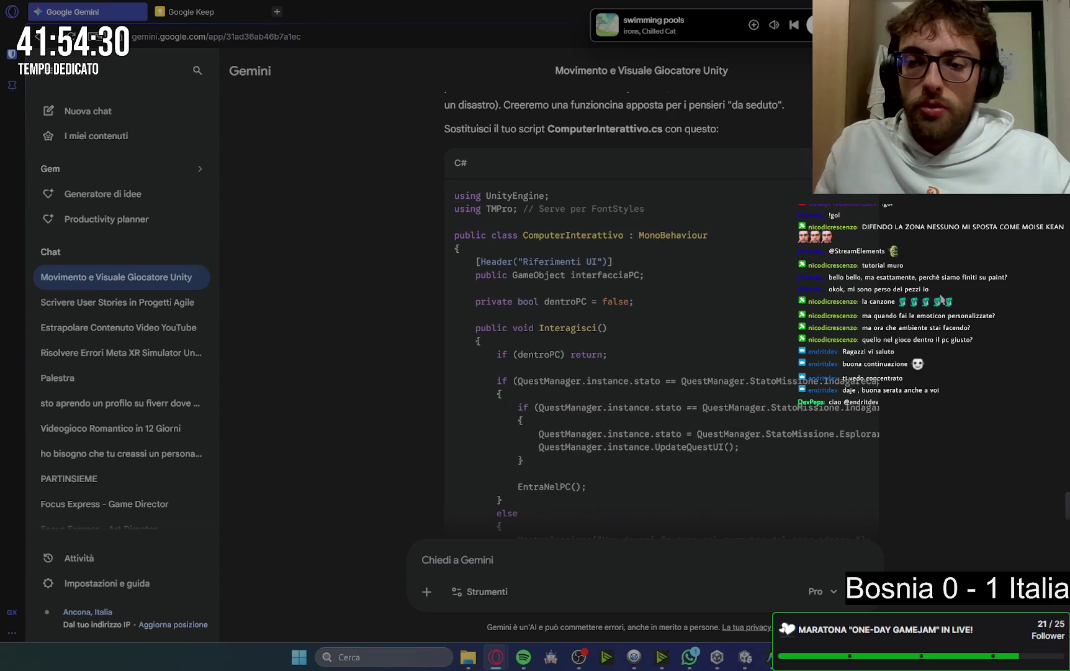
{"action": "scroll", "coordinate": [942, 300], "scroll_direction": "down", "scroll_amount": 9}
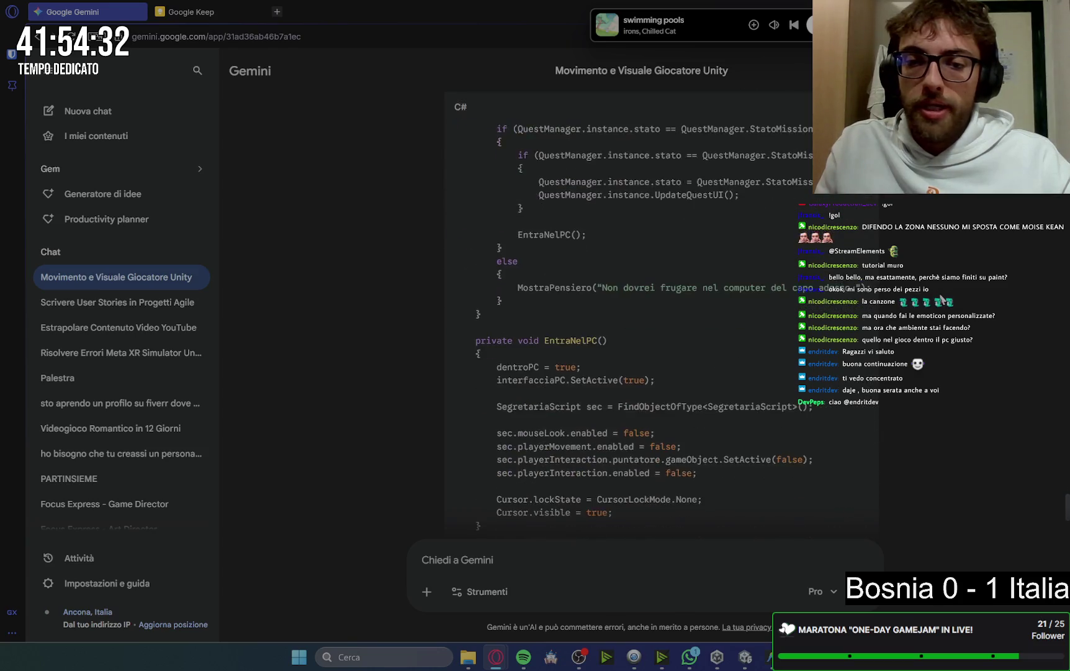
{"action": "scroll", "coordinate": [942, 300], "scroll_direction": "down", "scroll_amount": 10}
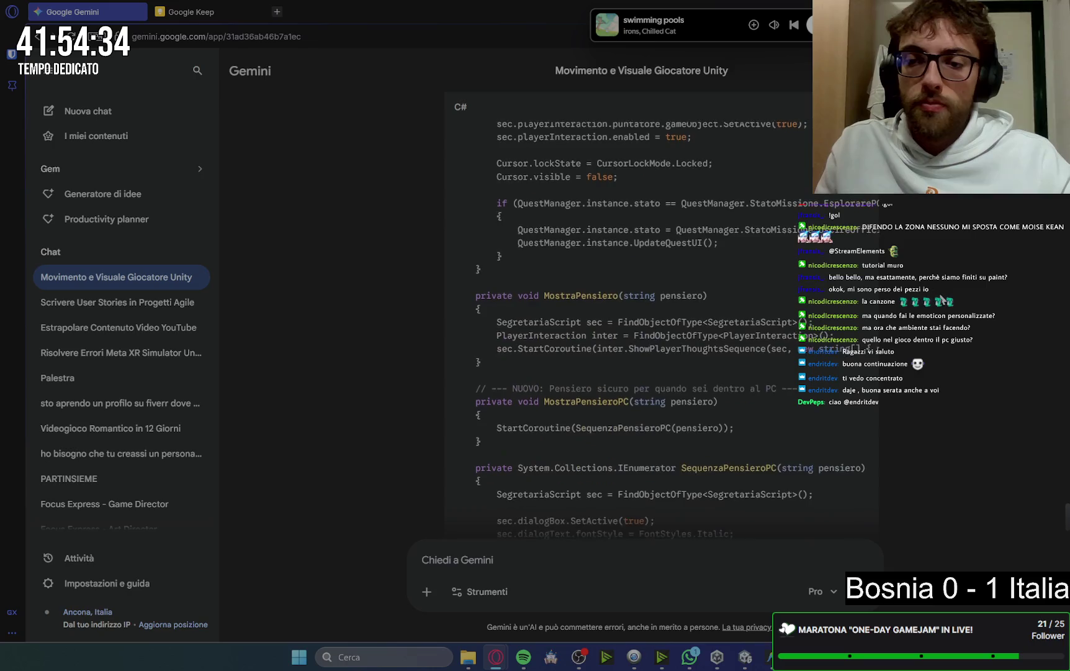
{"action": "scroll", "coordinate": [942, 300], "scroll_direction": "down", "scroll_amount": 3}
{"action": "scroll", "coordinate": [942, 300], "scroll_direction": "up", "scroll_amount": 20}
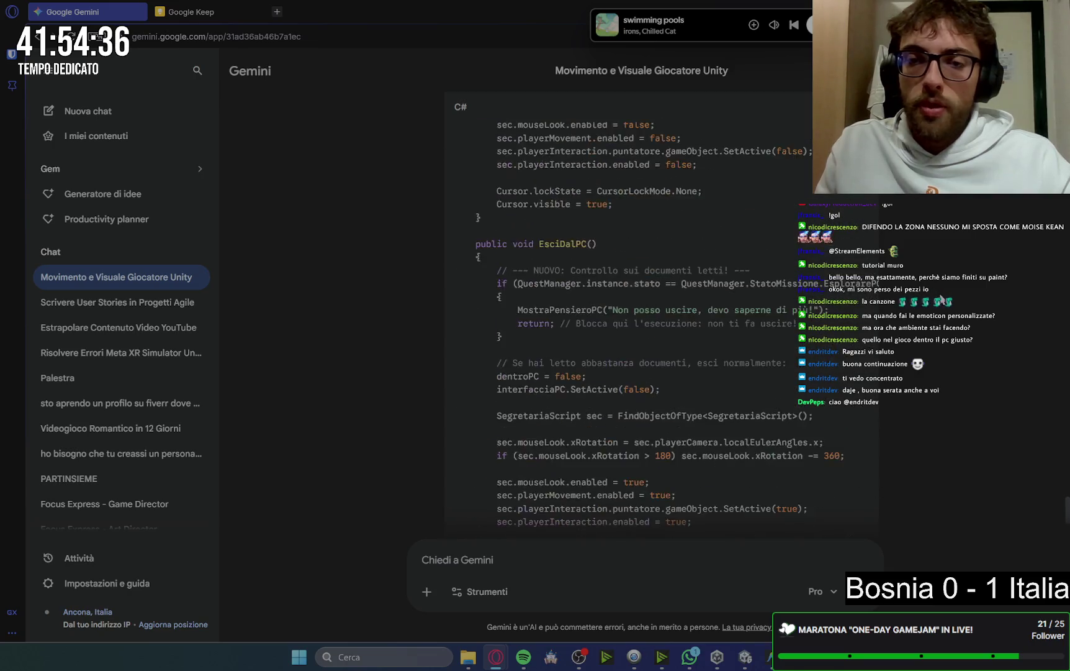
{"action": "scroll", "coordinate": [942, 300], "scroll_direction": "up", "scroll_amount": 5}
{"action": "scroll", "coordinate": [716, 331], "scroll_direction": "down", "scroll_amount": 7}
{"action": "mouse_move", "coordinate": [700, 287]}
{"action": "left_mouse_down"}
{"action": "mouse_move", "coordinate": [422, 288]}
{"action": "mouse_move", "coordinate": [478, 292]}
{"action": "left_mouse_up"}
{"action": "key", "text": "ctrl+c"}
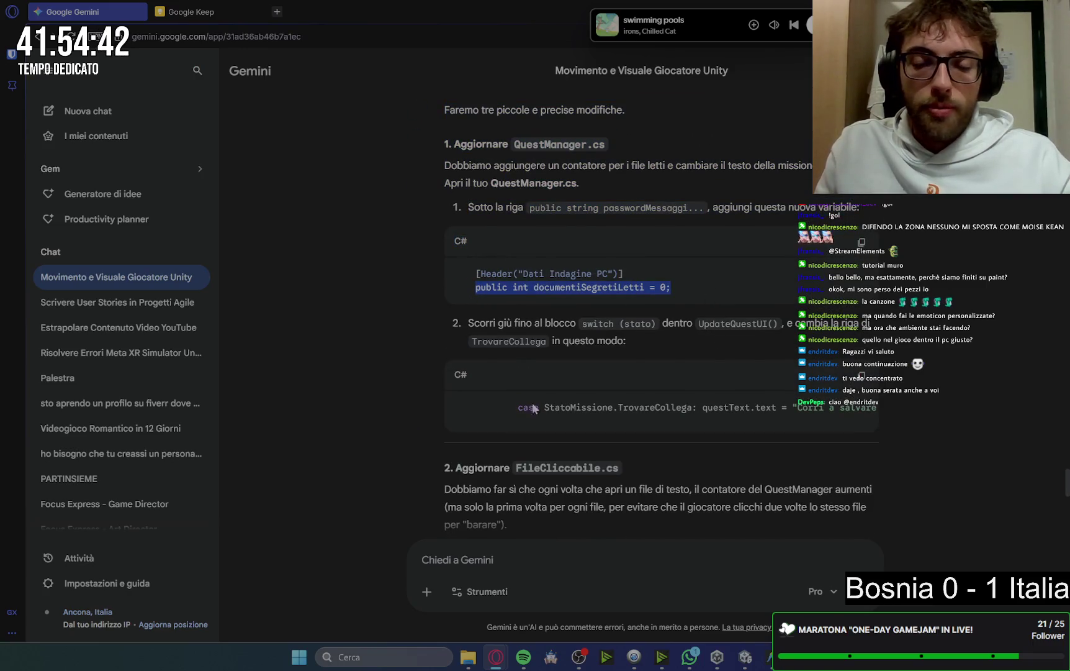
{"action": "key", "text": "alt+Tab"}
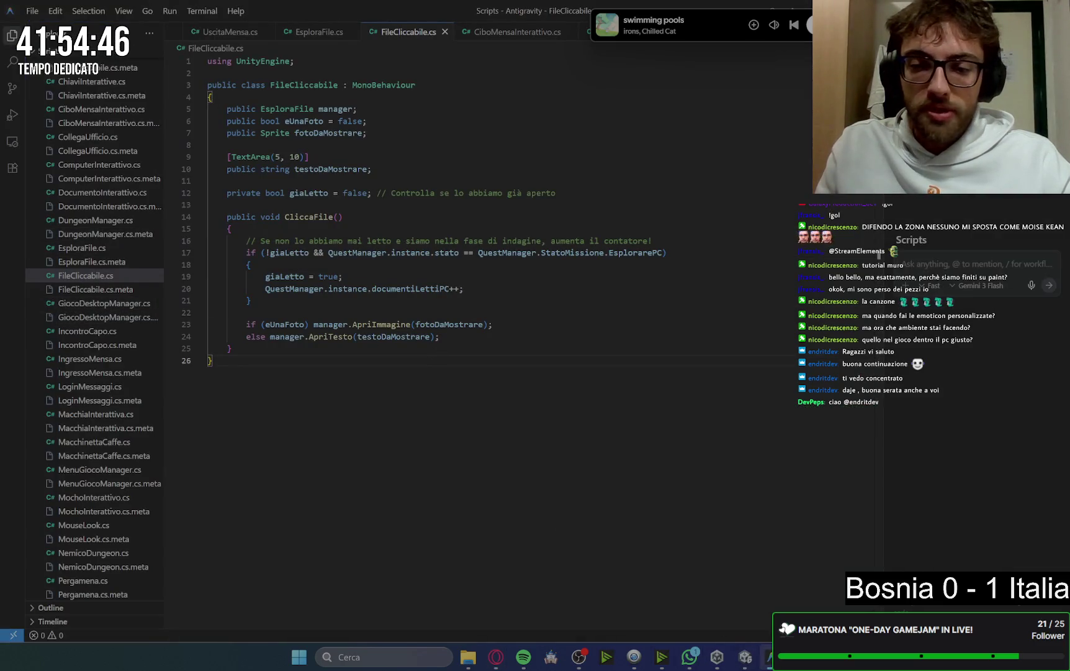
Replace the documentiLettiPC declaration on line 41 of QuestManager.cs with documentiSegretiLetti
{"action": "scroll", "coordinate": [67, 358], "scroll_direction": "down", "scroll_amount": 3}
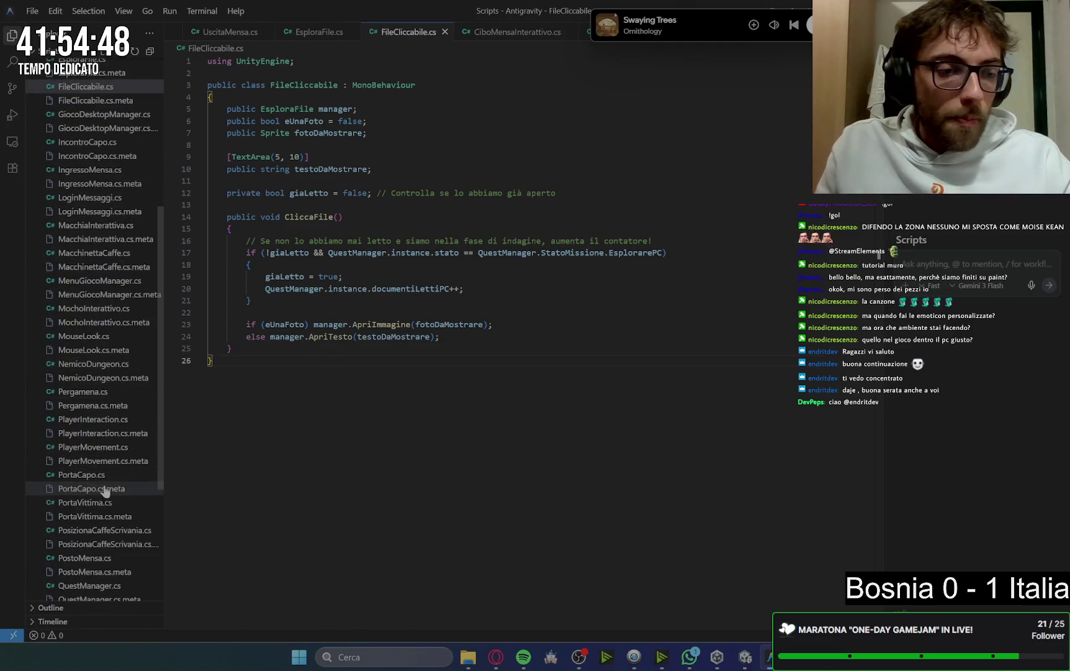
{"action": "scroll", "coordinate": [102, 496], "scroll_direction": "down", "scroll_amount": 2}
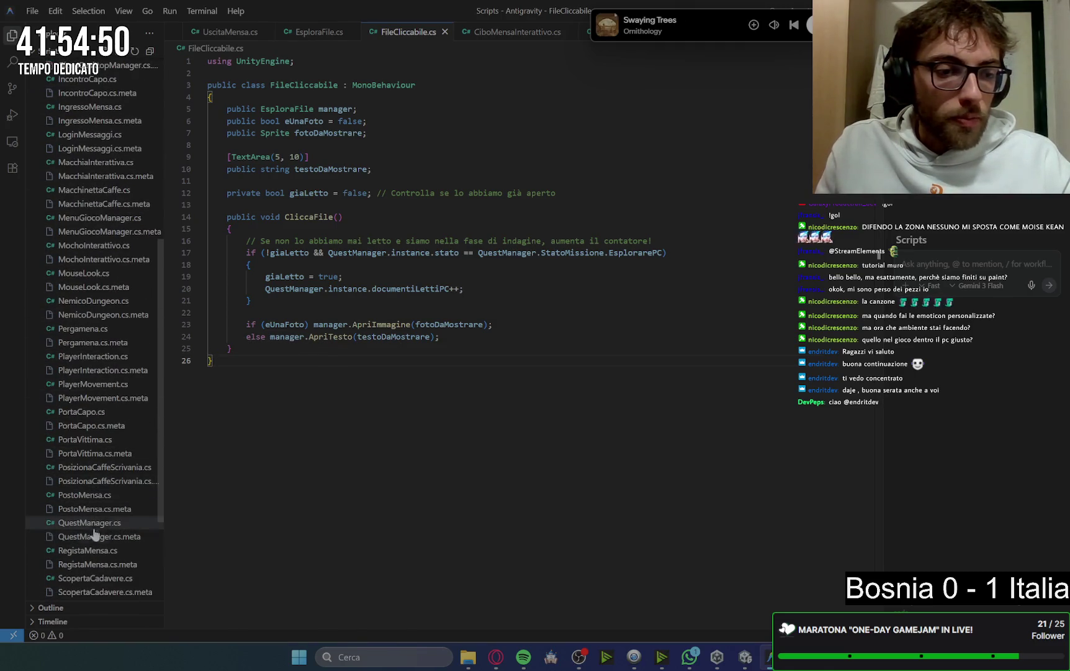
{"action": "left_click", "coordinate": [90, 522]}
{"action": "scroll", "coordinate": [492, 276], "scroll_direction": "up", "scroll_amount": 10}
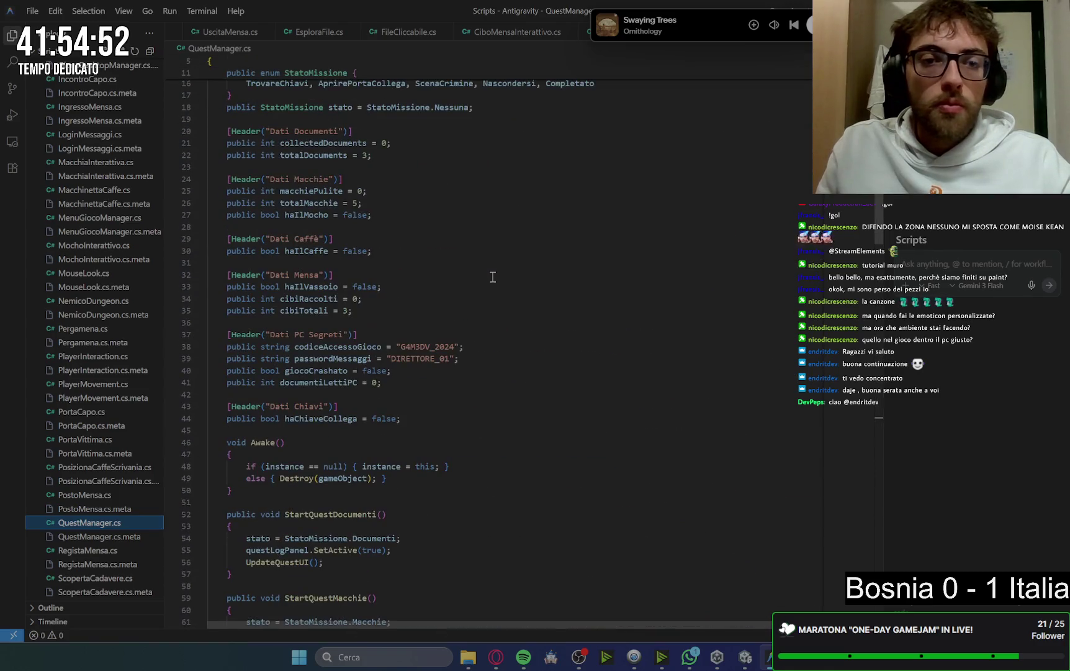
{"action": "left_click_drag", "start_coordinate": [382, 383], "coordinate": [227, 382]}
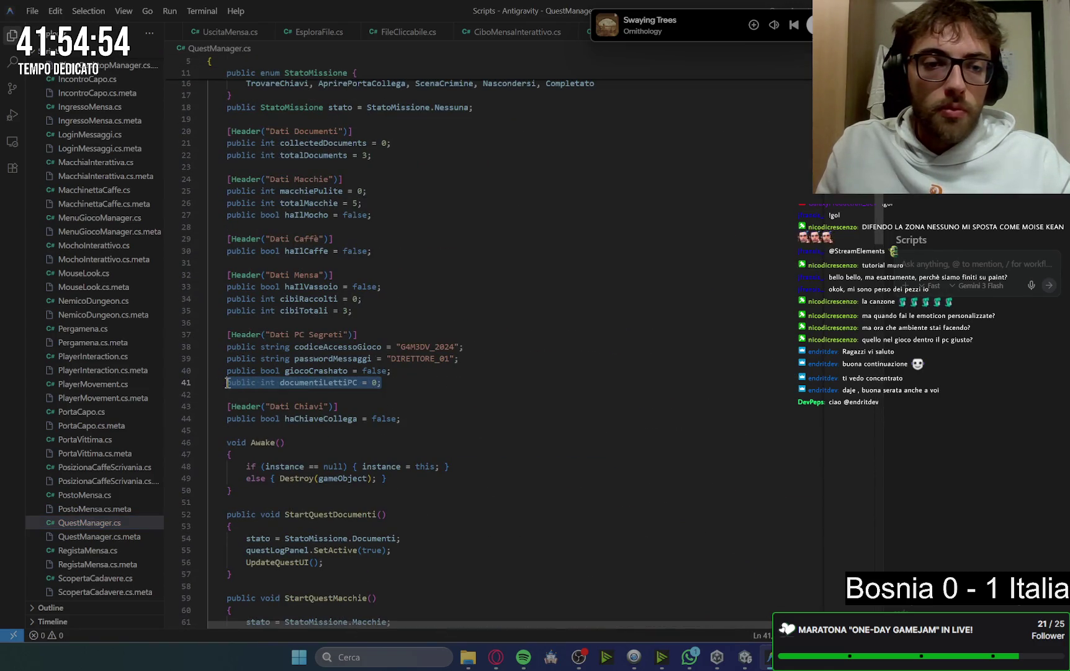
{"action": "key", "text": "ctrl+v"}
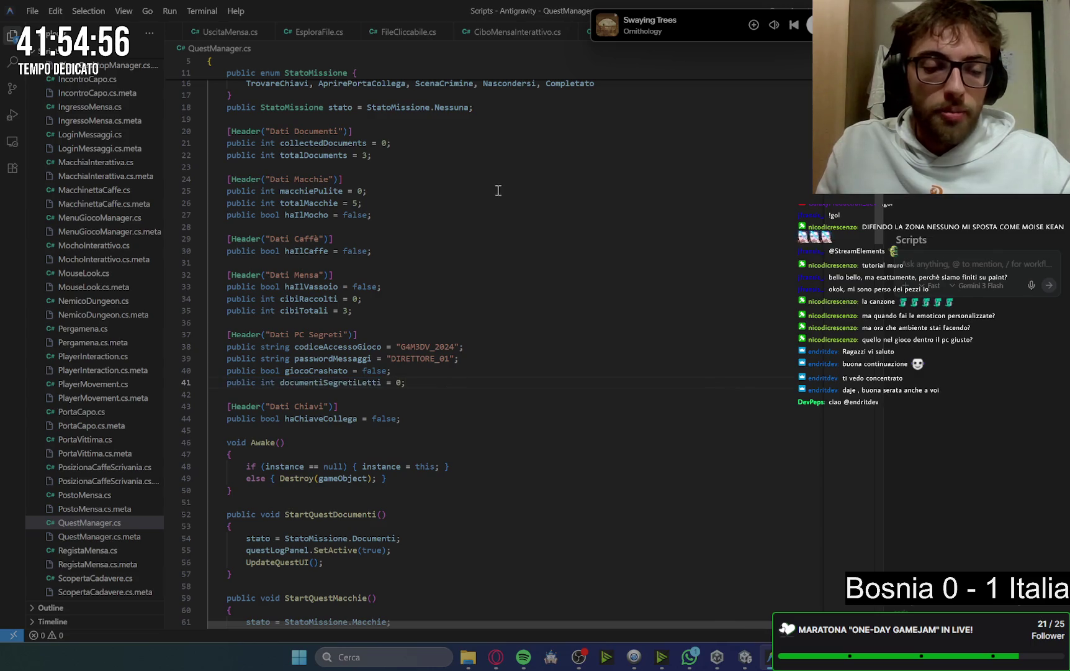
{"action": "mouse_move", "coordinate": [496, 656]}
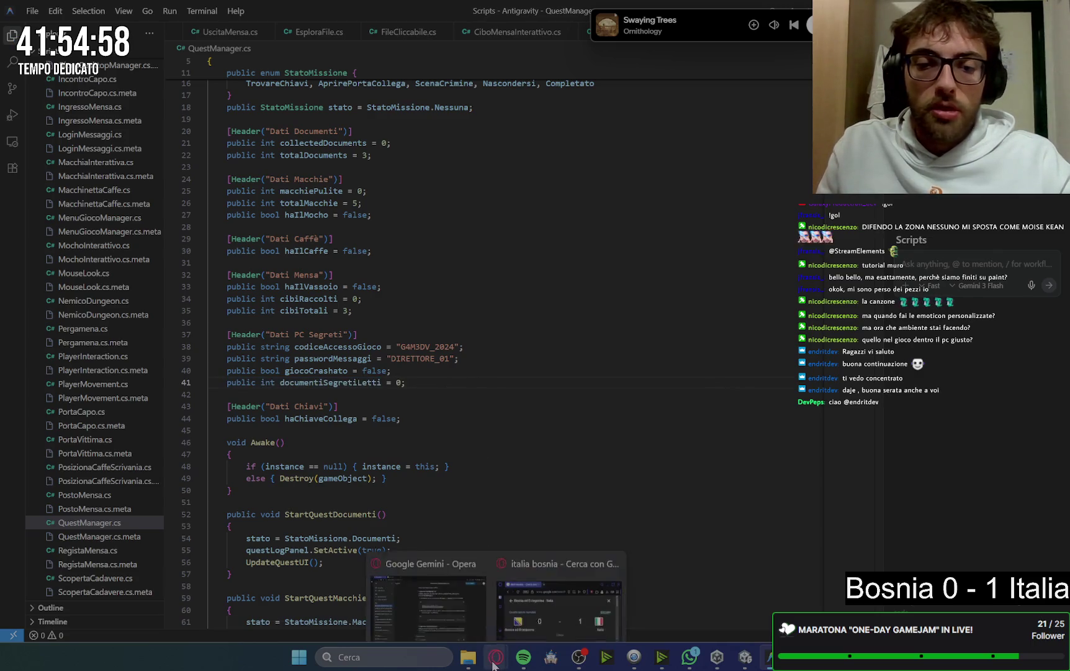
{"action": "left_click", "coordinate": [452, 592]}
Set the TrovareCollega quest text on line 126 to 'Corri a salvare Jason nel suo ufficio!'
{"action": "scroll", "coordinate": [767, 333], "scroll_direction": "down", "scroll_amount": 1}
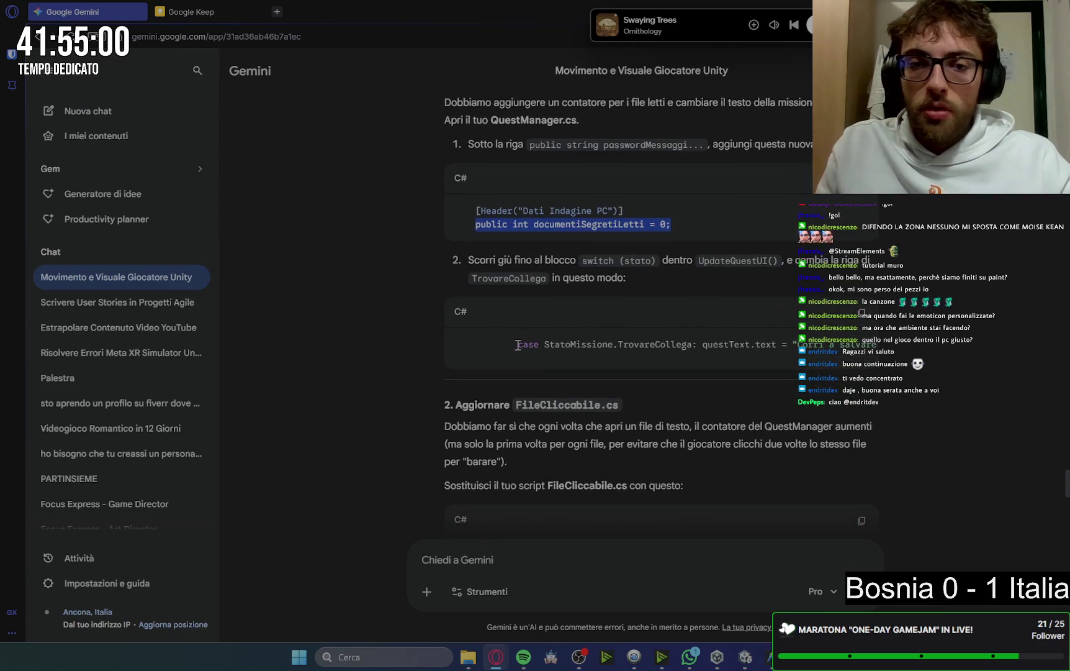
{"action": "left_click_drag", "start_coordinate": [518, 344], "coordinate": [885, 352]}
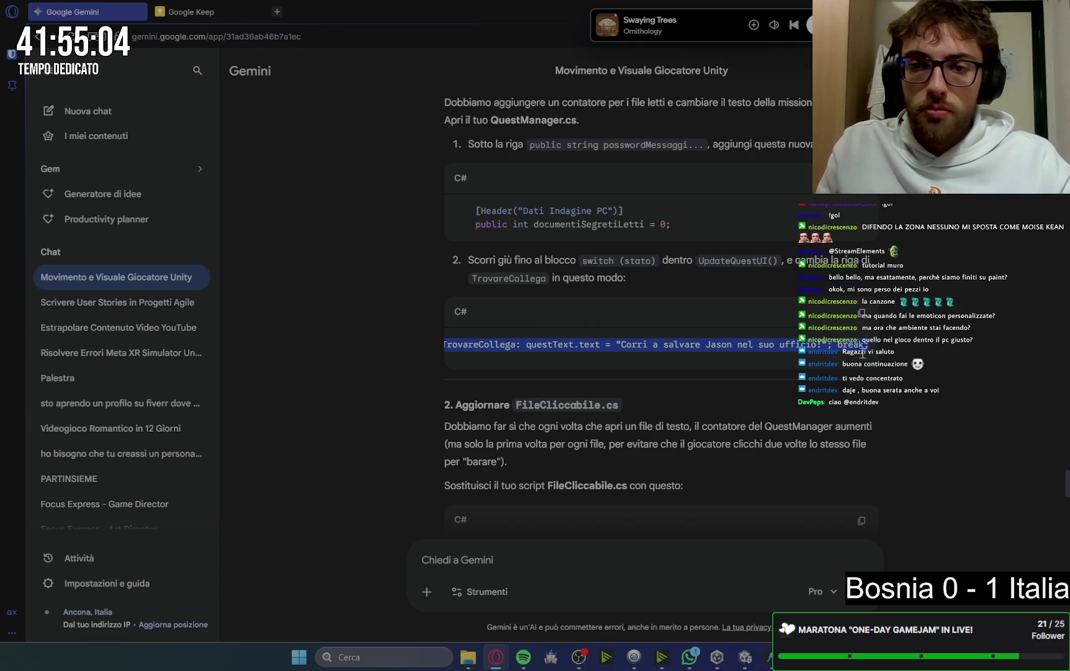
{"action": "left_click", "coordinate": [770, 664]}
{"action": "scroll", "coordinate": [500, 368], "scroll_direction": "down", "scroll_amount": 20}
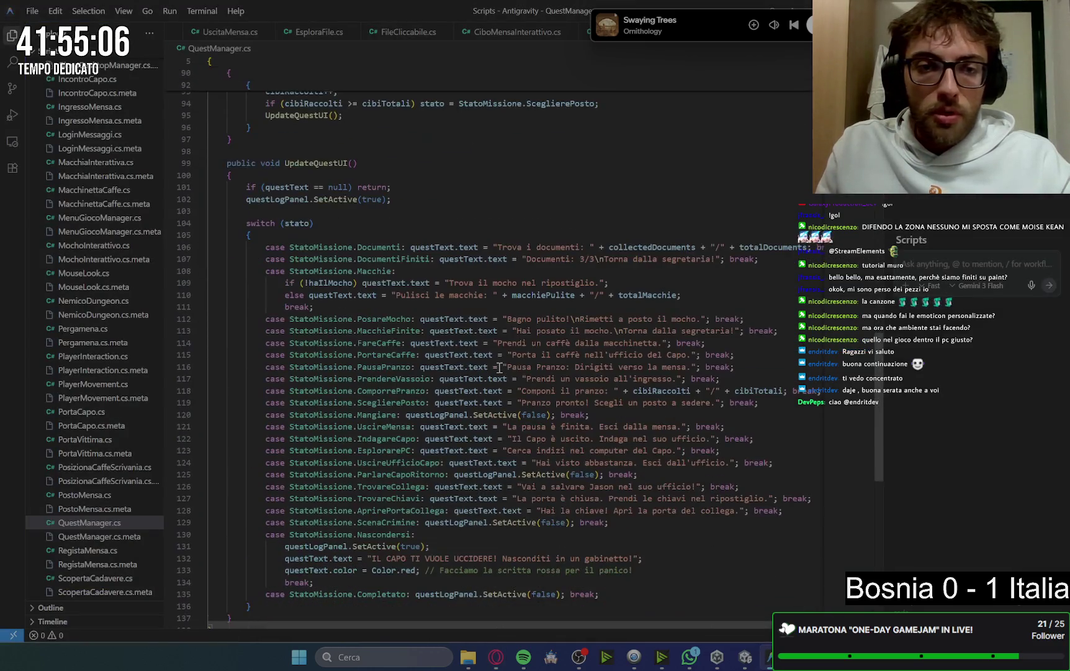
{"action": "left_click_drag", "start_coordinate": [266, 328], "coordinate": [739, 327]}
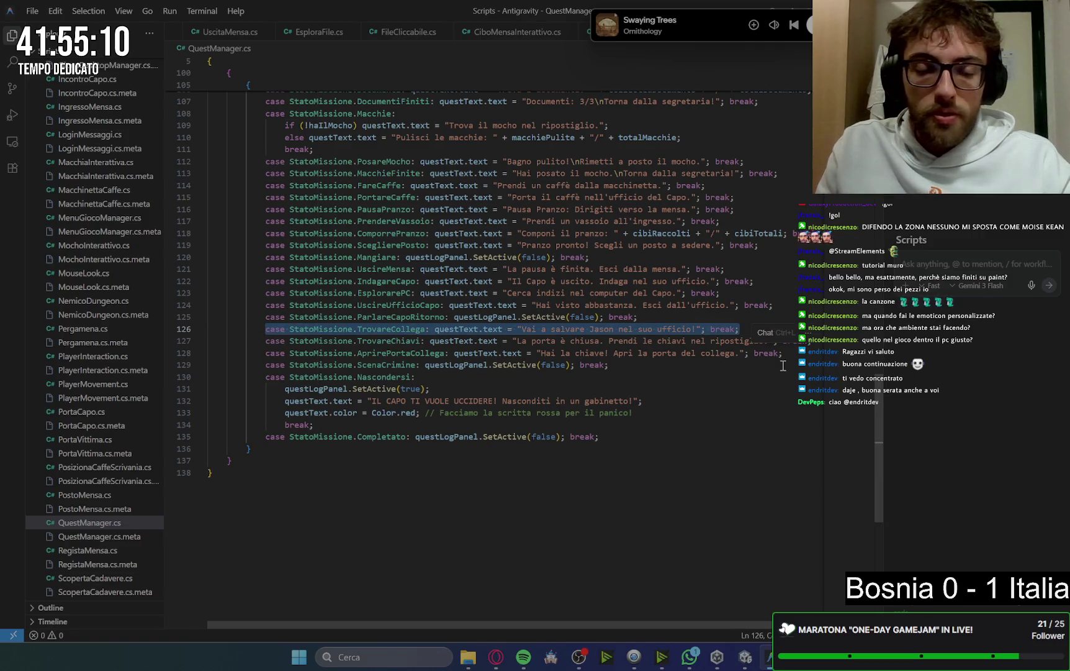
{"action": "type", "text": "case StatoMissione.TrovareCollega: questText.text = \"Corri a salvare Jason nel suo ufficio!\"; break;"}
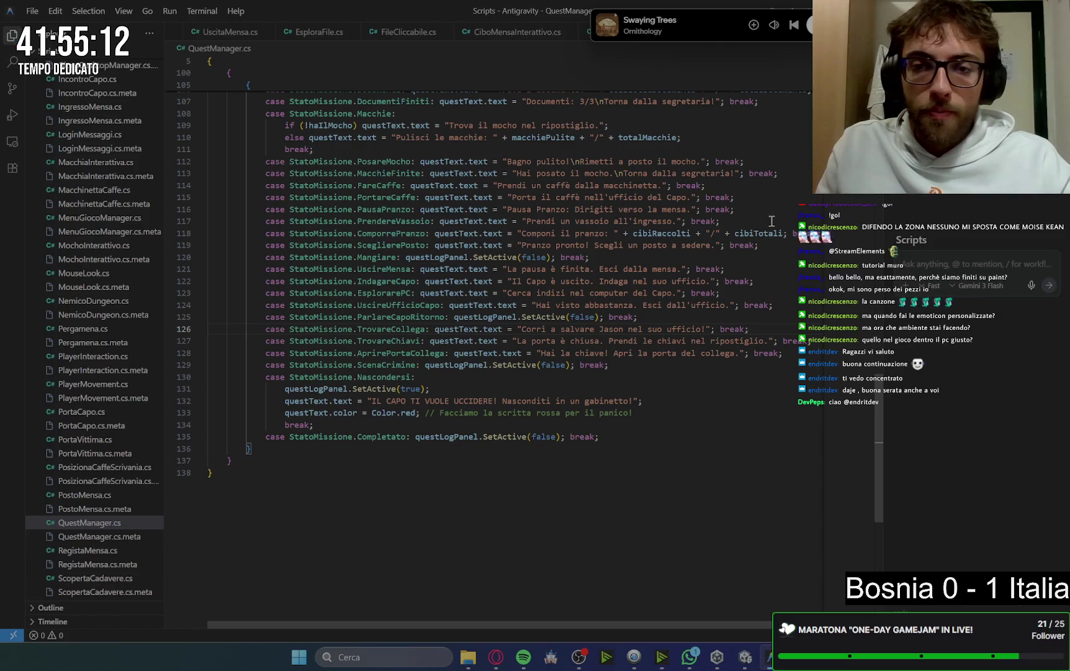
{"action": "mouse_move", "coordinate": [497, 656]}
{"action": "left_click", "coordinate": [465, 600]}
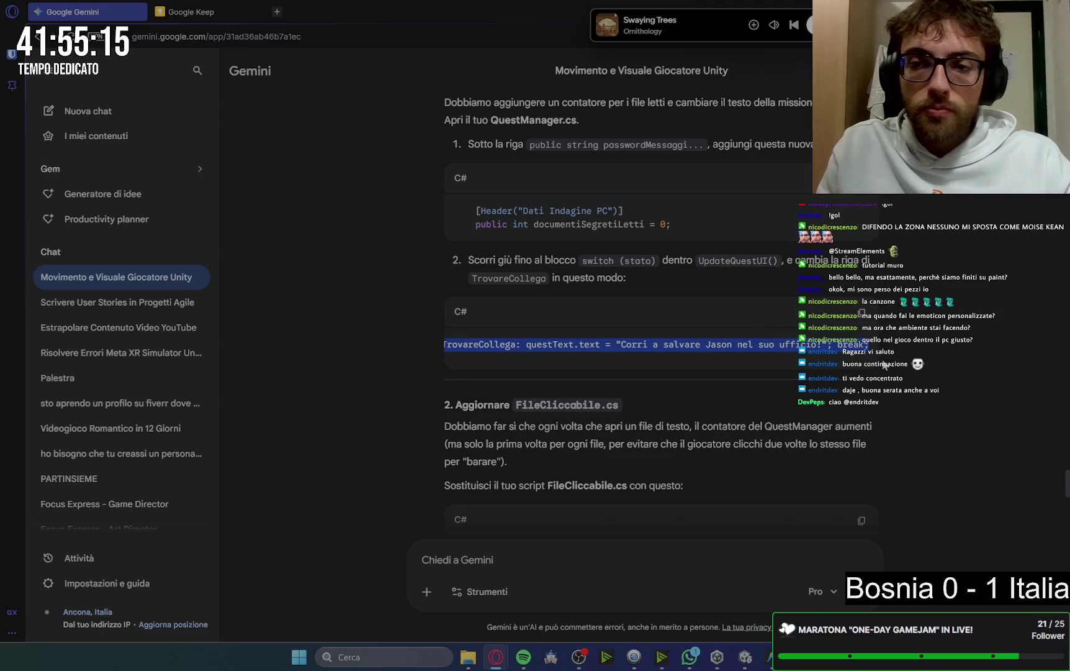
Replace all of FileCliccabile.cs with Gemini's documentiSegretiLetti-counting code and save it
{"action": "scroll", "coordinate": [884, 365], "scroll_direction": "down", "scroll_amount": 3}
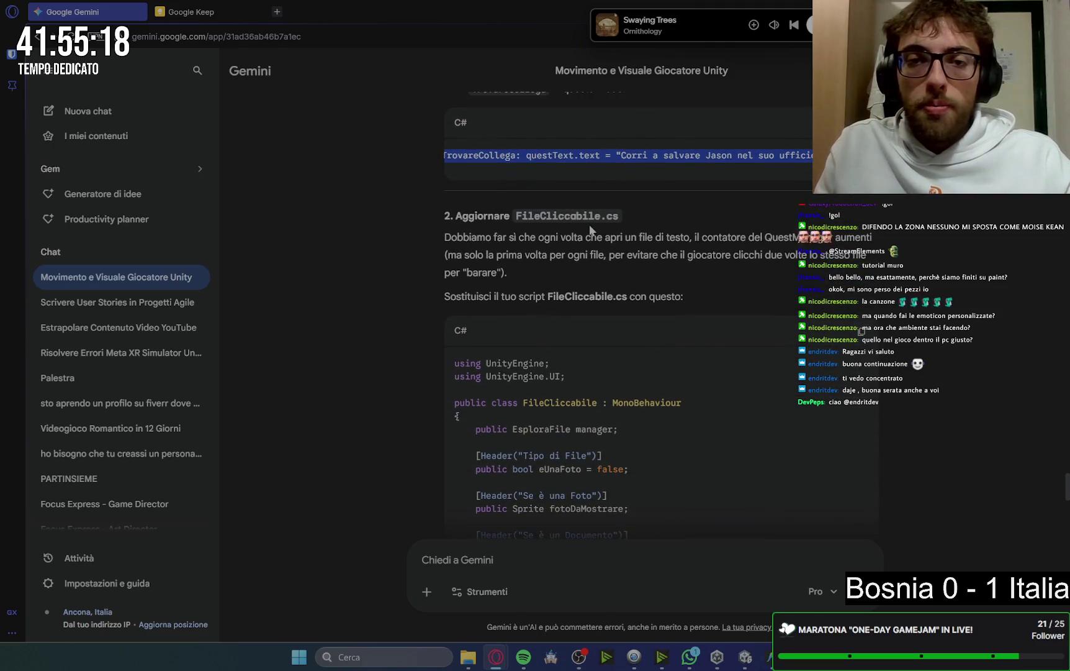
{"action": "scroll", "coordinate": [590, 231], "scroll_direction": "down", "scroll_amount": 1}
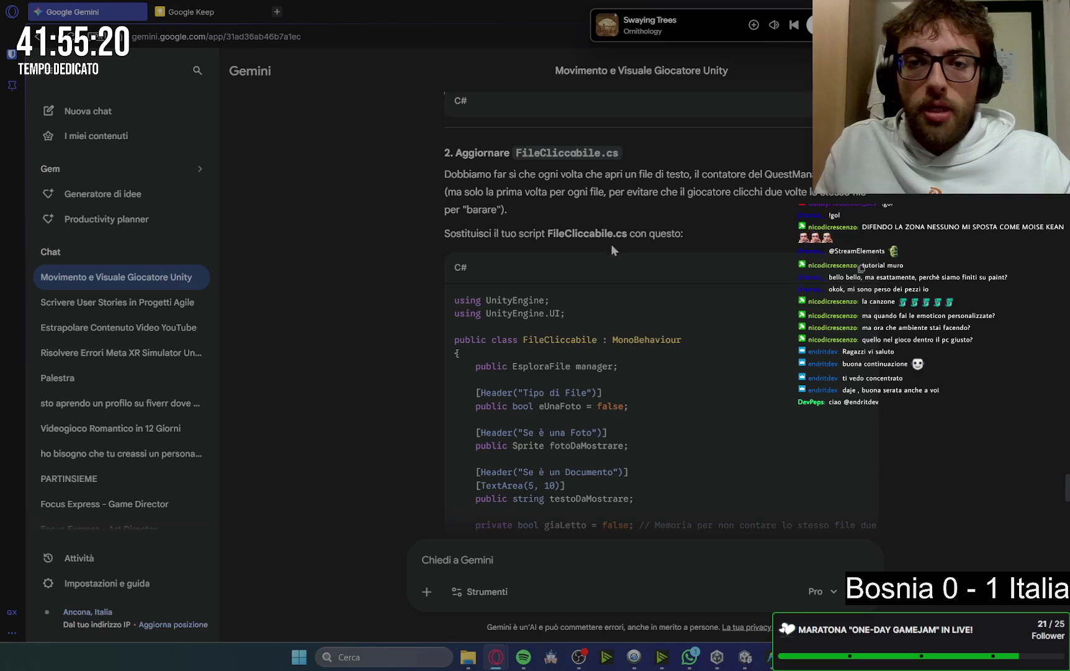
{"action": "scroll", "coordinate": [612, 246], "scroll_direction": "down", "scroll_amount": 1}
{"action": "left_click", "coordinate": [862, 205]}
{"action": "mouse_move", "coordinate": [771, 657]}
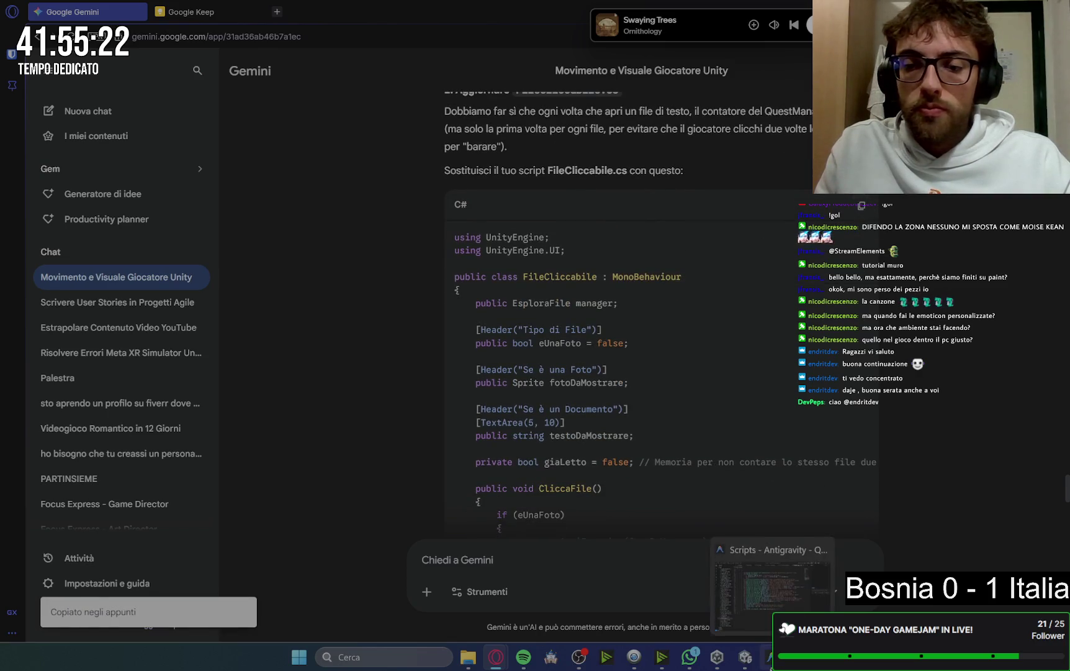
{"action": "left_click", "coordinate": [773, 596]}
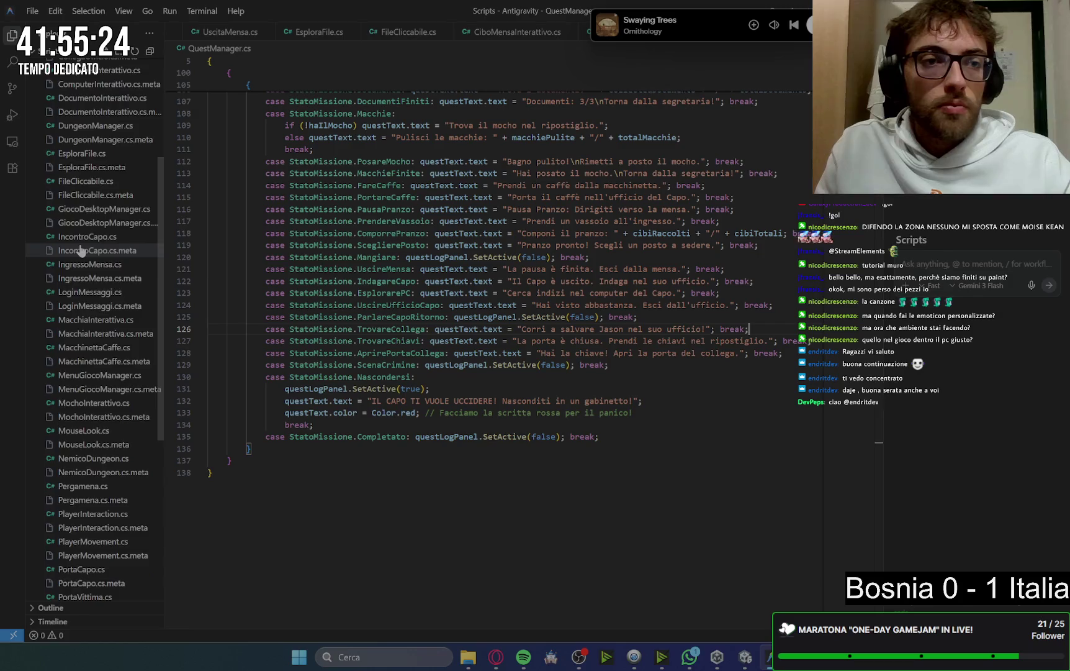
{"action": "scroll", "coordinate": [81, 250], "scroll_direction": "up", "scroll_amount": 5}
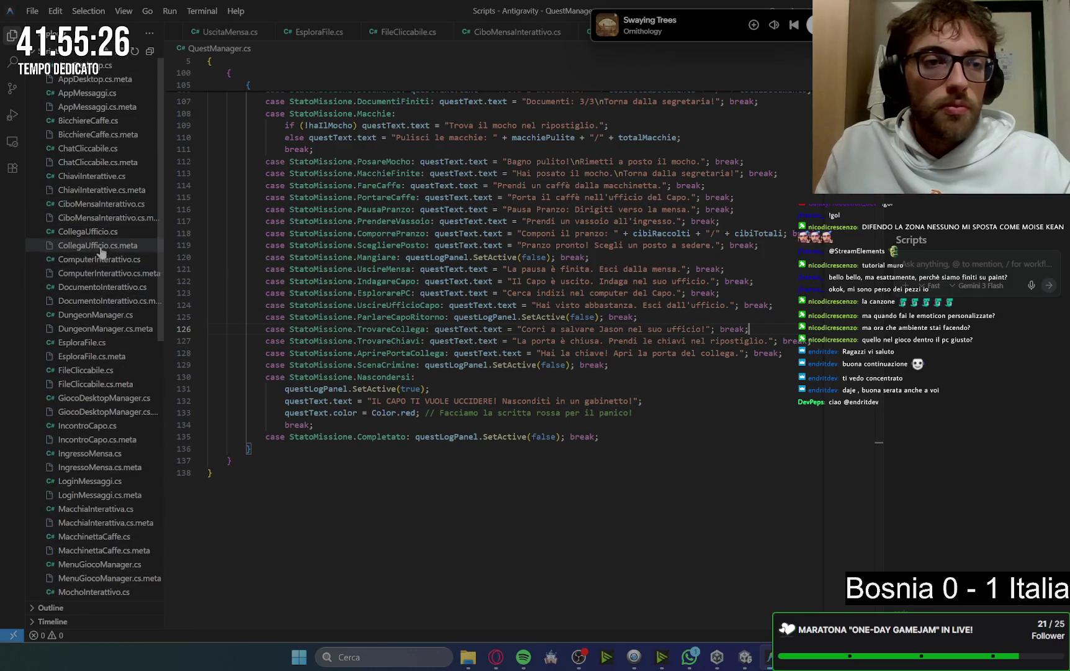
{"action": "scroll", "coordinate": [101, 258], "scroll_direction": "down", "scroll_amount": 1}
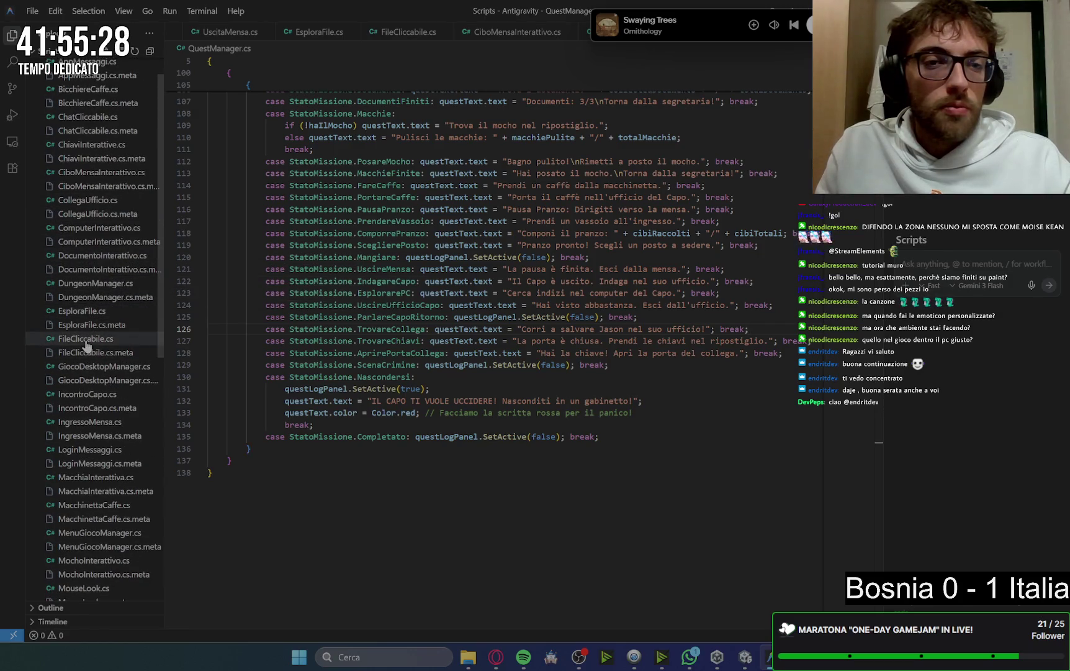
{"action": "left_click", "coordinate": [86, 341]}
{"action": "key", "text": "ctrl+a"}
{"action": "key", "text": "ctrl+v"}
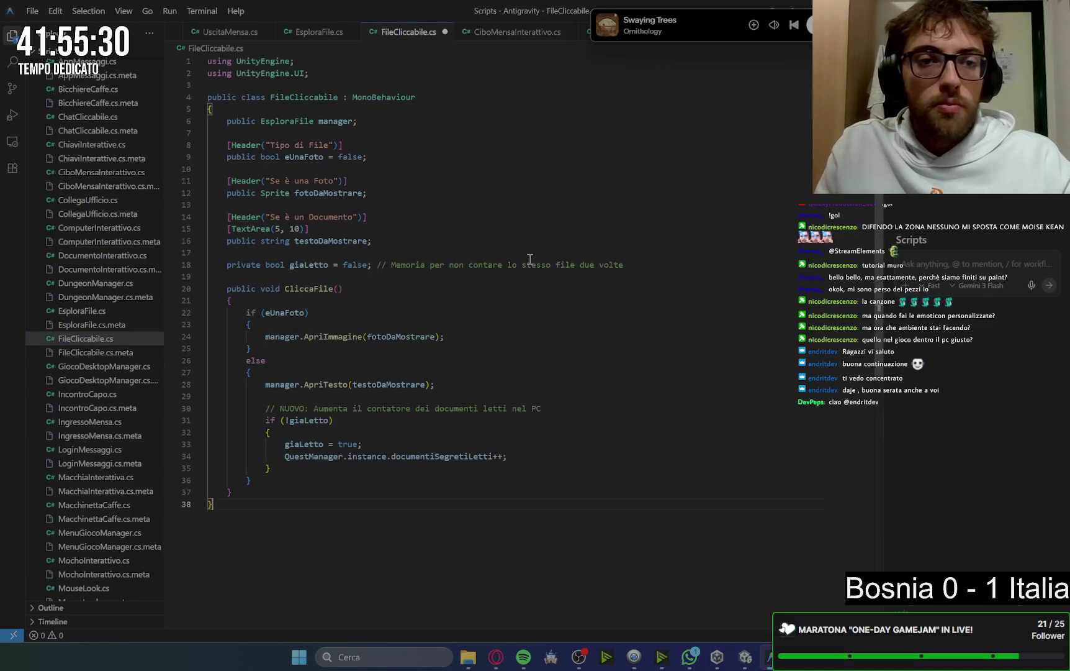
{"action": "key", "text": "ctrl+s"}
Copy Gemini's new ComputerInterattivo.cs code block
{"action": "mouse_move", "coordinate": [494, 658]}
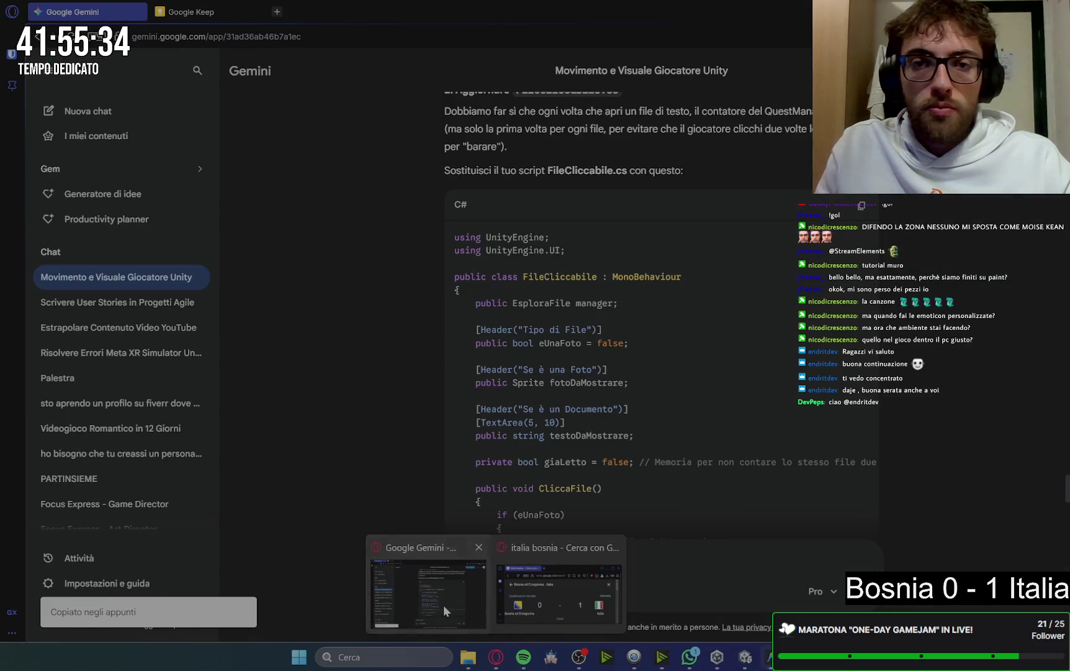
{"action": "left_click", "coordinate": [444, 605]}
{"action": "scroll", "coordinate": [901, 278], "scroll_direction": "down", "scroll_amount": 10}
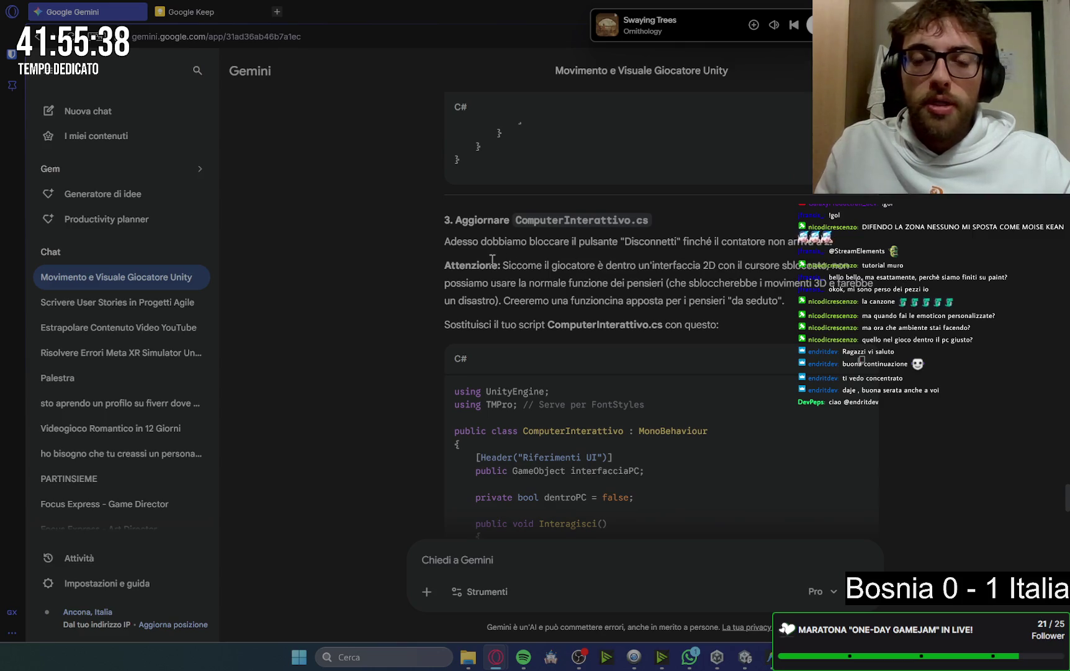
{"action": "scroll", "coordinate": [593, 298], "scroll_direction": "down", "scroll_amount": 1}
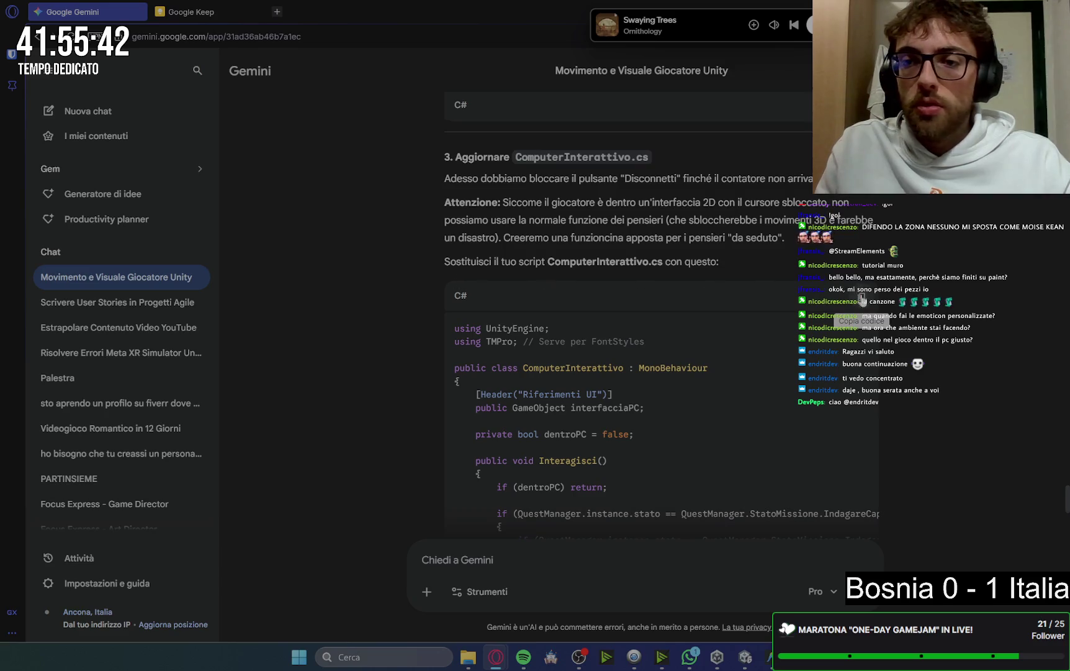
{"action": "left_click", "coordinate": [860, 295]}
{"action": "left_click", "coordinate": [766, 664]}
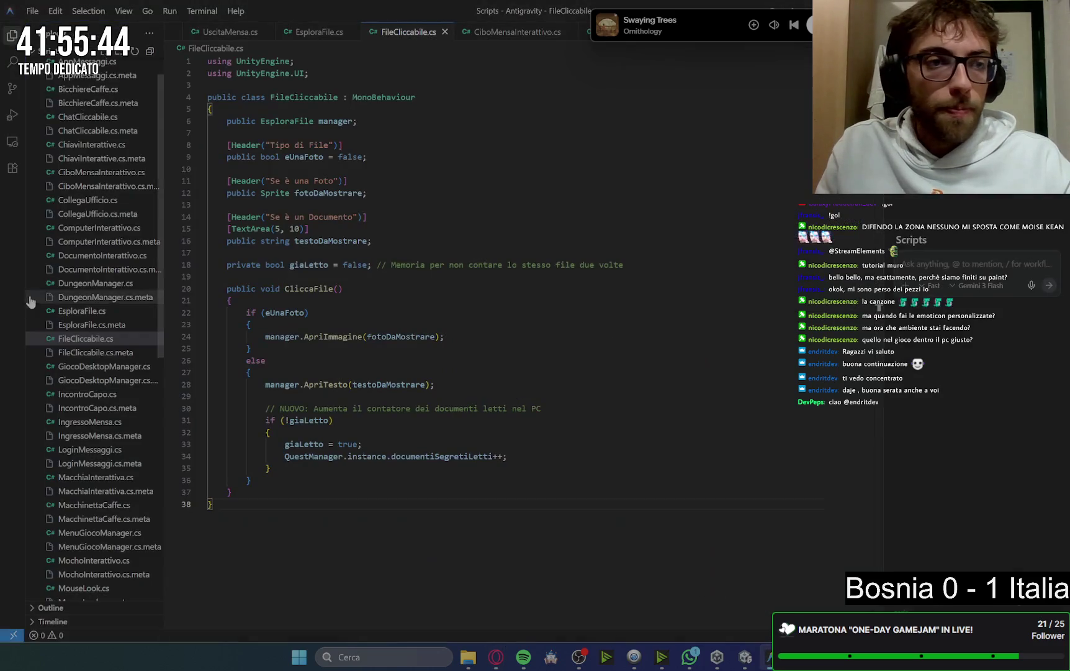
{"action": "scroll", "coordinate": [93, 205], "scroll_direction": "up", "scroll_amount": 2}
Replace all of ComputerInterattivo.cs with the code blocking EsciDalPC until documents are read
{"action": "left_click", "coordinate": [99, 259]}
{"action": "key", "text": "ctrl+a"}
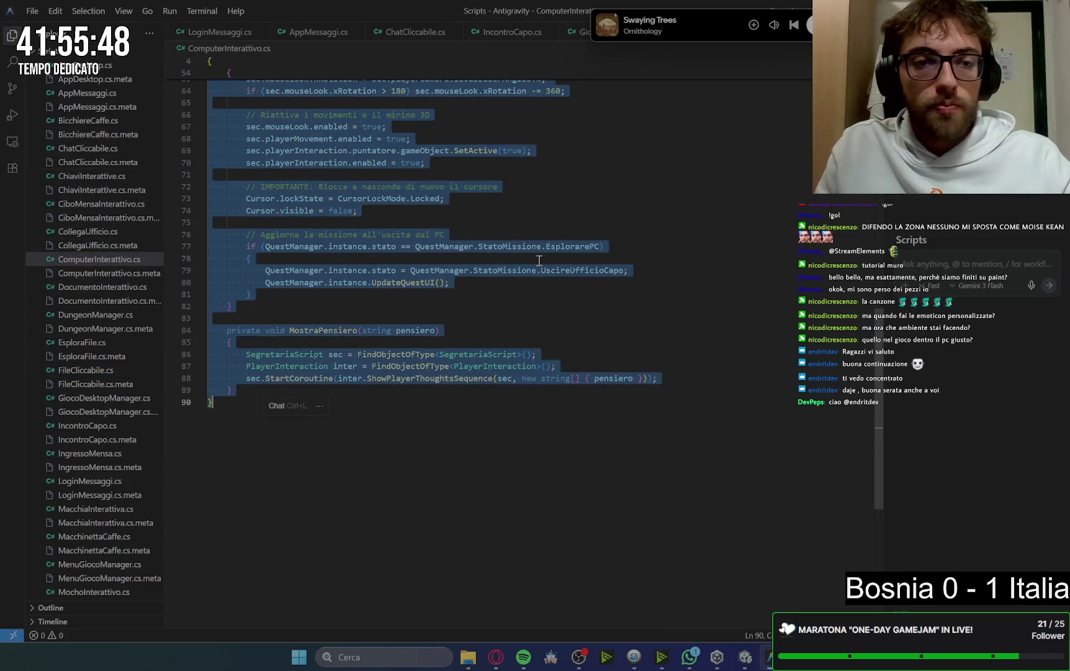
{"action": "key", "text": "ctrl+v"}
{"action": "scroll", "coordinate": [609, 372], "scroll_direction": "up", "scroll_amount": 15}
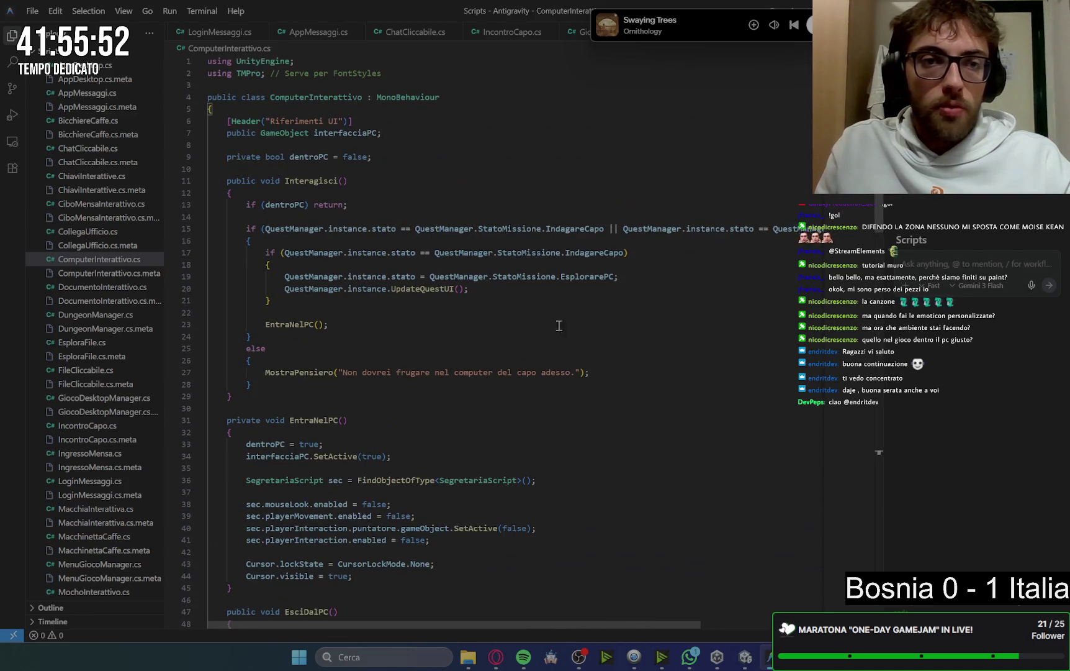
{"action": "left_click_drag", "start_coordinate": [389, 157], "coordinate": [257, 161]}
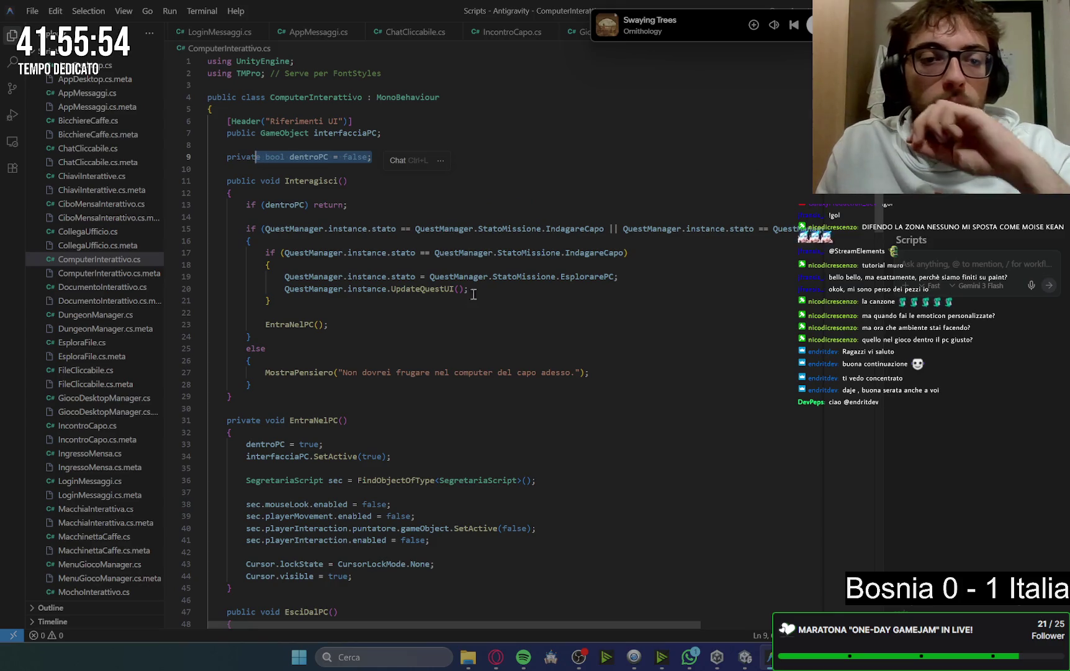
{"action": "scroll", "coordinate": [477, 319], "scroll_direction": "down", "scroll_amount": 5}
{"action": "scroll", "coordinate": [478, 318], "scroll_direction": "down", "scroll_amount": 1}
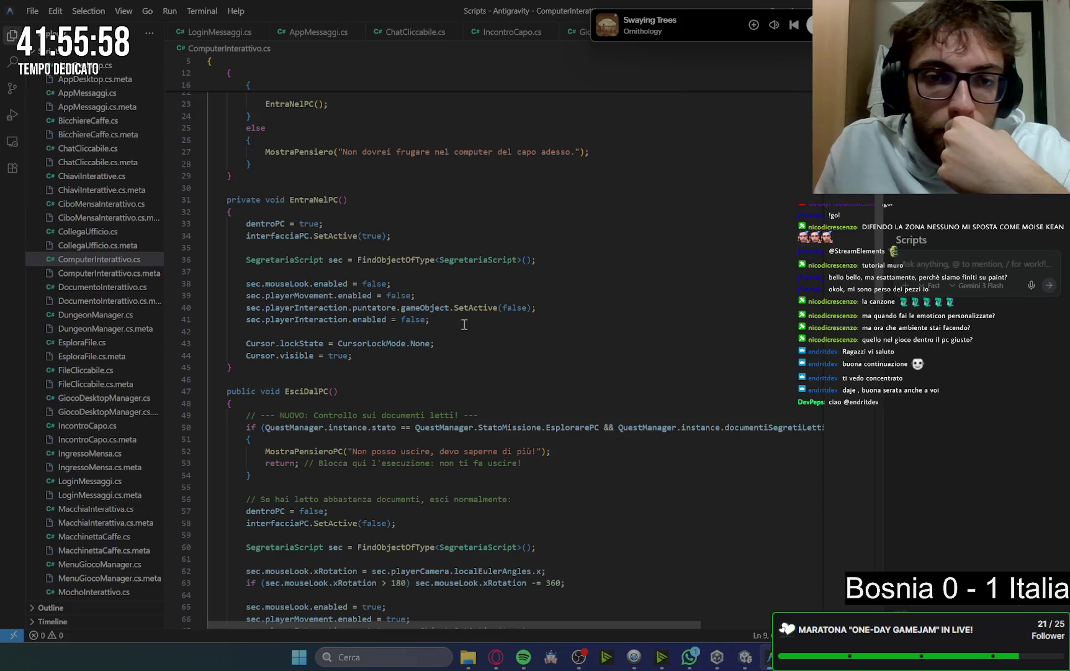
{"action": "scroll", "coordinate": [561, 307], "scroll_direction": "down", "scroll_amount": 3}
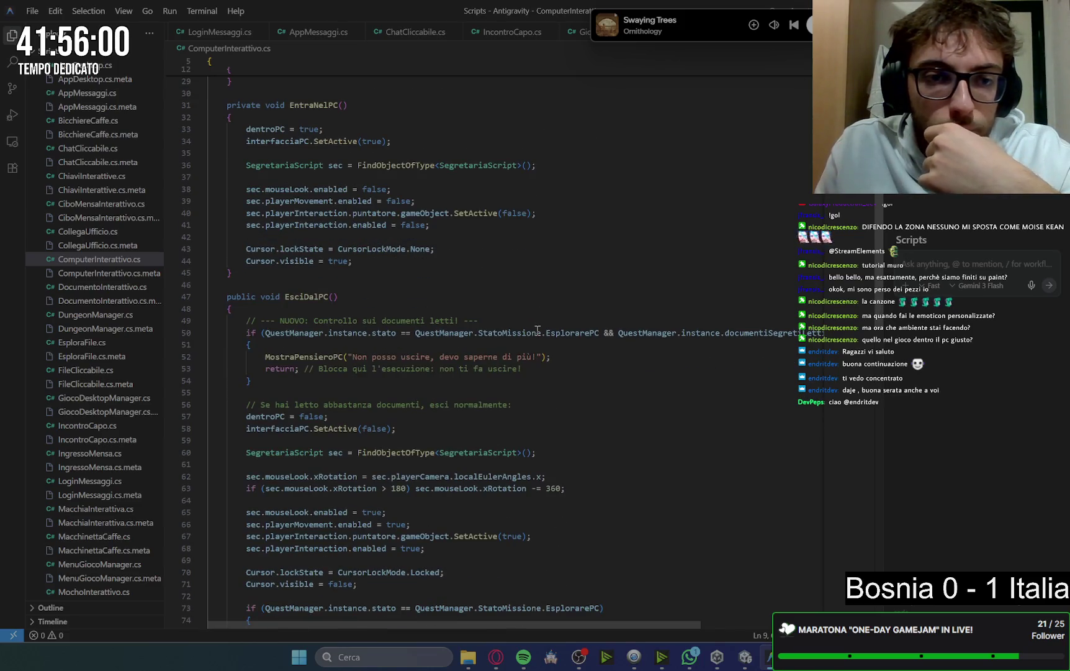
{"action": "scroll", "coordinate": [538, 329], "scroll_direction": "down", "scroll_amount": 1}
{"action": "left_click_drag", "start_coordinate": [264, 301], "coordinate": [830, 305]}
{"action": "left_click_drag", "start_coordinate": [685, 303], "coordinate": [605, 302]}
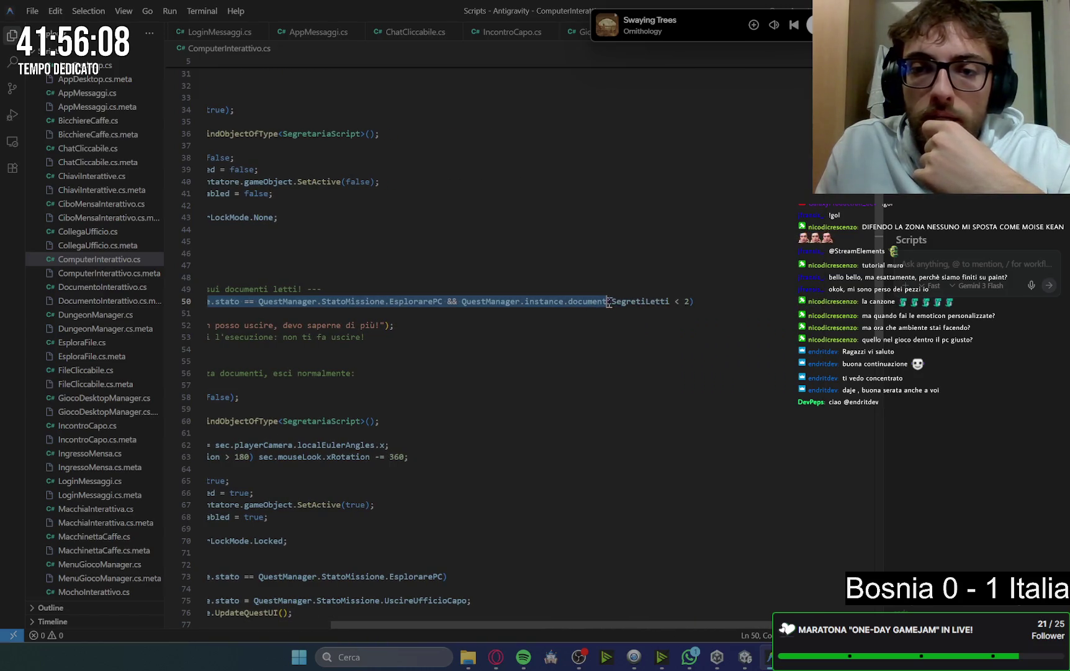
Delete the leftover struck-through comment on line 56 of ComputerInterattivo.cs
{"action": "left_click", "coordinate": [433, 371]}
{"action": "left_click_drag", "start_coordinate": [574, 622], "coordinate": [447, 615]}
{"action": "left_click", "coordinate": [568, 410]}
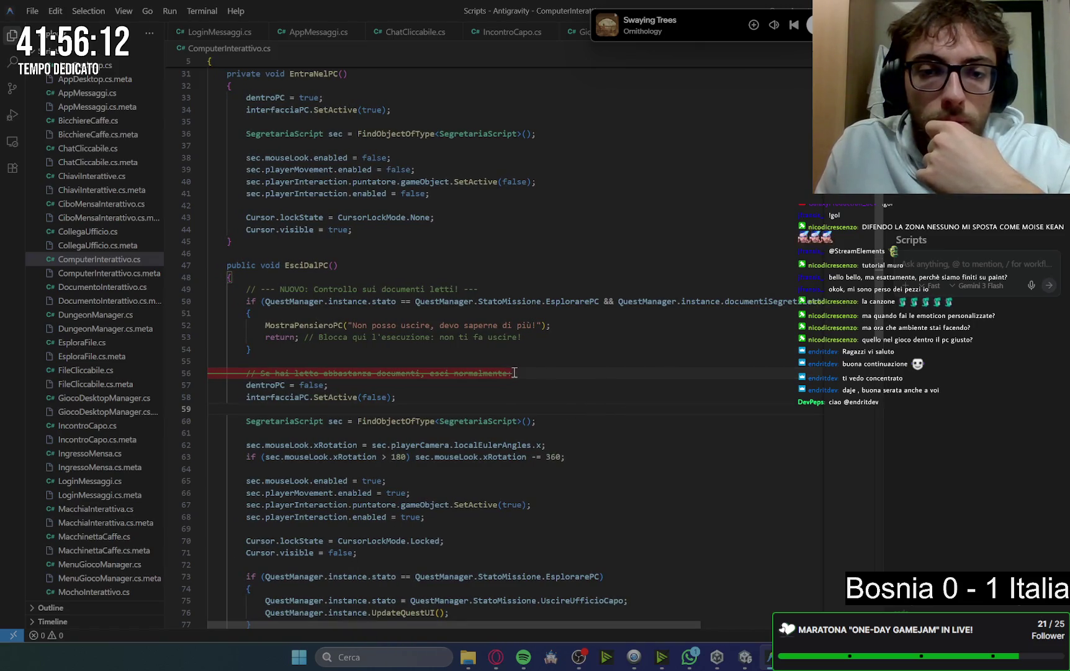
{"action": "left_click_drag", "start_coordinate": [519, 373], "coordinate": [537, 362]}
{"action": "key", "text": "BackSpace"}
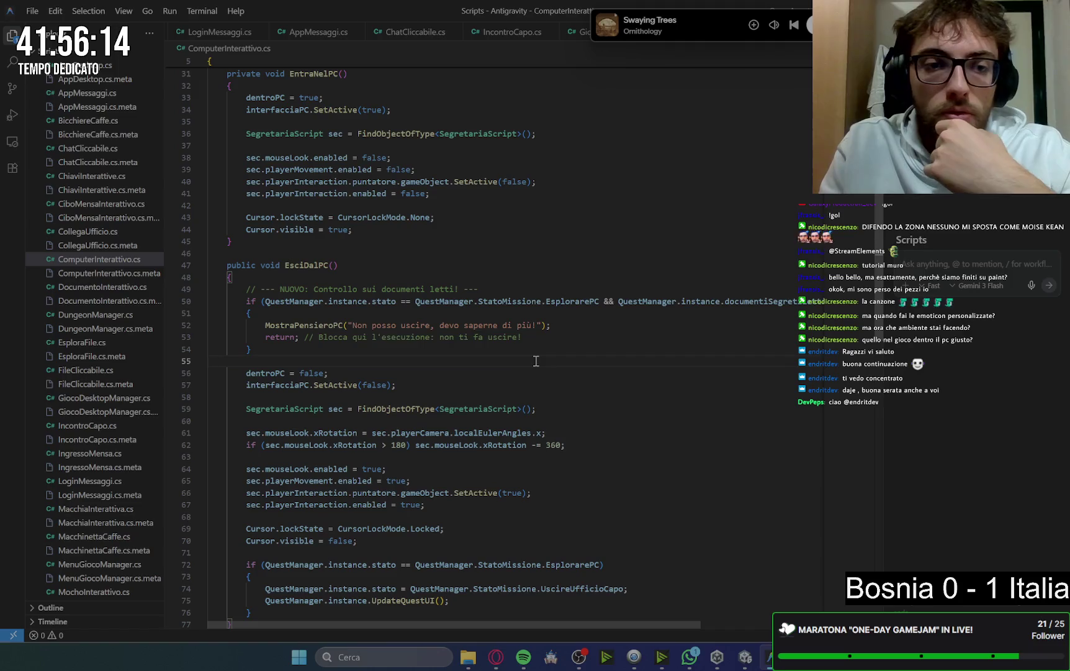
{"action": "left_click", "coordinate": [537, 348]}
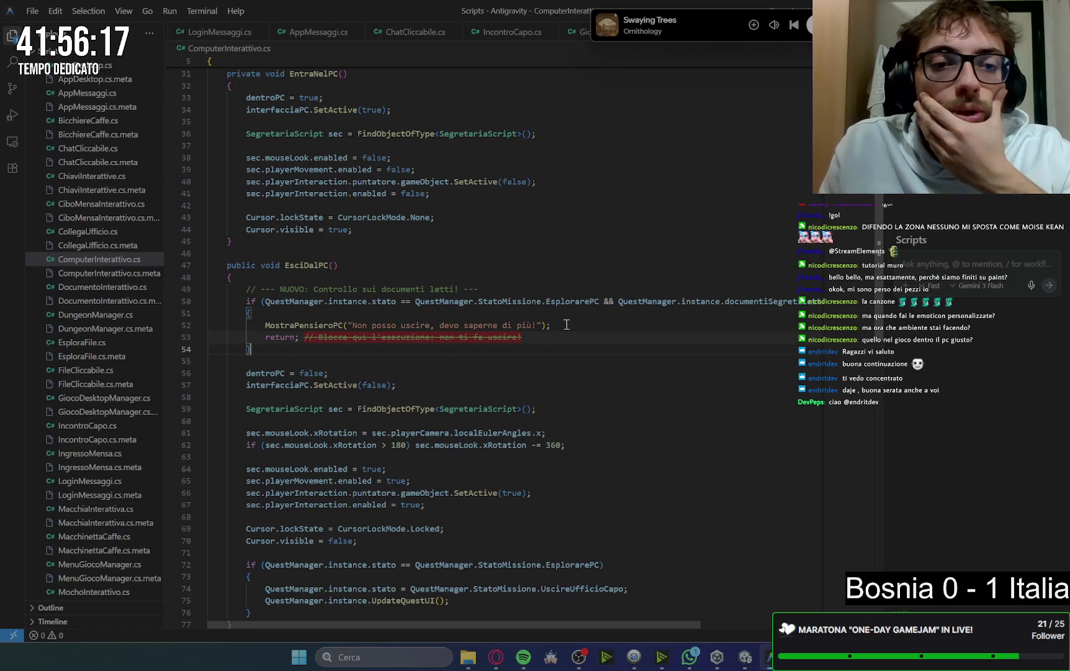
{"action": "scroll", "coordinate": [451, 384], "scroll_direction": "down", "scroll_amount": 6}
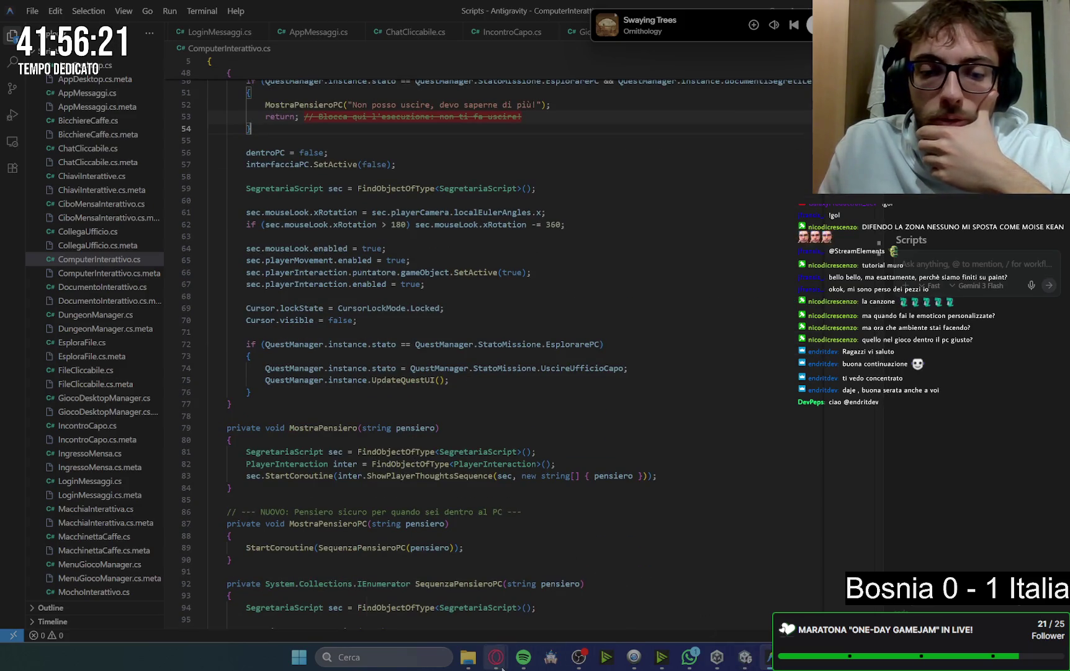
{"action": "mouse_move", "coordinate": [496, 657]}
{"action": "left_click", "coordinate": [448, 603]}
{"action": "scroll", "coordinate": [905, 310], "scroll_direction": "down", "scroll_amount": 20}
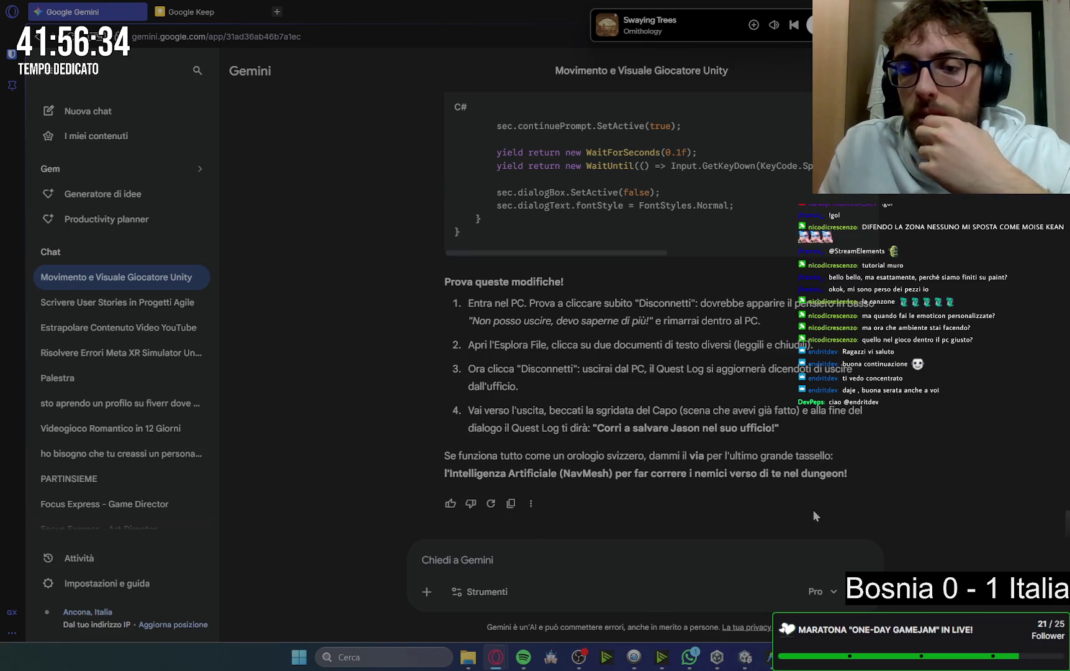
{"action": "left_click", "coordinate": [504, 557]}
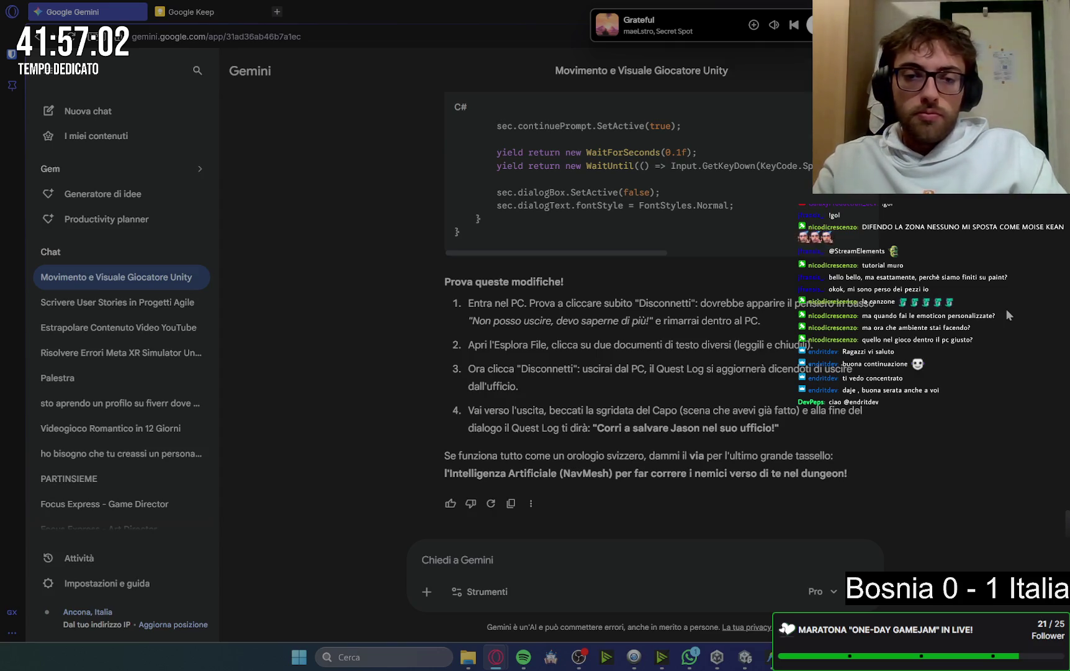
Reply 'via' to Gemini to start the NavMesh enemy AI step, then return to Unity
{"action": "type", "text": "via"}
{"action": "key", "text": "Return"}
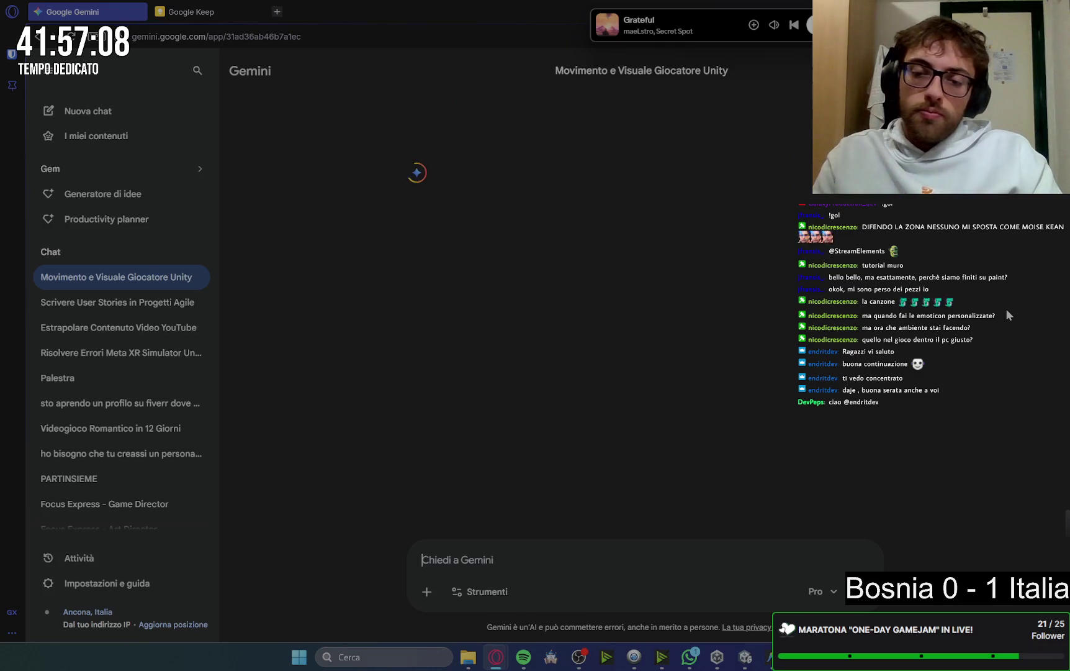
{"action": "left_click", "coordinate": [745, 656]}
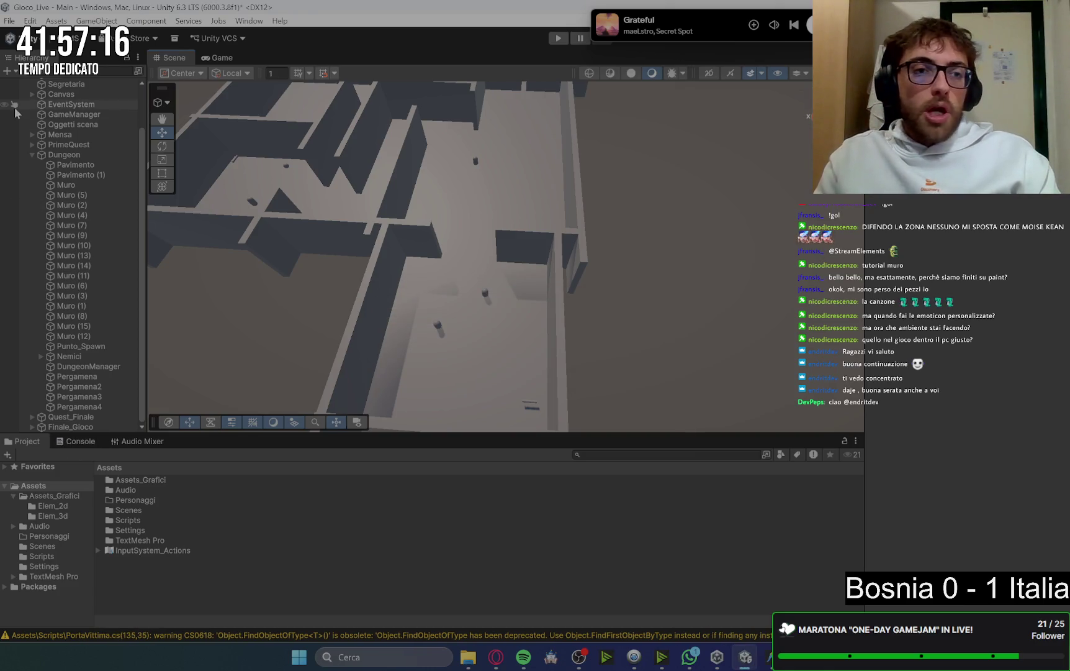
Expand Canvas > SchermoPC_UI > finestra_esplorafile down to the sez_documenti section
{"action": "left_click", "coordinate": [31, 155]}
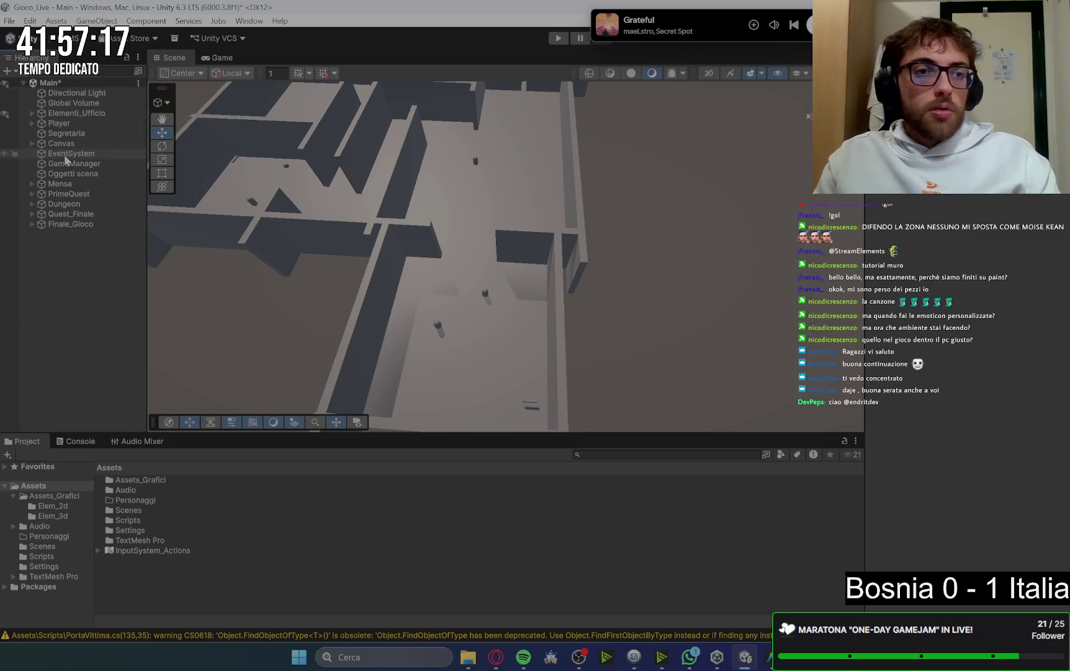
{"action": "left_click", "coordinate": [33, 144]}
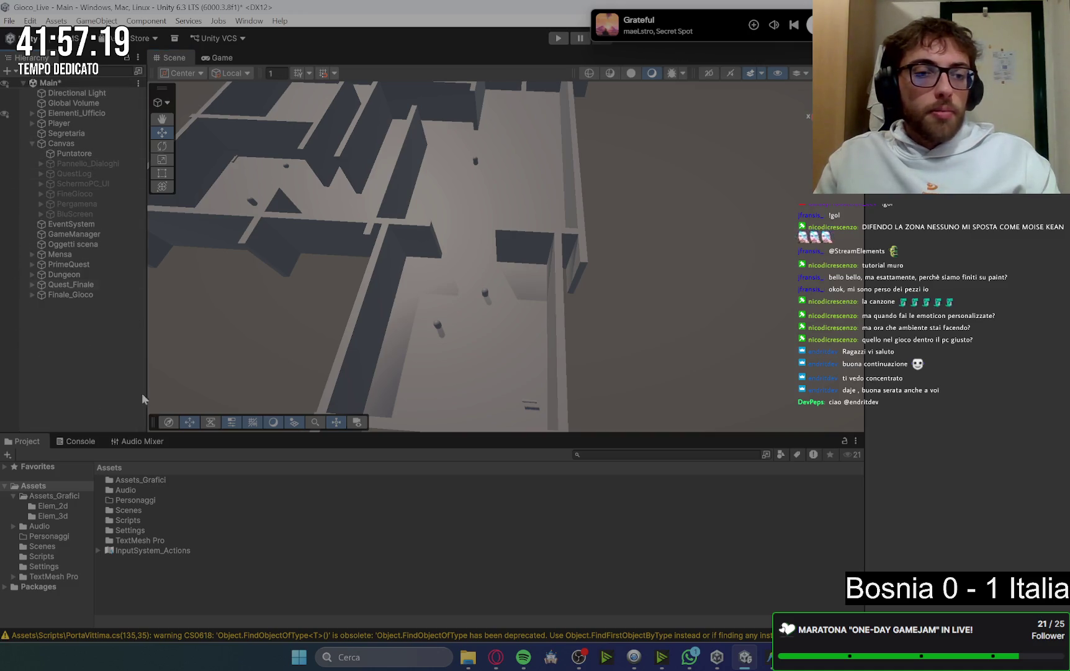
{"action": "left_click", "coordinate": [39, 184]}
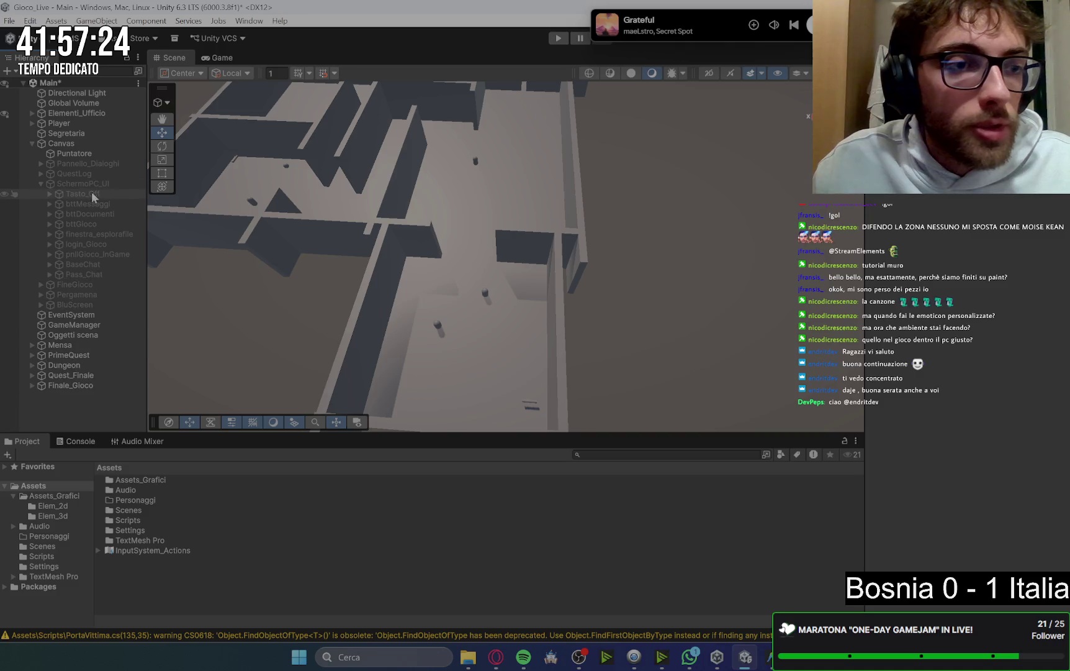
{"action": "left_click", "coordinate": [109, 235]}
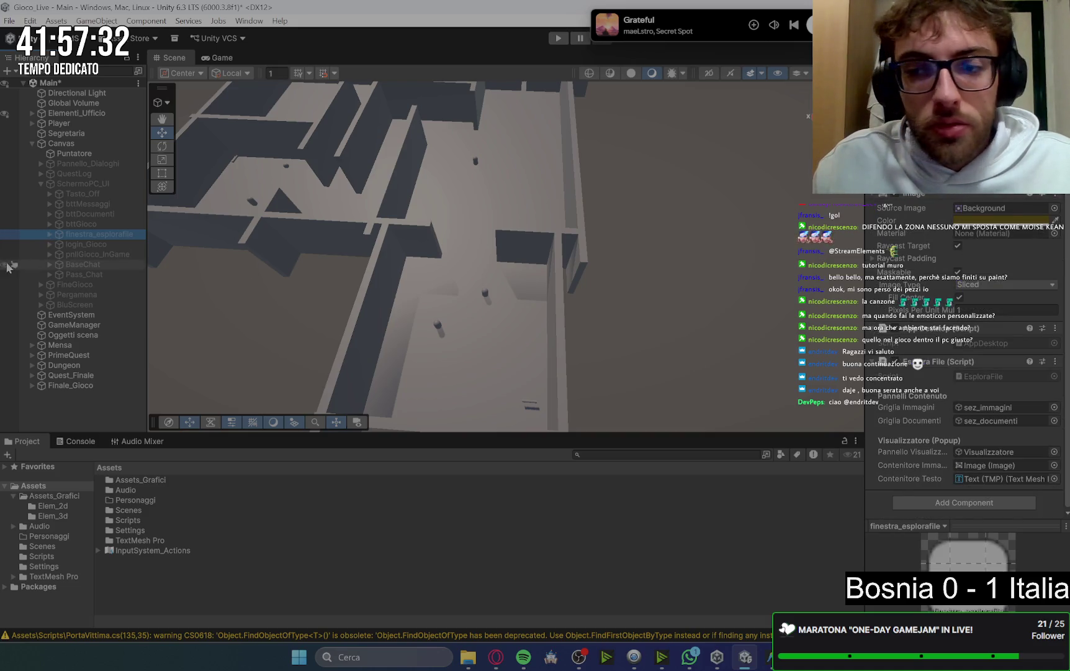
{"action": "left_click", "coordinate": [47, 234]}
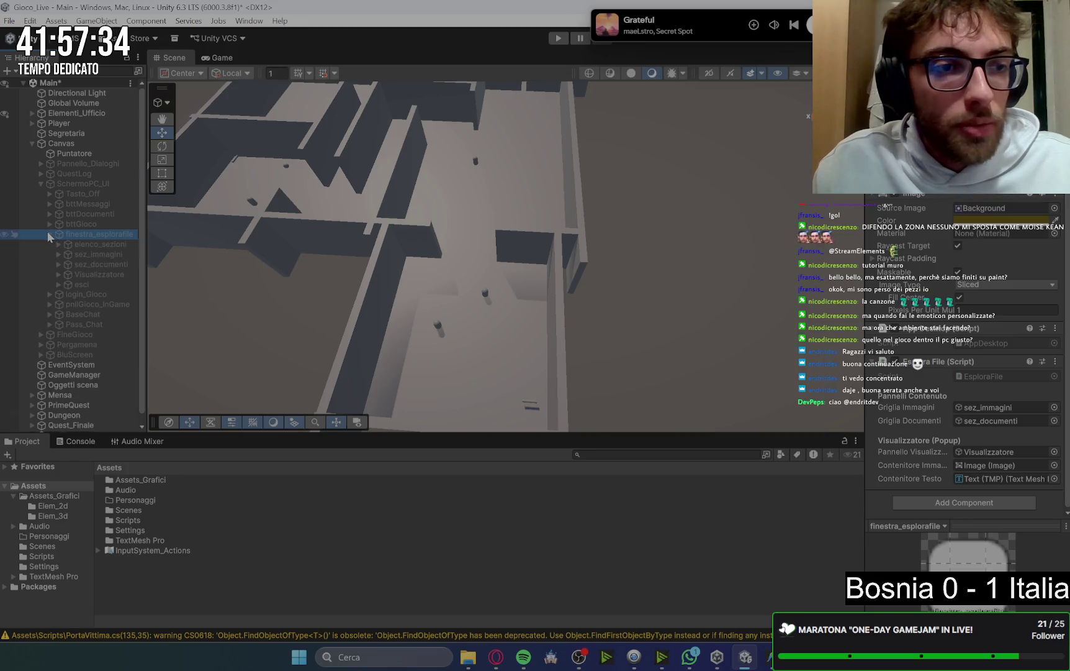
{"action": "left_click", "coordinate": [117, 263]}
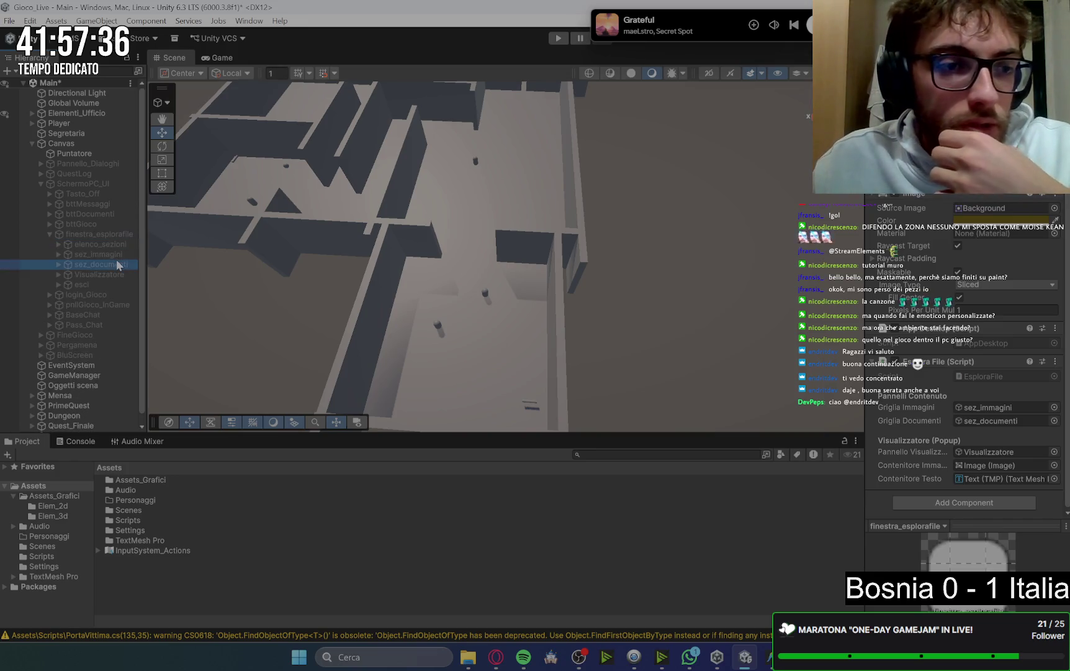
{"action": "left_click", "coordinate": [59, 264]}
Read the File Cliccabile text stored on each document, Doc1 through Doc5
{"action": "left_click", "coordinate": [105, 274]}
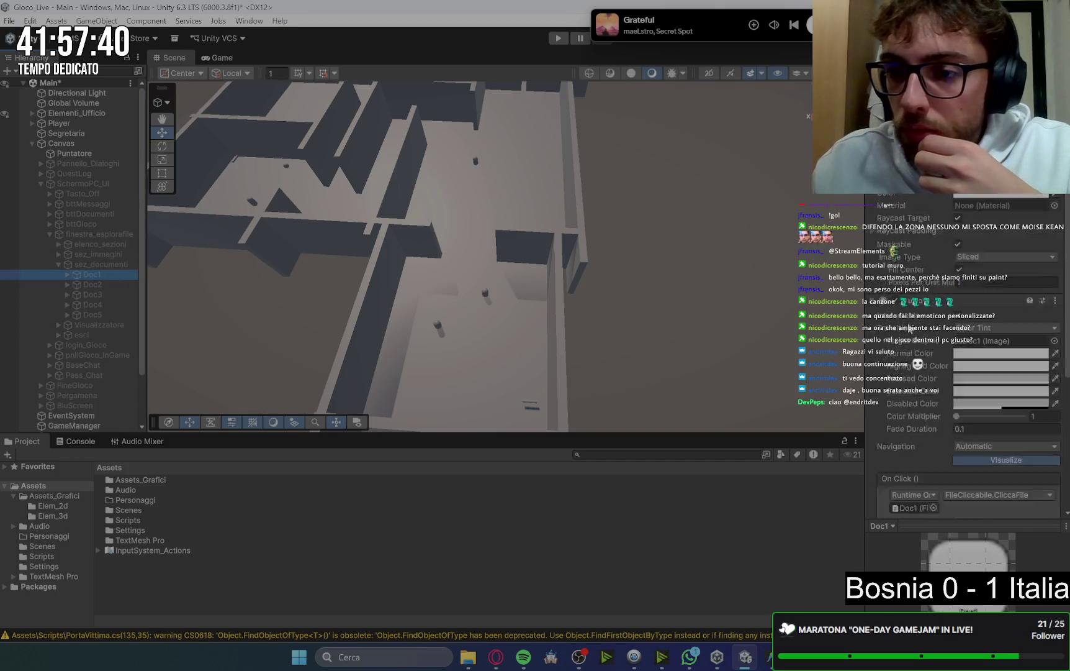
{"action": "scroll", "coordinate": [910, 328], "scroll_direction": "down", "scroll_amount": 10}
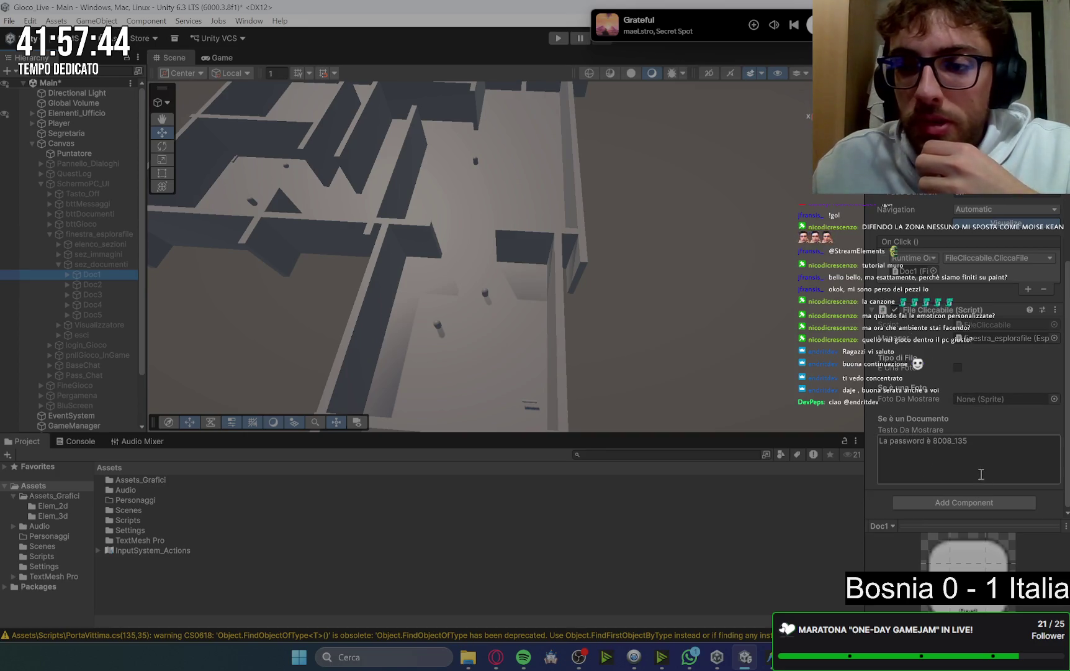
{"action": "left_click", "coordinate": [104, 287]}
{"action": "left_click", "coordinate": [102, 295]}
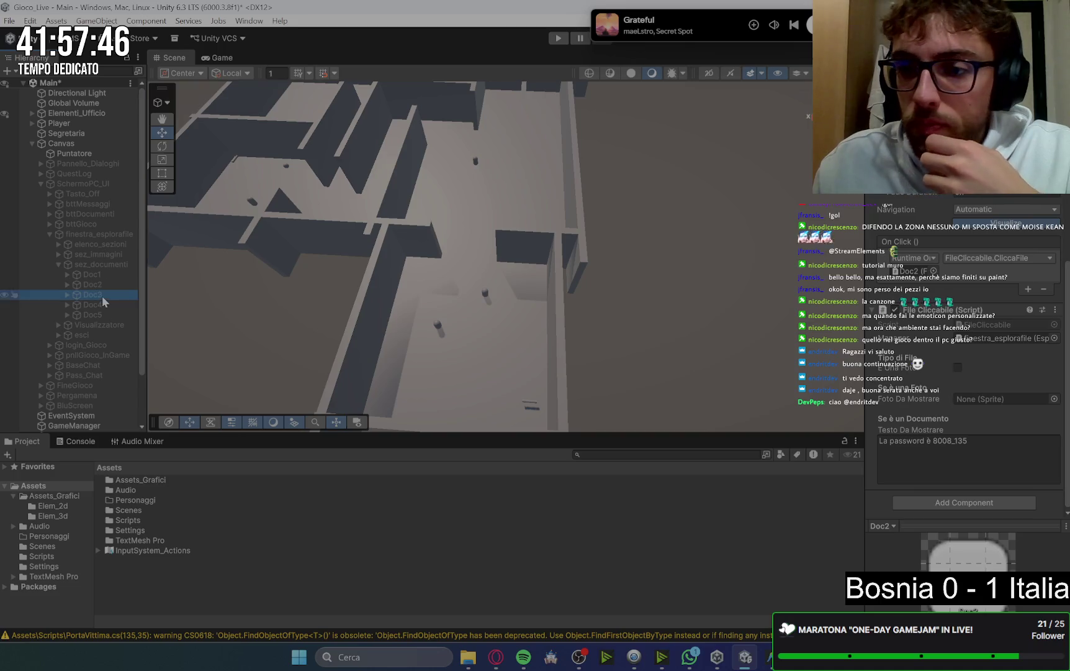
{"action": "left_click", "coordinate": [102, 307]}
{"action": "left_click", "coordinate": [102, 315]}
{"action": "left_click", "coordinate": [102, 304]}
{"action": "left_click", "coordinate": [102, 294]}
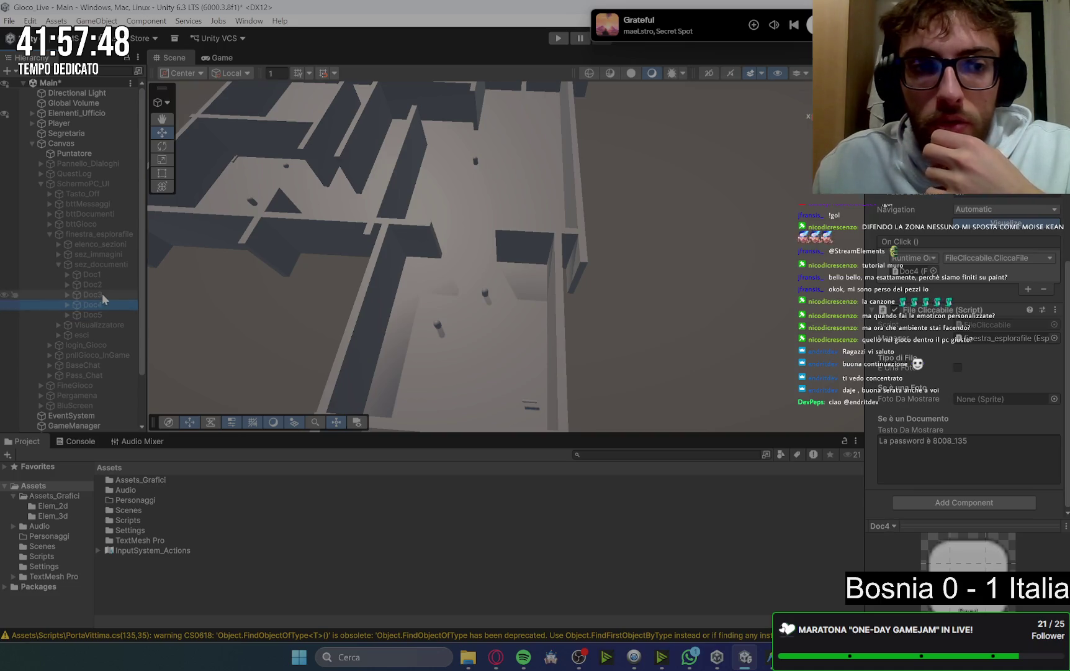
{"action": "left_click", "coordinate": [101, 285]}
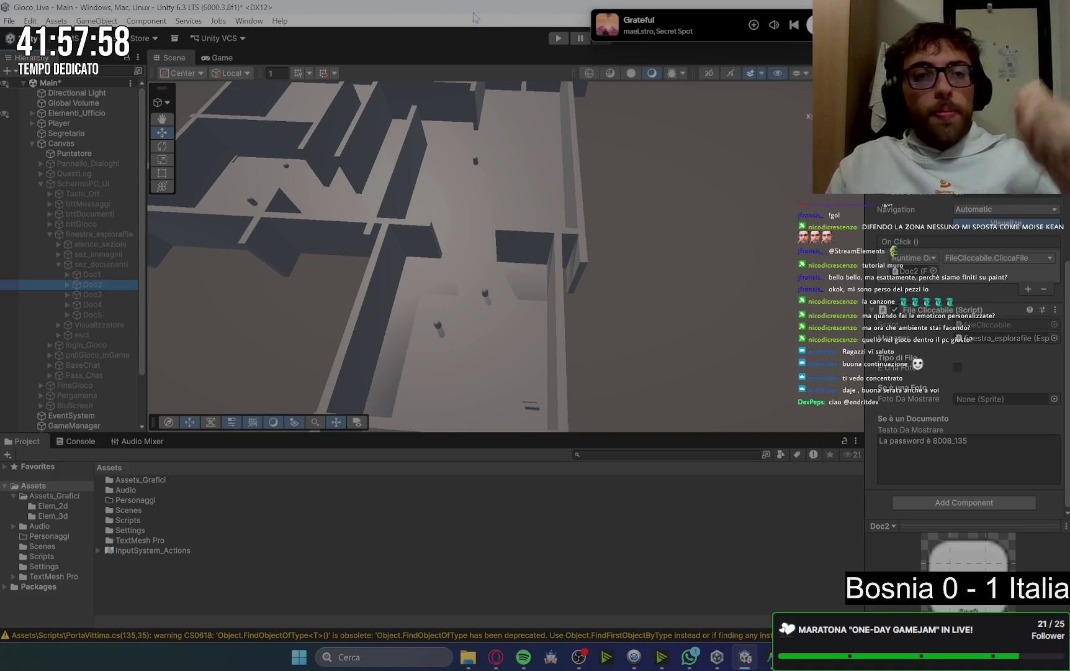
Fold away the Canvas hierarchy, clear the selection and save the Main scene
{"action": "left_click", "coordinate": [32, 144]}
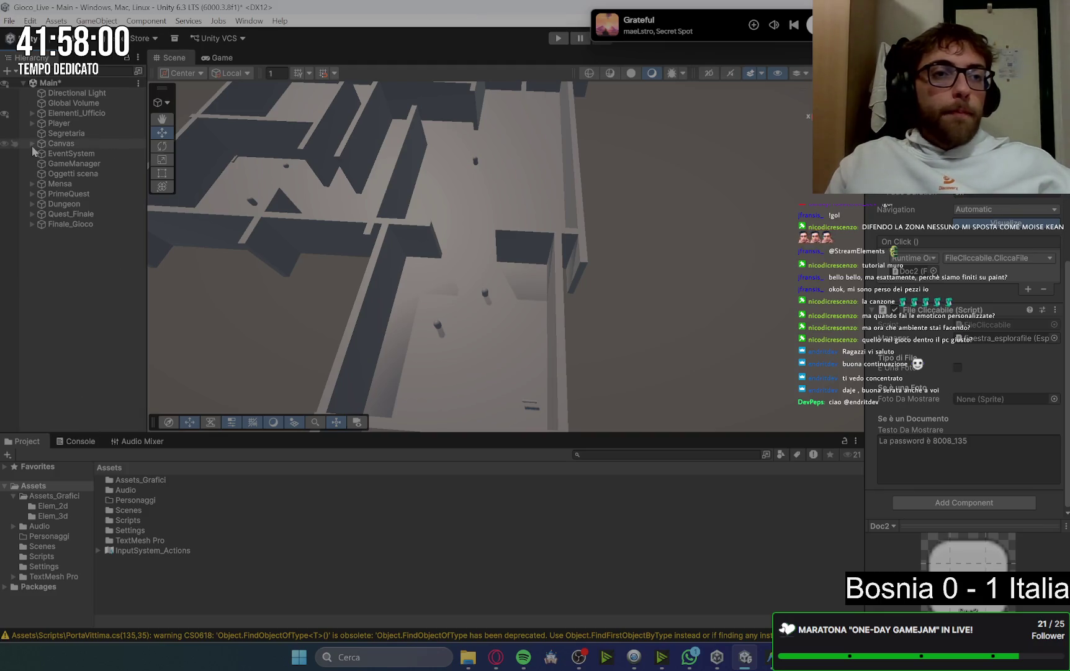
{"action": "left_click", "coordinate": [40, 347]}
{"action": "key", "text": "ctrl+s"}
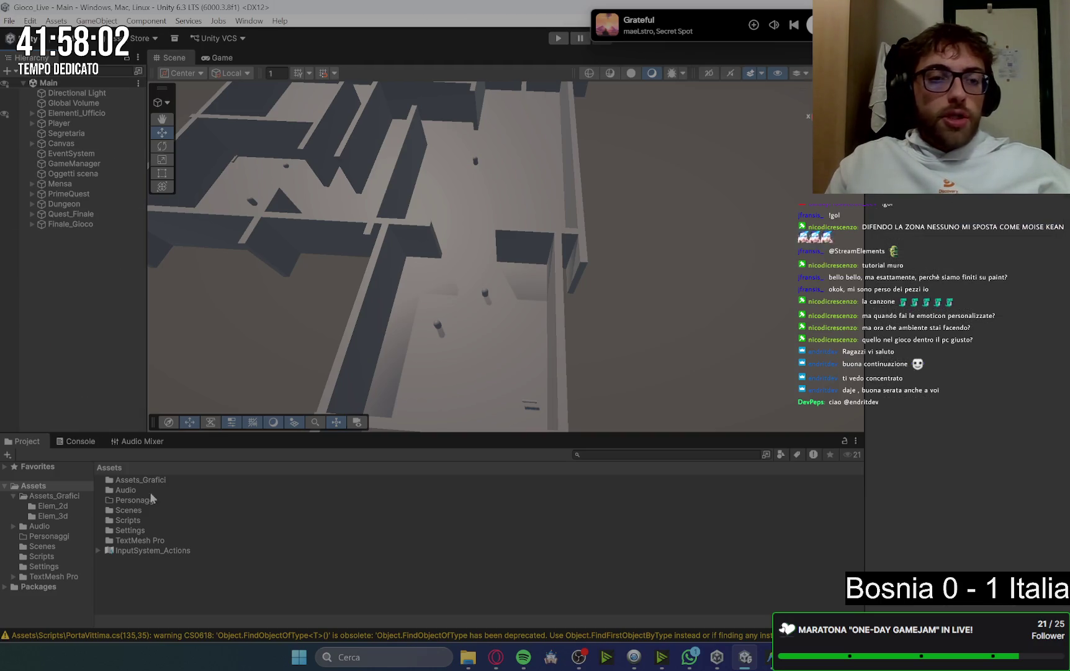
Copy the proximity-sensor NemicoDungeon.cs script from Gemini's answer
{"action": "mouse_move", "coordinate": [689, 657]}
{"action": "mouse_move", "coordinate": [496, 656]}
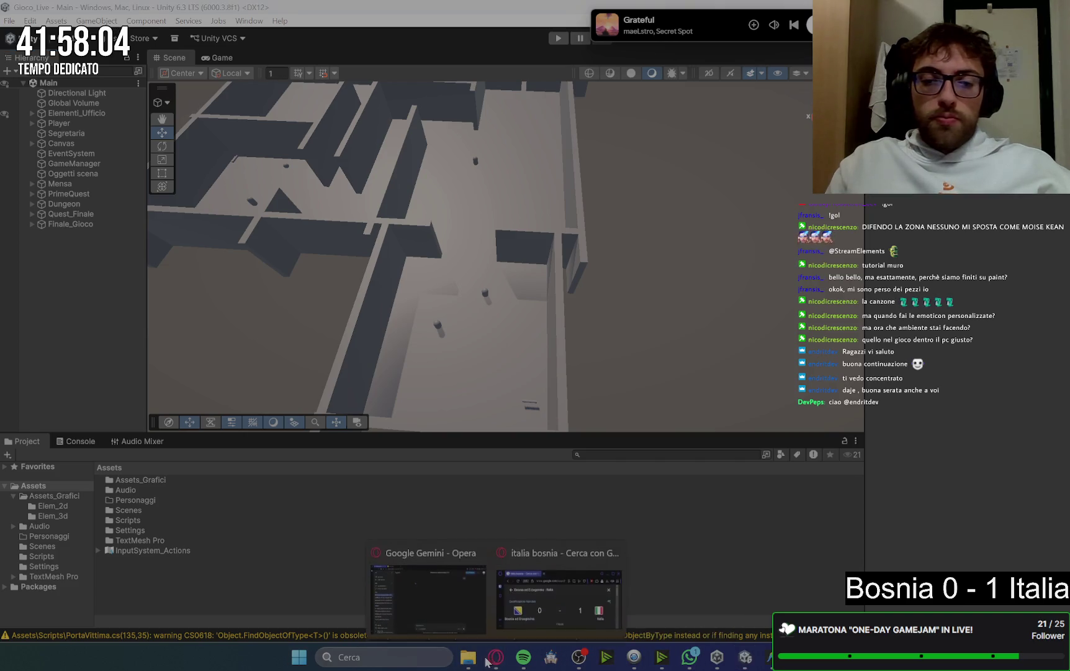
{"action": "left_click", "coordinate": [462, 617]}
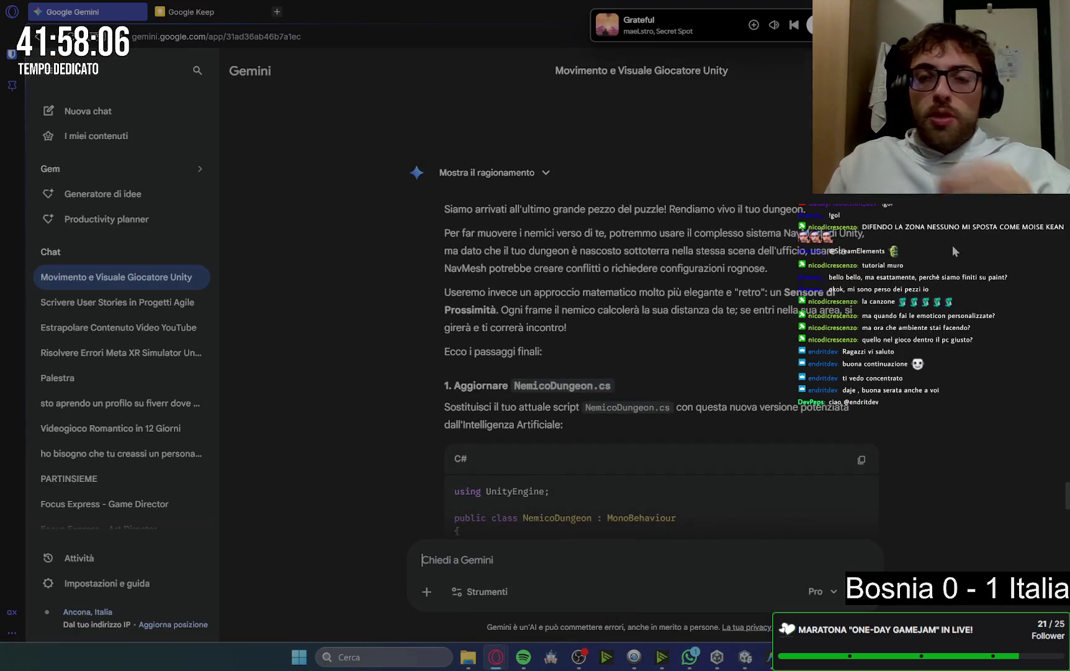
{"action": "scroll", "coordinate": [952, 245], "scroll_direction": "down", "scroll_amount": 2}
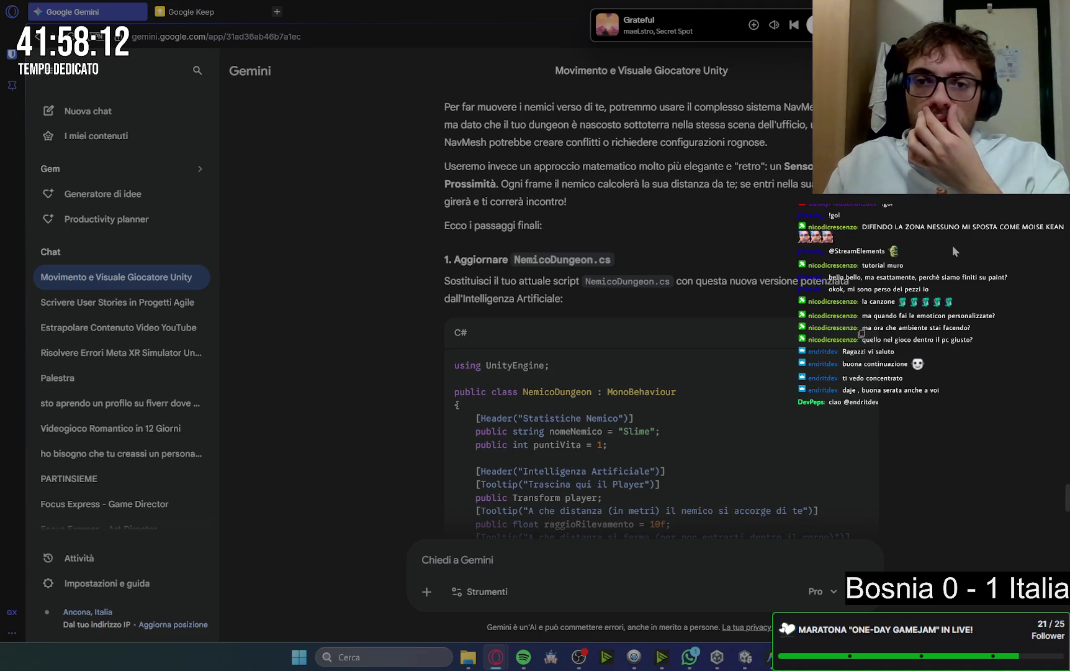
{"action": "scroll", "coordinate": [952, 246], "scroll_direction": "up", "scroll_amount": 2}
{"action": "scroll", "coordinate": [939, 255], "scroll_direction": "down", "scroll_amount": 2}
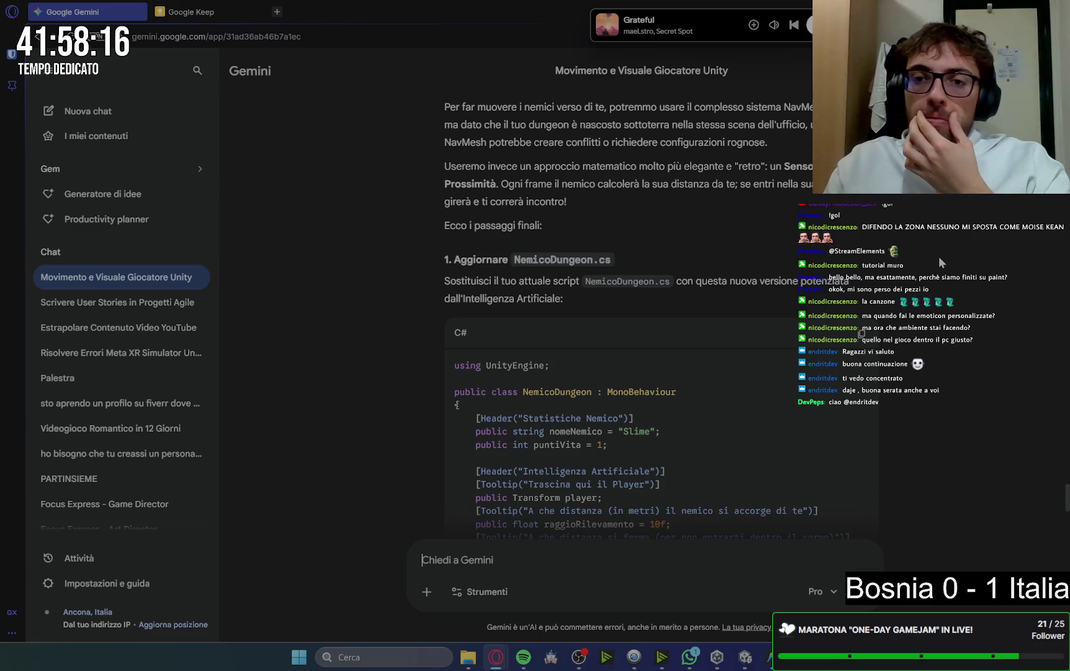
{"action": "scroll", "coordinate": [939, 256], "scroll_direction": "down", "scroll_amount": 1}
{"action": "left_click", "coordinate": [863, 273]}
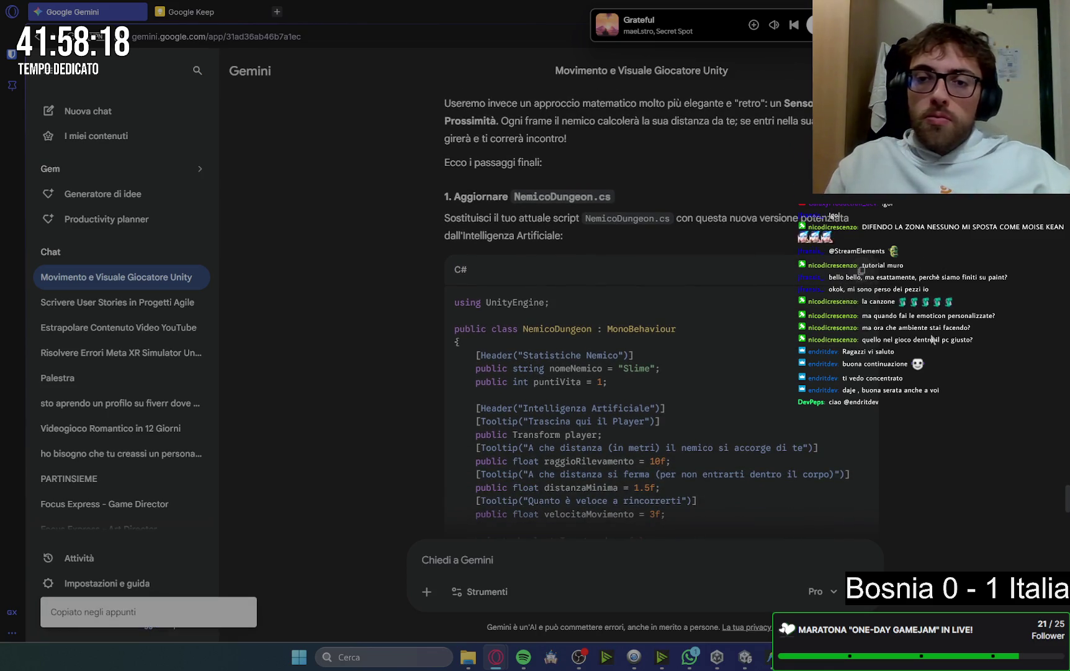
Replace the entire contents of NemicoDungeon.cs with the copied enemy code
{"action": "key", "text": "alt+Tab"}
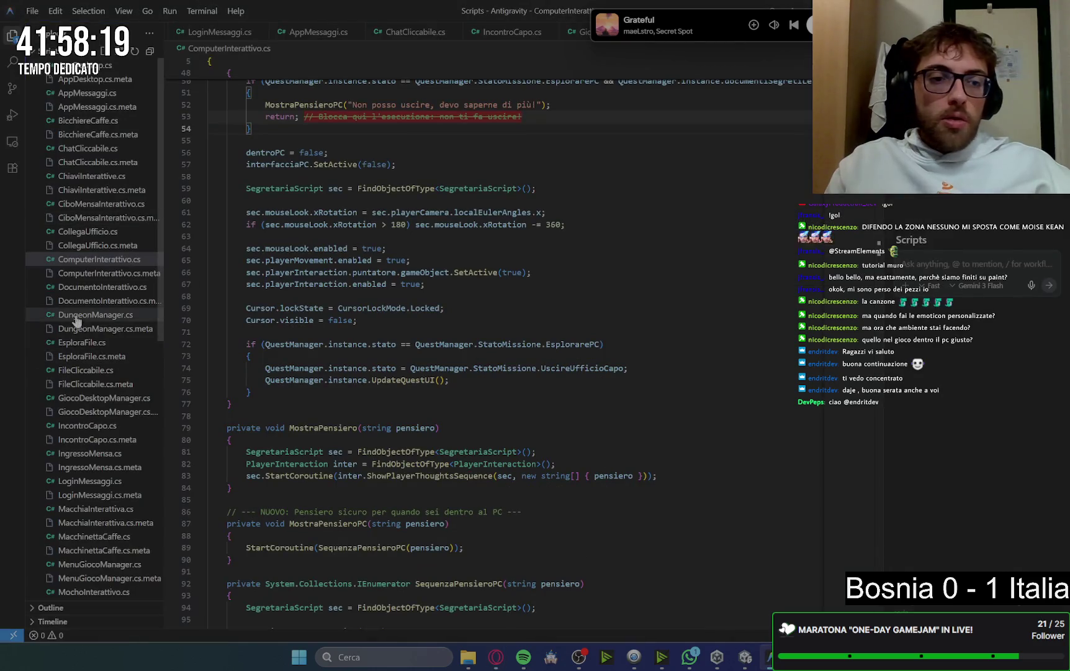
{"action": "scroll", "coordinate": [98, 513], "scroll_direction": "down", "scroll_amount": 5}
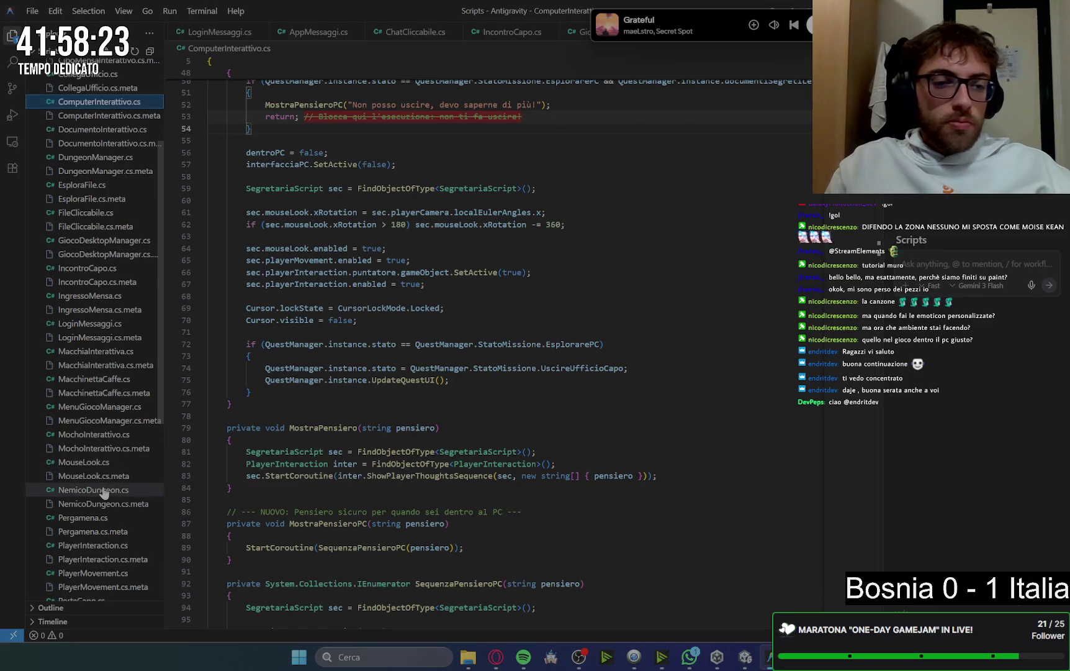
{"action": "left_click", "coordinate": [93, 490]}
{"action": "key", "text": "ctrl+a"}
{"action": "key", "text": "ctrl+v"}
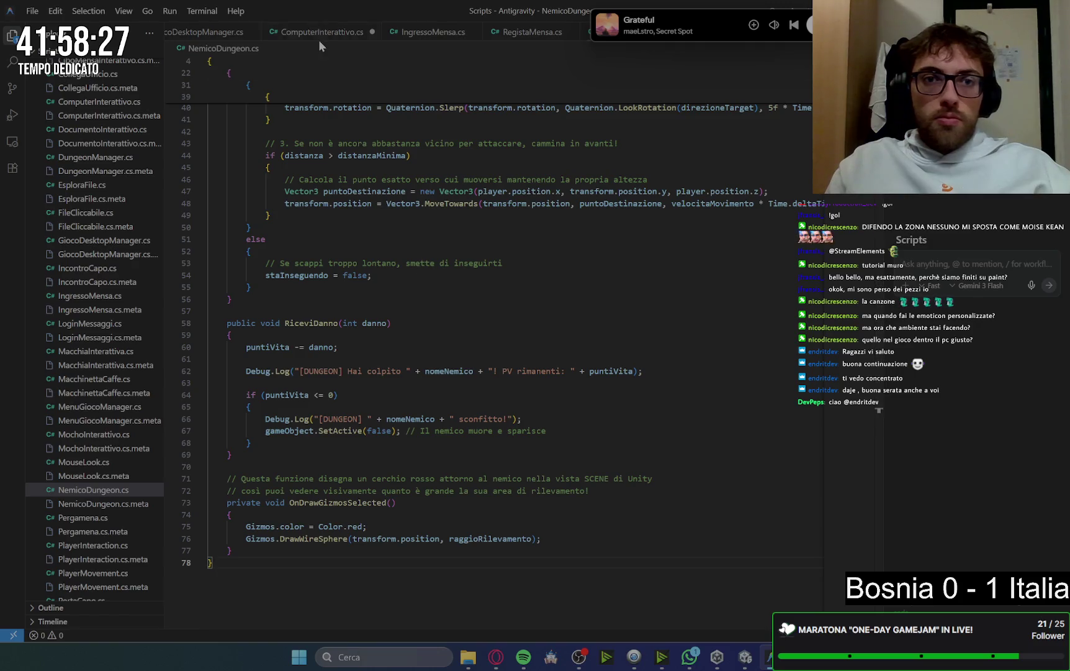
{"action": "scroll", "coordinate": [390, 41], "scroll_direction": "down", "scroll_amount": 5}
{"action": "scroll", "coordinate": [372, 41], "scroll_direction": "down", "scroll_amount": 10}
{"action": "scroll", "coordinate": [540, 38], "scroll_direction": "down", "scroll_amount": 10}
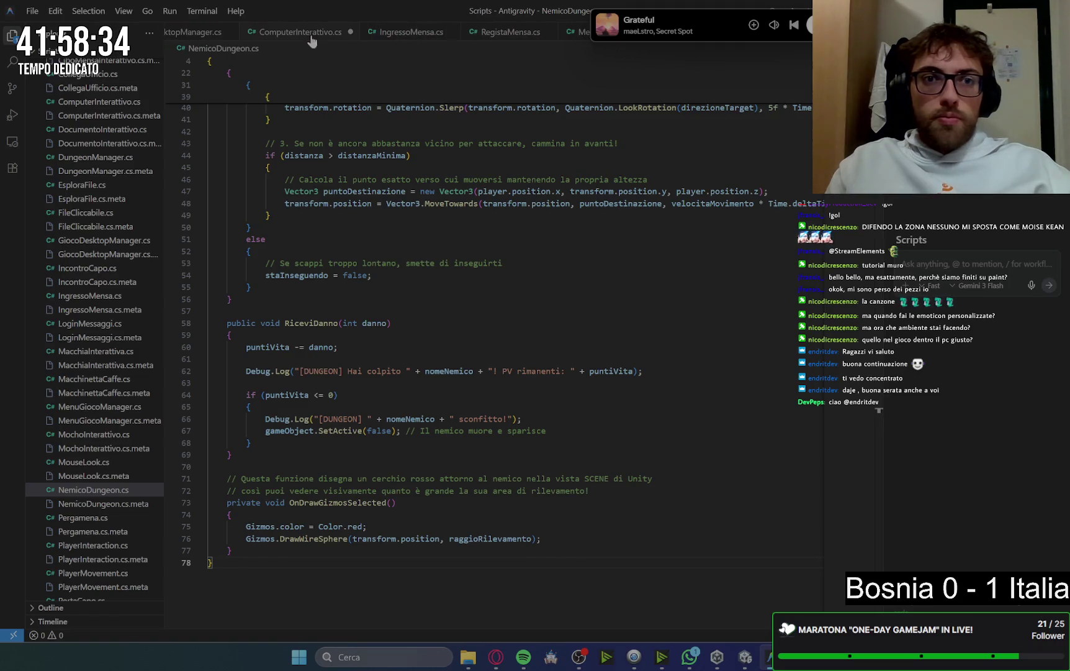
Close every open script tab, from IngressoMensa.cs through VassoioInterattivo.cs
{"action": "left_click", "coordinate": [313, 36]}
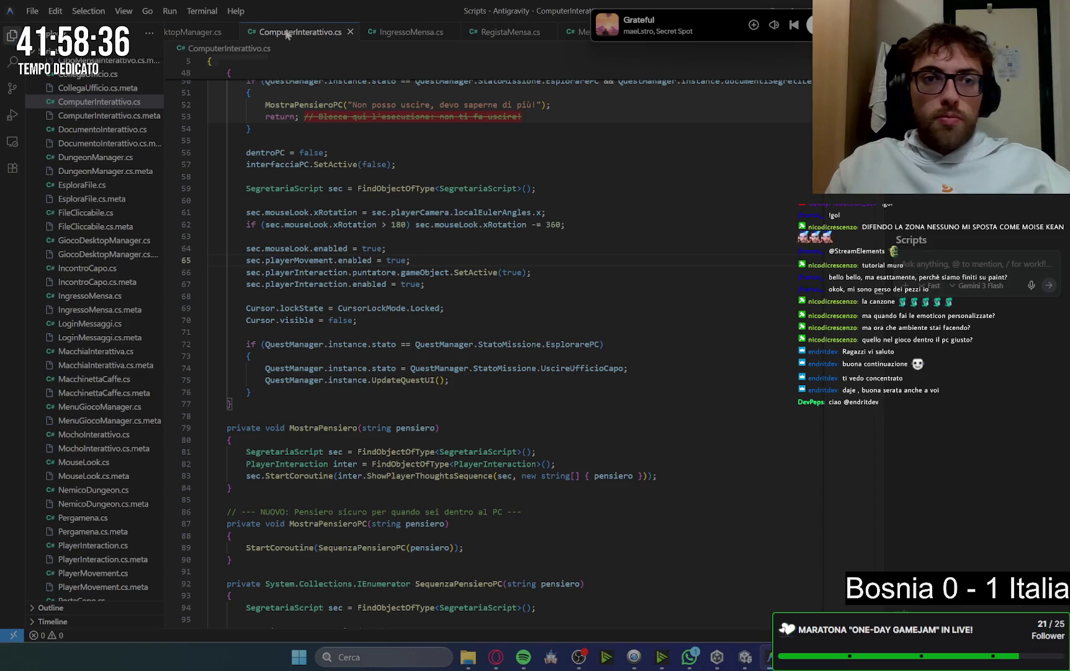
{"action": "left_click", "coordinate": [359, 34]}
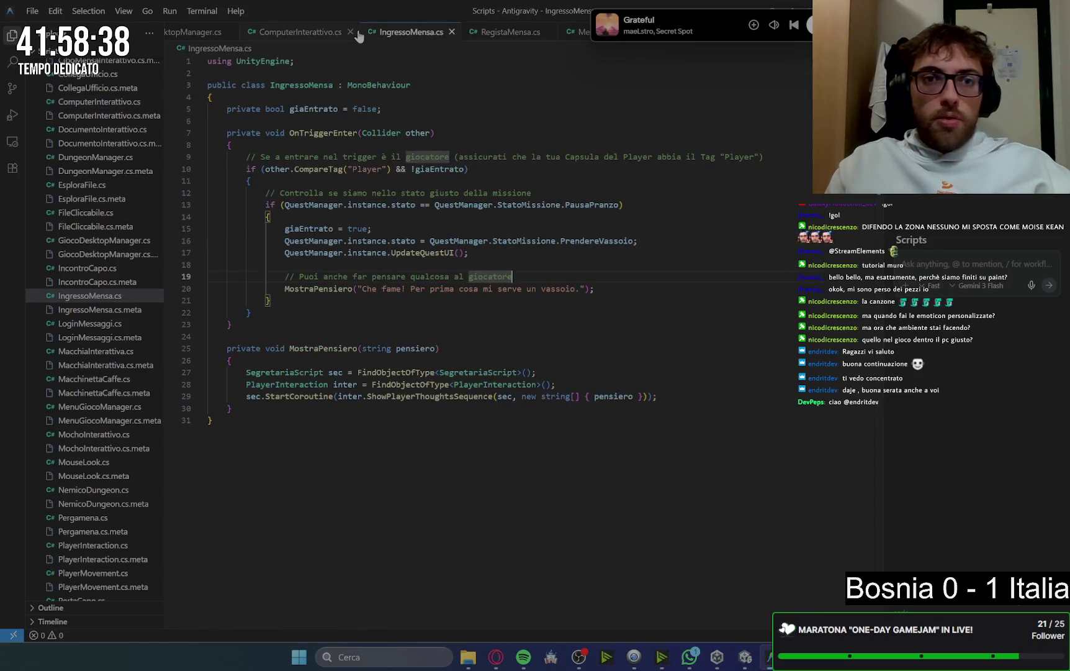
{"action": "left_click", "coordinate": [451, 32]}
{"action": "left_click", "coordinate": [446, 32]}
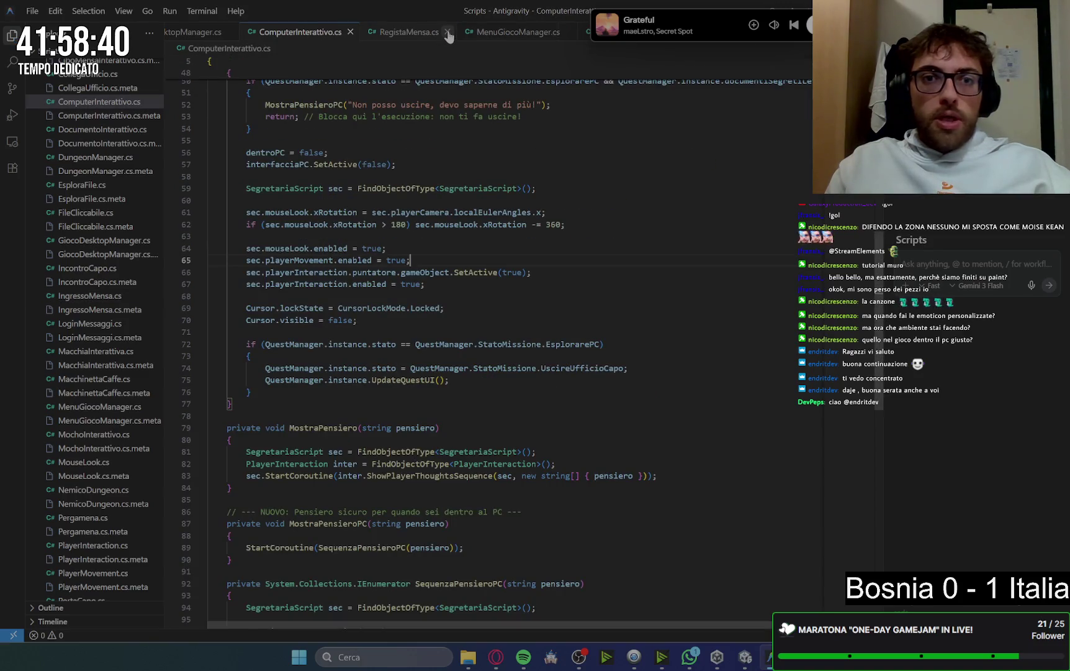
{"action": "left_click", "coordinate": [350, 32]}
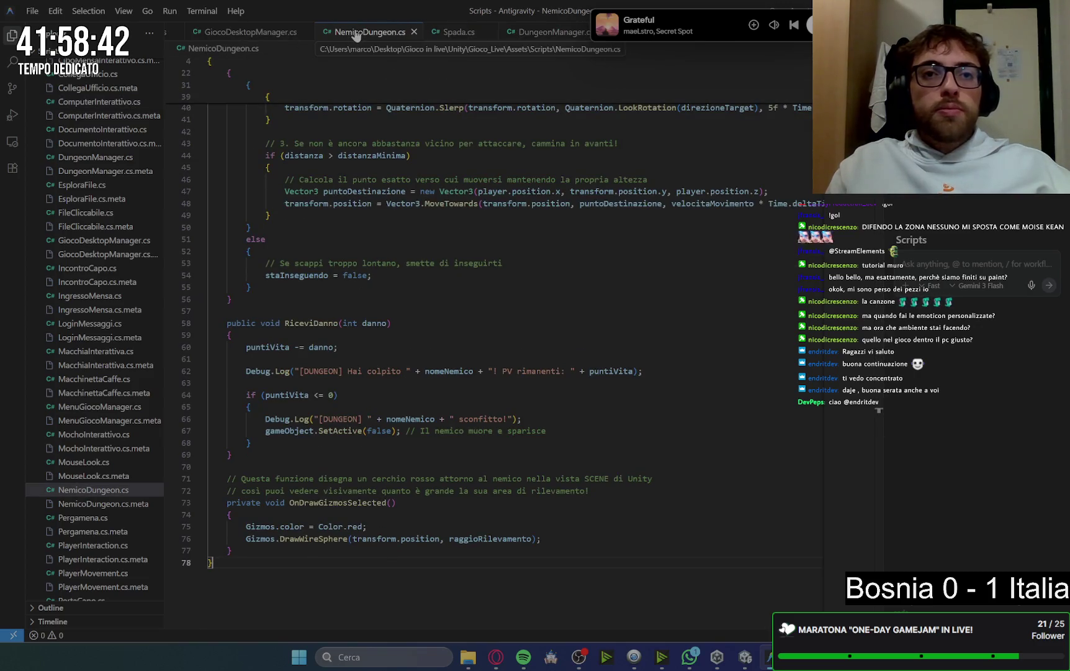
{"action": "left_click", "coordinate": [414, 32]}
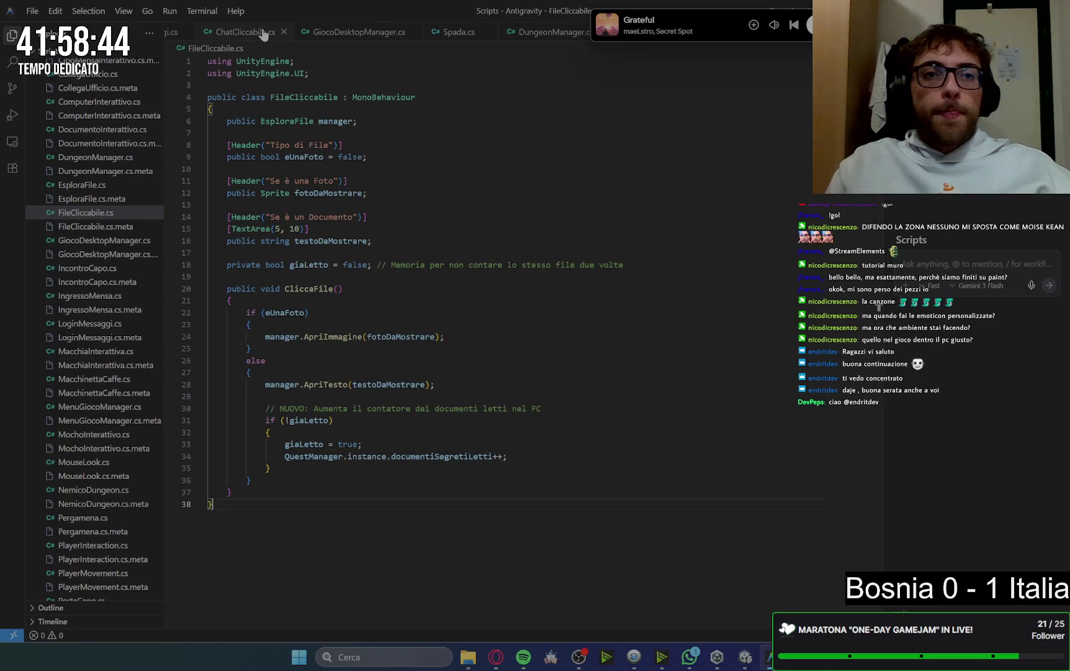
{"action": "left_click", "coordinate": [283, 32]}
{"action": "left_click", "coordinate": [283, 33]}
{"action": "left_click", "coordinate": [282, 32]}
{"action": "left_click", "coordinate": [282, 33]}
{"action": "left_click", "coordinate": [283, 32]}
{"action": "left_click", "coordinate": [283, 33]}
{"action": "left_click", "coordinate": [282, 32]}
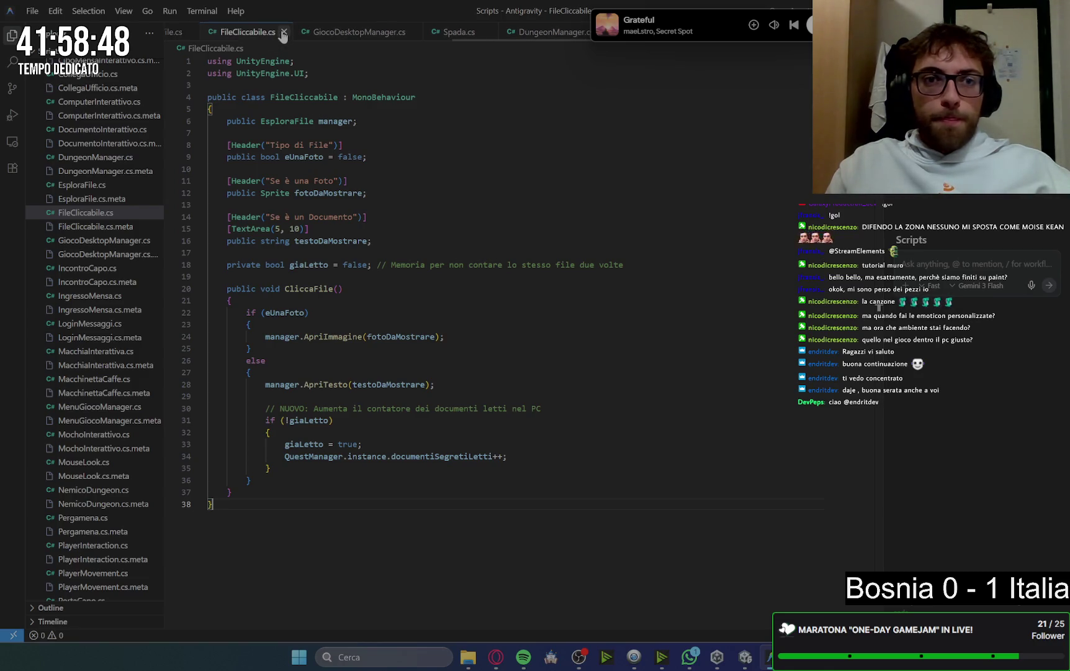
{"action": "left_click", "coordinate": [283, 32]}
{"action": "left_click", "coordinate": [282, 32]}
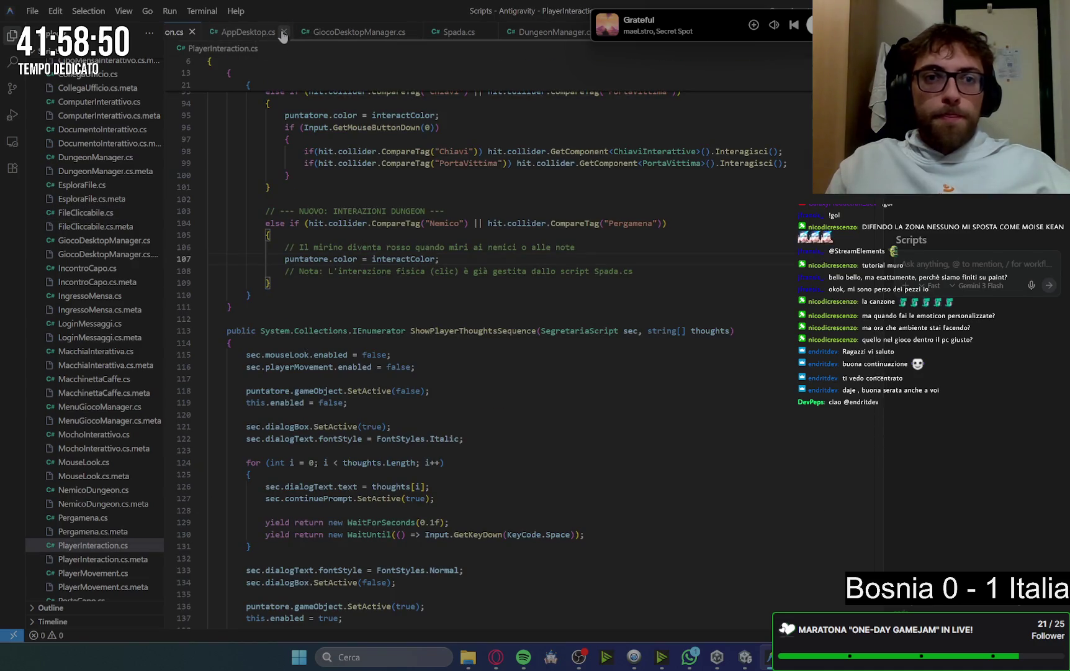
{"action": "left_click", "coordinate": [345, 34]}
{"action": "left_click", "coordinate": [370, 32]}
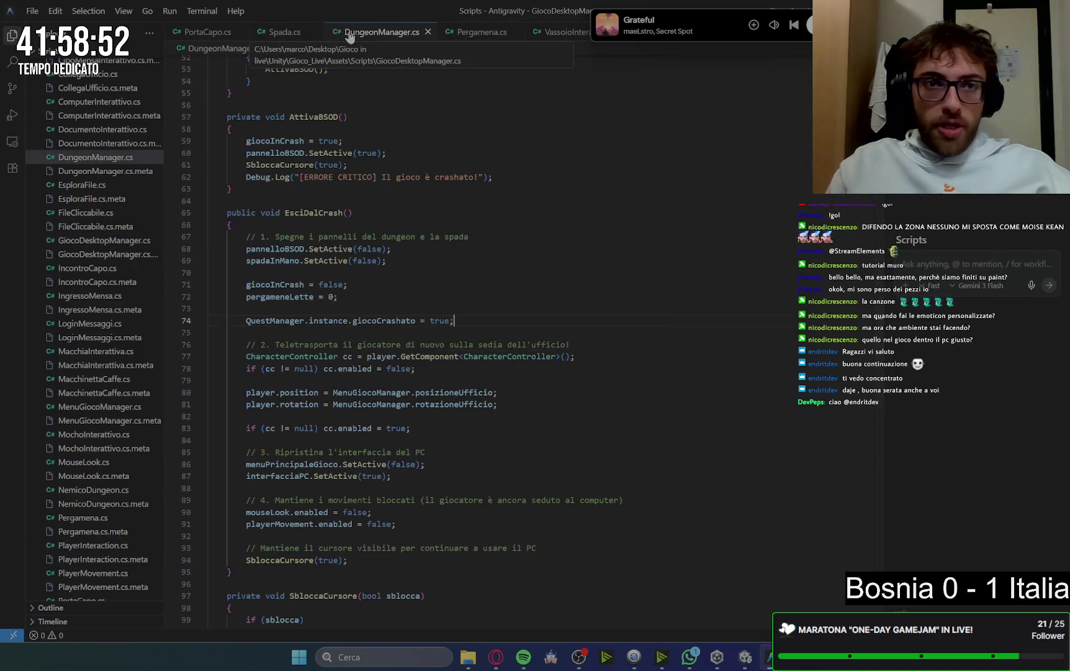
{"action": "left_click", "coordinate": [240, 32]}
{"action": "left_click", "coordinate": [241, 32]}
{"action": "left_click", "coordinate": [262, 32]}
{"action": "left_click", "coordinate": [242, 32]}
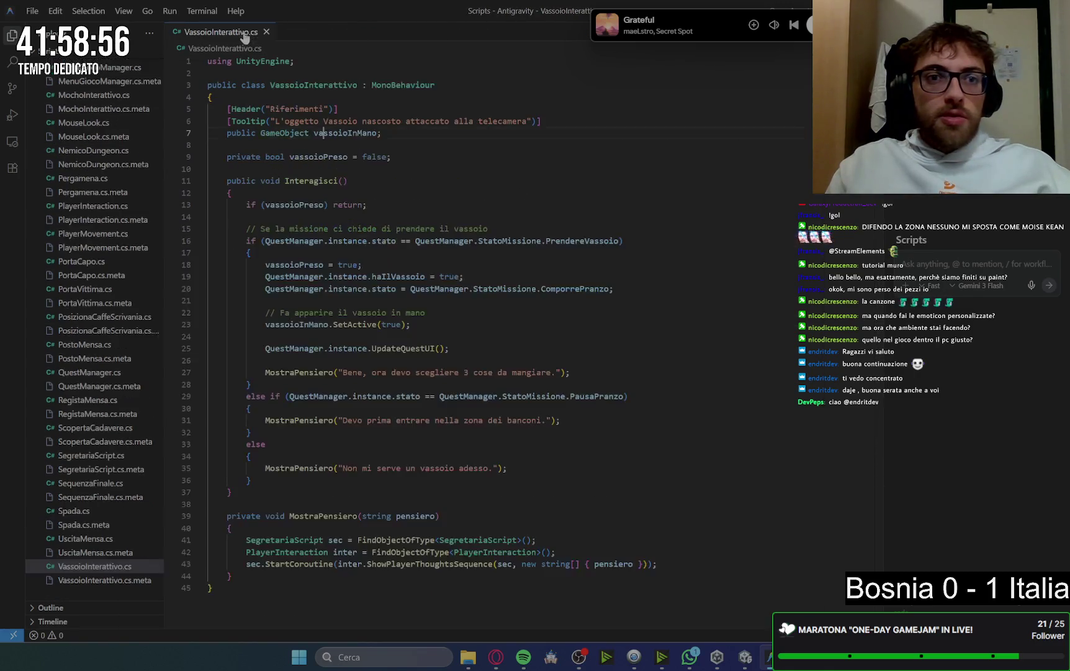
{"action": "left_click", "coordinate": [266, 32]}
Read Gemini's 'Il grande test' steps and feature recap, then bring Antigravity forward
{"action": "mouse_move", "coordinate": [494, 660]}
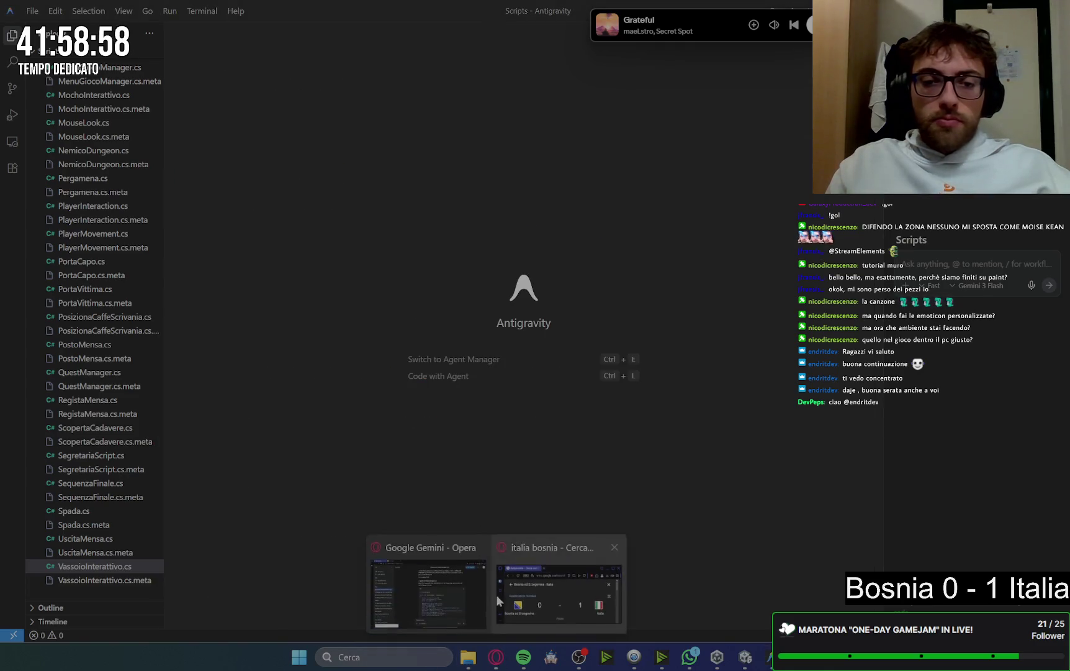
{"action": "left_click", "coordinate": [427, 587]}
{"action": "scroll", "coordinate": [699, 272], "scroll_direction": "down", "scroll_amount": 15}
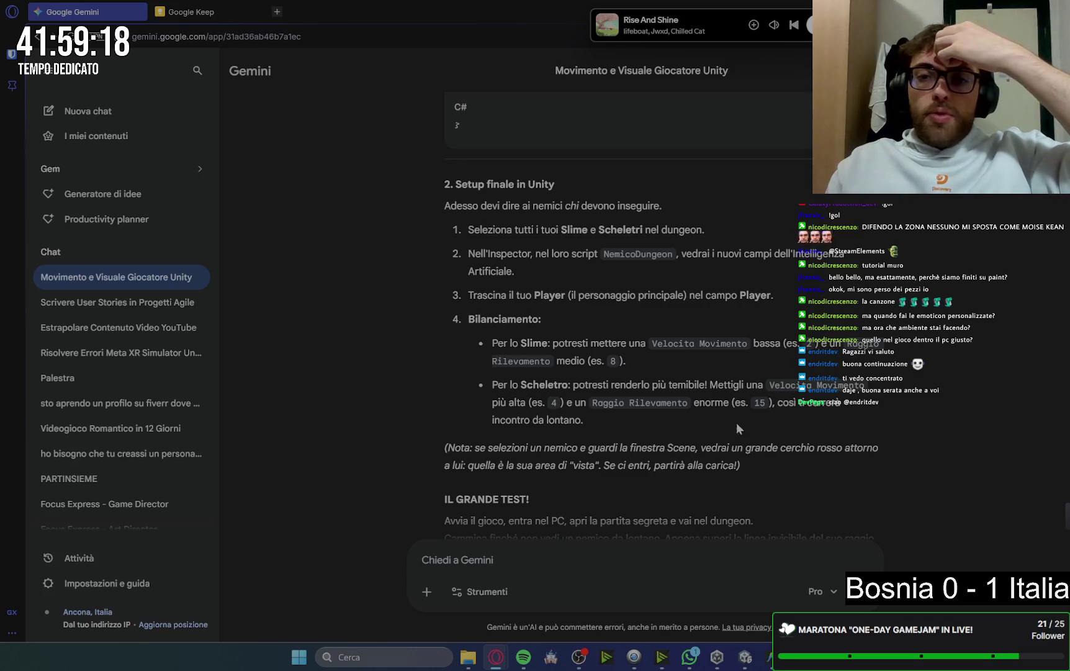
{"action": "scroll", "coordinate": [737, 428], "scroll_direction": "down", "scroll_amount": 2}
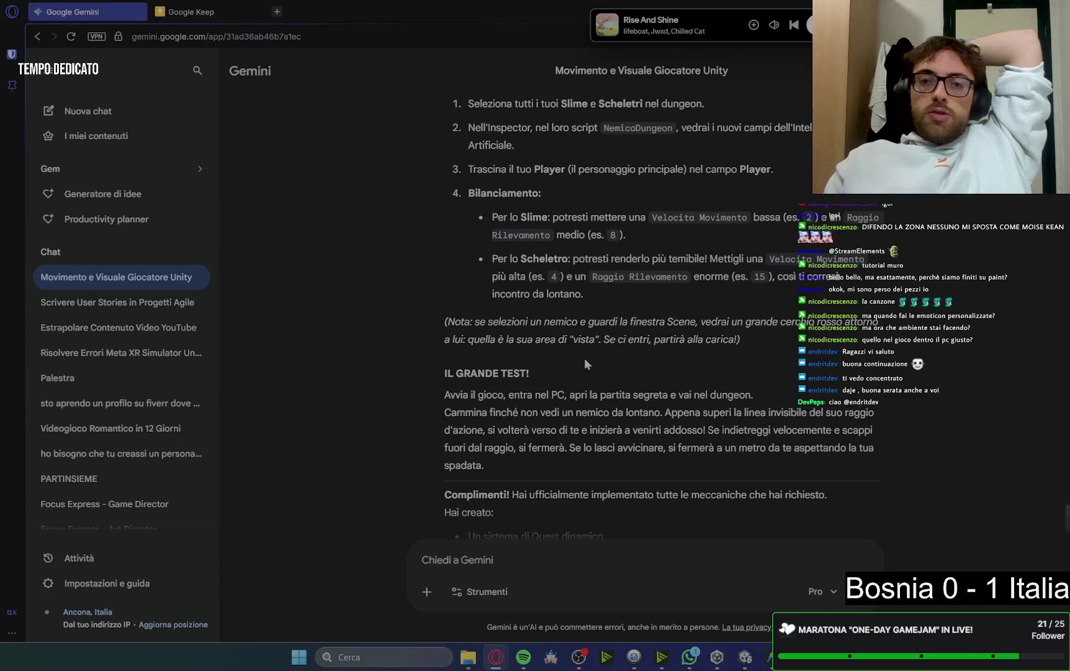
{"action": "scroll", "coordinate": [585, 358], "scroll_direction": "down", "scroll_amount": 6}
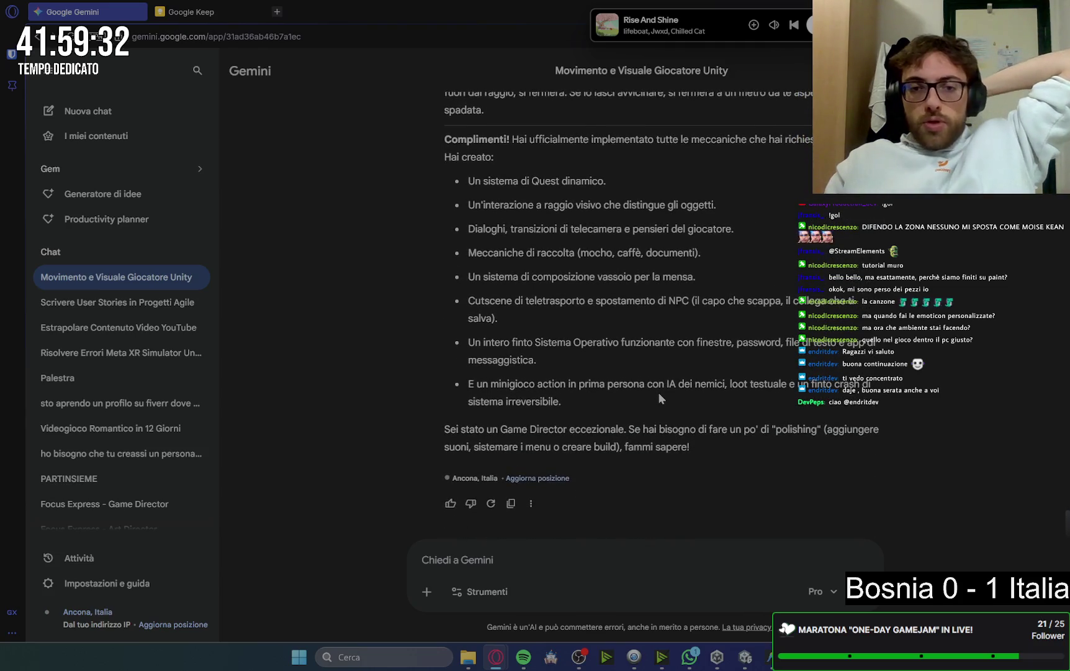
{"action": "left_click", "coordinate": [769, 664]}
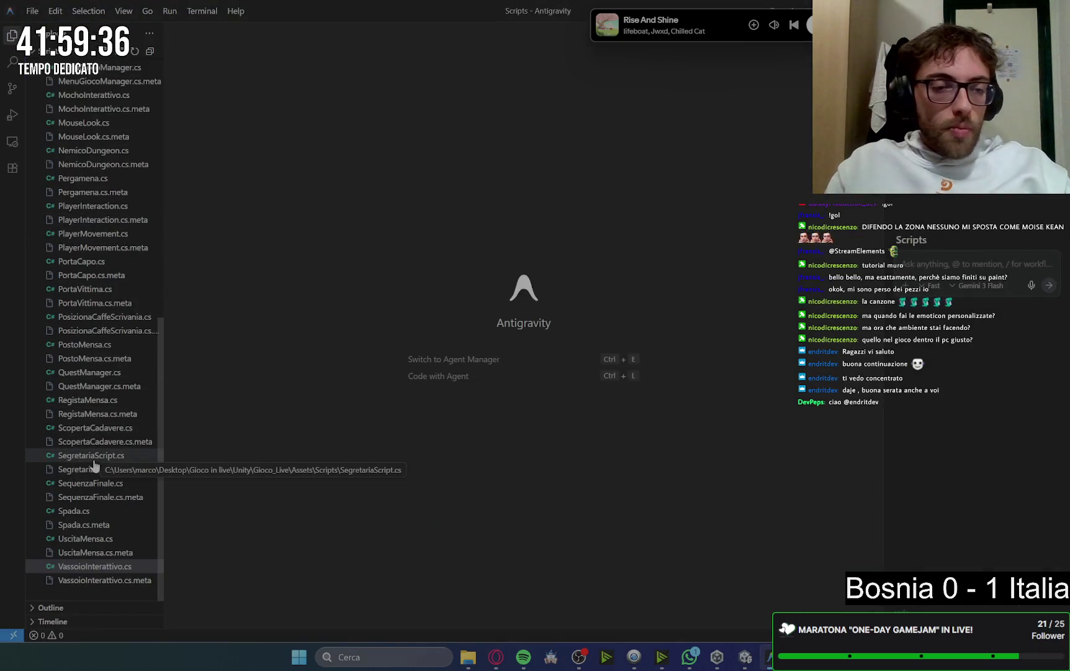
Expand Dungeon > Nemici, select all Slime and Scheletro enemies and frame them
{"action": "left_click", "coordinate": [745, 656]}
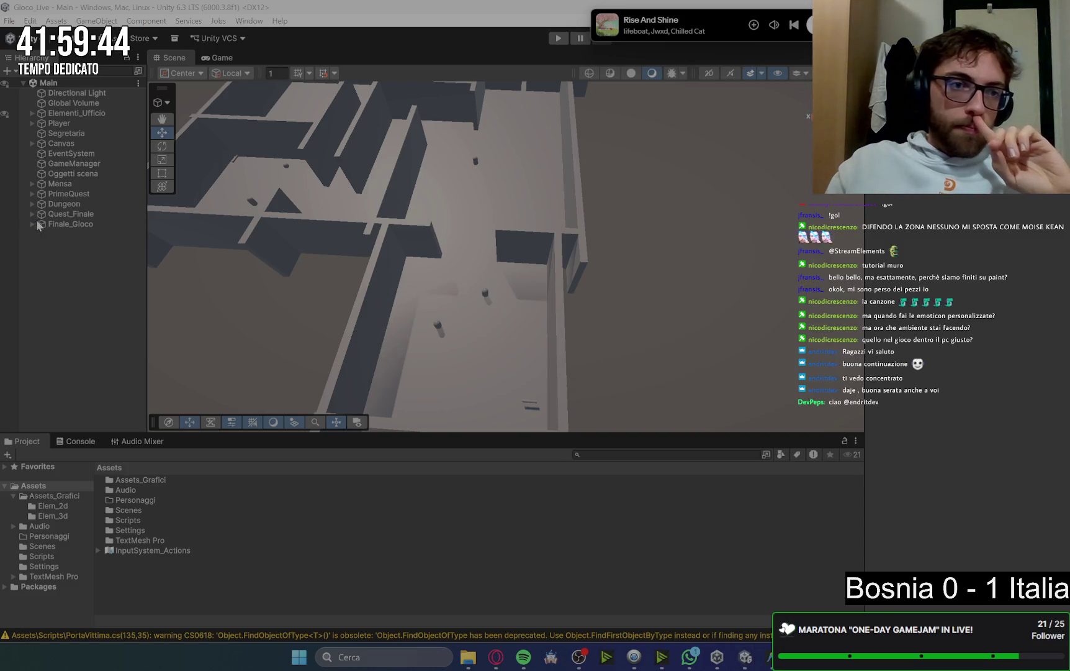
{"action": "left_click", "coordinate": [31, 204]}
{"action": "scroll", "coordinate": [75, 254], "scroll_direction": "down", "scroll_amount": 2}
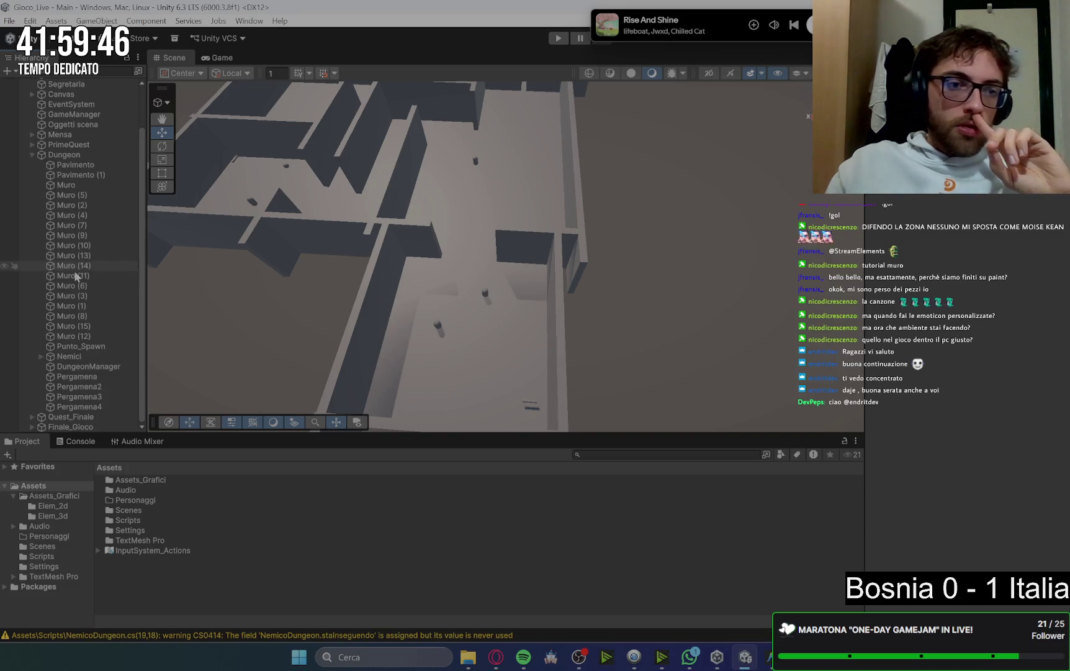
{"action": "left_click", "coordinate": [41, 356]}
{"action": "scroll", "coordinate": [80, 310], "scroll_direction": "down", "scroll_amount": 3}
{"action": "left_click", "coordinate": [98, 275]}
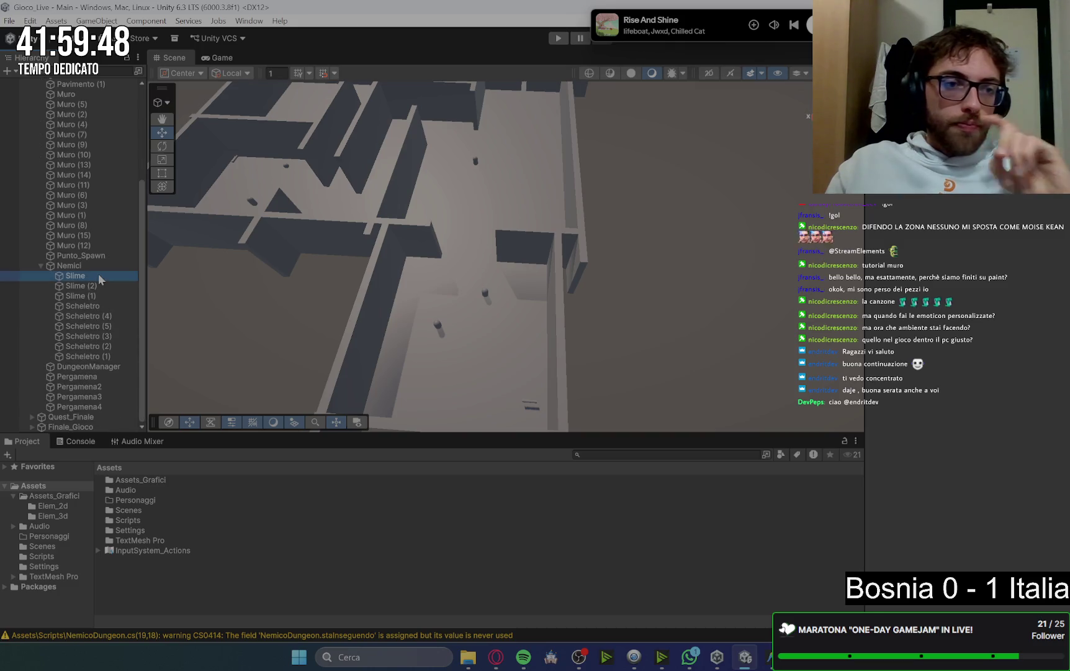
{"action": "left_click", "coordinate": [102, 356], "text": "shift"}
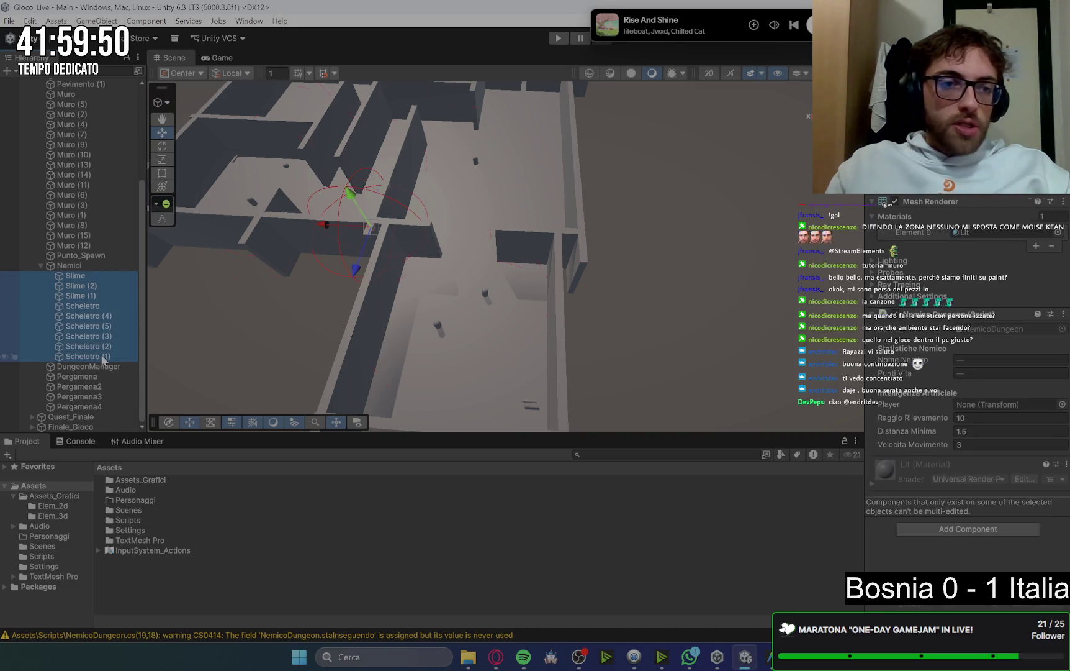
{"action": "key", "text": "f"}
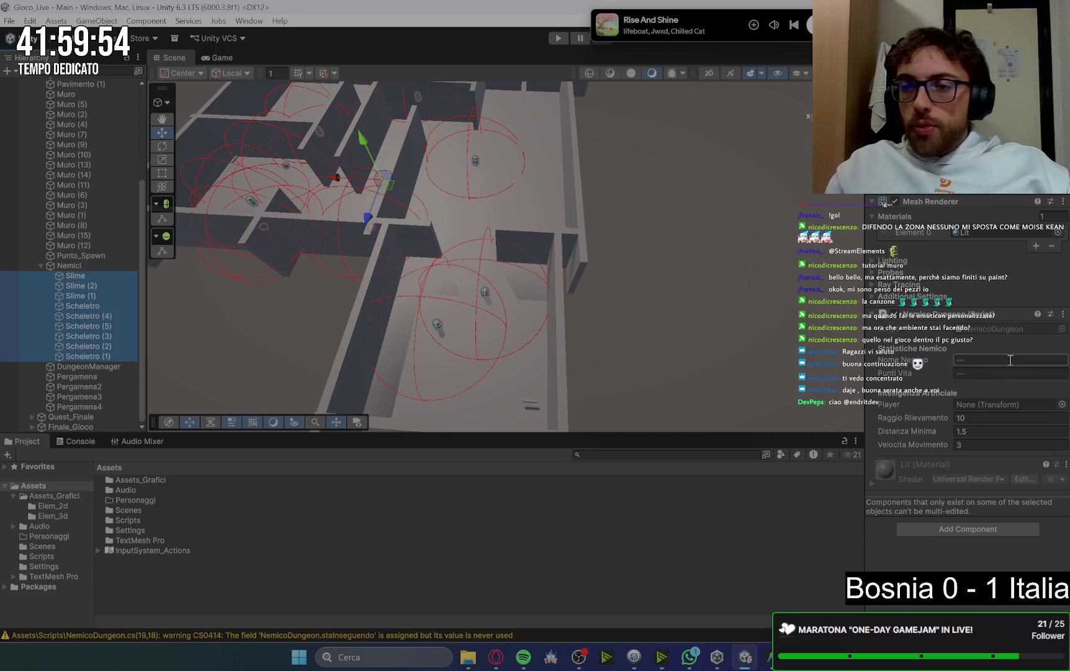
Undo the mistaken enemy name and health entries, leaving the fields empty and 0
{"action": "left_click", "coordinate": [985, 361]}
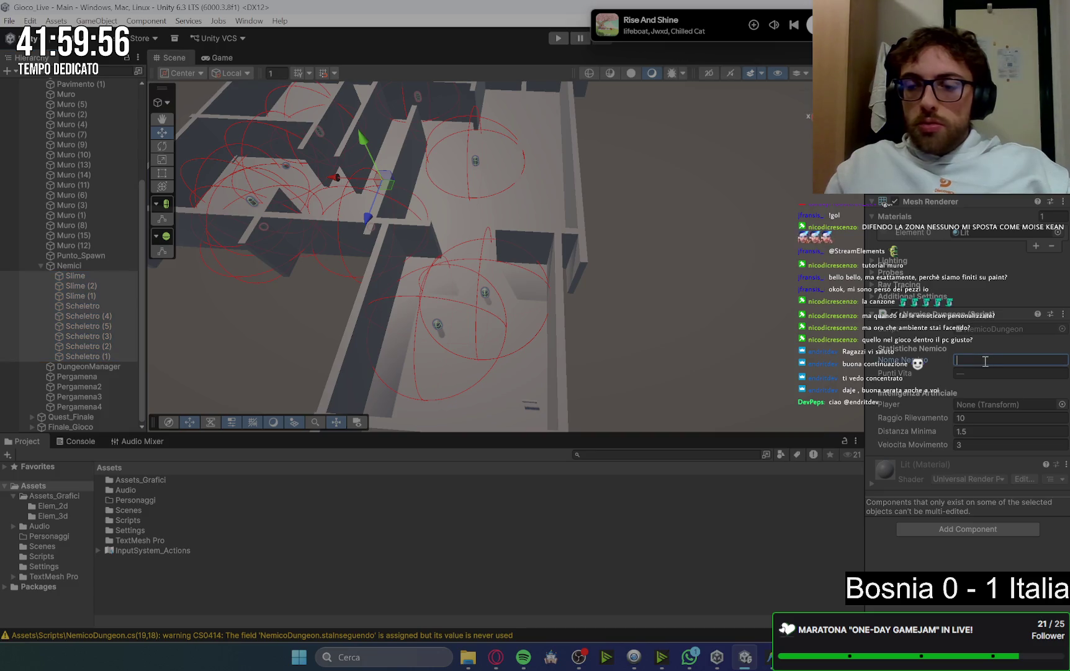
{"action": "type", "text": "Player"}
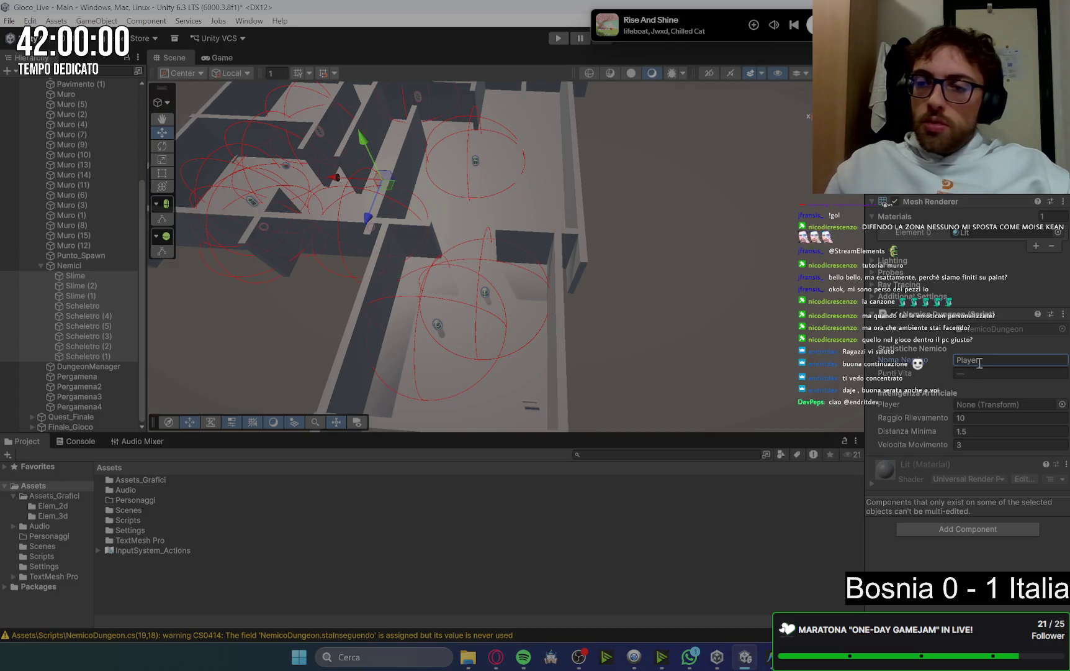
{"action": "left_click", "coordinate": [978, 371]}
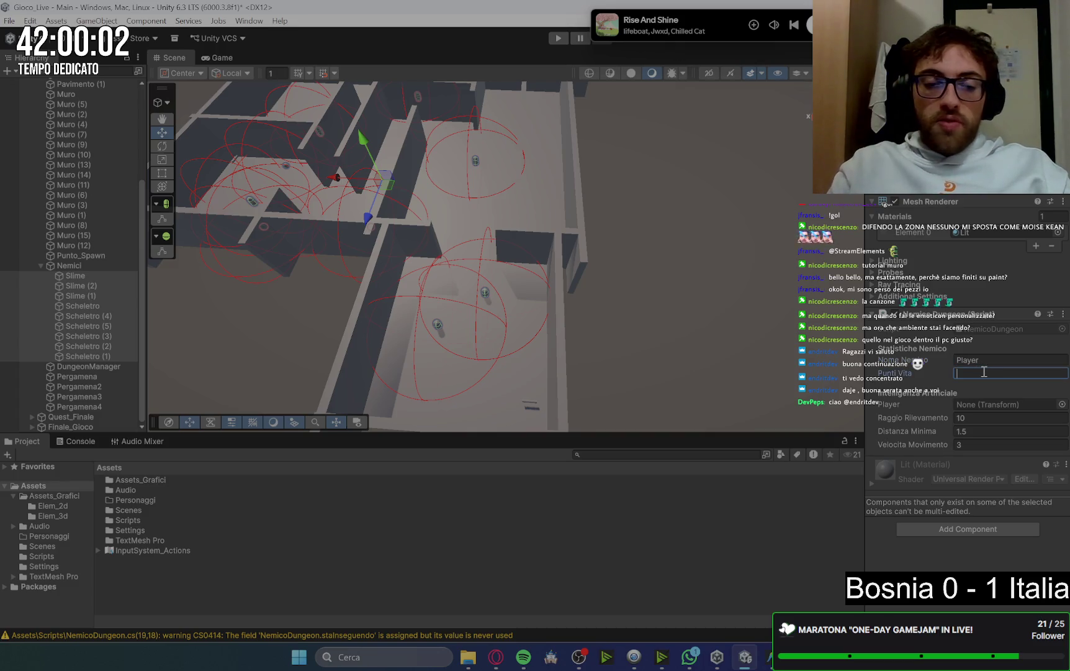
{"action": "type", "text": "5"}
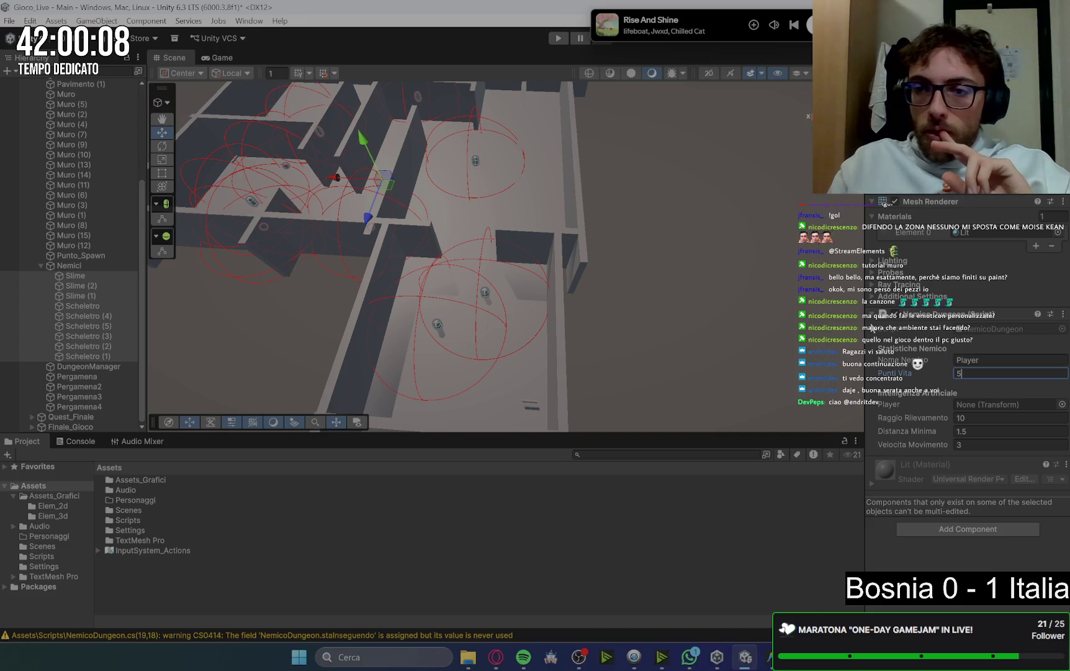
{"action": "left_click", "coordinate": [969, 361]}
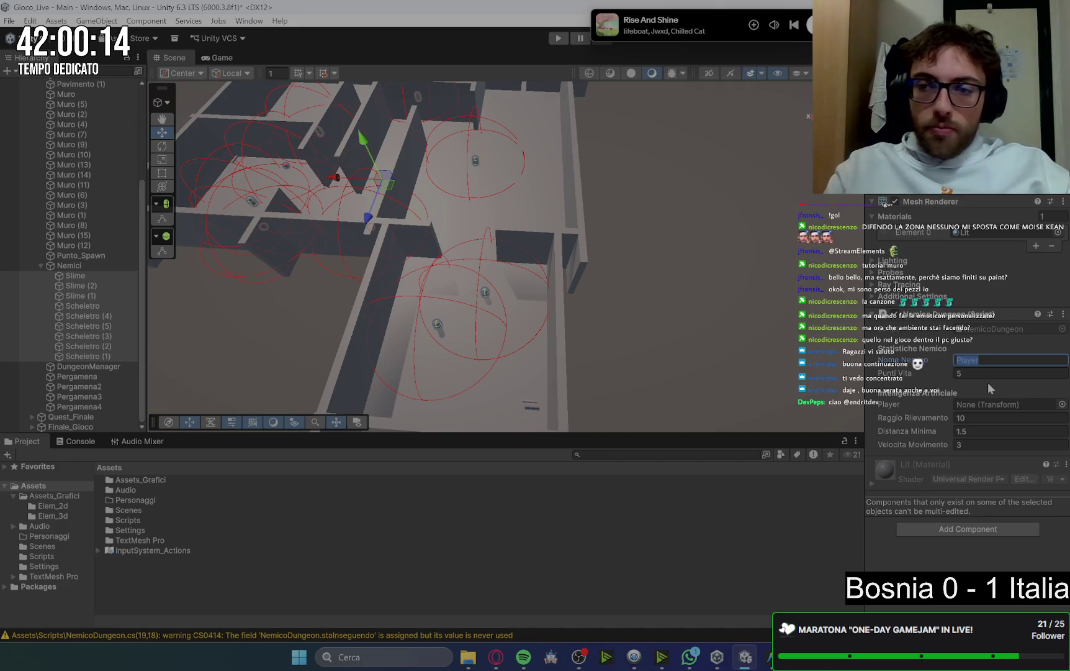
{"action": "key", "text": "BackSpace"}
{"action": "key", "text": "Tab"}
{"action": "key", "text": "BackSpace"}
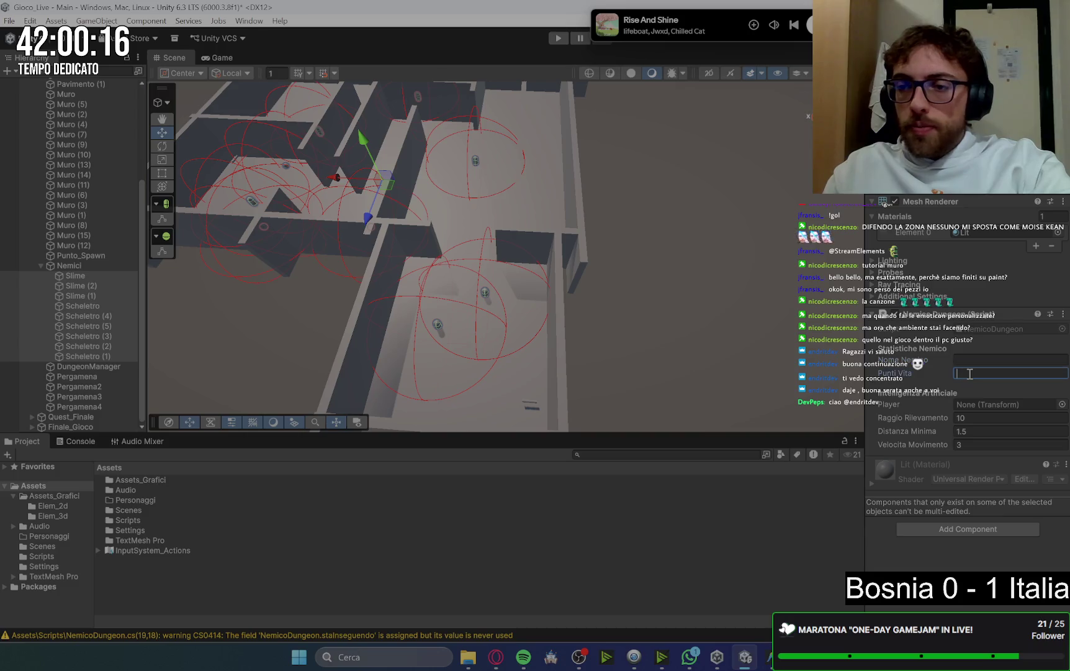
{"action": "left_click", "coordinate": [981, 404]}
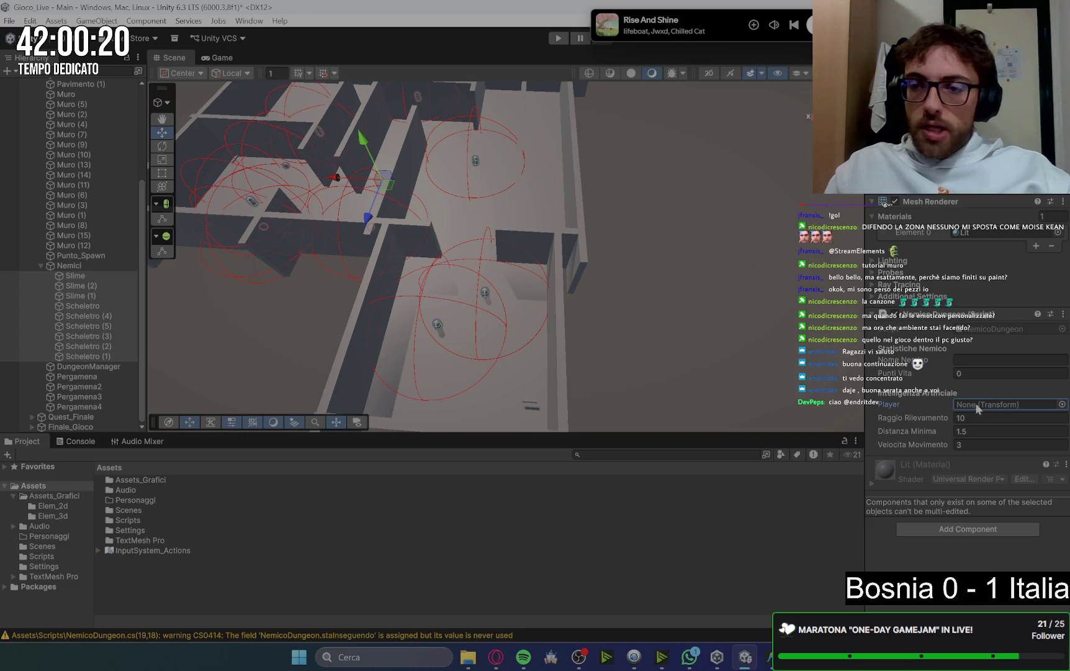
Drag Player into the enemies' NemicoDungeon Player field as their chase target
{"action": "scroll", "coordinate": [85, 191], "scroll_direction": "up", "scroll_amount": 5}
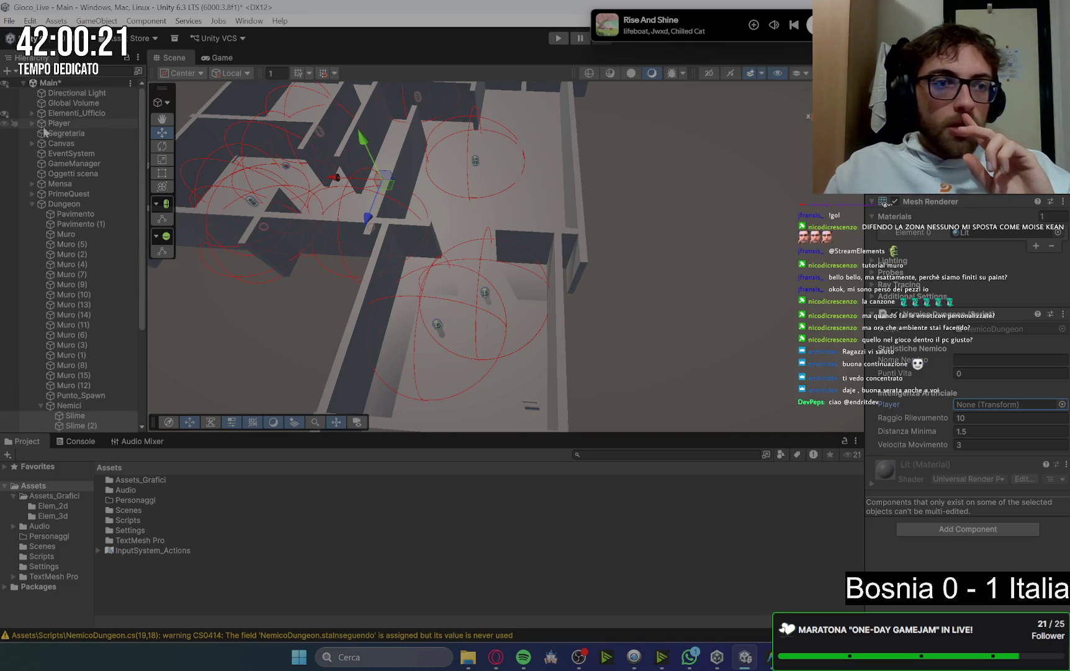
{"action": "left_click", "coordinate": [32, 122]}
{"action": "left_click", "coordinate": [33, 123]}
{"action": "mouse_move", "coordinate": [61, 124]}
{"action": "left_mouse_down"}
{"action": "mouse_move", "coordinate": [900, 398]}
{"action": "mouse_move", "coordinate": [974, 408]}
{"action": "left_mouse_up"}
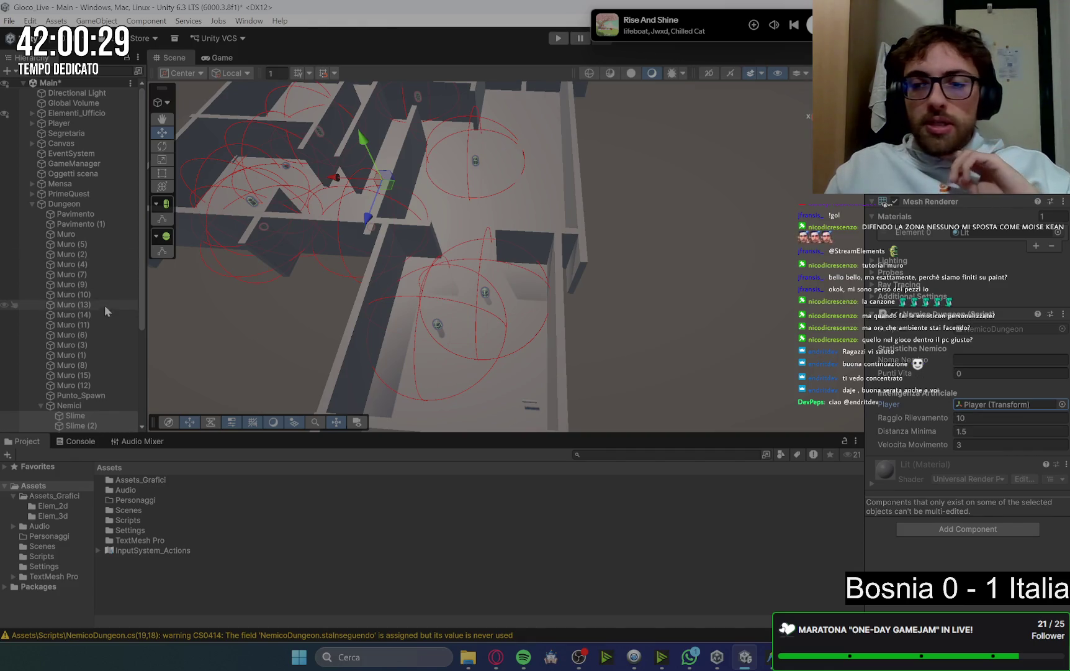
{"action": "scroll", "coordinate": [109, 310], "scroll_direction": "down", "scroll_amount": 5}
{"action": "scroll", "coordinate": [109, 309], "scroll_direction": "down", "scroll_amount": 1}
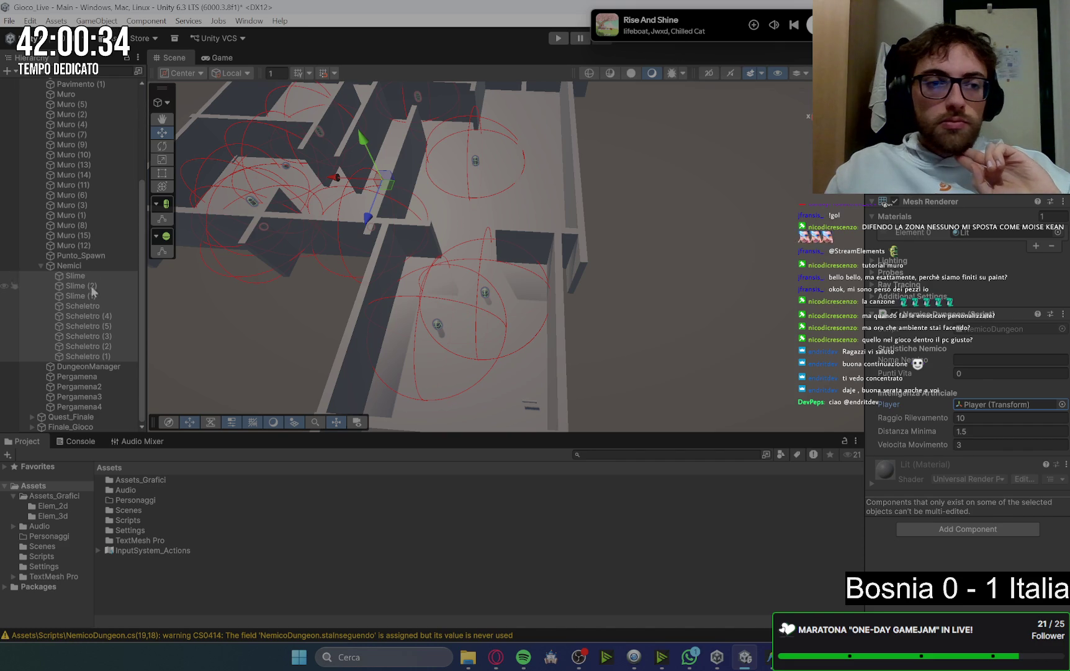
{"action": "left_click", "coordinate": [75, 276]}
{"action": "mouse_move", "coordinate": [494, 654]}
{"action": "left_click", "coordinate": [428, 608]}
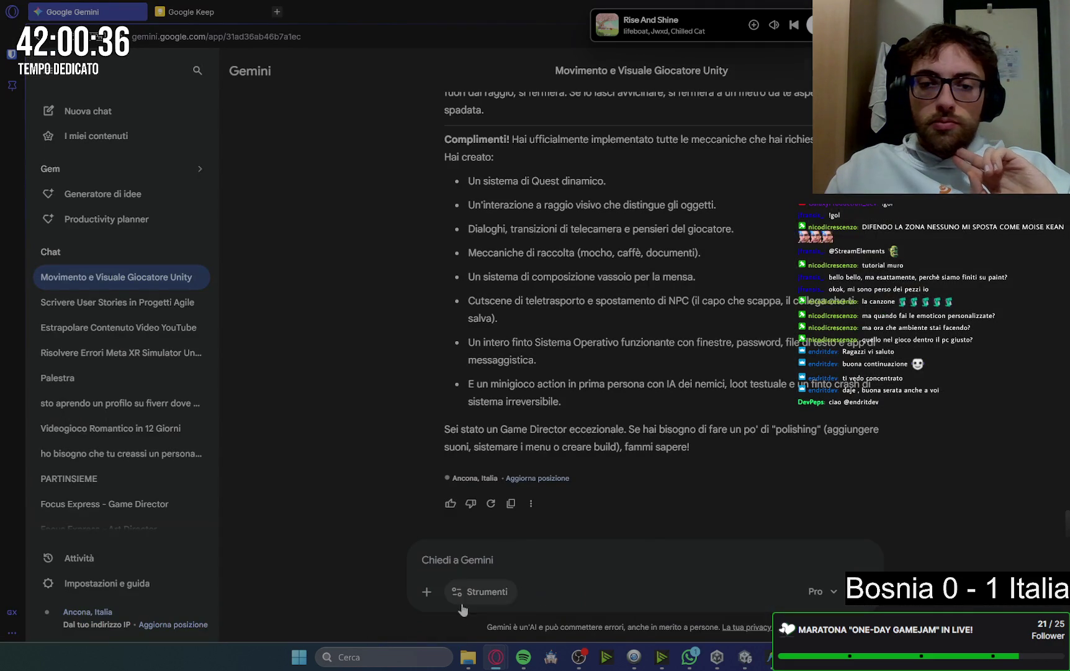
Scroll back to Gemini's 'Setup finale in Unity' balancing values, then return to Unity
{"action": "scroll", "coordinate": [849, 327], "scroll_direction": "up", "scroll_amount": 5}
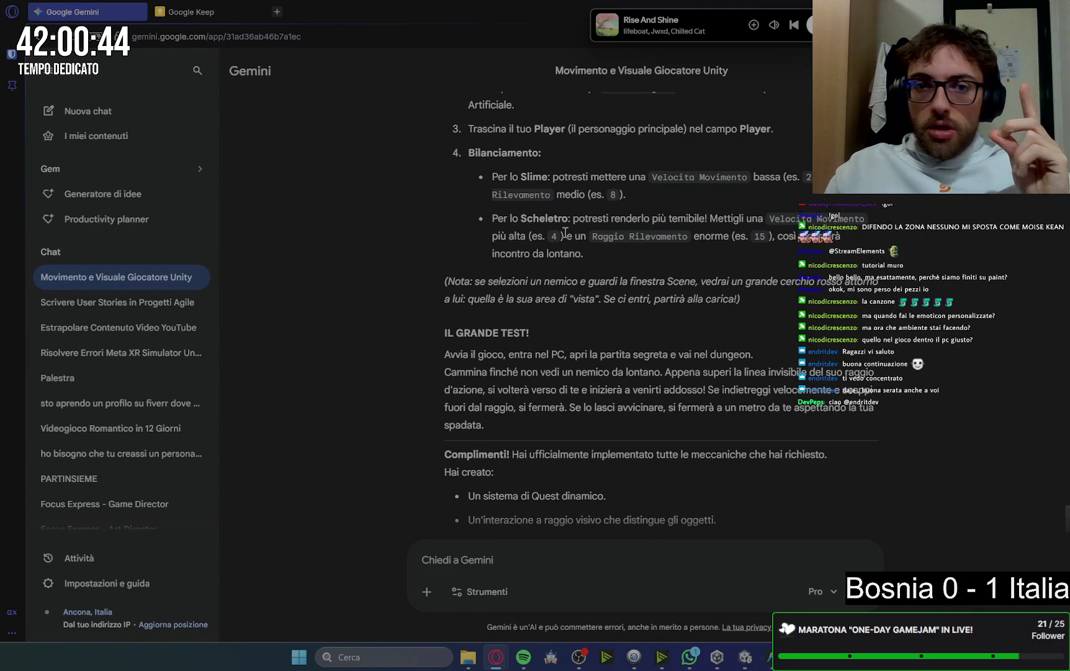
{"action": "scroll", "coordinate": [795, 461], "scroll_direction": "up", "scroll_amount": 3}
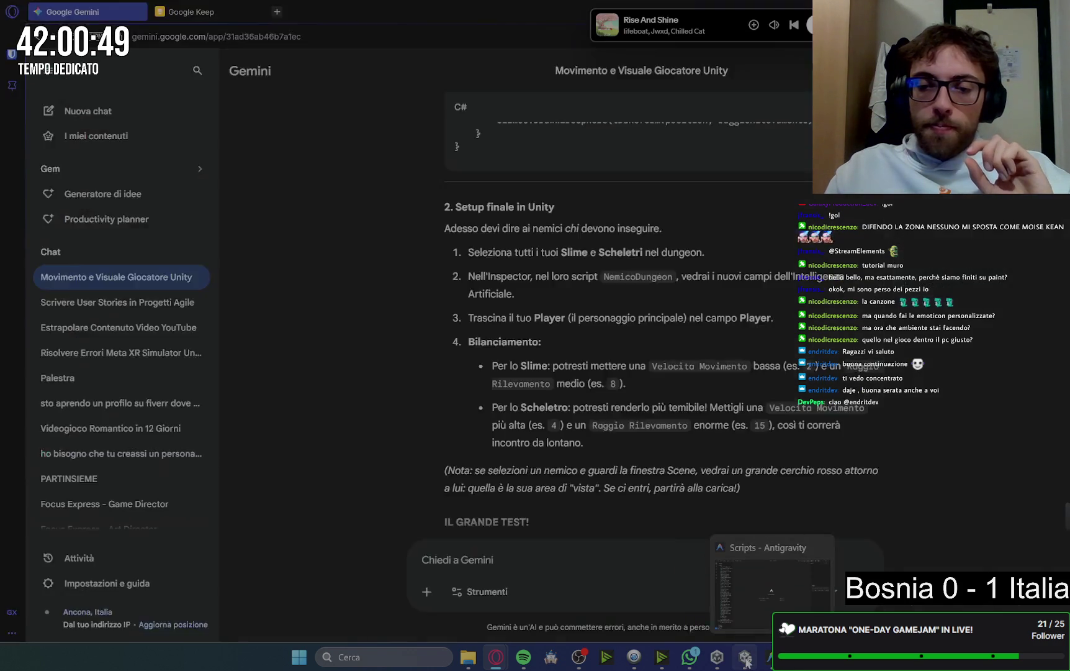
{"action": "left_click", "coordinate": [745, 656]}
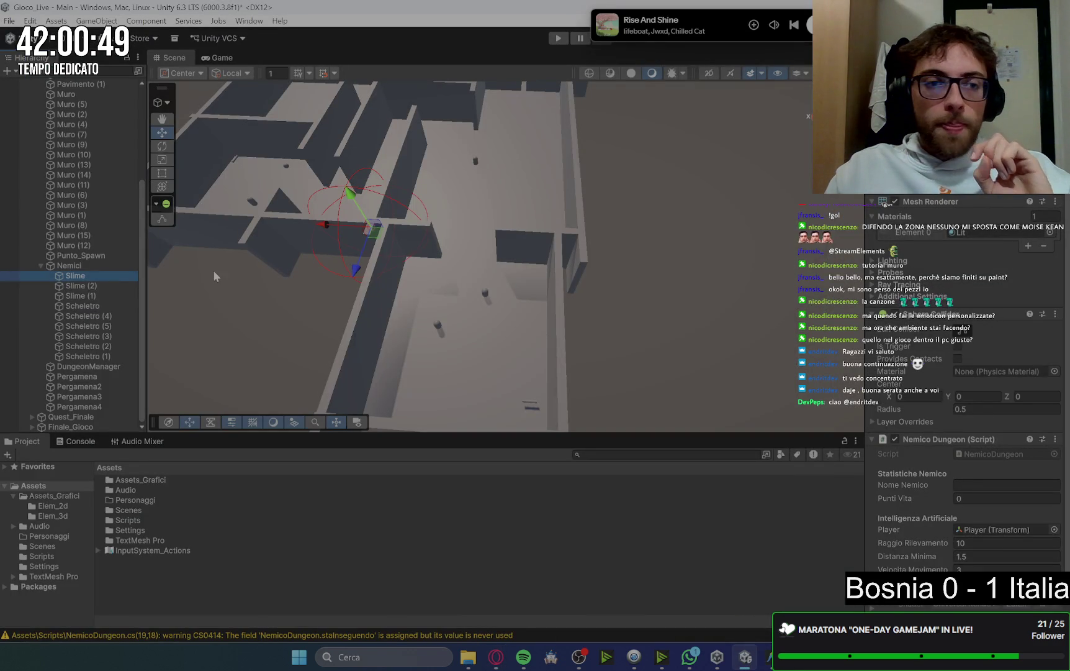
Name the three Slime enemies 'Slime' and check Gemini's suggested values
{"action": "left_click", "coordinate": [97, 297], "text": "shift"}
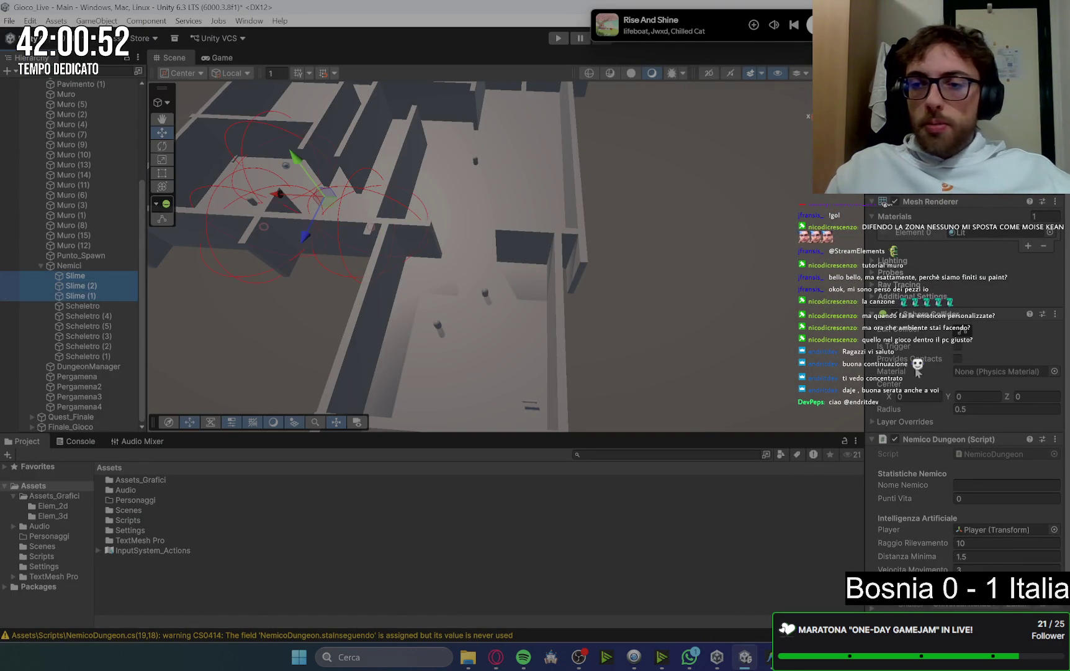
{"action": "left_click", "coordinate": [978, 489]}
{"action": "type", "text": "Slime"}
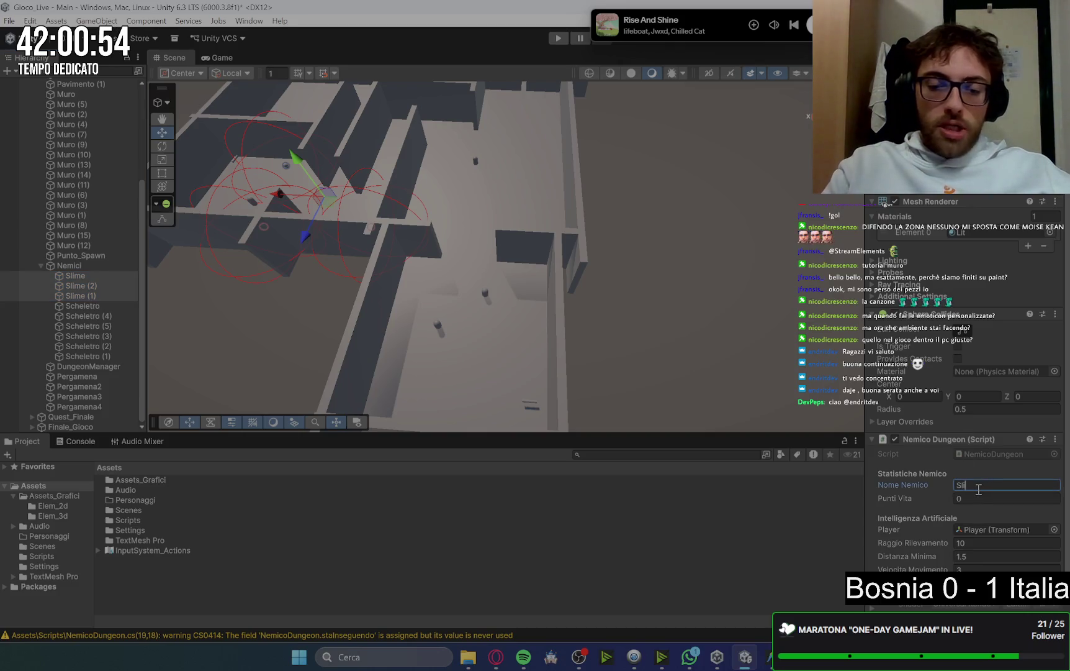
{"action": "left_click", "coordinate": [977, 498]}
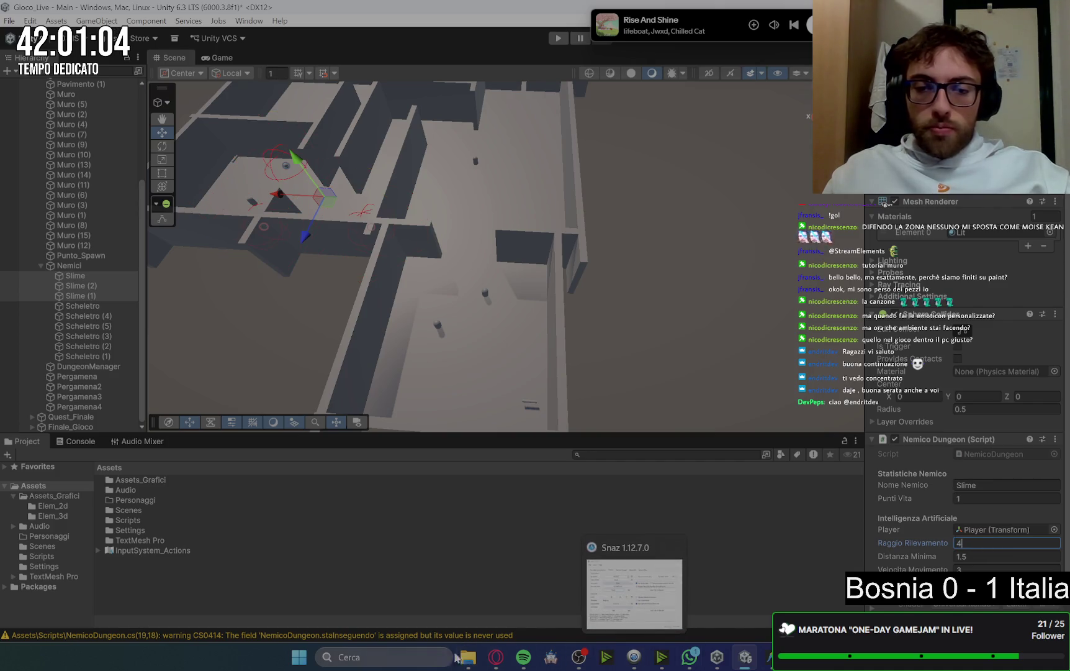
{"action": "mouse_move", "coordinate": [495, 656]}
{"action": "left_click", "coordinate": [431, 591]}
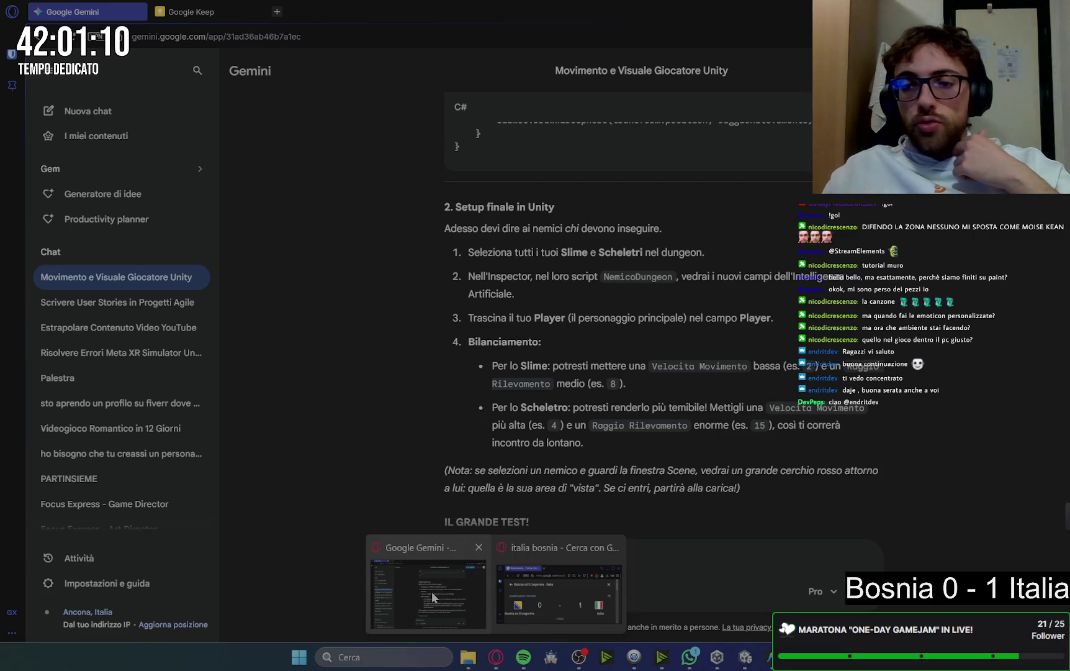
{"action": "left_click", "coordinate": [431, 591]}
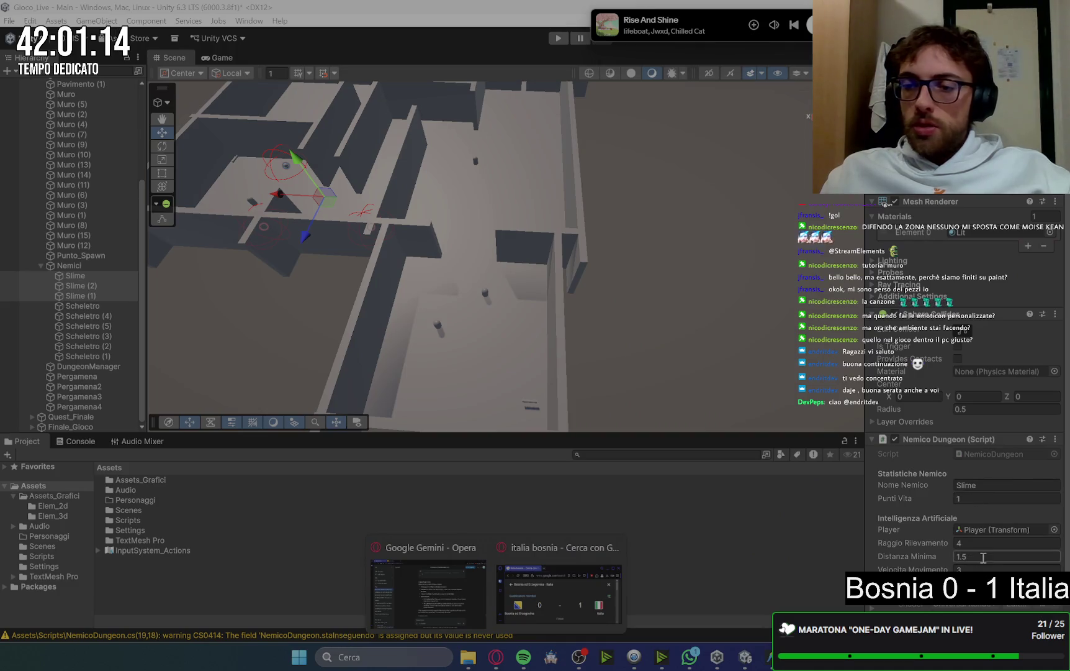
Set the Slimes' Raggio Rilevamento (detection radius) to 8
{"action": "left_click", "coordinate": [970, 567]}
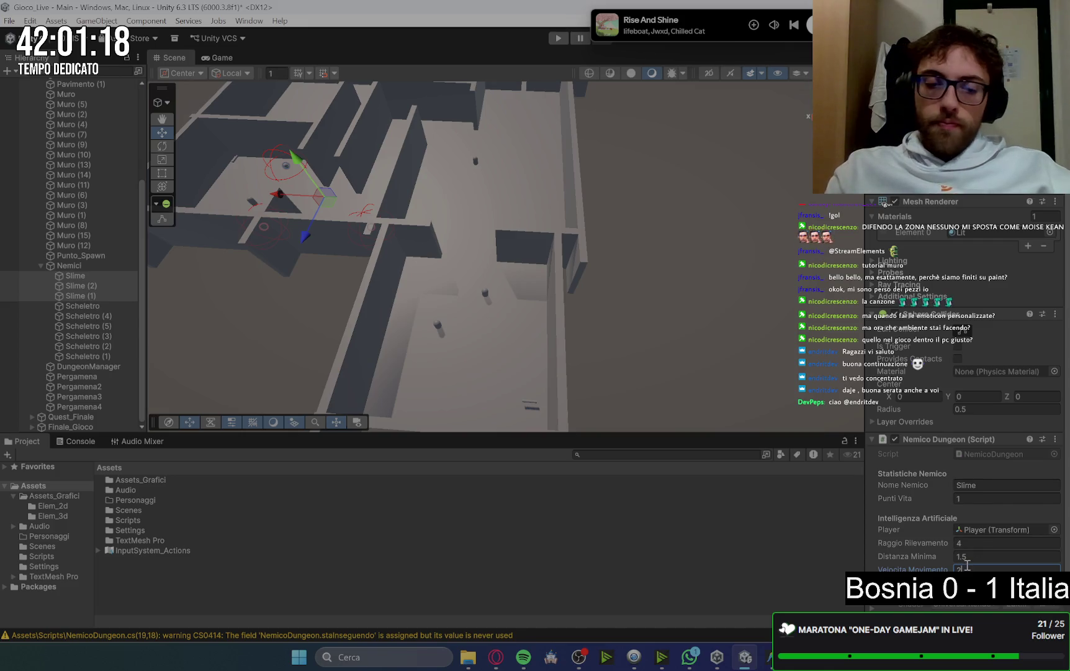
{"action": "left_click", "coordinate": [968, 543]}
{"action": "type", "text": "8"}
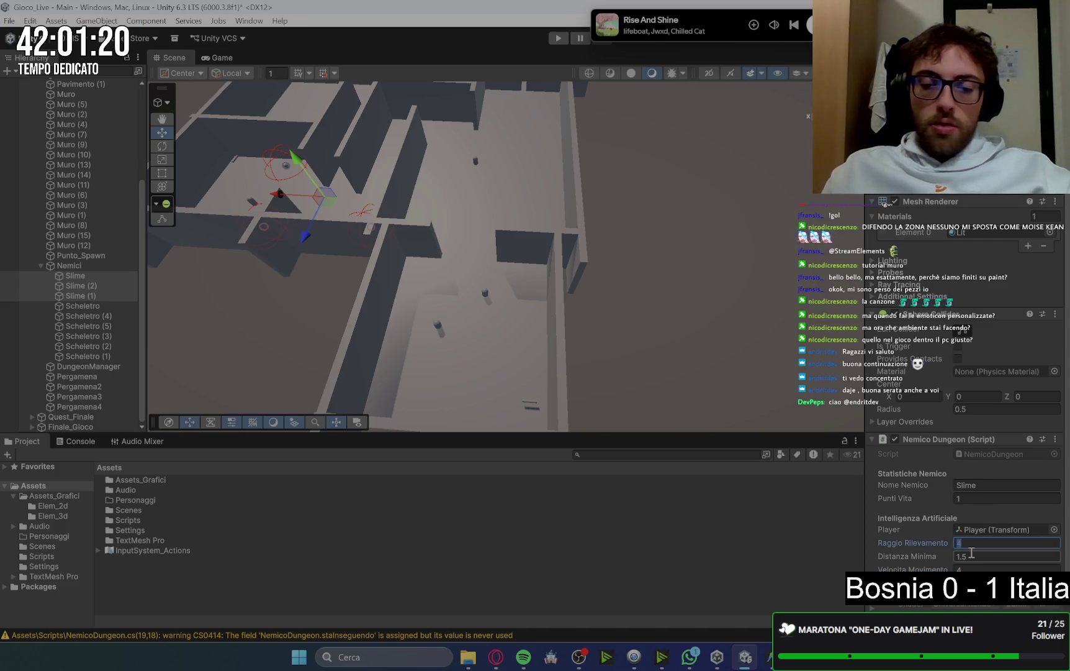
{"action": "left_click", "coordinate": [82, 305]}
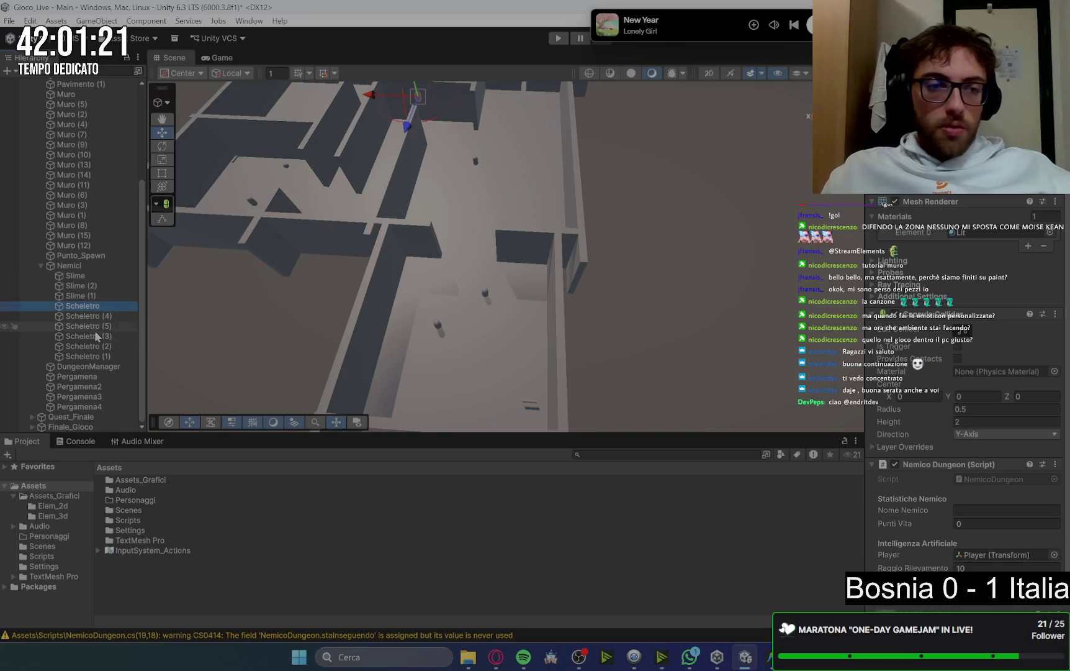
Give the six Scheletro enemies 3 hit points and a detection radius of 10
{"action": "left_click", "coordinate": [93, 357], "text": "shift"}
{"action": "left_click", "coordinate": [977, 509]}
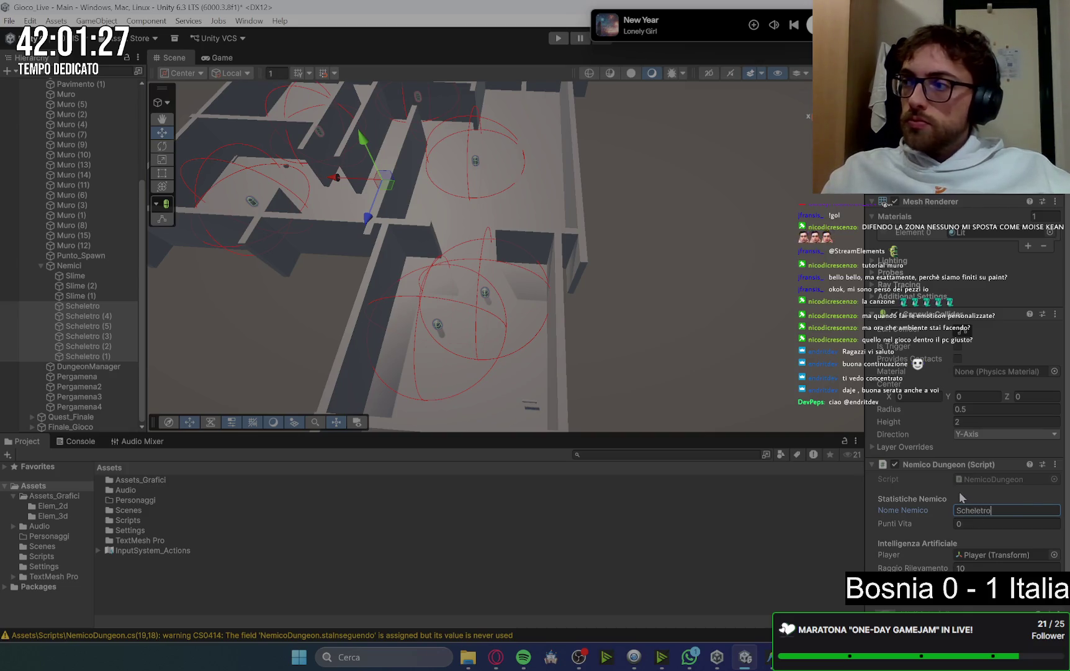
{"action": "left_click", "coordinate": [973, 521]}
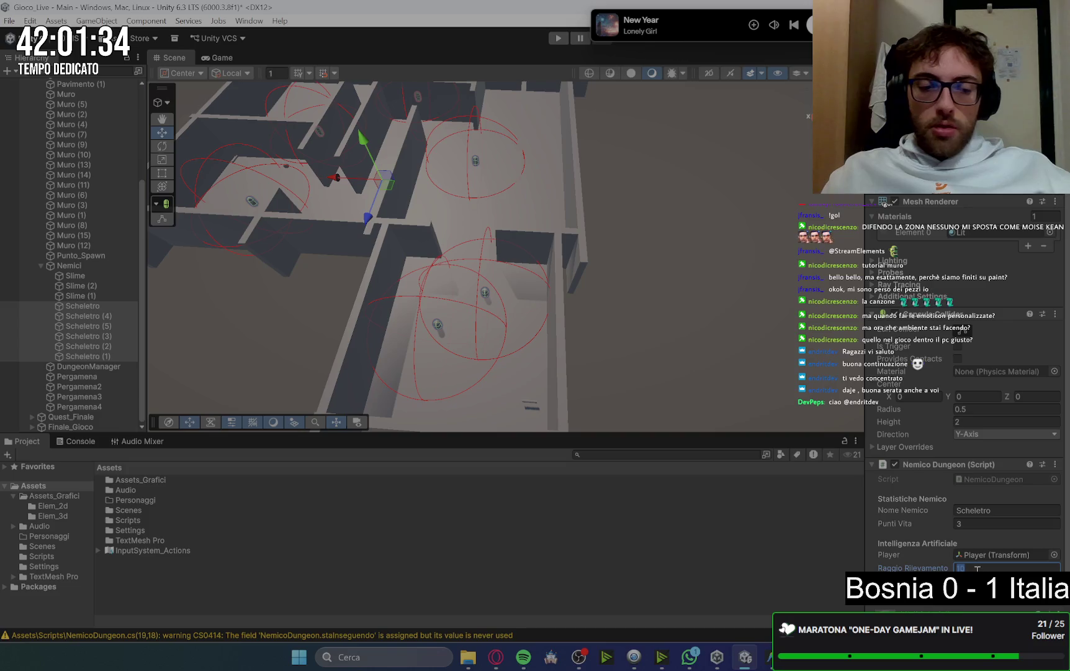
{"action": "type", "text": "10"}
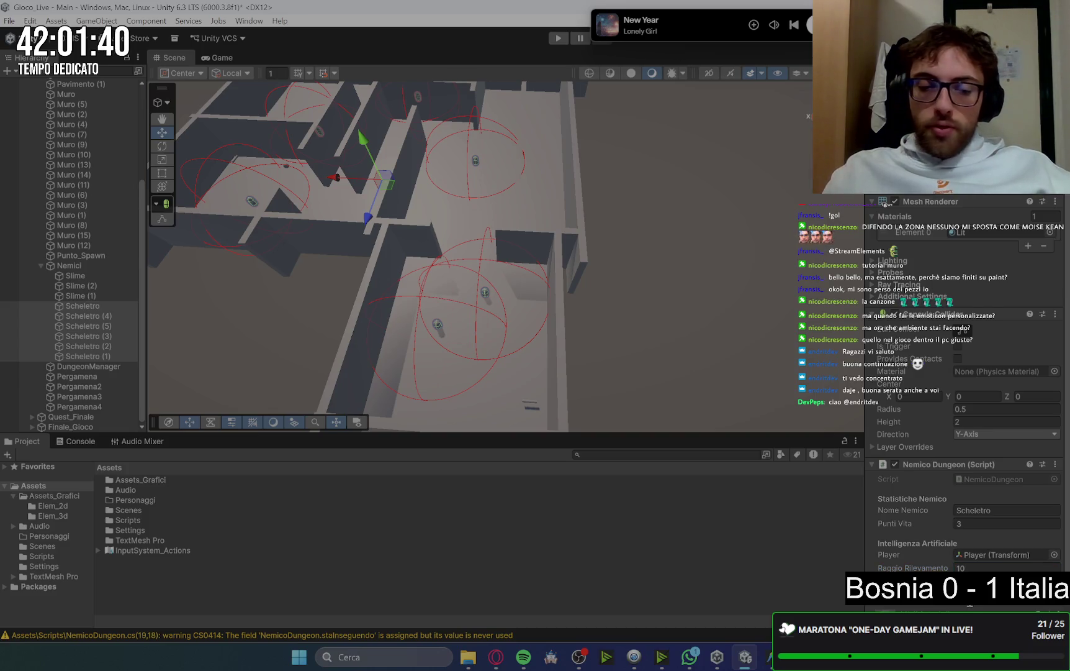
{"action": "mouse_move", "coordinate": [495, 663]}
{"action": "mouse_move", "coordinate": [466, 615]}
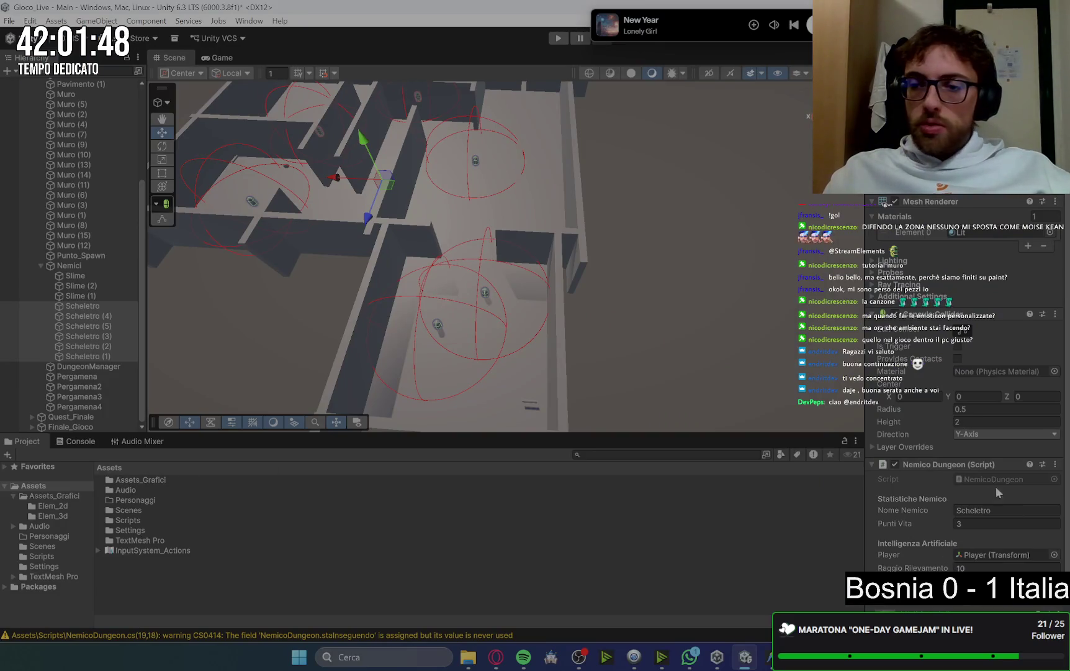
Set the three Slimes' movement speed to 2 and run the game to test
{"action": "left_click", "coordinate": [100, 296]}
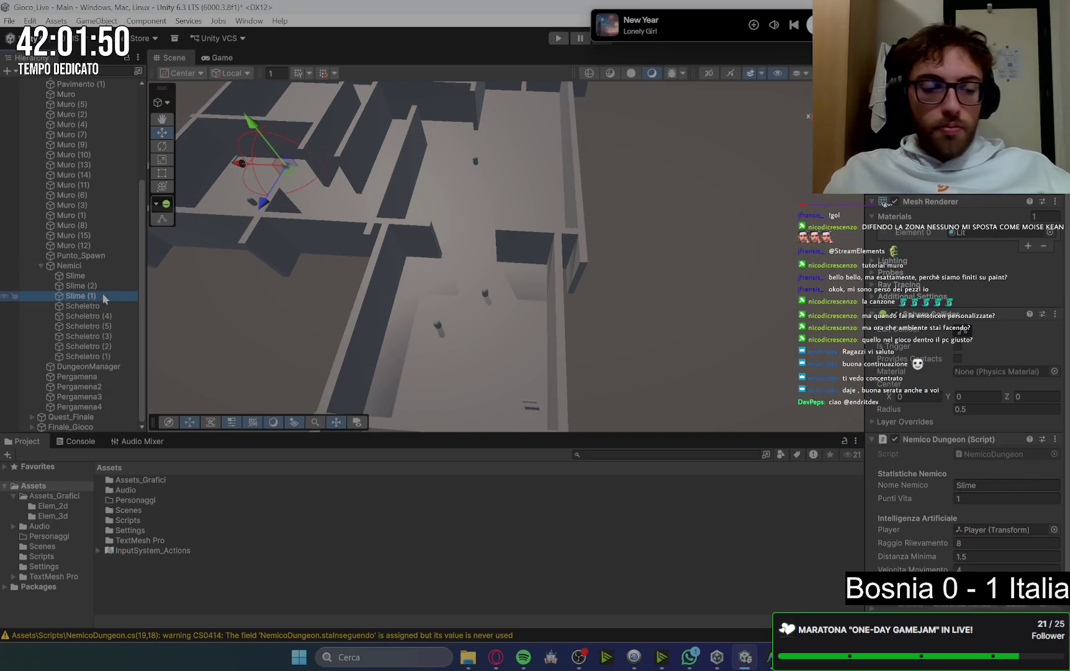
{"action": "left_click", "coordinate": [90, 275]}
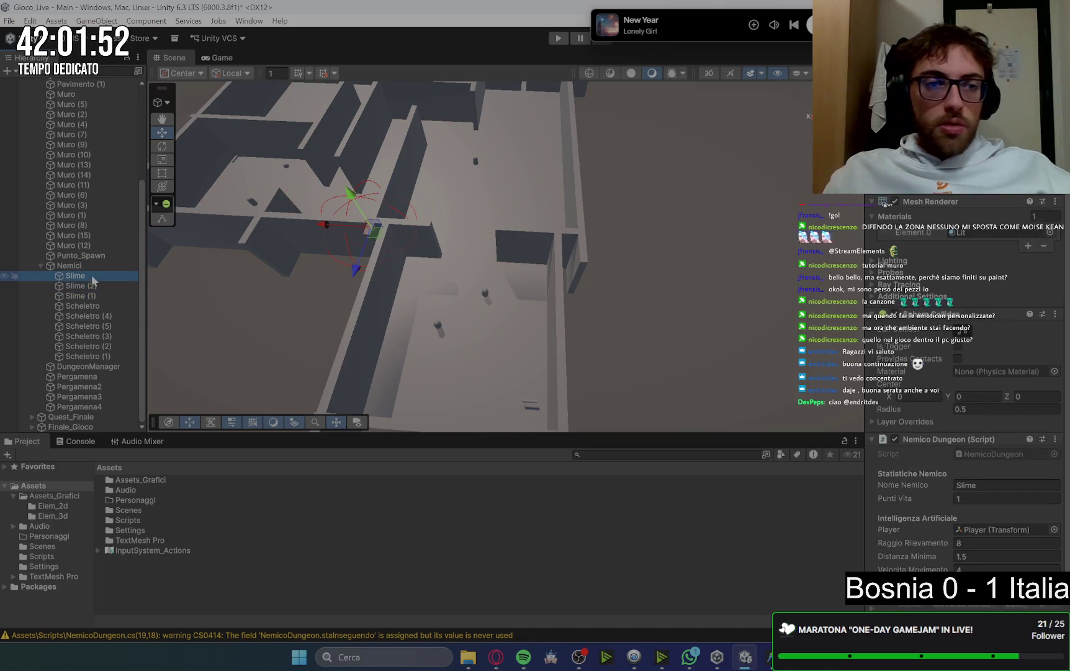
{"action": "left_click", "coordinate": [87, 295], "text": "shift"}
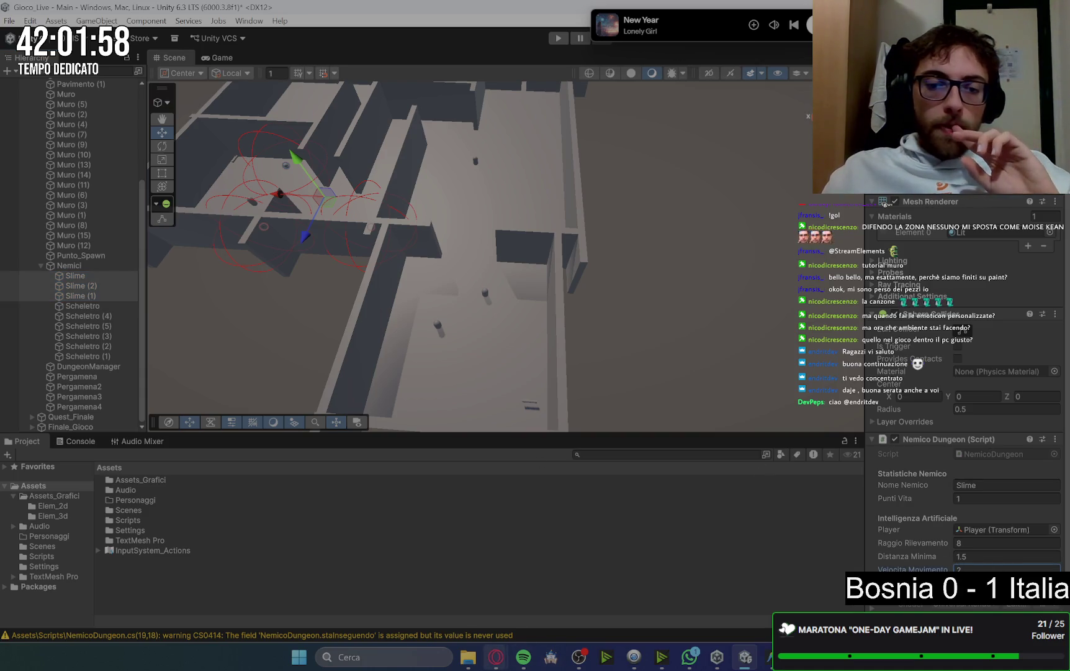
{"action": "left_click", "coordinate": [415, 585]}
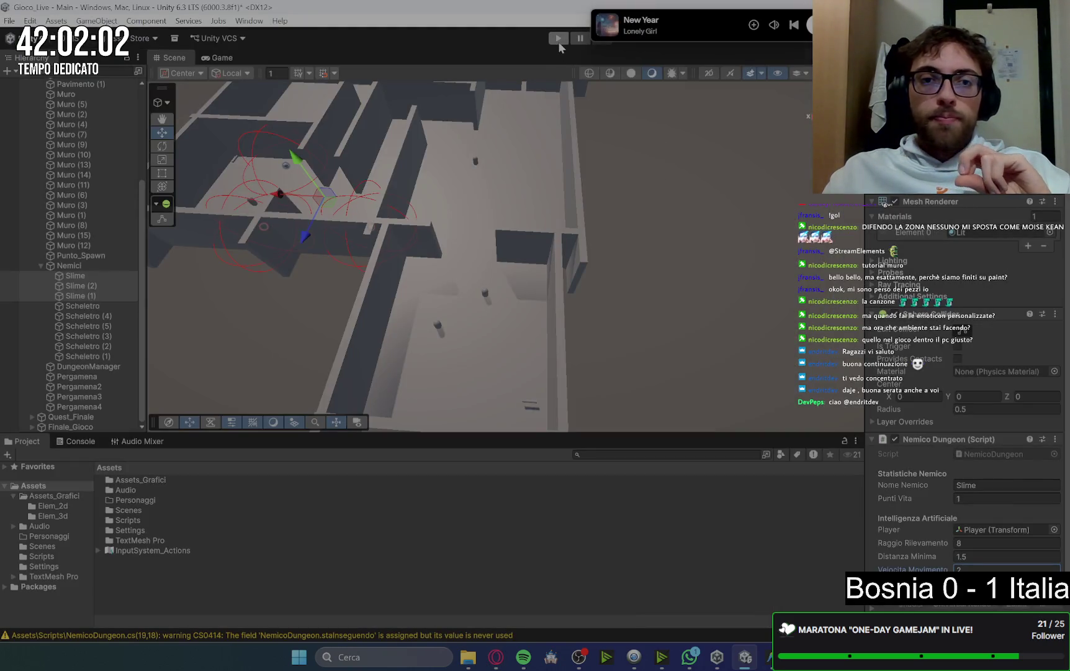
{"action": "left_click", "coordinate": [558, 39]}
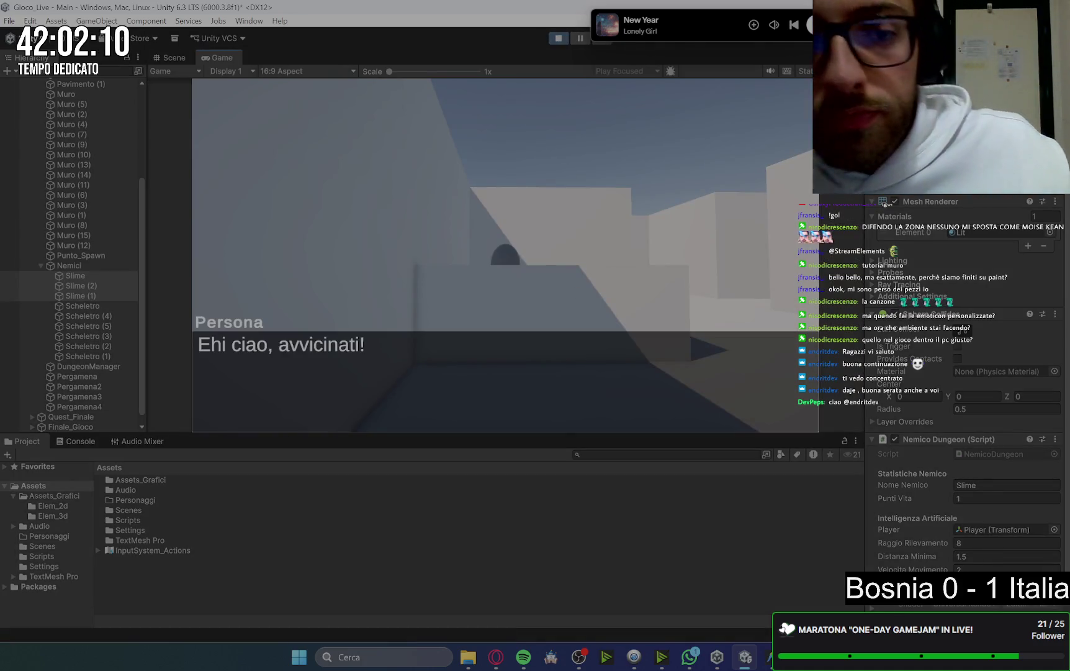
Walk the player into the wider room and go through the character's greeting dialogue
{"action": "key", "text": "w"}
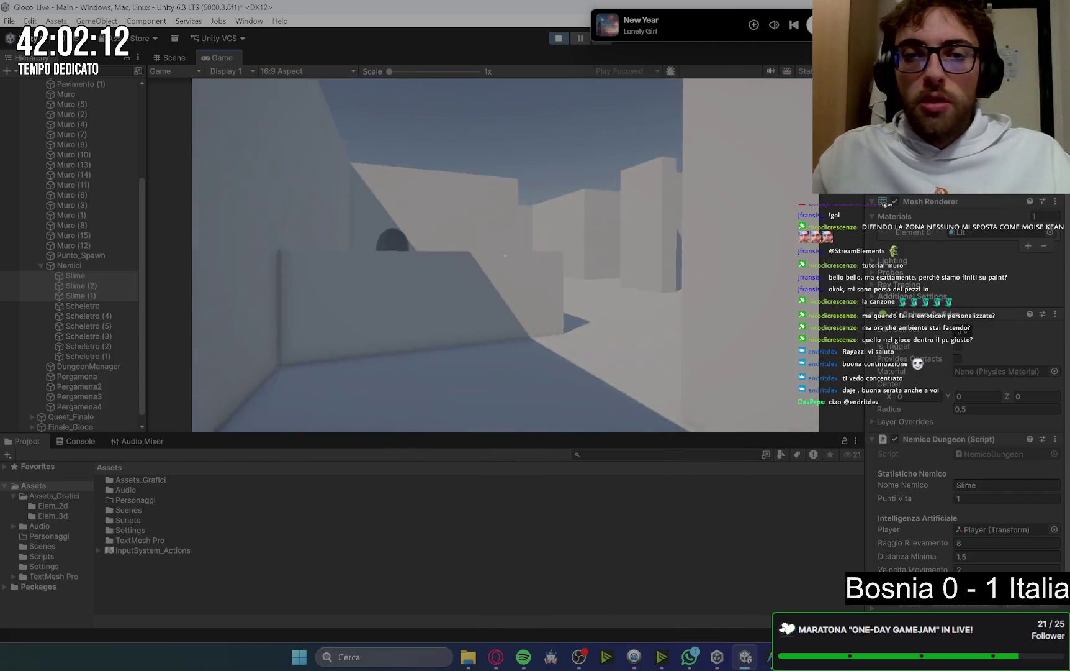
{"action": "key", "text": "w"}
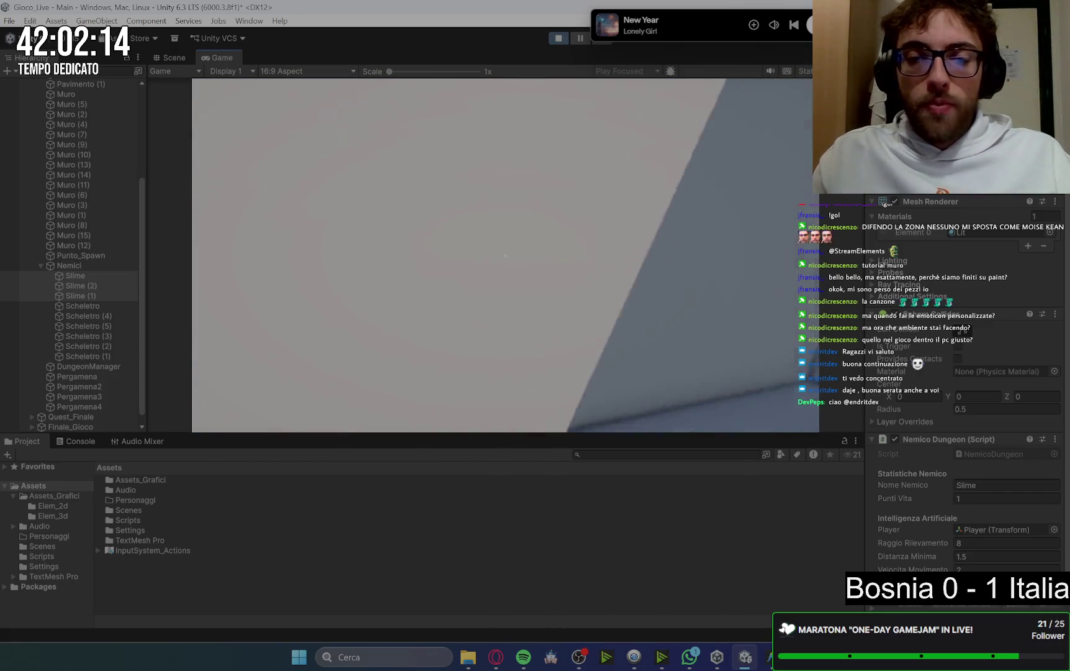
{"action": "key", "text": "w"}
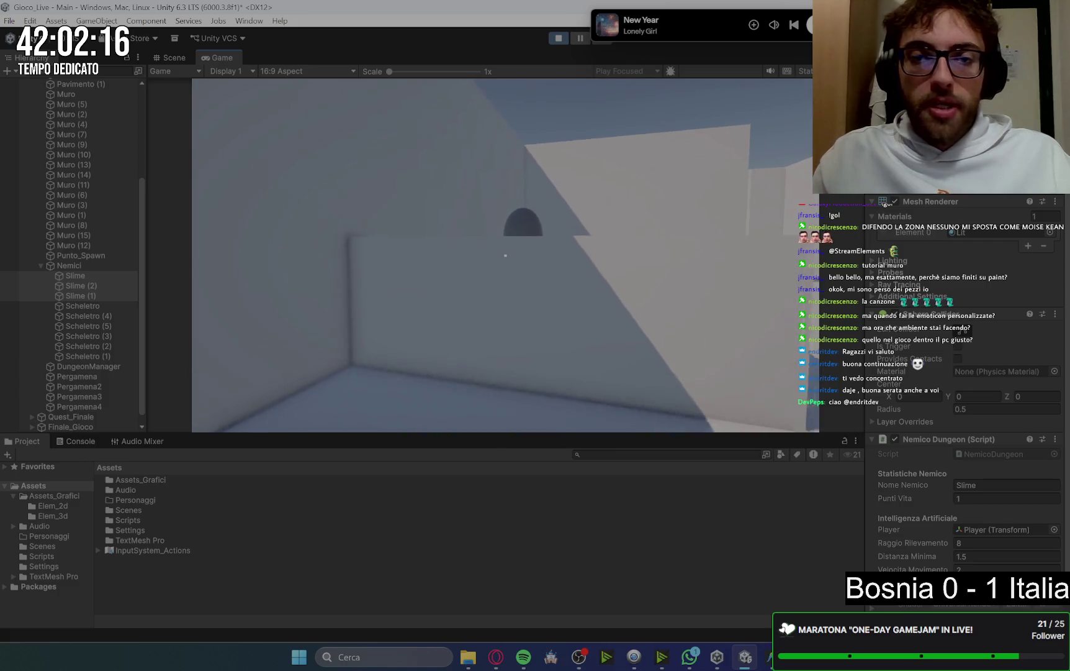
{"action": "key", "text": "space"}
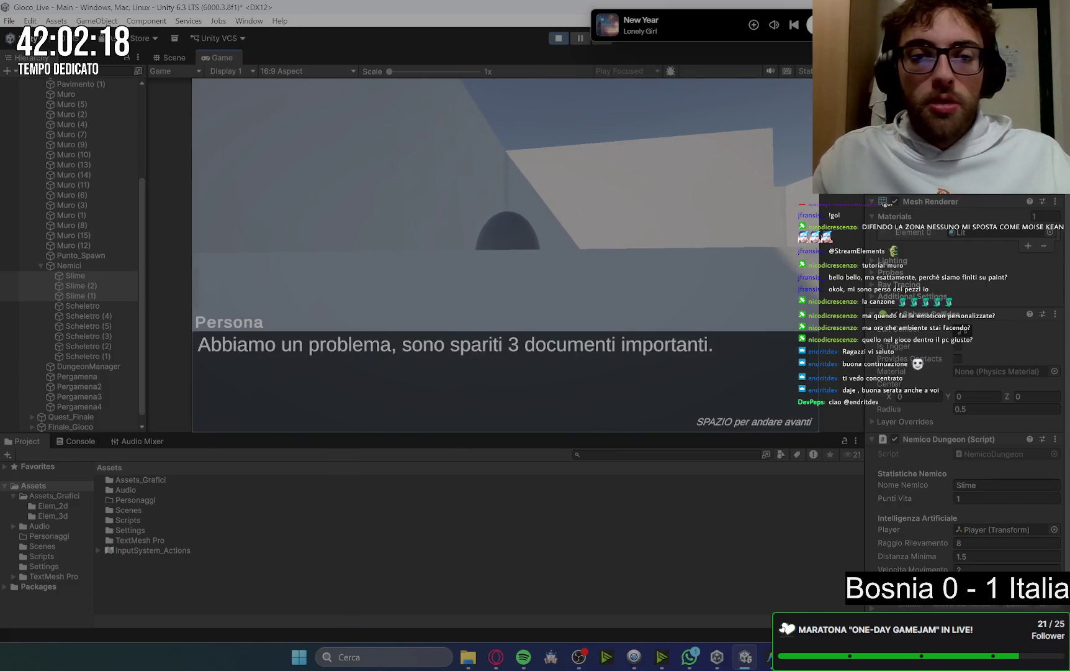
{"action": "key", "text": "space"}
{"action": "key", "text": "space"}
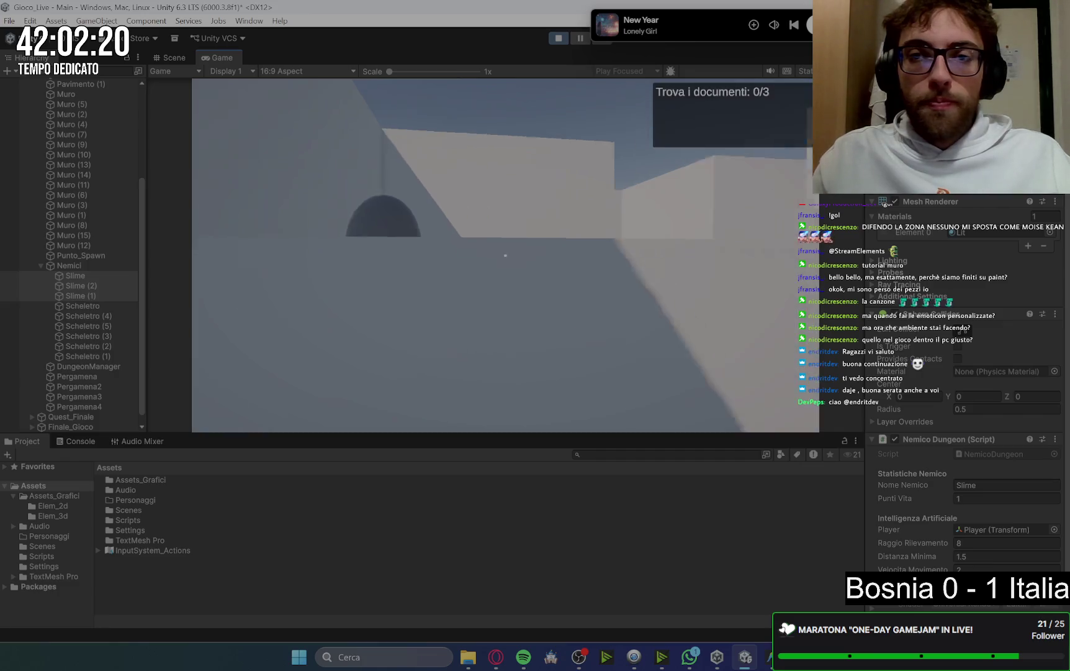
{"action": "key", "text": "w"}
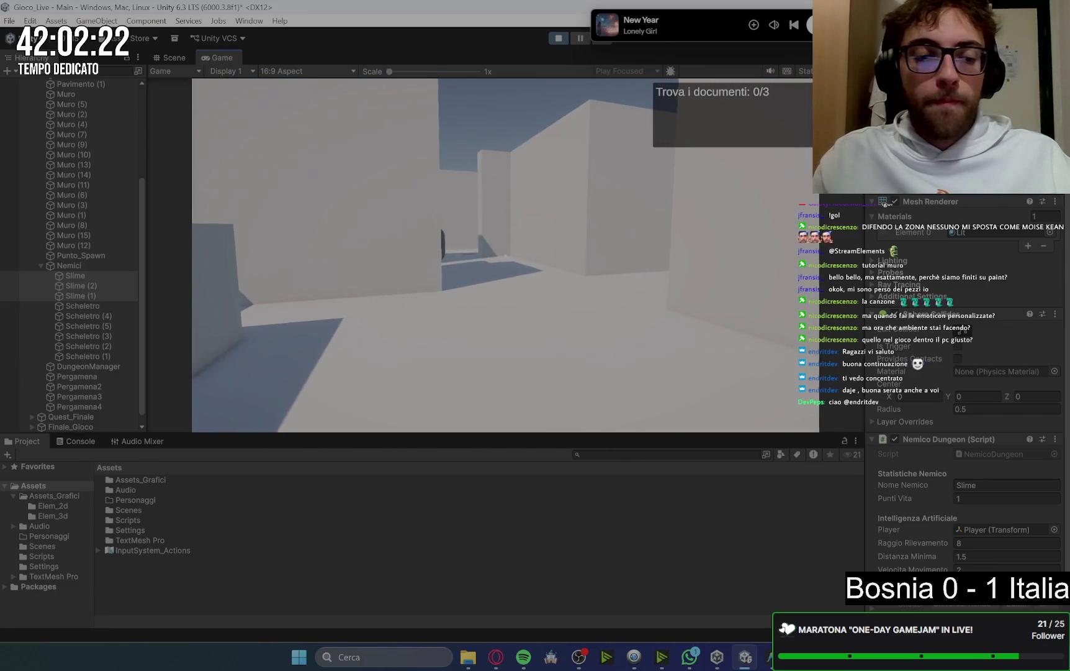
Select the Player in the Hierarchy and raise its movement Speed to 20
{"action": "left_click", "coordinate": [41, 261]}
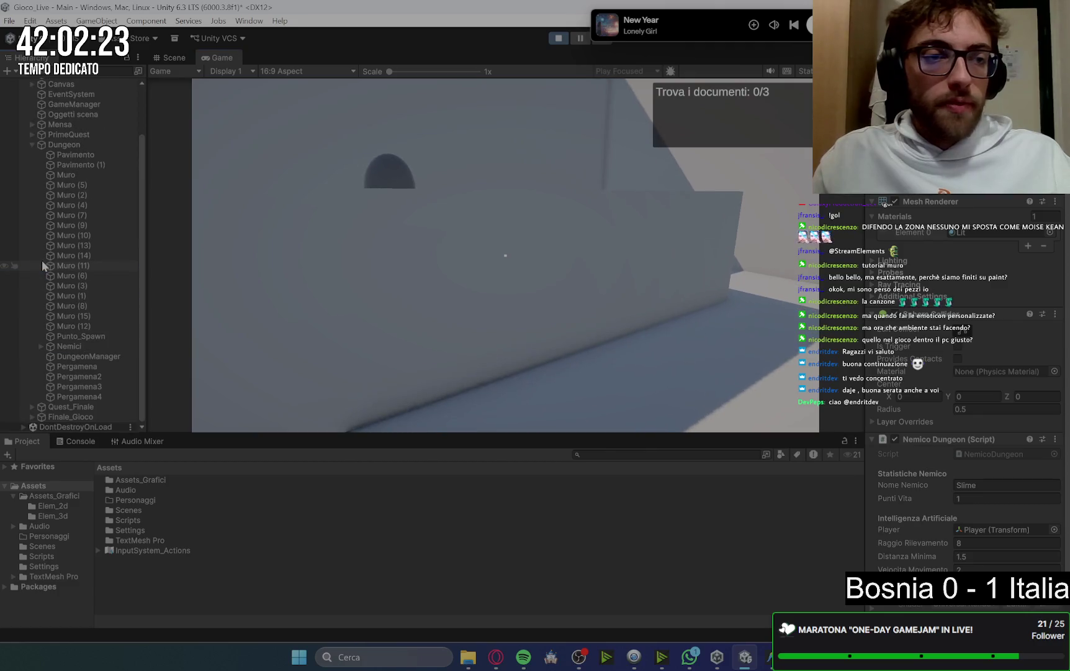
{"action": "left_click", "coordinate": [29, 149]}
{"action": "left_click", "coordinate": [57, 123]}
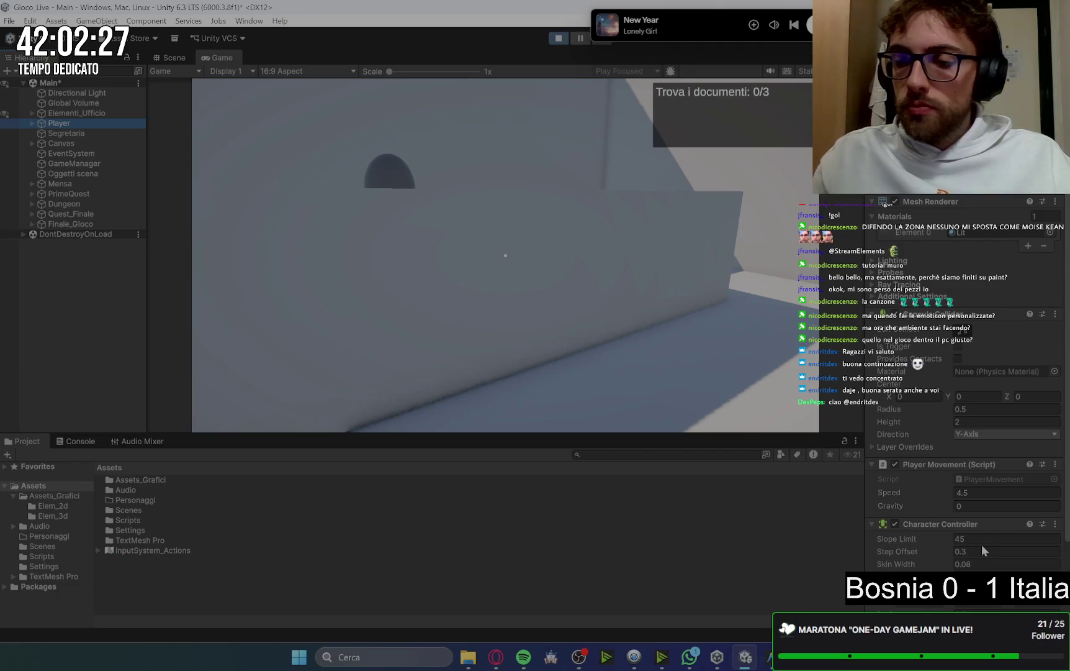
{"action": "left_click", "coordinate": [982, 492]}
{"action": "type", "text": "20"}
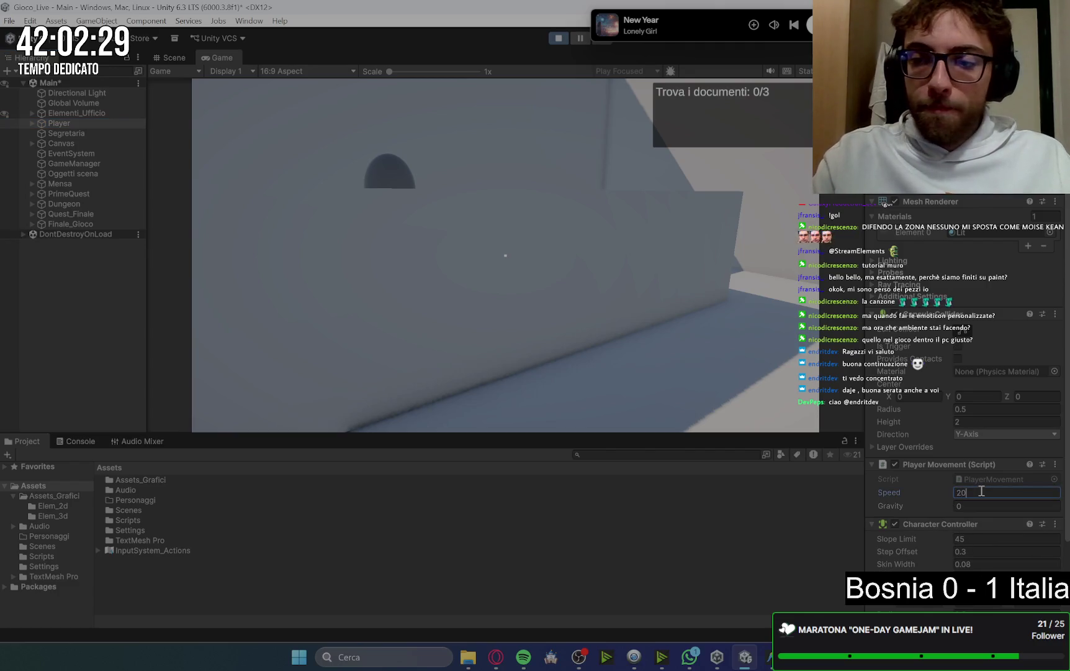
{"action": "left_click", "coordinate": [552, 343]}
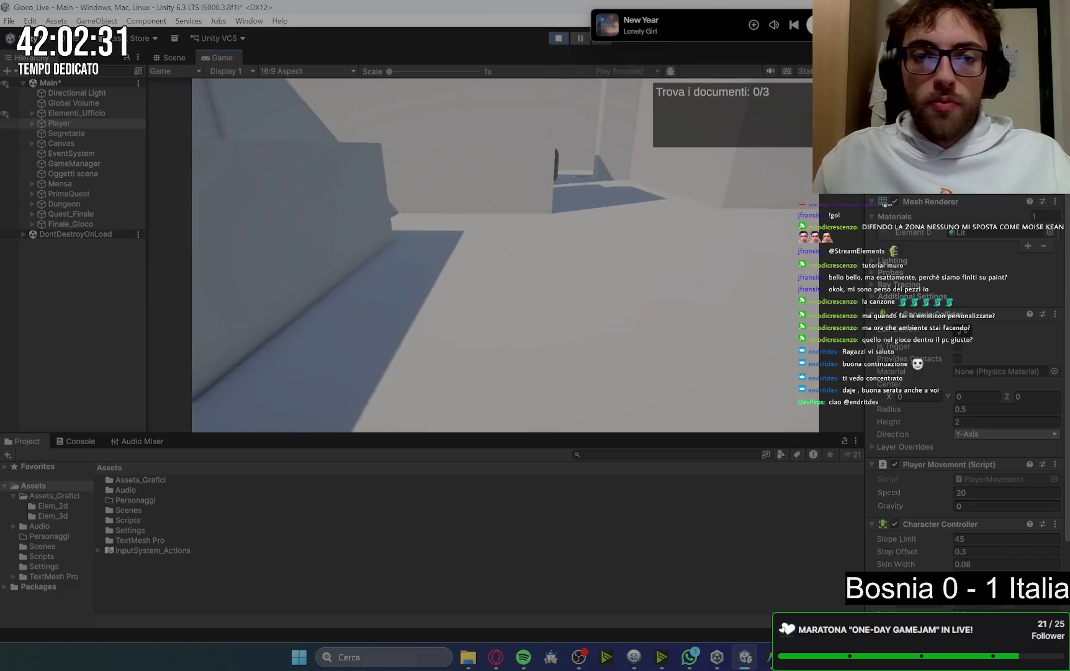
Collect the first and second documents from the office characters
{"action": "key", "text": "w"}
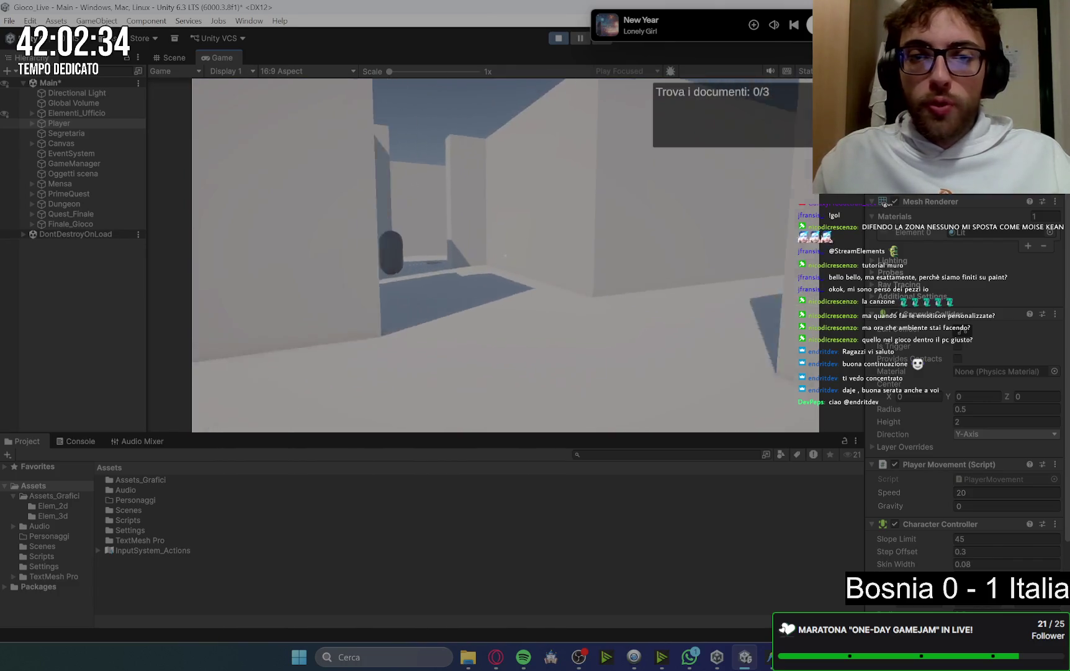
{"action": "key", "text": "e"}
{"action": "key", "text": "space"}
{"action": "key", "text": "space"}
{"action": "key", "text": "w"}
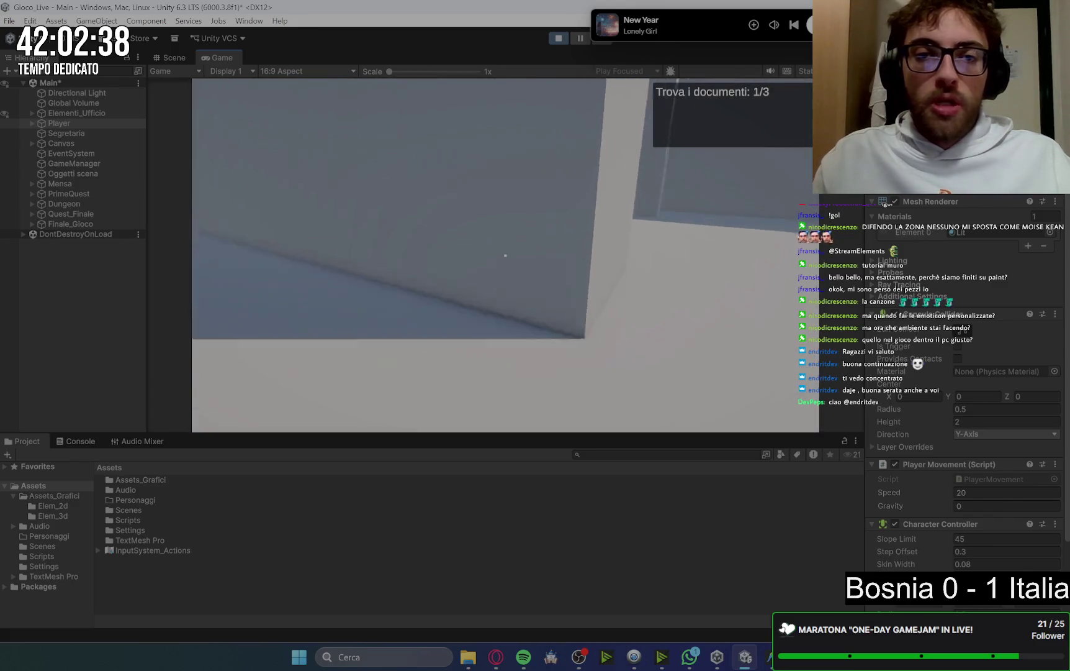
{"action": "key", "text": "w"}
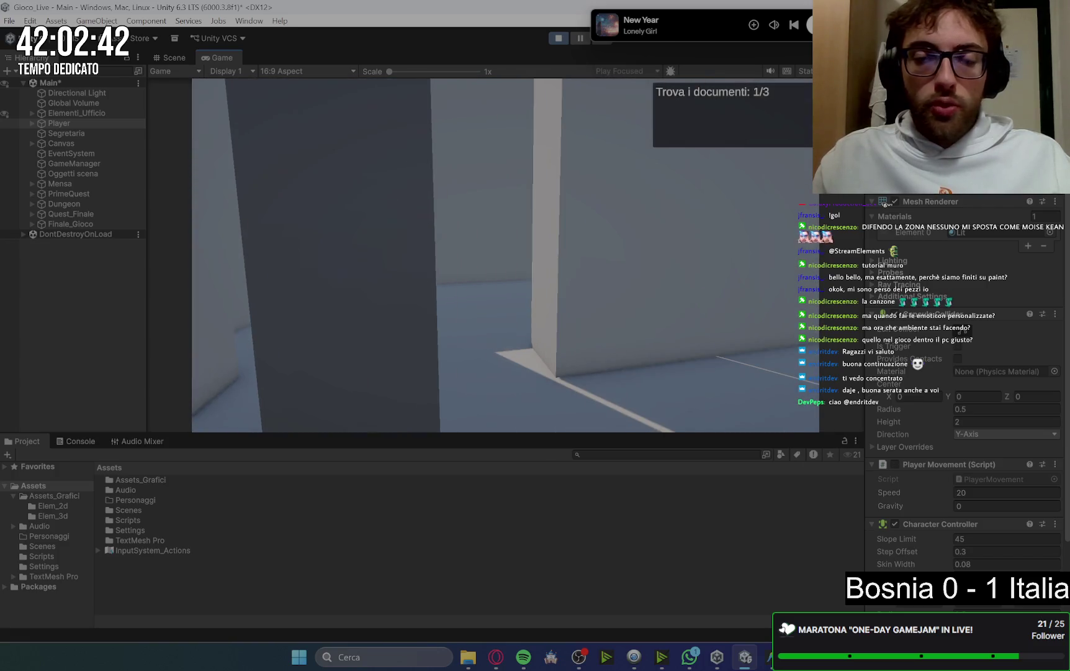
{"action": "key", "text": "e"}
{"action": "key", "text": "space"}
{"action": "key", "text": "space"}
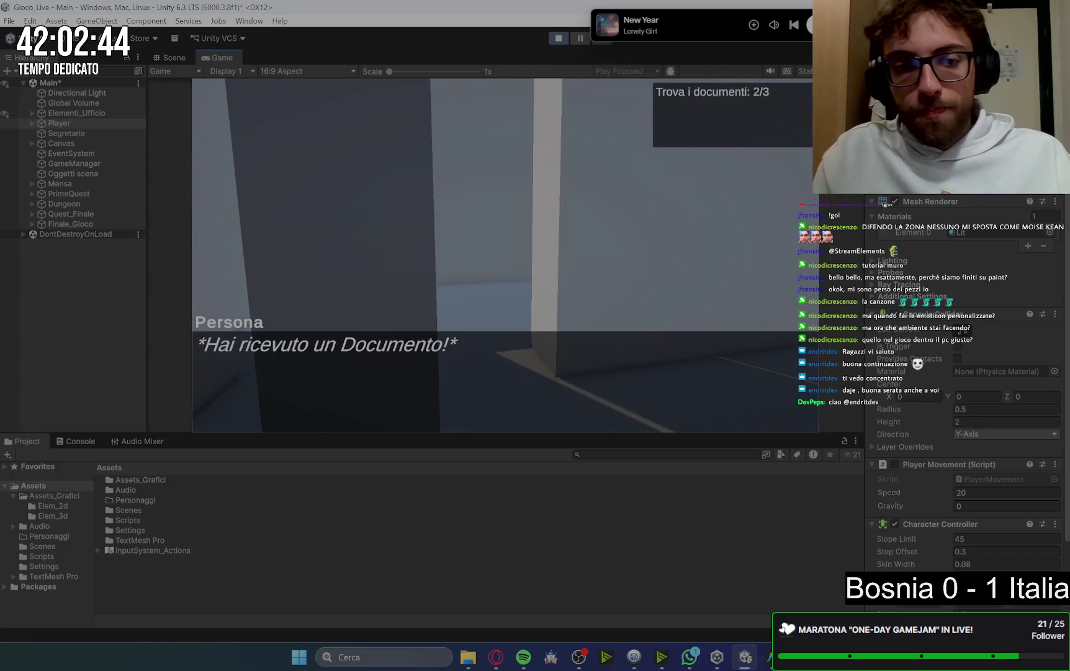
{"action": "key", "text": "space"}
Get the third document and deliver all three to the secretary
{"action": "key", "text": "w"}
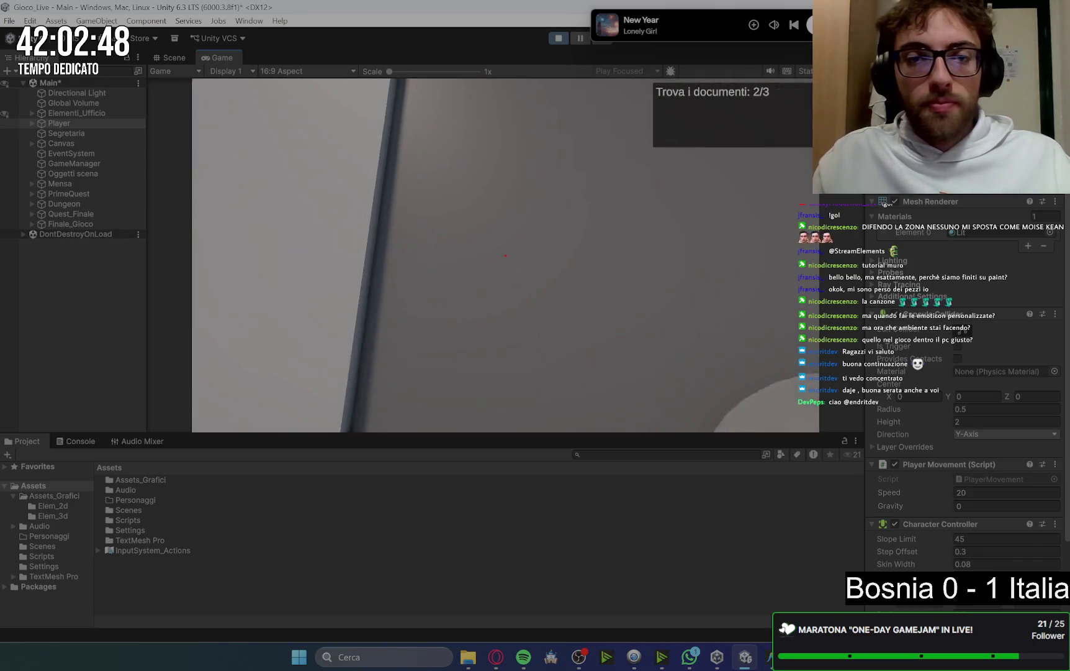
{"action": "key", "text": "e"}
{"action": "key", "text": "space"}
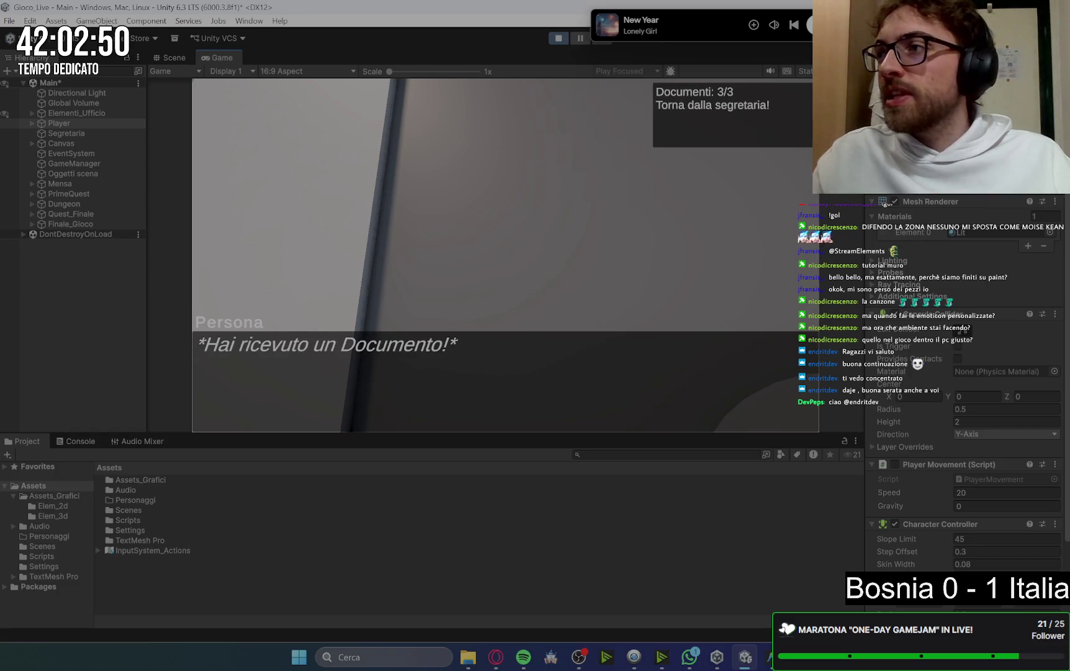
{"action": "key", "text": "space"}
{"action": "key", "text": "w"}
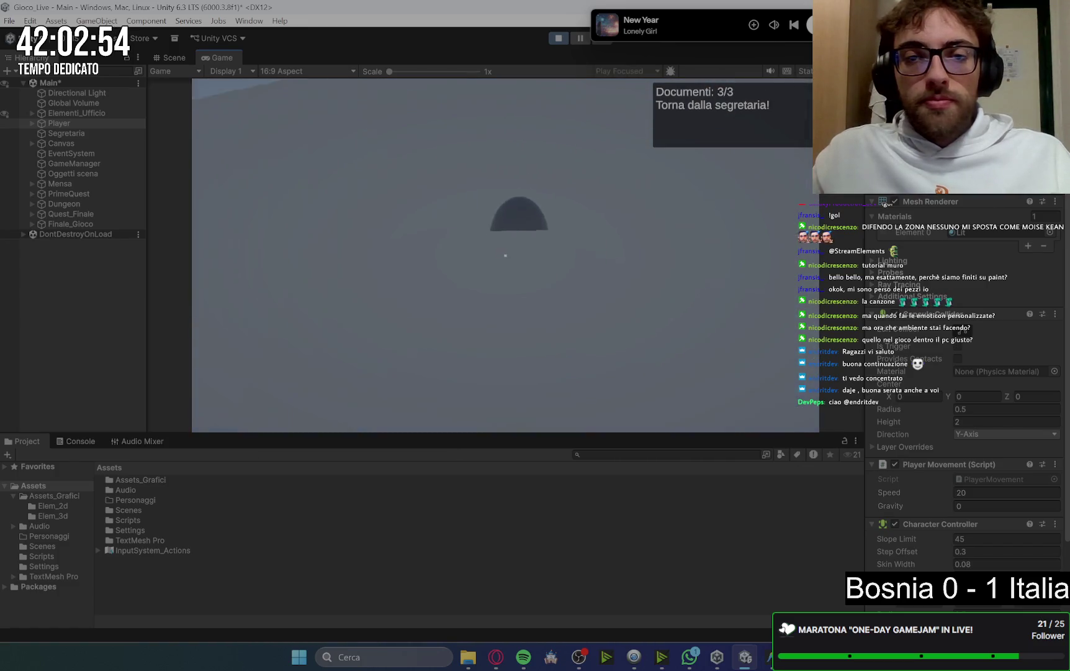
{"action": "key", "text": "e"}
{"action": "key", "text": "space"}
{"action": "key", "text": "space"}
Pick up the mop from the closet and scrub the first bathroom floor stain
{"action": "key", "text": "w"}
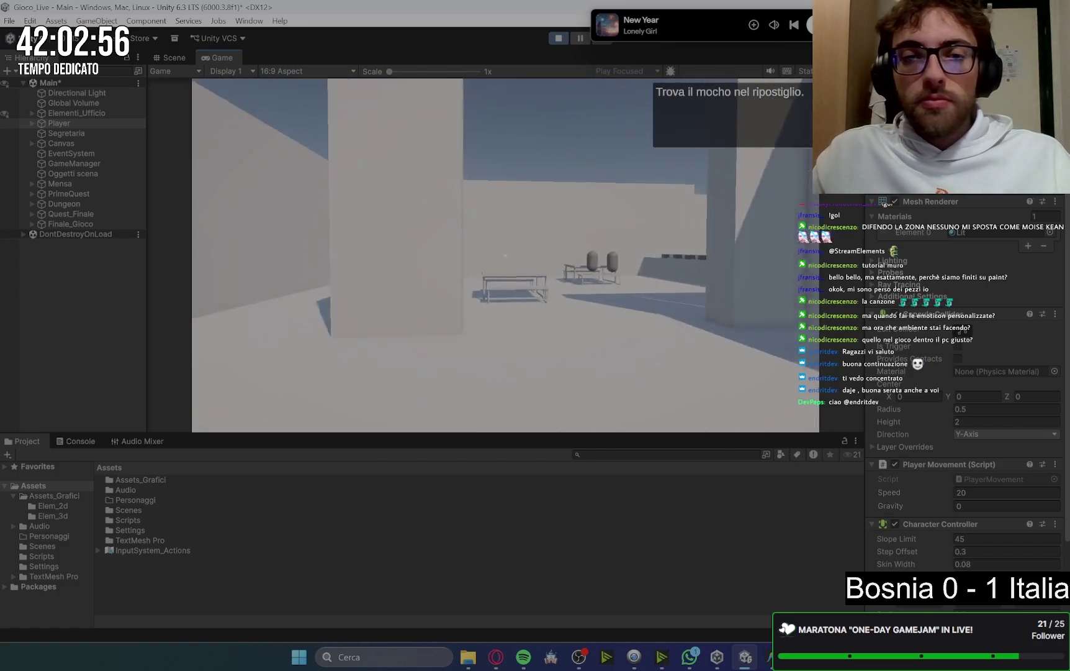
{"action": "key", "text": "w"}
{"action": "key", "text": "e"}
{"action": "key", "text": "space"}
{"action": "key", "text": "w"}
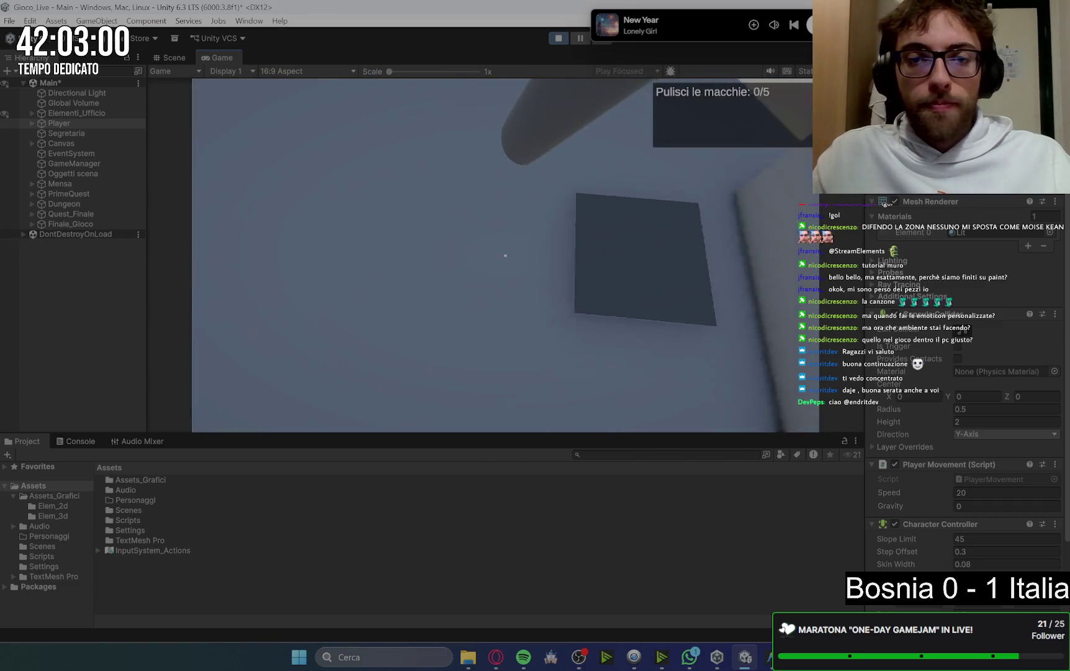
{"action": "key", "text": "s"}
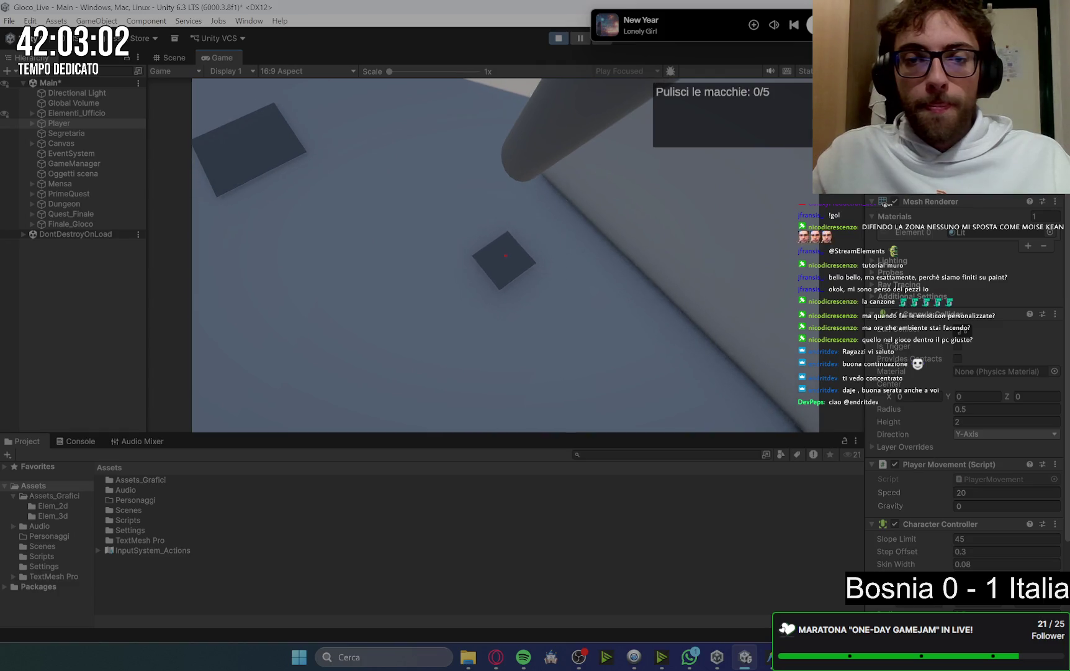
{"action": "key", "text": "s"}
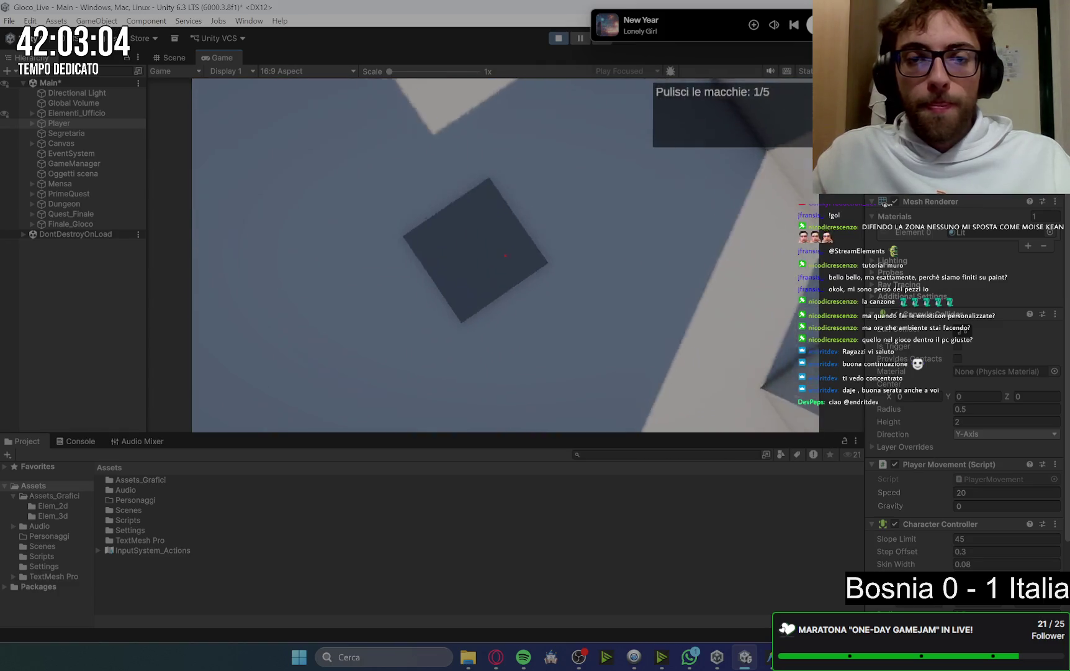
{"action": "key", "text": "s"}
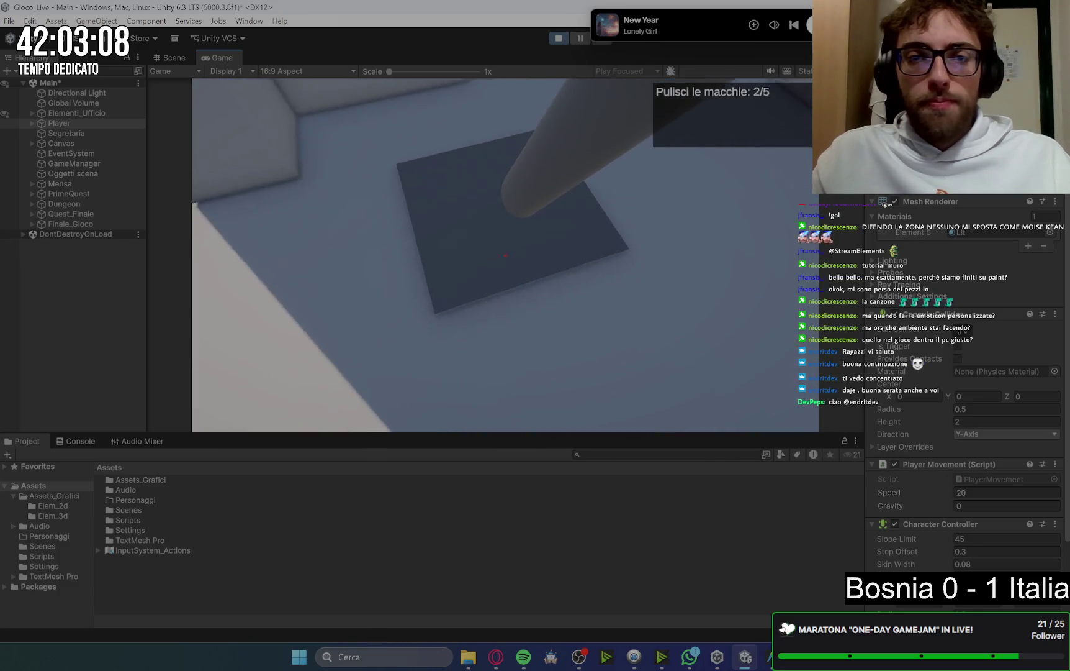
{"action": "key", "text": "e"}
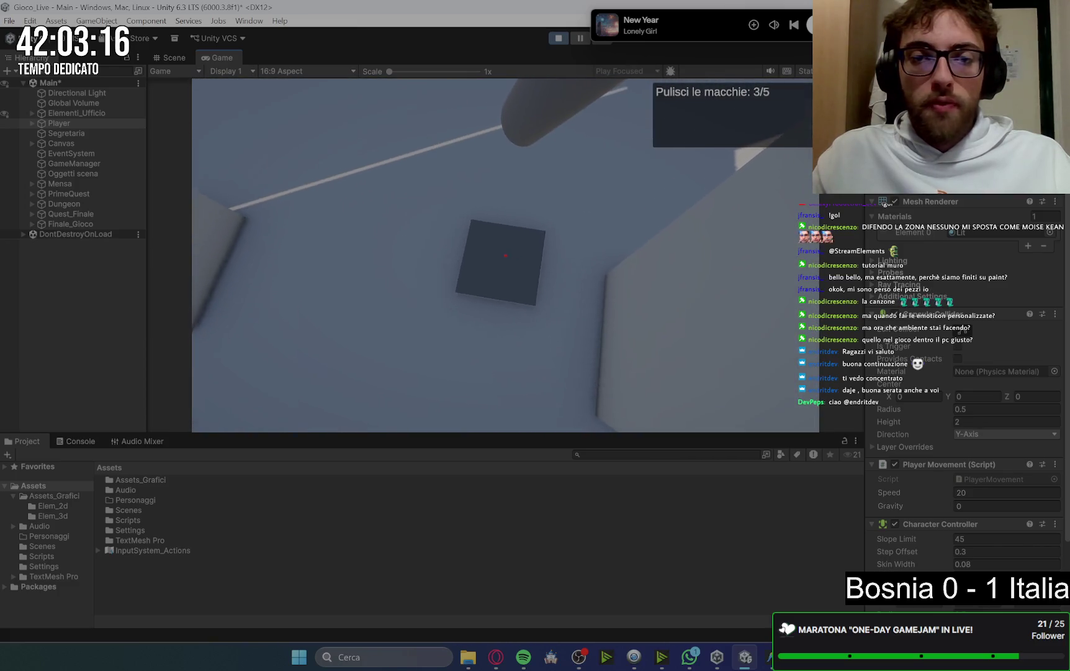
Clean the last two stains to finish the bathroom
{"action": "left_click", "coordinate": [505, 256]}
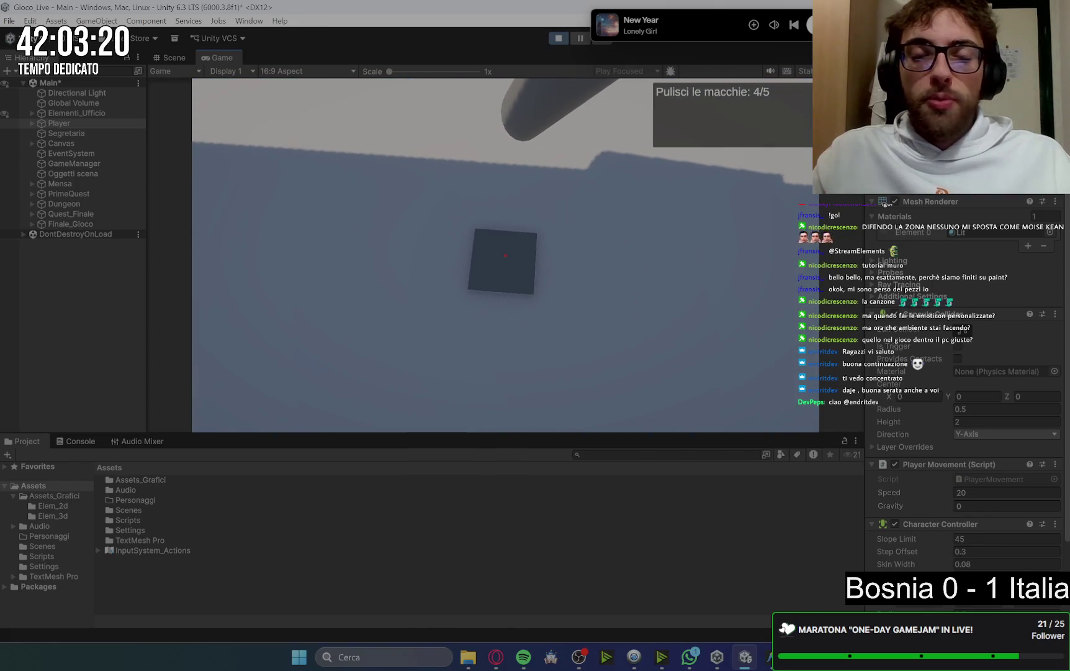
{"action": "left_click", "coordinate": [506, 255]}
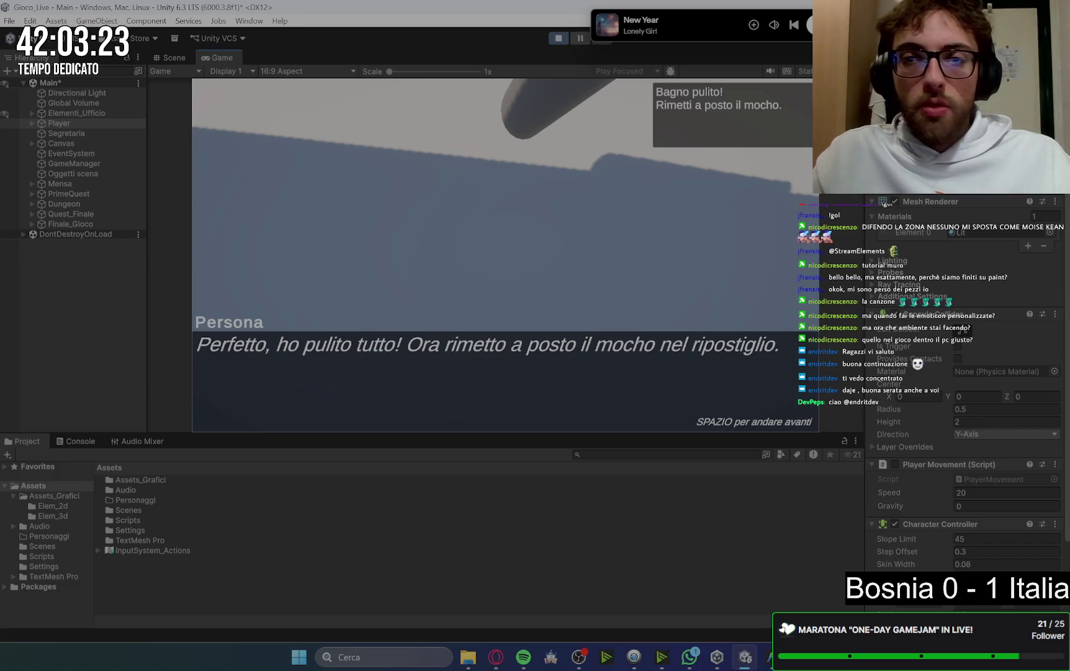
{"action": "key", "text": "space"}
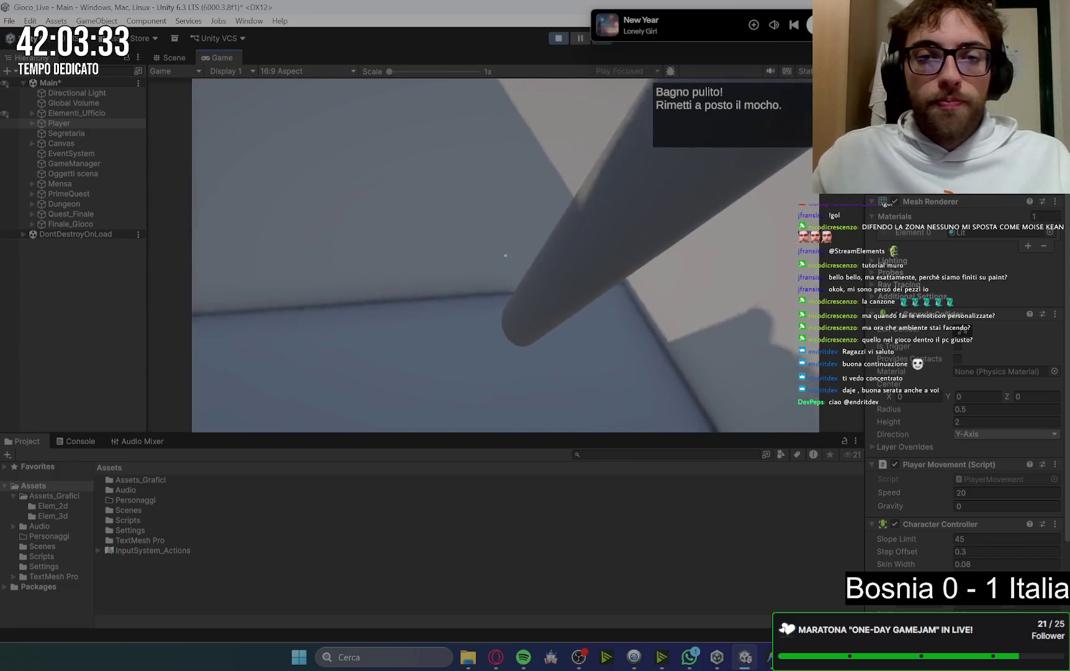
Put the mop back in the storeroom and report to the secretary
{"action": "key", "text": "e"}
{"action": "key", "text": "space"}
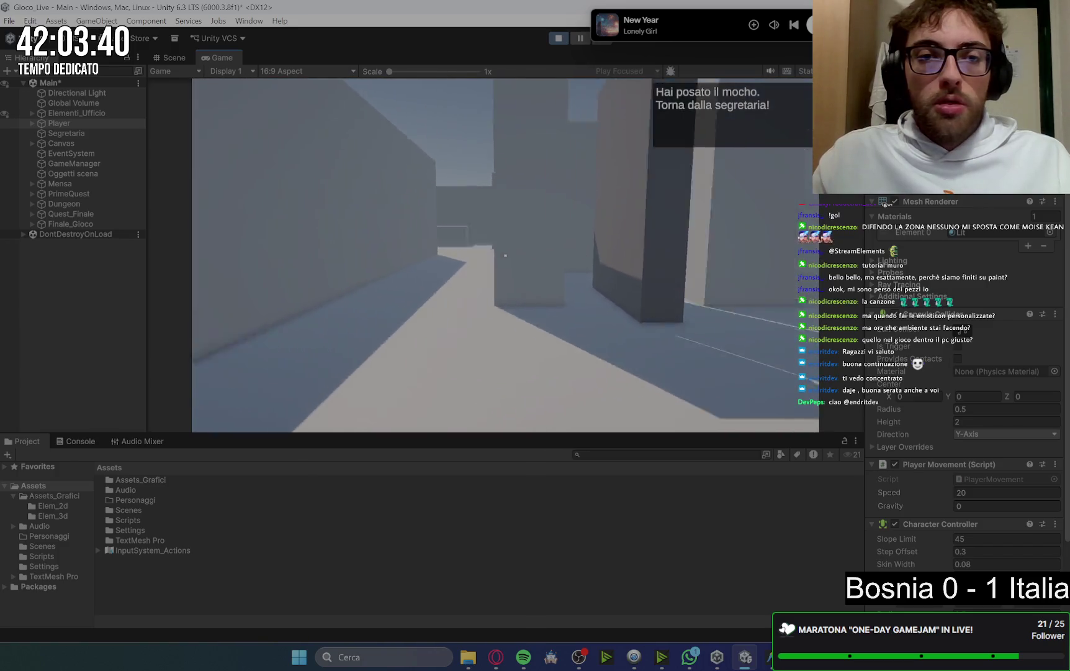
{"action": "key", "text": "w"}
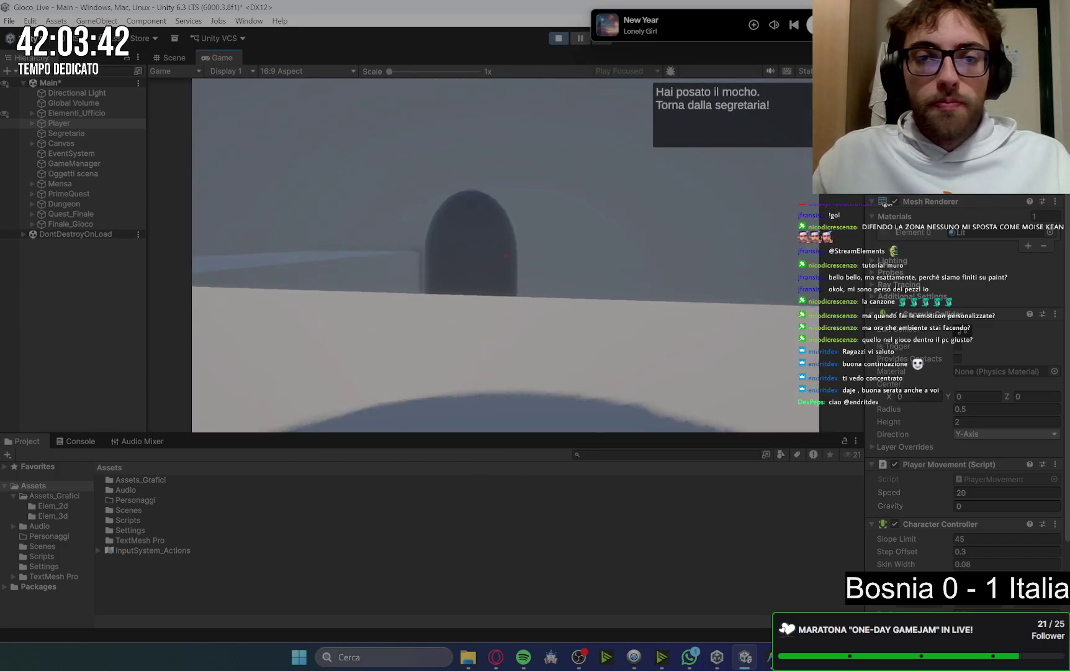
{"action": "key", "text": "e"}
{"action": "key", "text": "w"}
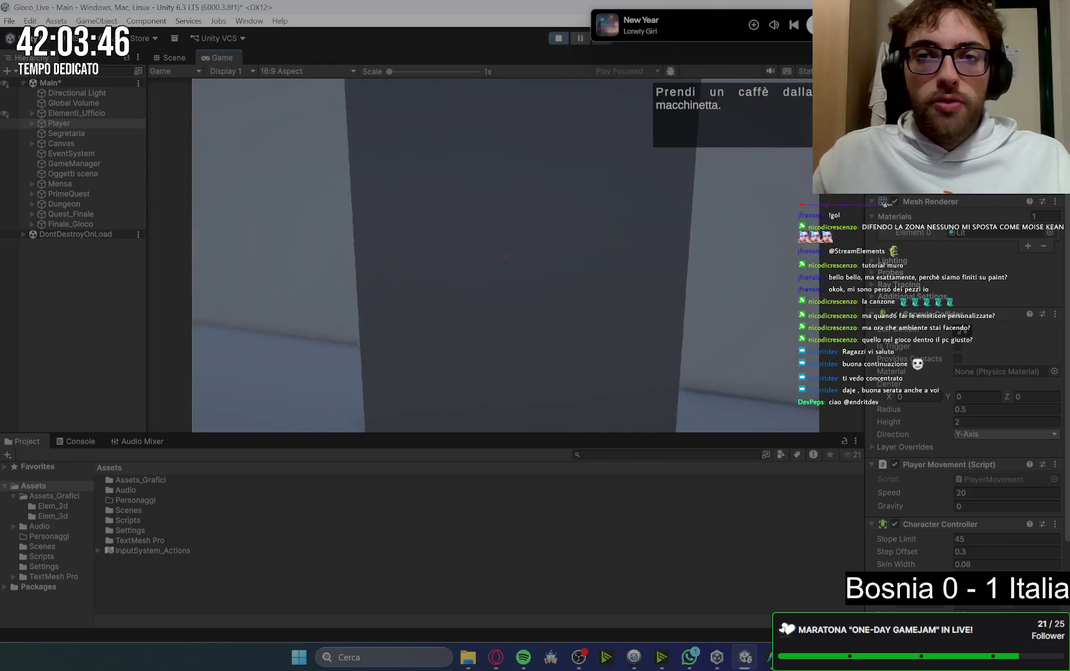
Brew a coffee at the machine, show the Console logs, and deliver it to the boss
{"action": "key", "text": "e"}
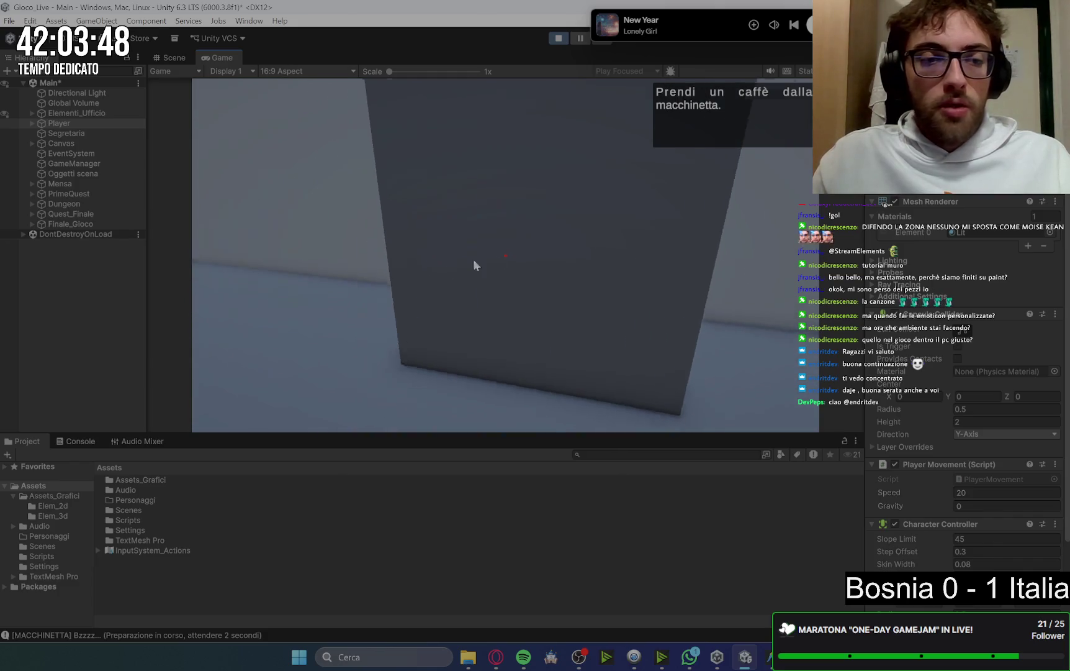
{"action": "left_click", "coordinate": [78, 441]}
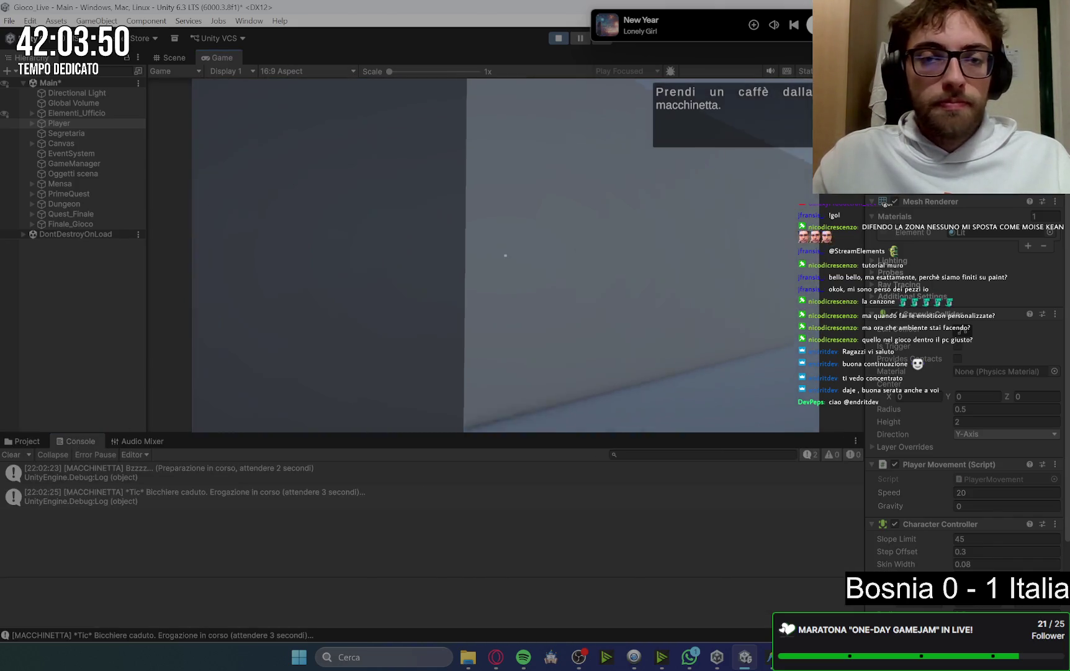
{"action": "key", "text": "space"}
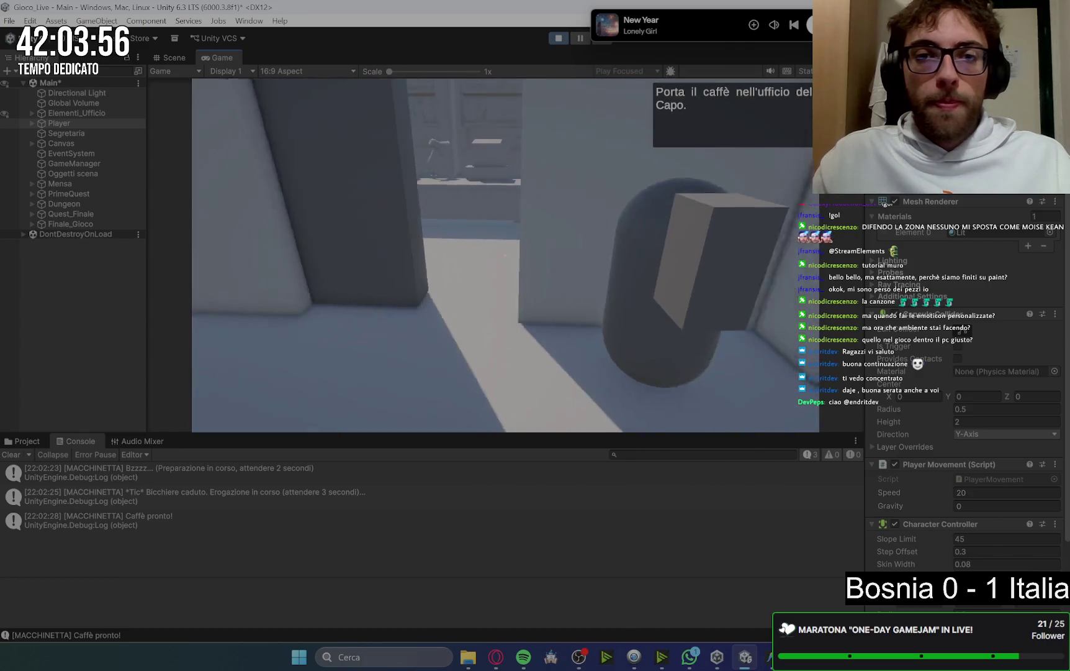
{"action": "key", "text": "space"}
{"action": "key", "text": "space"}
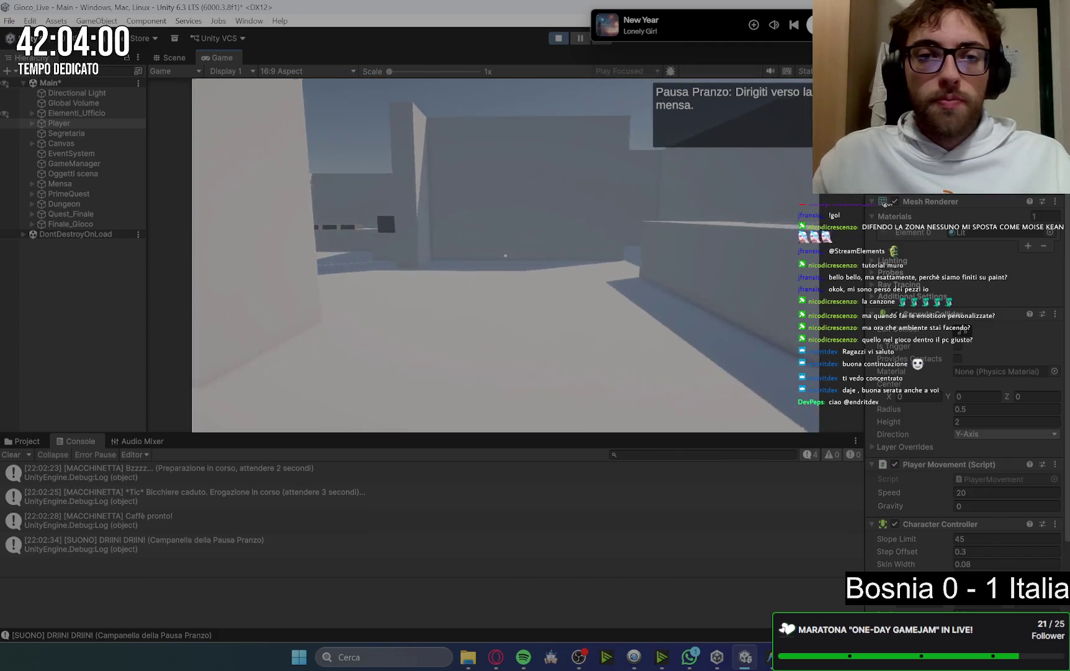
Take a canteen tray, compose the lunch and sit at the colleagues' table
{"action": "key", "text": "space"}
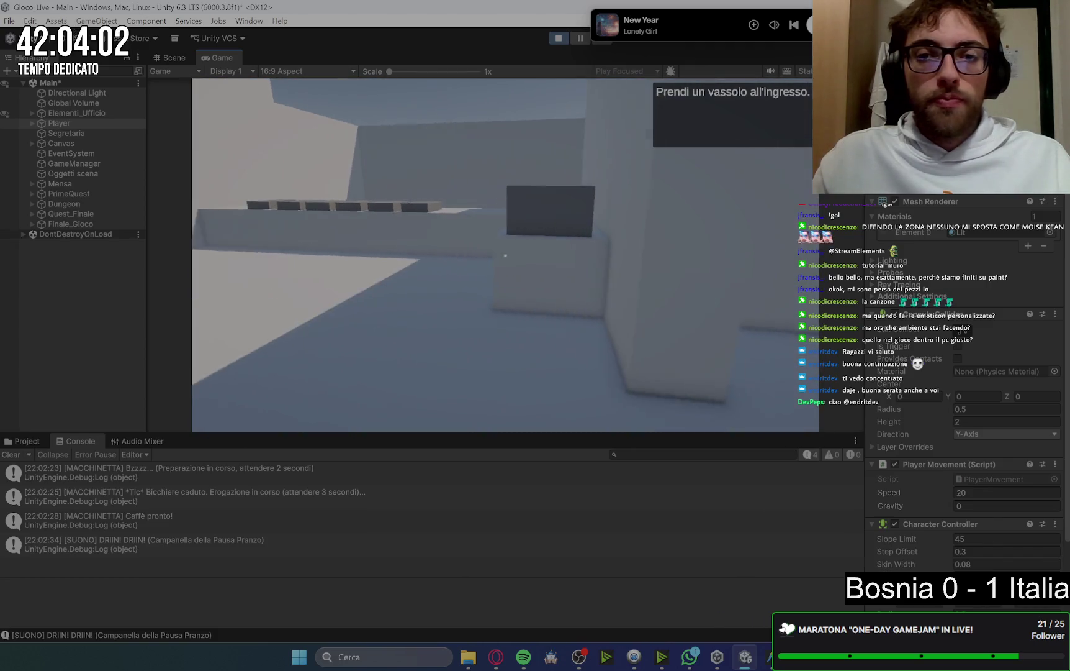
{"action": "key", "text": "space"}
{"action": "key", "text": "e"}
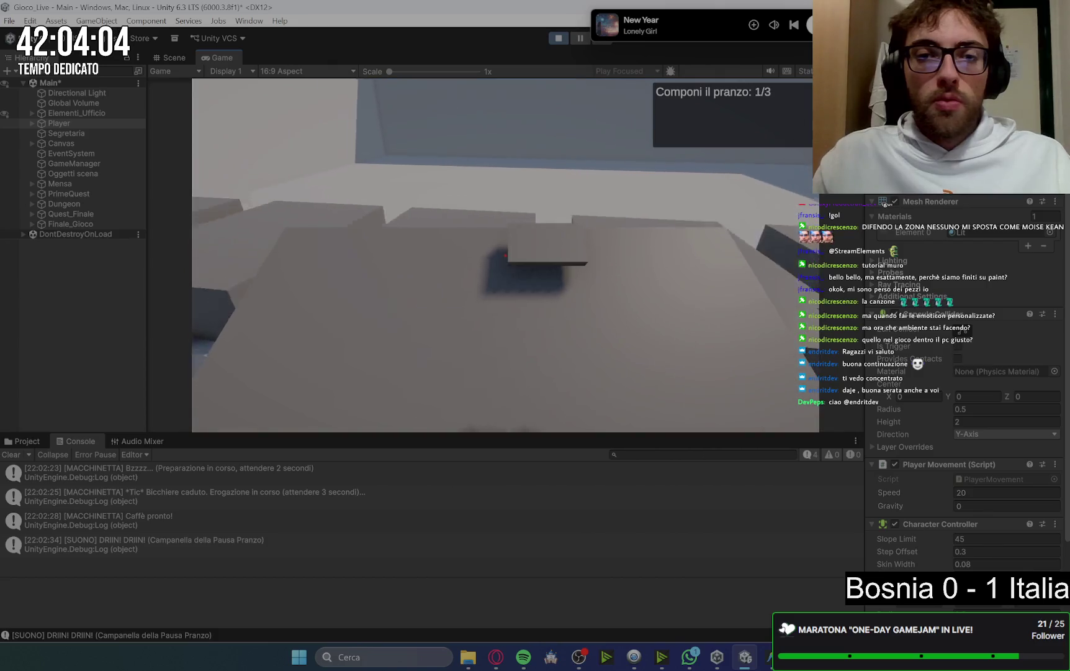
{"action": "key", "text": "e"}
{"action": "key", "text": "e"}
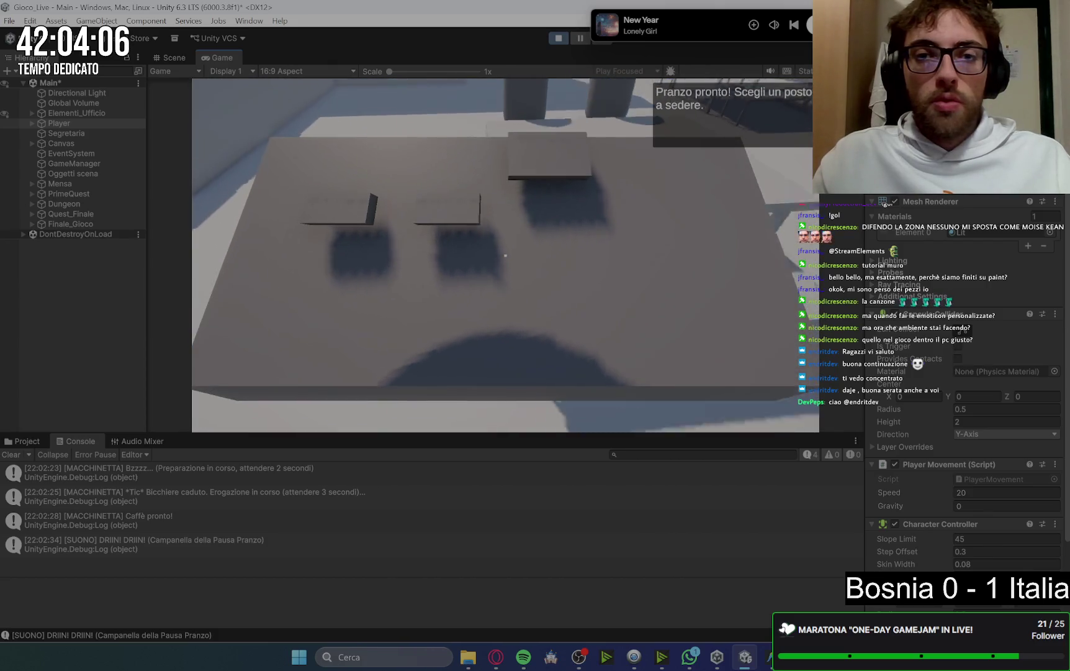
{"action": "key", "text": "e"}
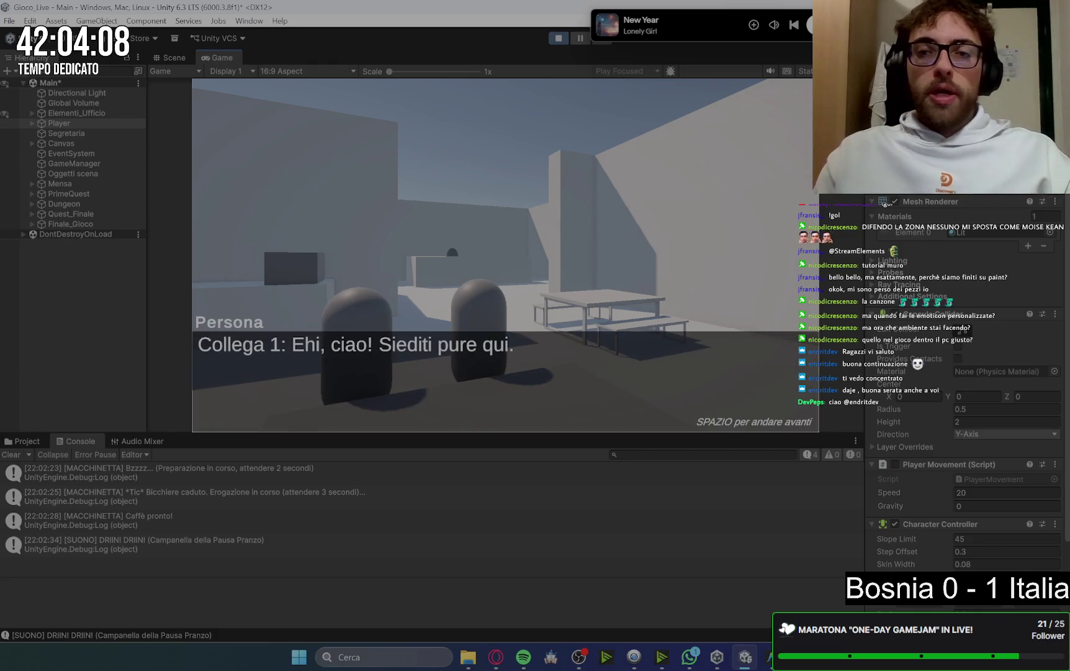
{"action": "key", "text": "space"}
{"action": "key", "text": "space"}
Talk to the mysterious colleague and finish the dialogue
{"action": "key", "text": "w"}
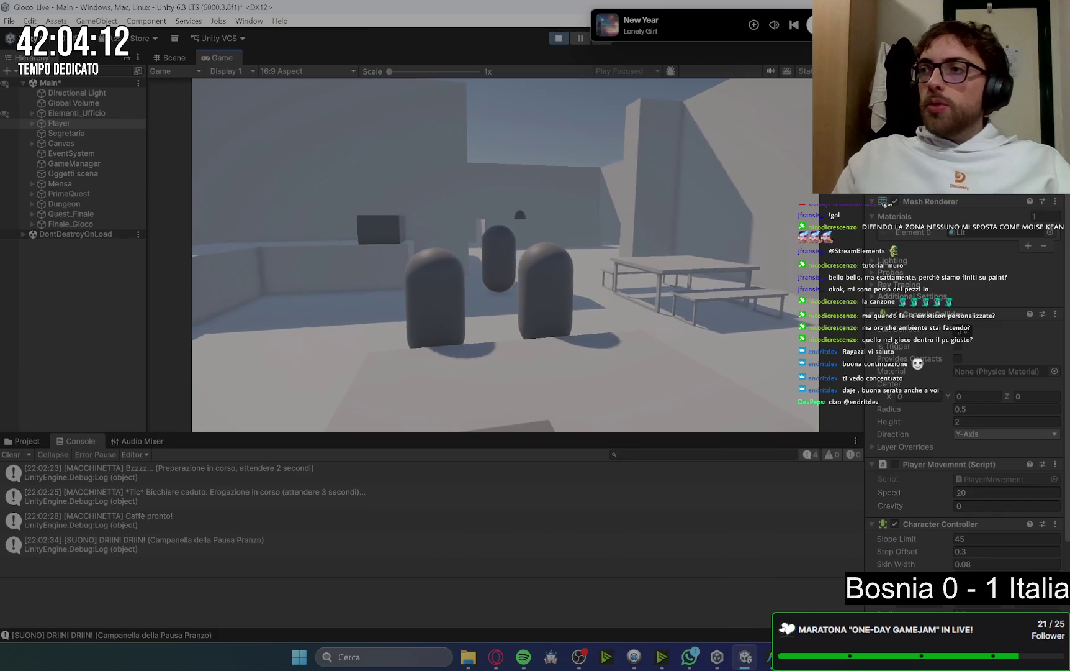
{"action": "key", "text": "e"}
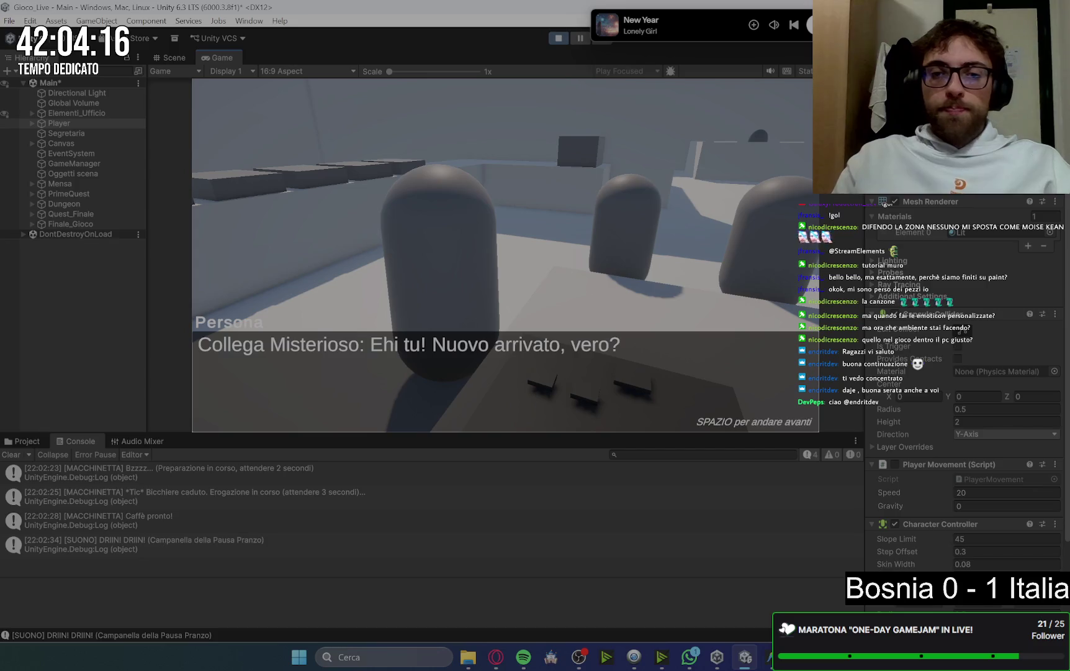
{"action": "key", "text": "space"}
{"action": "key", "text": "space"}
{"action": "key", "text": "space"}
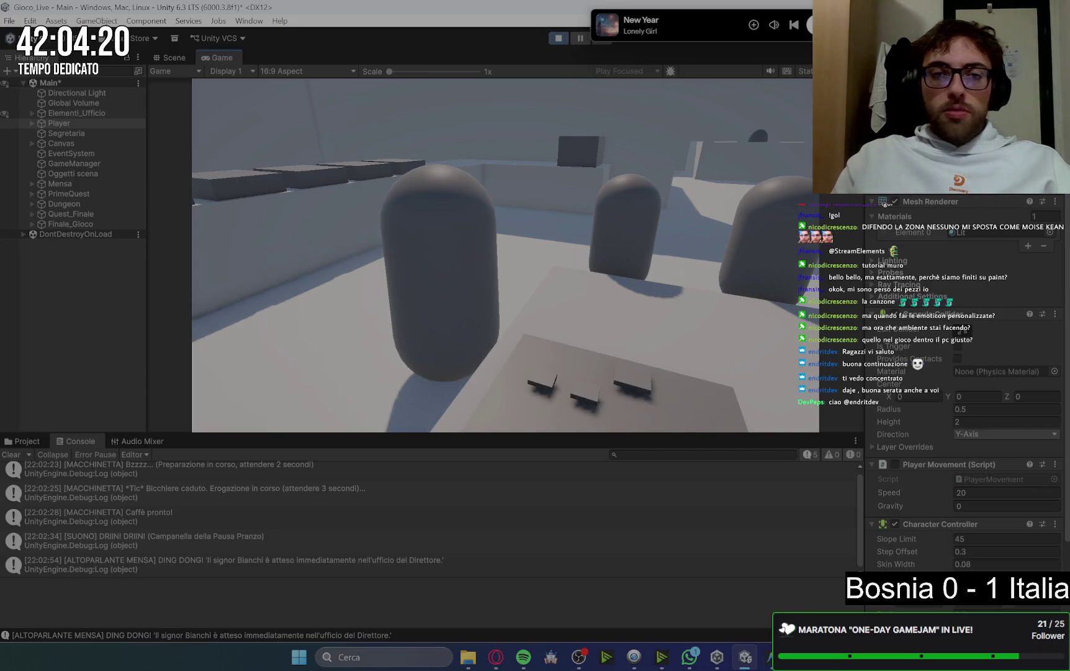
{"action": "key", "text": "space"}
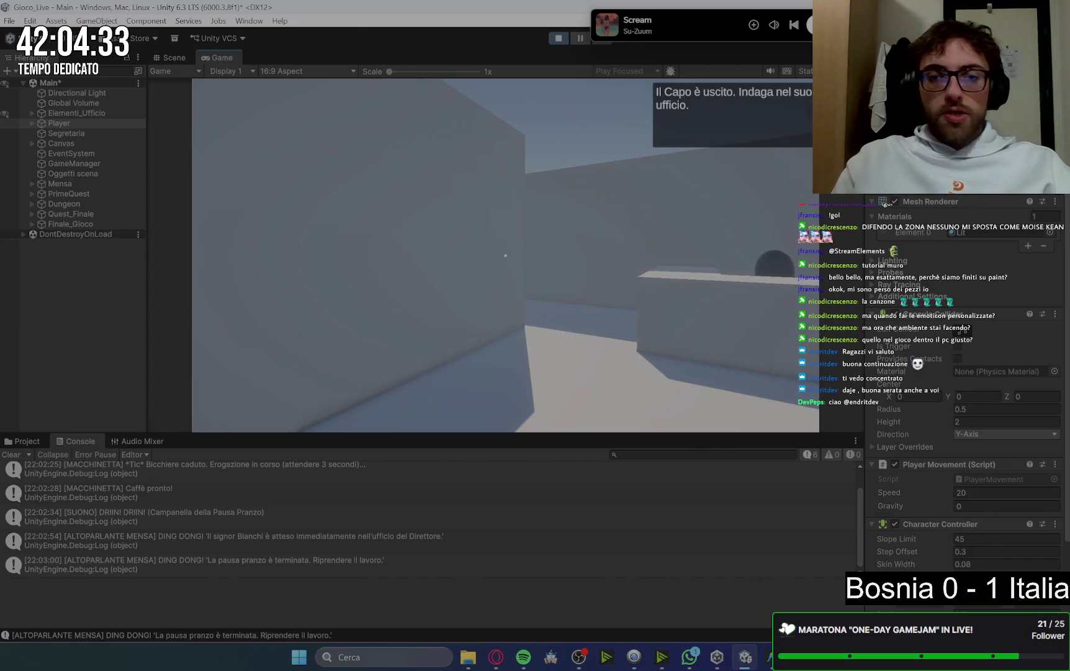
Walk into the boss's office, use the PC and open Password_Chat from Documenti
{"action": "key", "text": "w"}
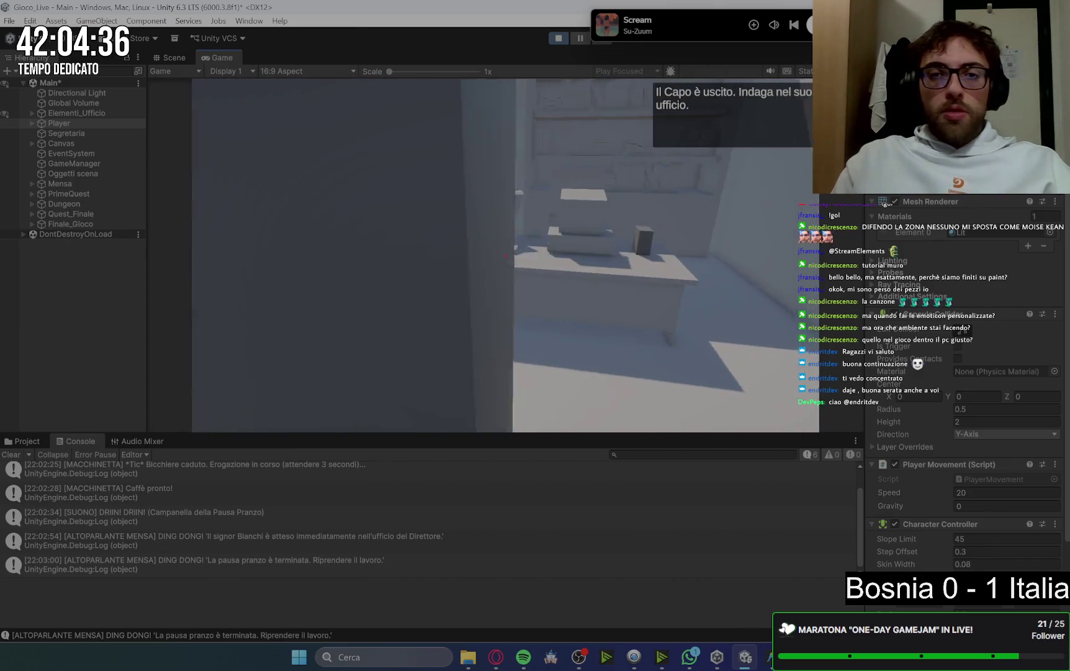
{"action": "key", "text": "w"}
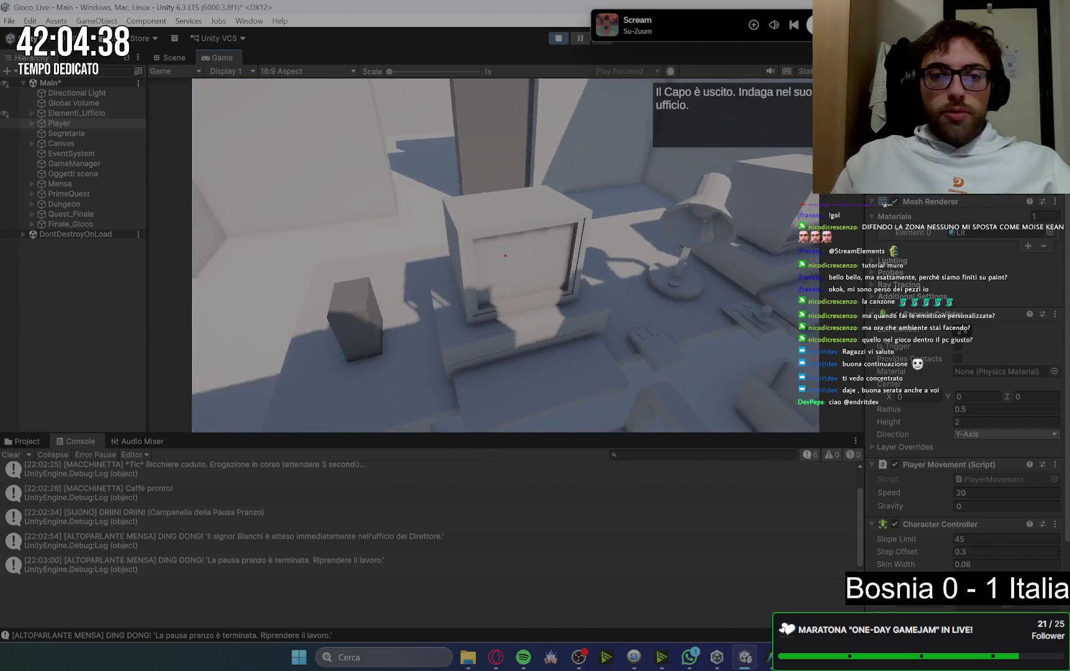
{"action": "key", "text": "e"}
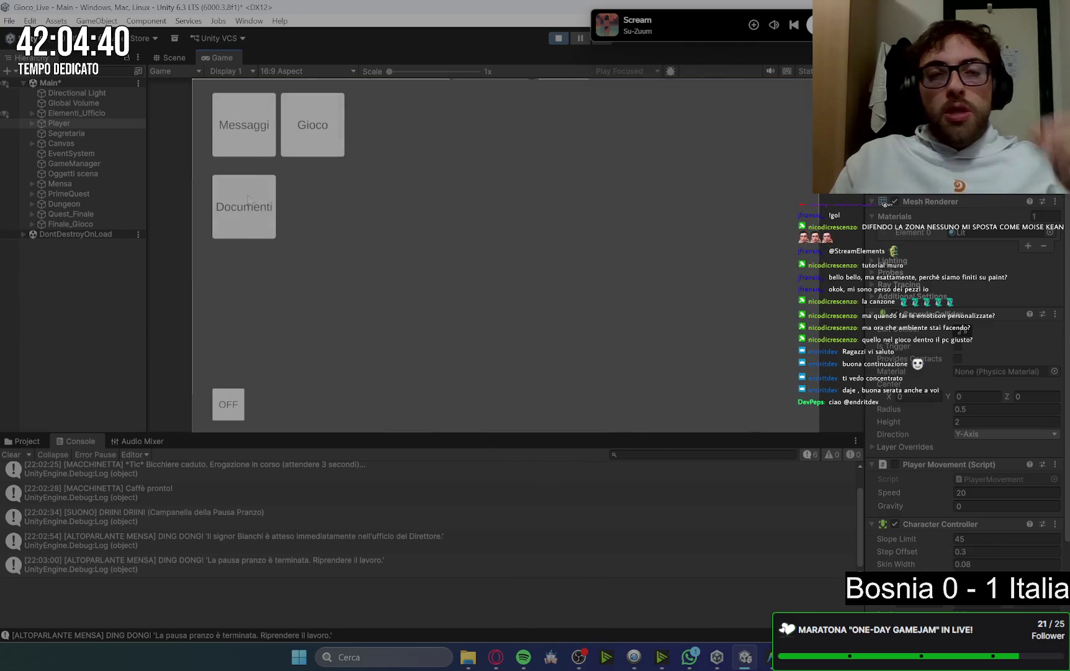
{"action": "left_click", "coordinate": [244, 224]}
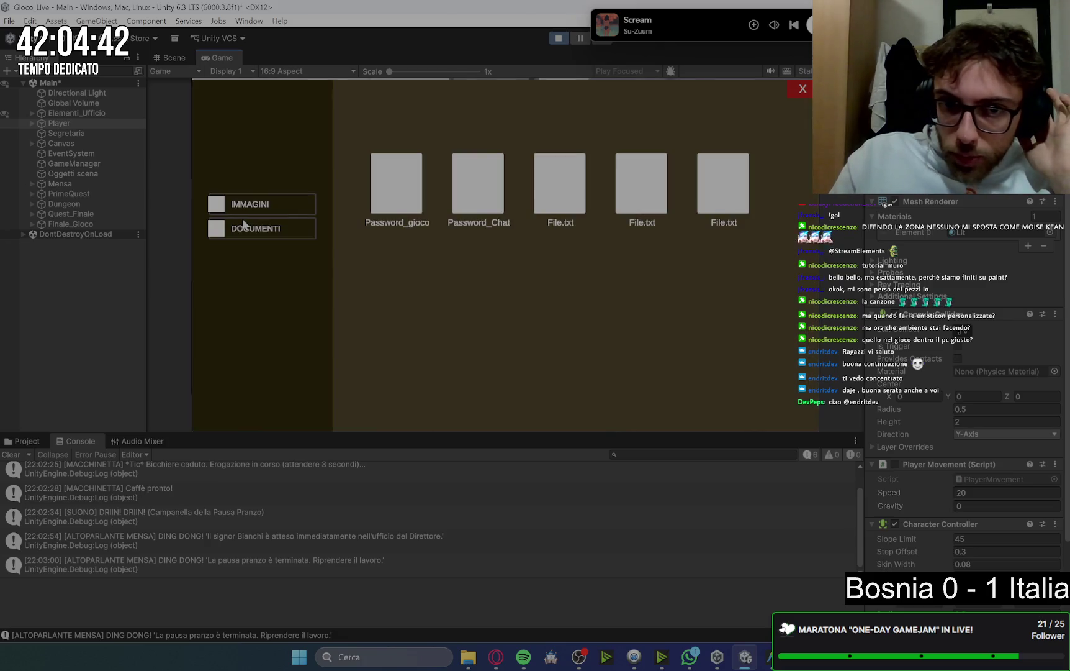
{"action": "left_click", "coordinate": [477, 190]}
Open and close photos from the Immagini folder in the image viewer
{"action": "left_click", "coordinate": [705, 114]}
{"action": "left_click", "coordinate": [280, 200]}
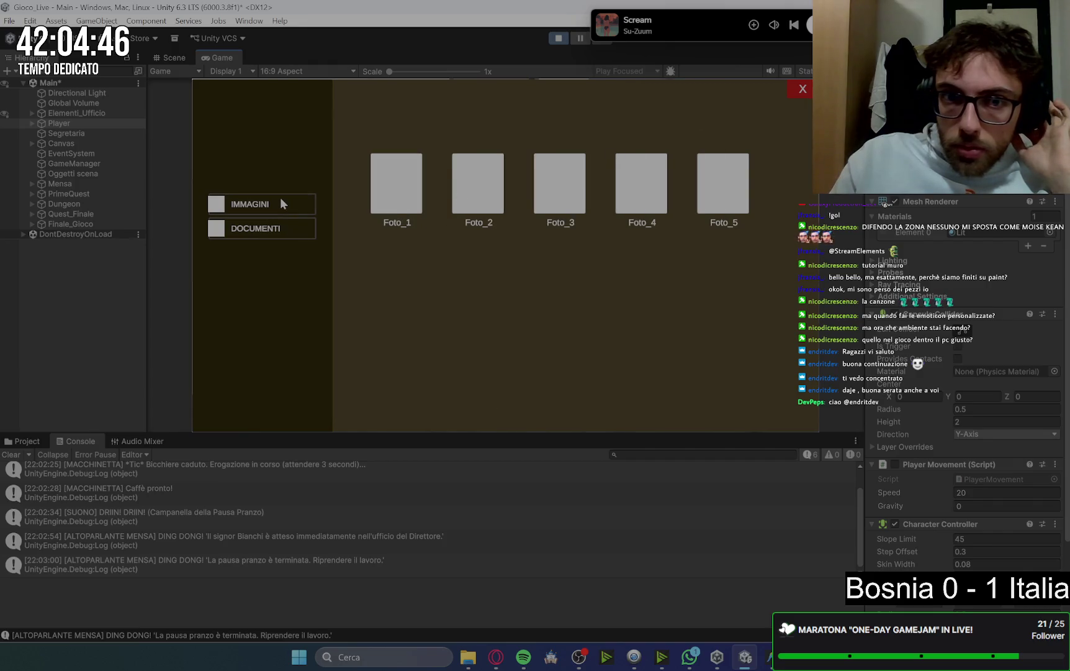
{"action": "left_click", "coordinate": [392, 194]}
{"action": "left_click", "coordinate": [706, 114]}
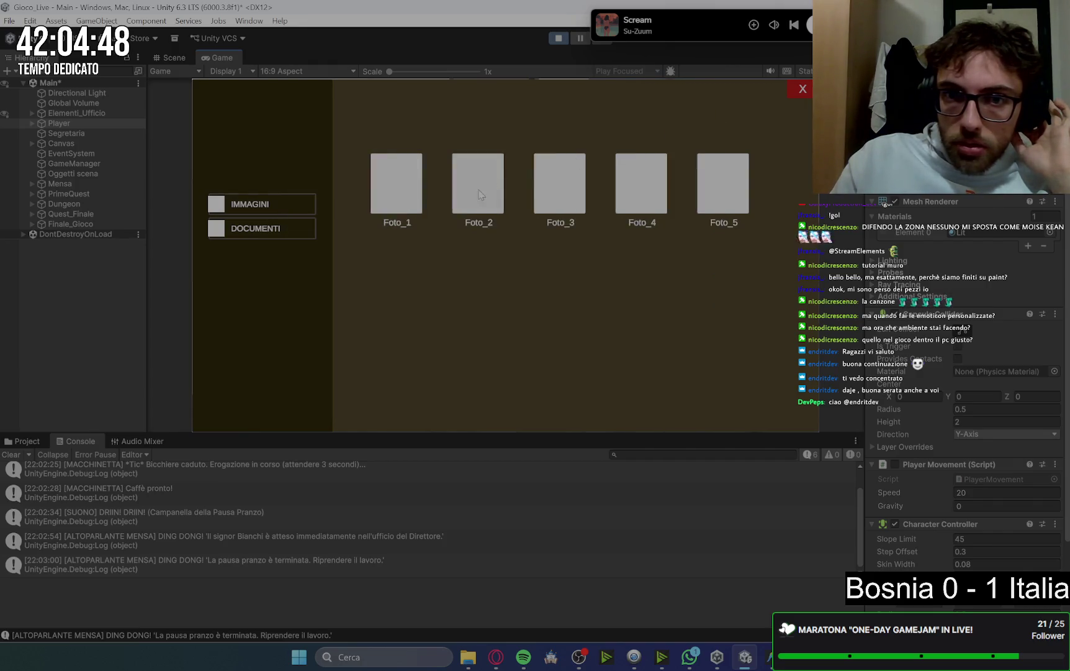
{"action": "left_click", "coordinate": [705, 115]}
Back in Documenti, open and close Password_gioco and the File.txt documents
{"action": "left_click", "coordinate": [271, 229]}
{"action": "left_click", "coordinate": [393, 191]}
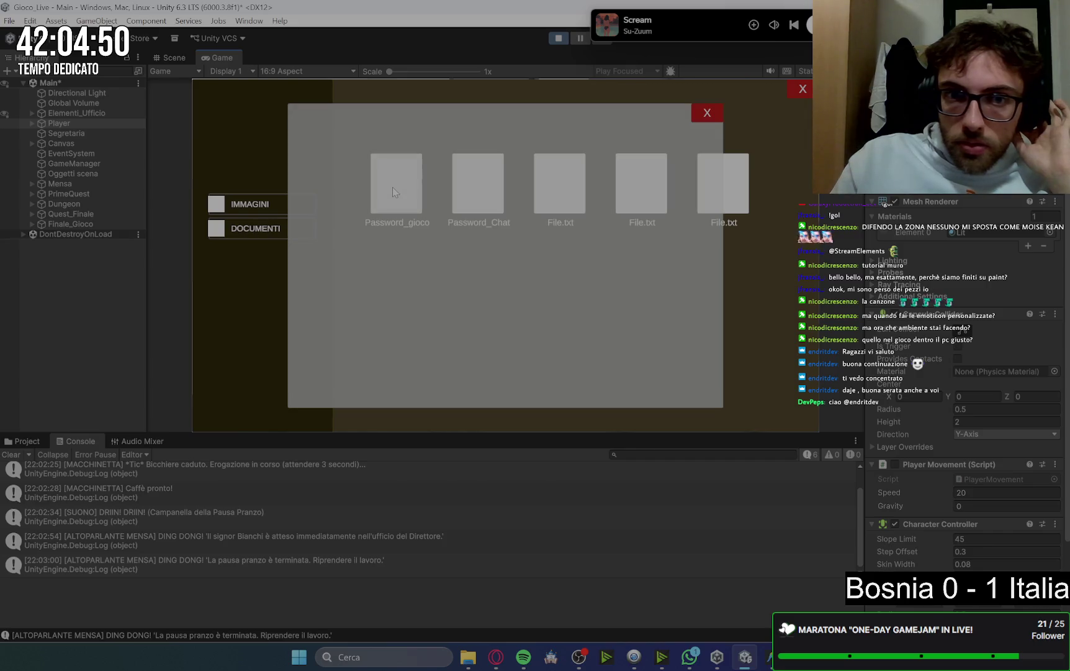
{"action": "left_click", "coordinate": [708, 115]}
{"action": "left_click", "coordinate": [456, 205]}
{"action": "left_click", "coordinate": [709, 114]}
{"action": "left_click", "coordinate": [573, 180]}
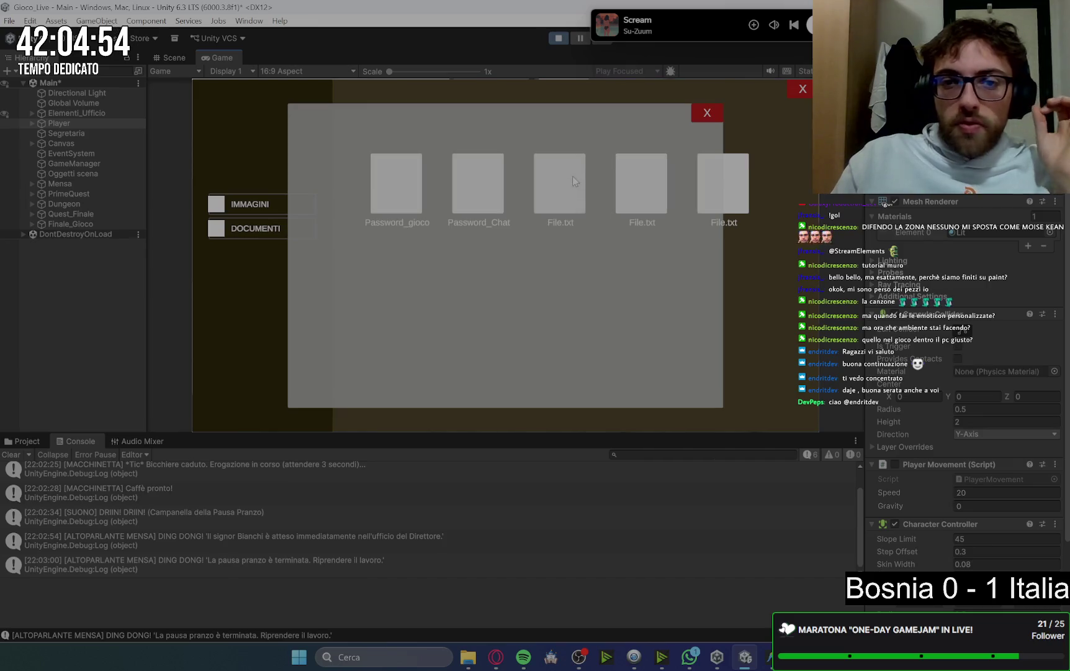
{"action": "left_click", "coordinate": [700, 120]}
{"action": "left_click", "coordinate": [665, 177]}
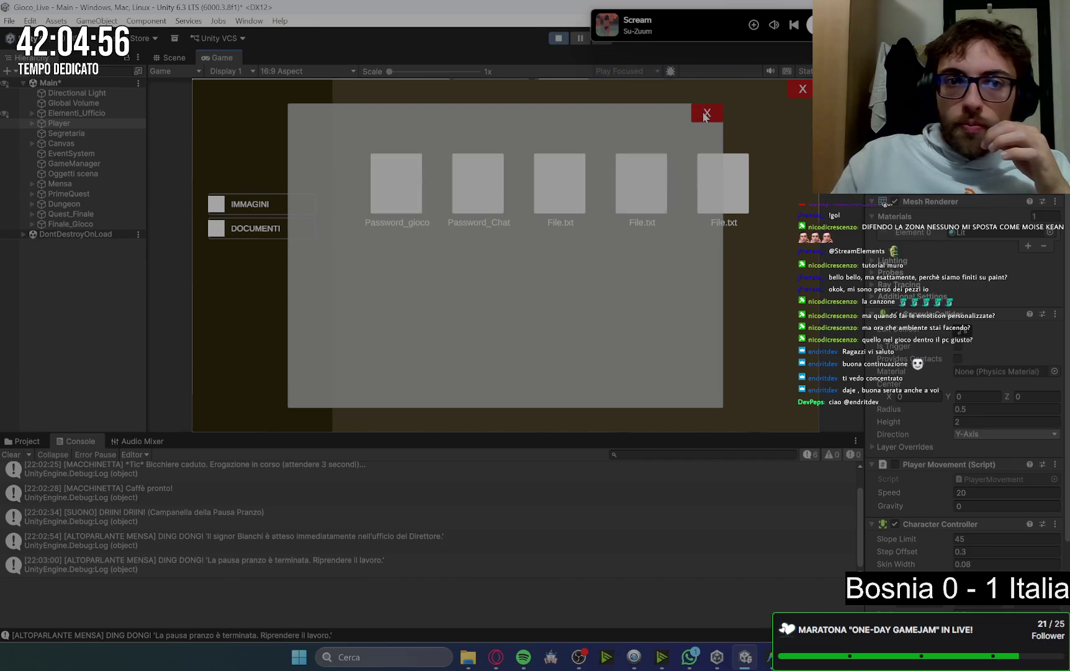
Return to the Scene view and expand Canvas in the Hierarchy
{"action": "left_click", "coordinate": [174, 58]}
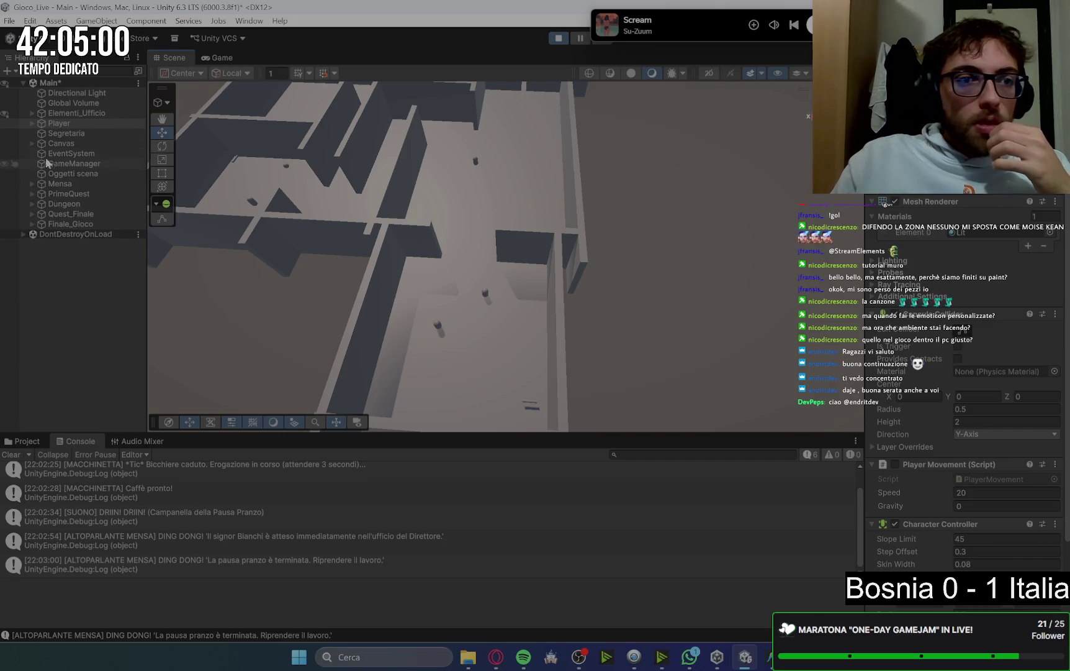
{"action": "left_click", "coordinate": [32, 142]}
{"action": "left_click", "coordinate": [83, 142]}
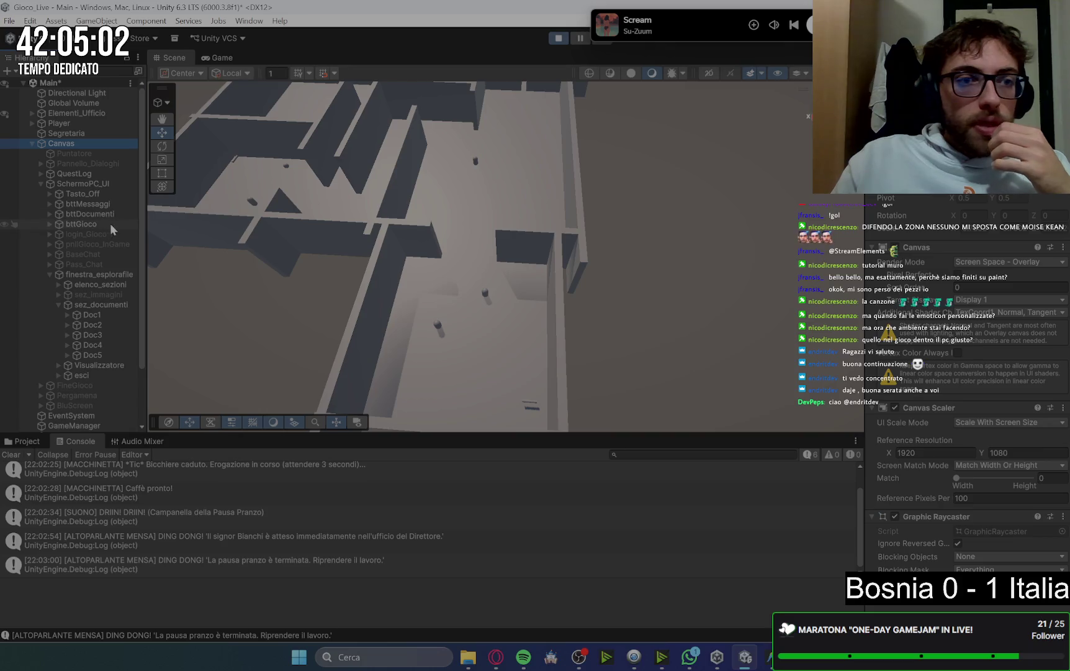
Select the file explorer window object and frame it straight on in the Scene view
{"action": "left_click", "coordinate": [106, 280]}
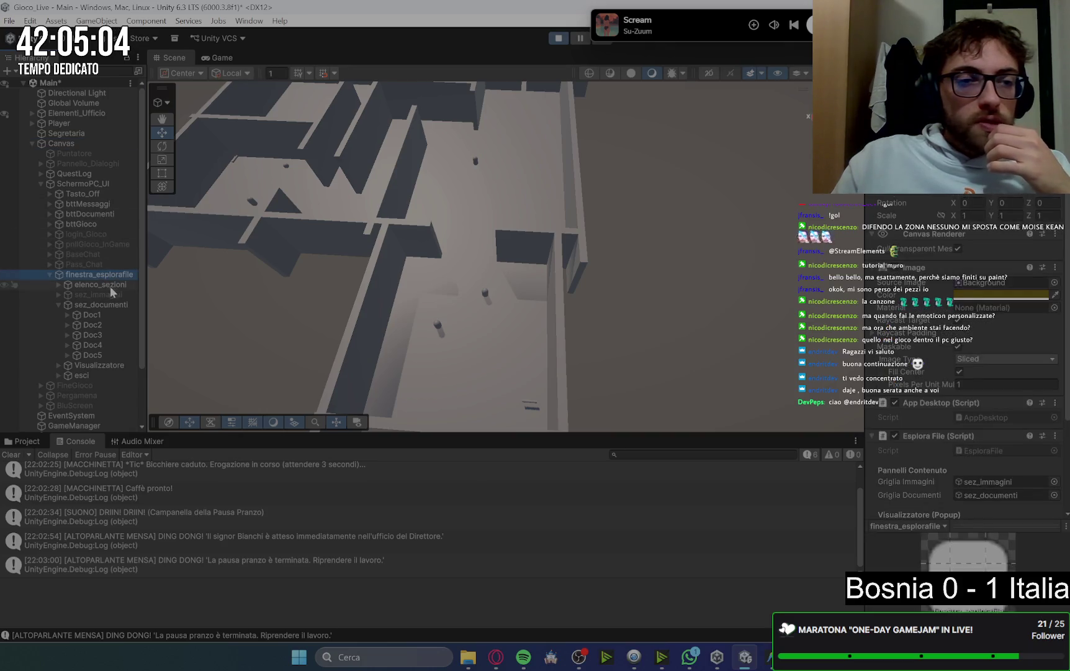
{"action": "double_click", "coordinate": [117, 277]}
{"action": "mouse_move", "coordinate": [607, 344]}
{"action": "left_mouse_down"}
{"action": "mouse_move", "coordinate": [597, 227]}
{"action": "mouse_move", "coordinate": [605, 278]}
{"action": "left_mouse_up"}
{"action": "left_click_drag", "start_coordinate": [634, 323], "coordinate": [633, 211]}
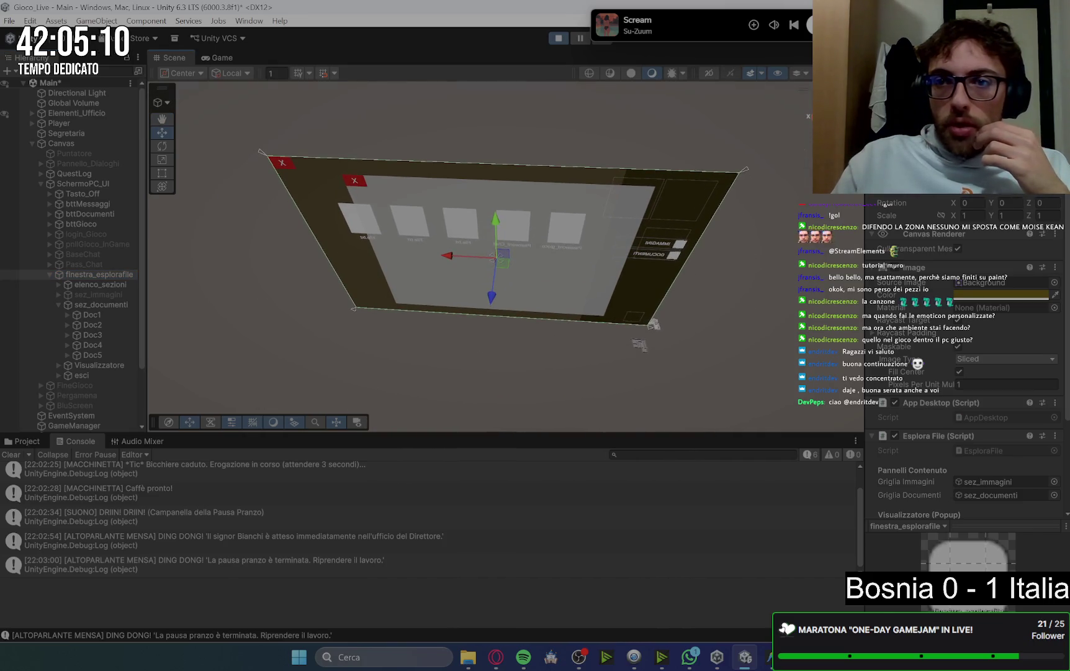
{"action": "key", "text": "f"}
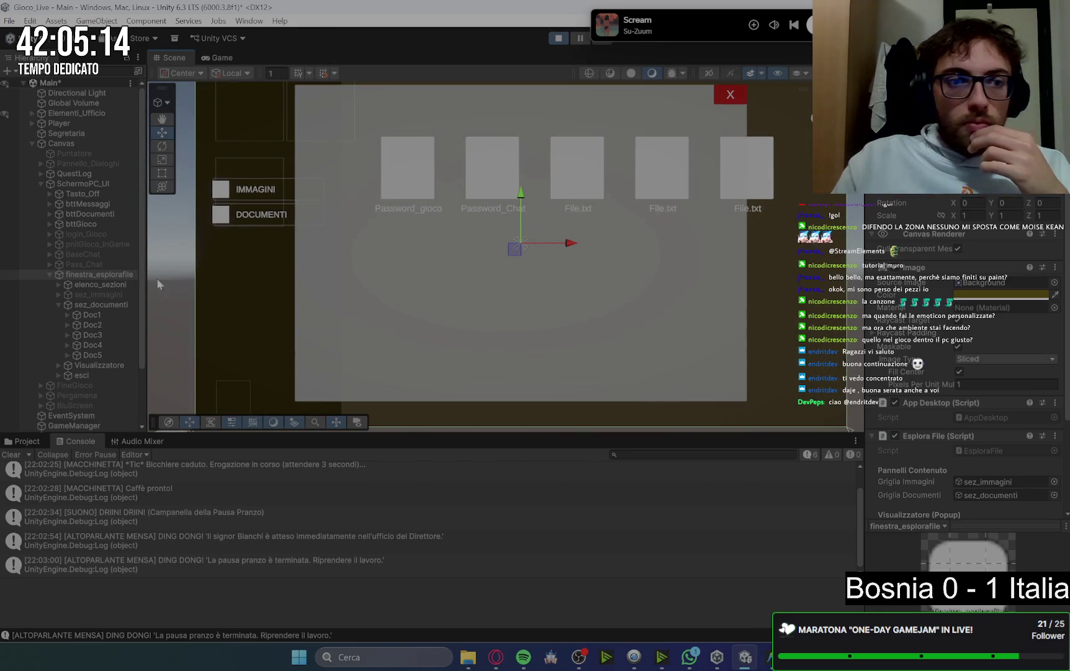
{"action": "left_click", "coordinate": [215, 58]}
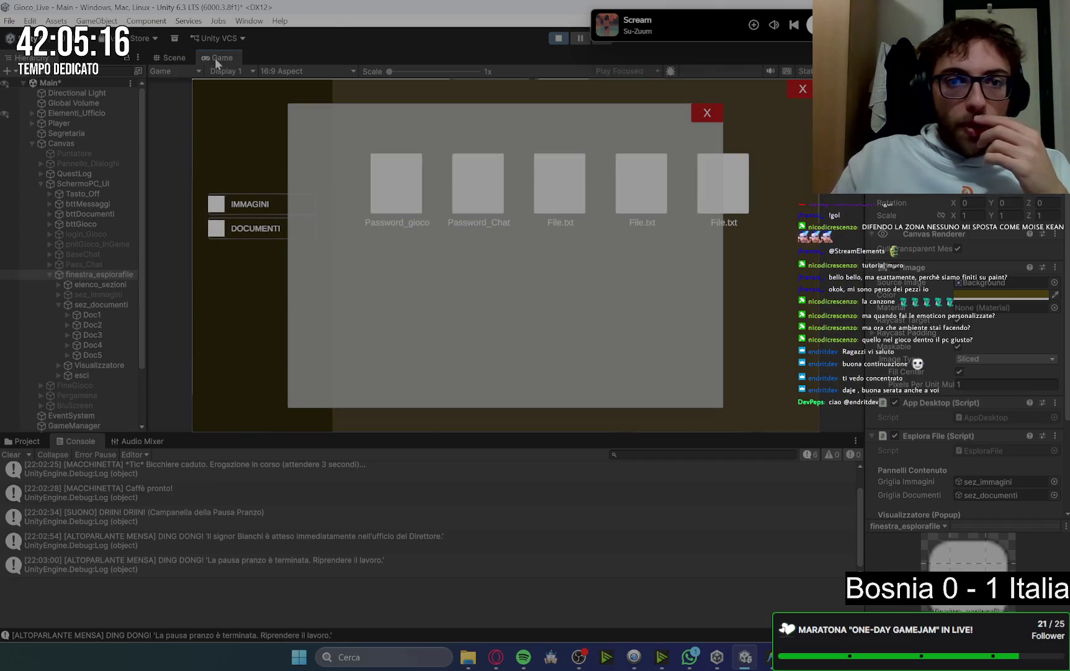
{"action": "left_click", "coordinate": [190, 58]}
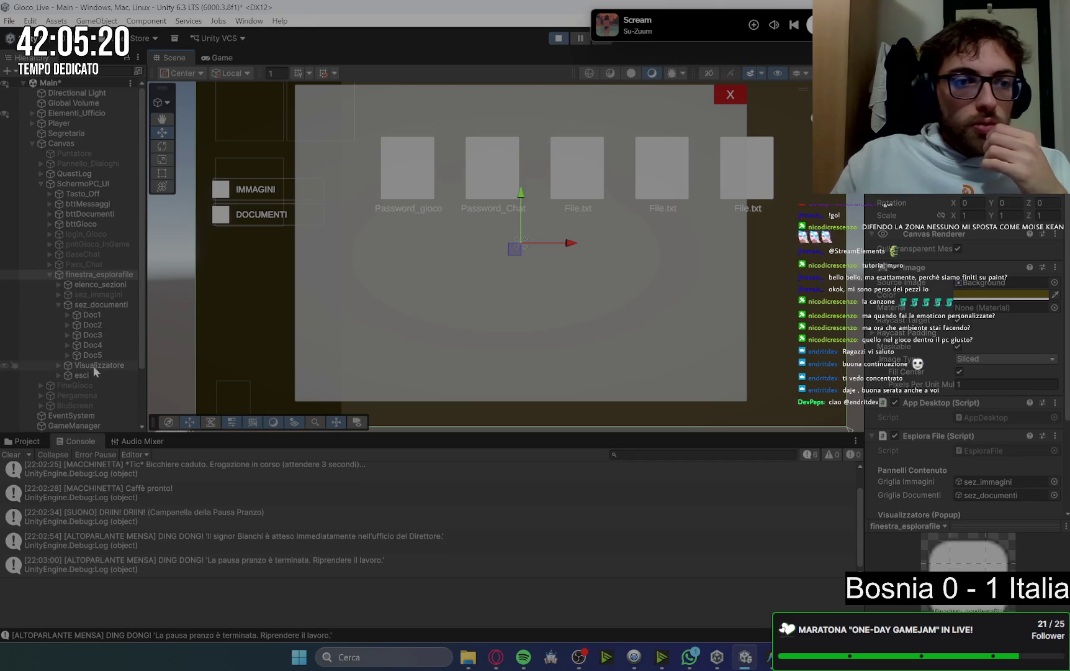
Move Text (TMP) out of Image to sit directly under Visualizzatore
{"action": "left_click", "coordinate": [59, 364]}
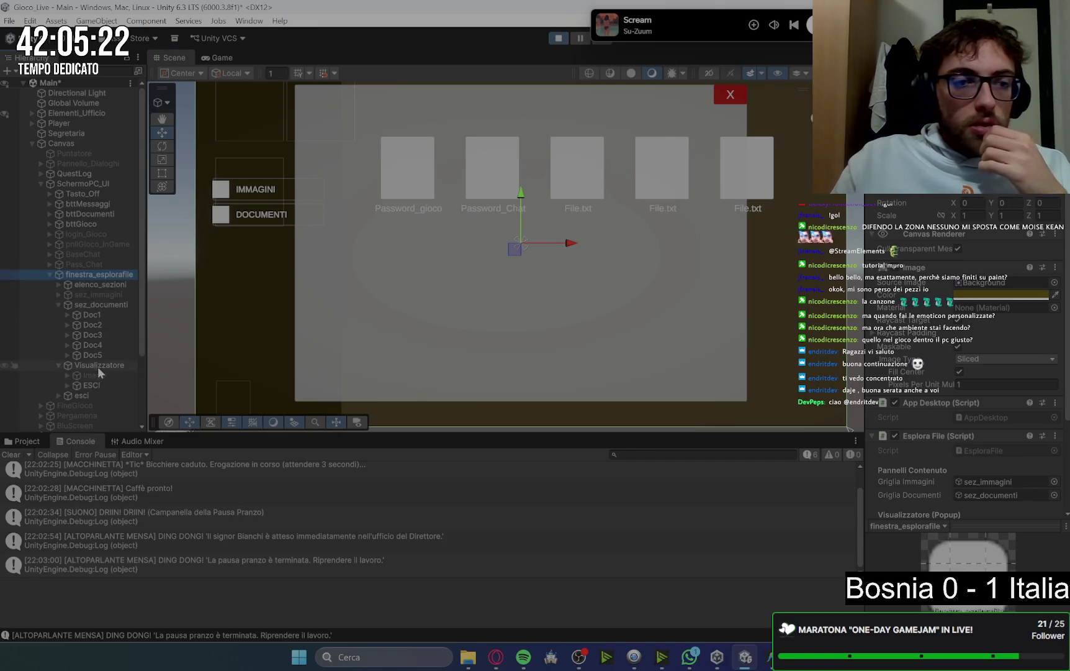
{"action": "left_click", "coordinate": [87, 370]}
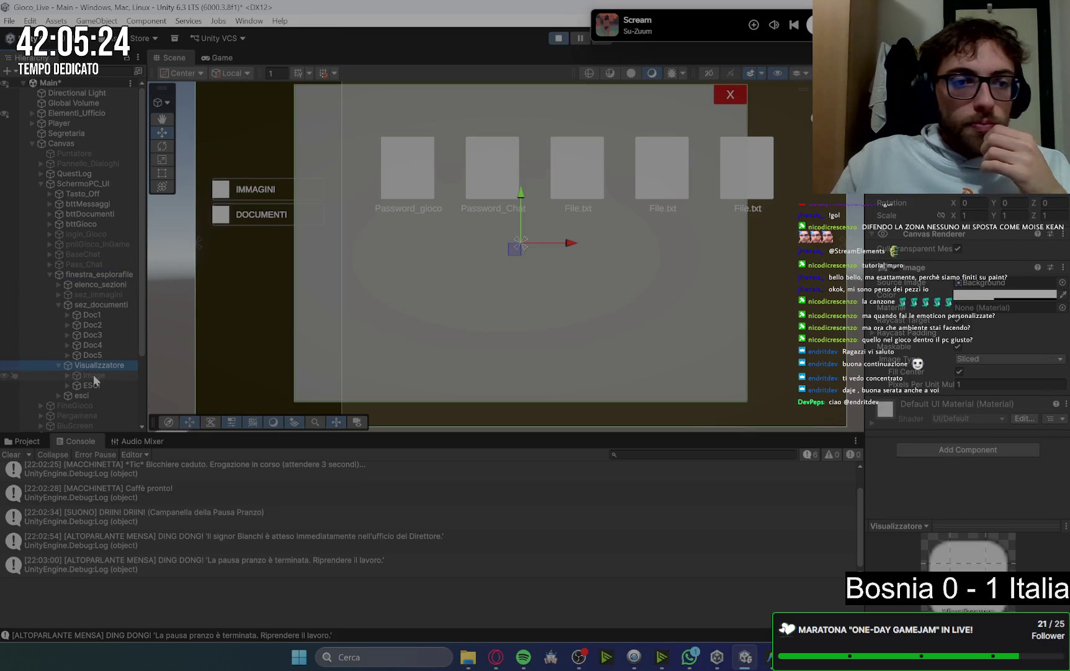
{"action": "left_click", "coordinate": [66, 375]}
{"action": "left_click_drag", "start_coordinate": [93, 386], "coordinate": [100, 369]}
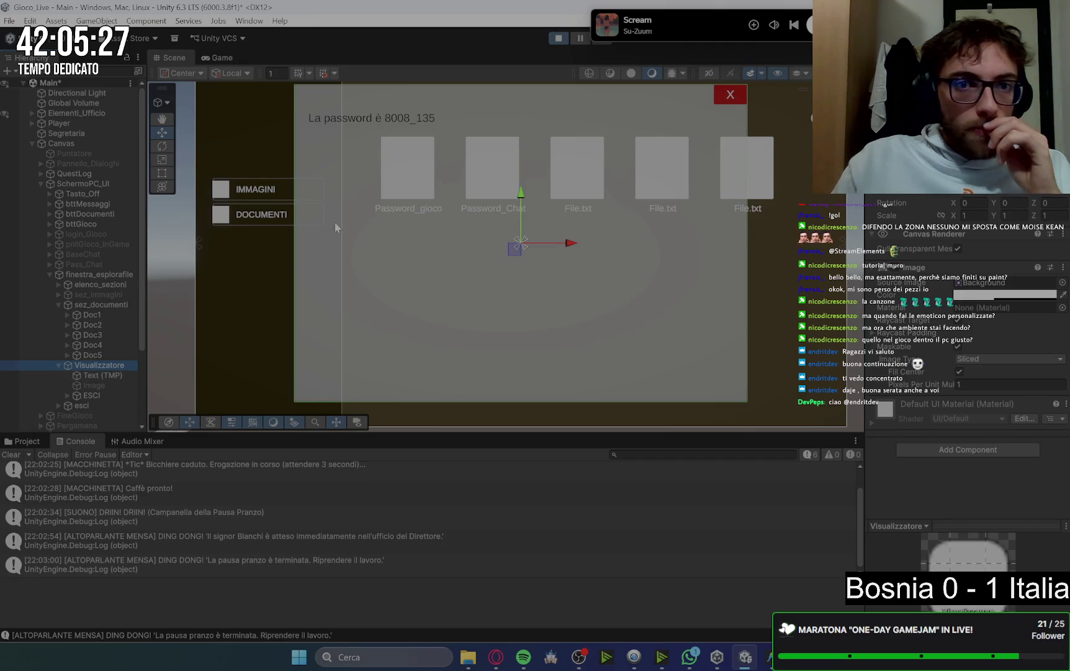
In the Game view, open and close the password document with the red X
{"action": "left_click", "coordinate": [218, 58]}
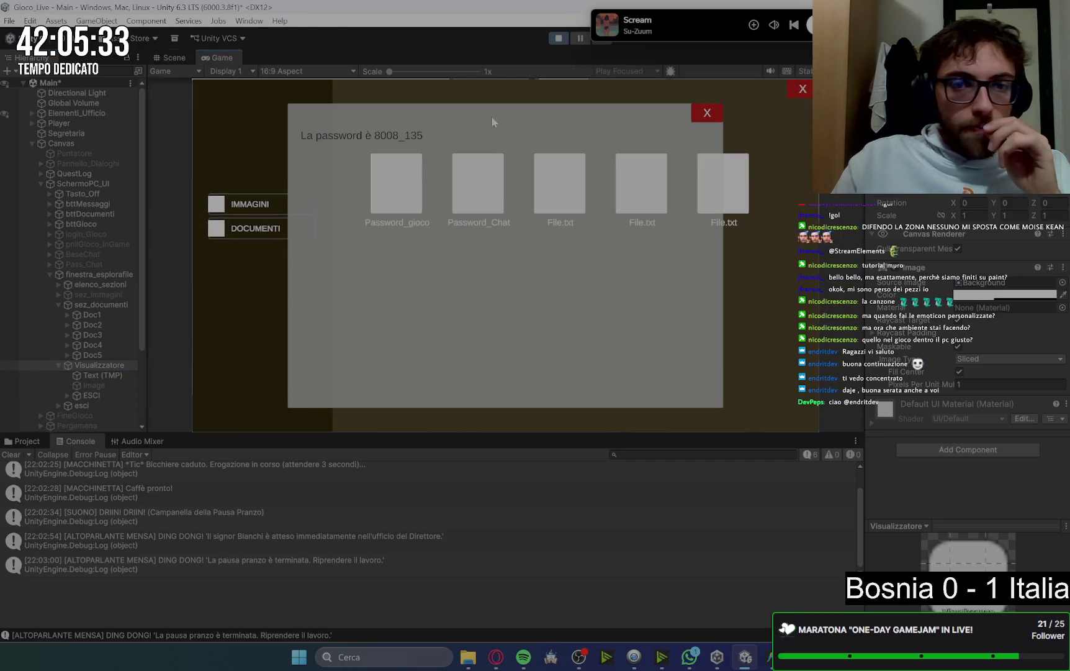
{"action": "left_click", "coordinate": [710, 117]}
{"action": "left_click", "coordinate": [392, 186]}
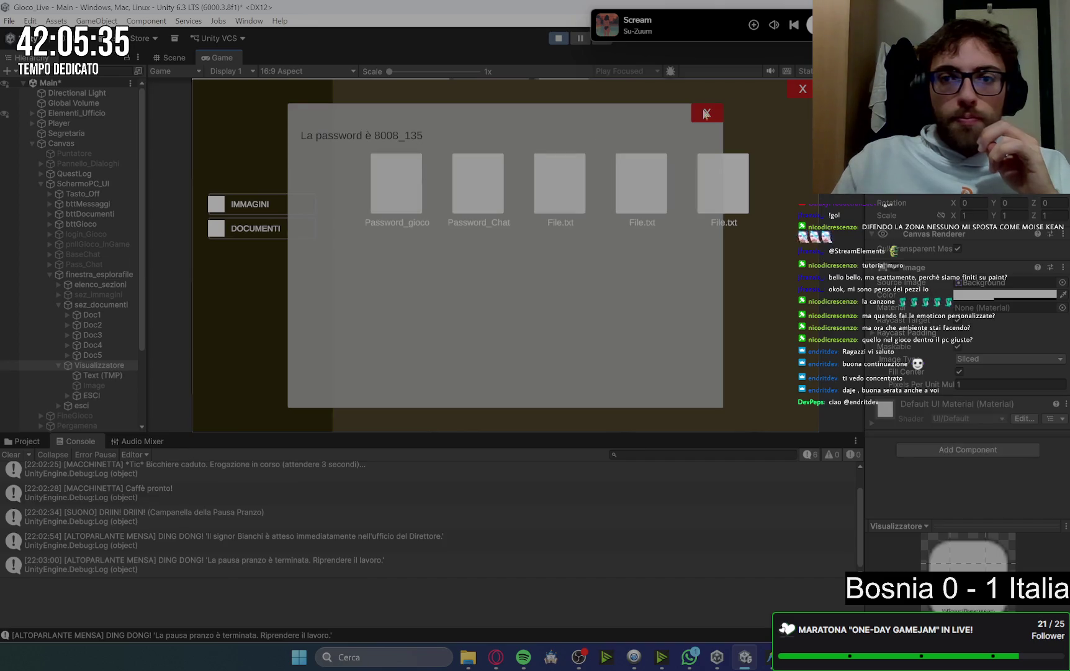
{"action": "left_click", "coordinate": [708, 112]}
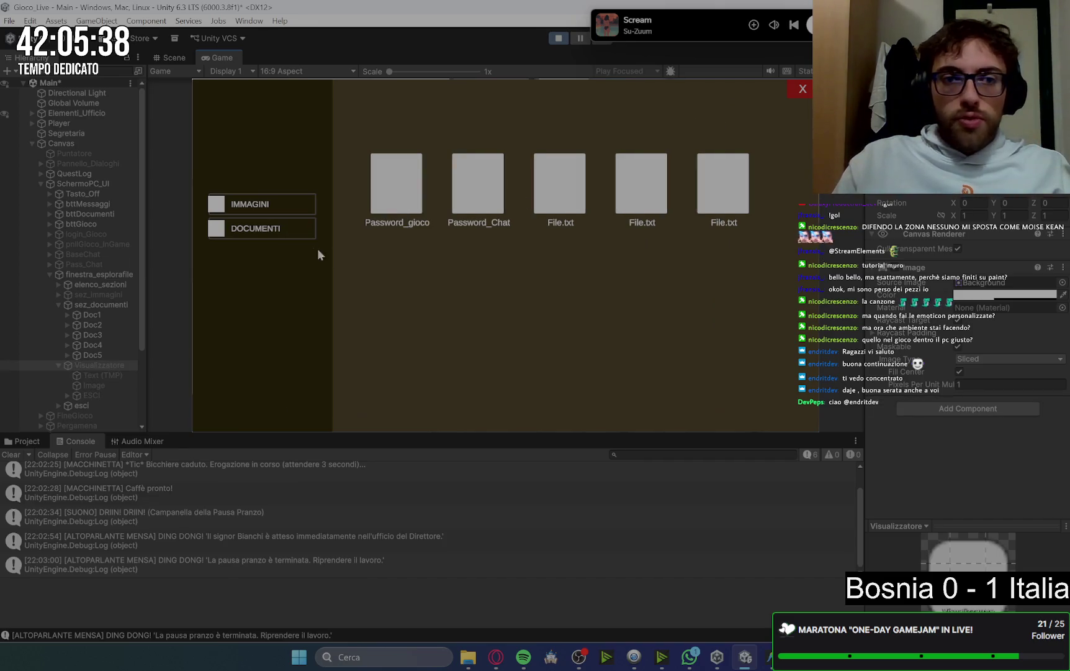
Open and close the goose photo from the images section
{"action": "left_click", "coordinate": [283, 203]}
{"action": "left_click", "coordinate": [402, 182]}
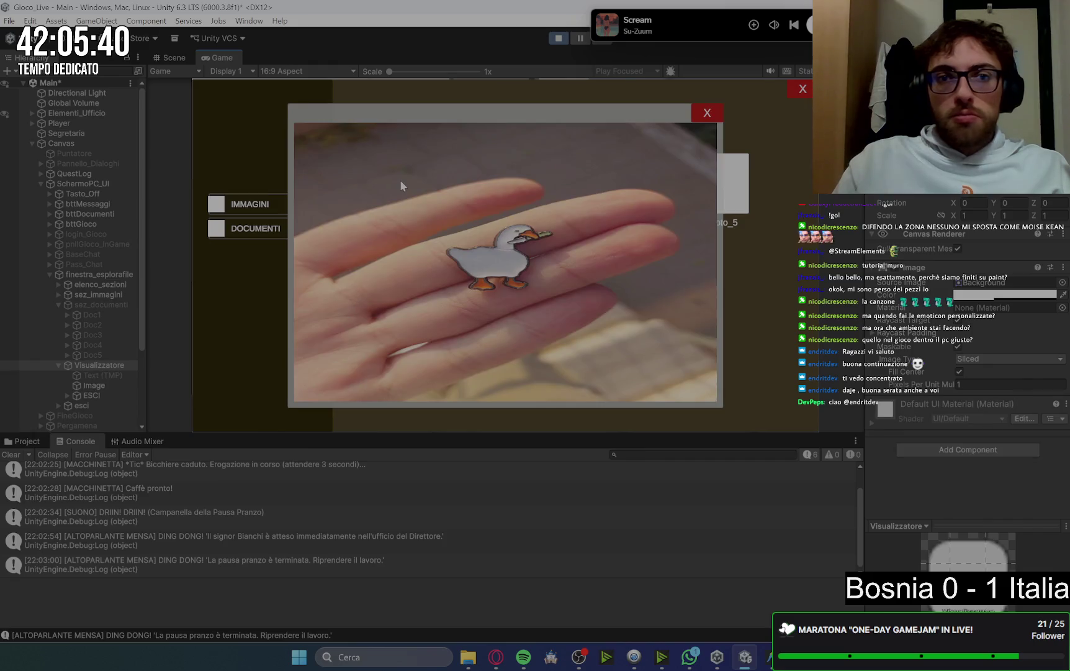
{"action": "left_click", "coordinate": [715, 113]}
{"action": "left_click", "coordinate": [473, 187]}
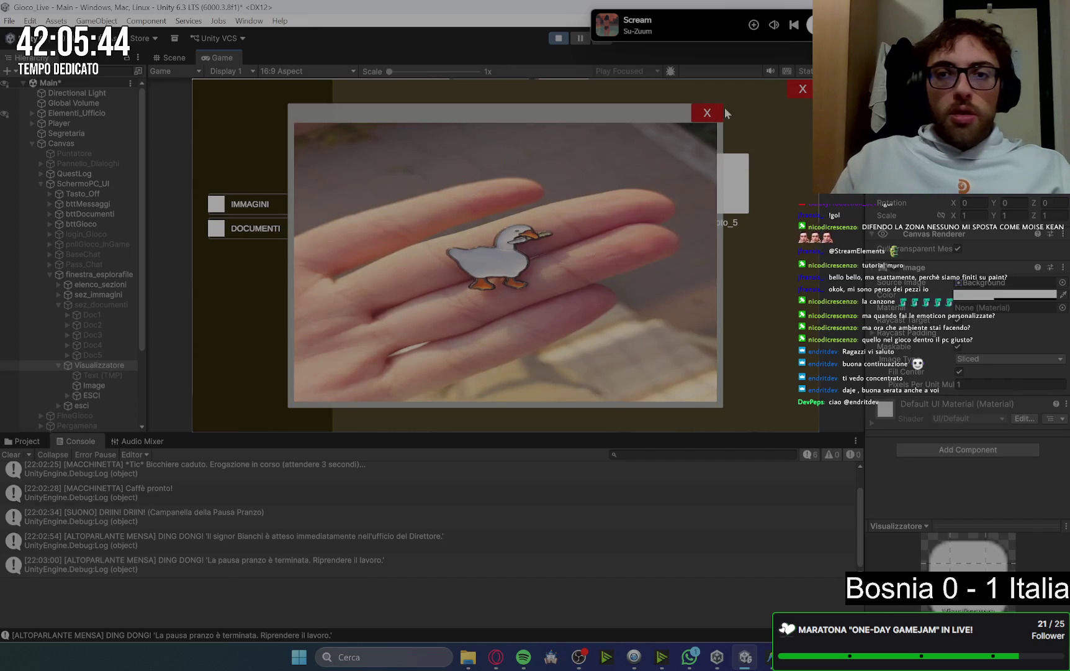
{"action": "left_click", "coordinate": [703, 114]}
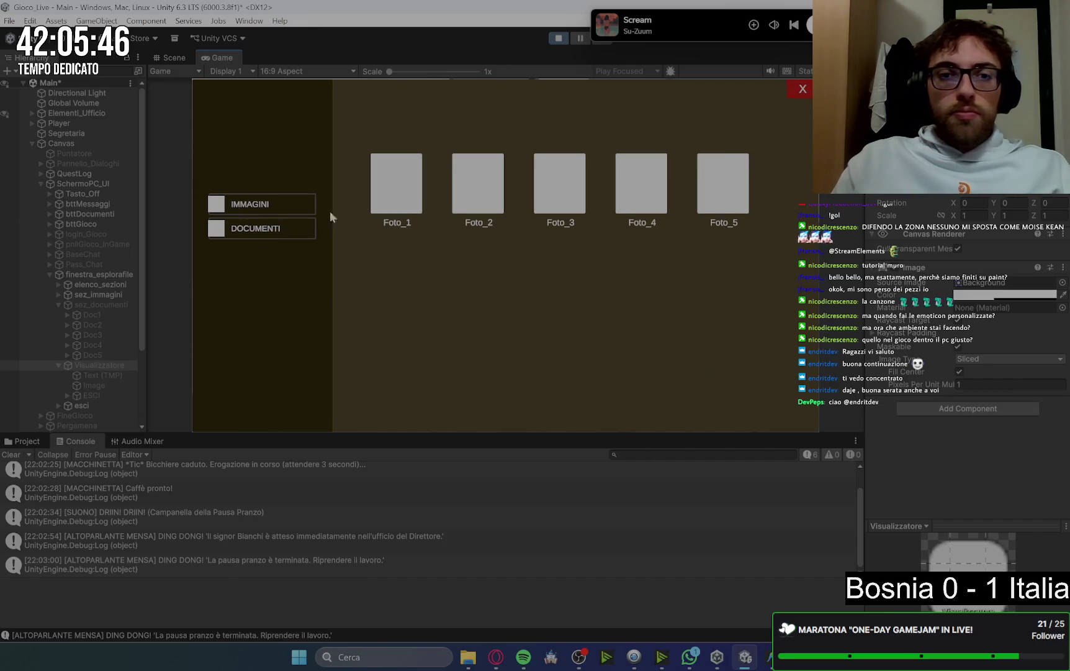
Reopen and close the password document, close the explorer, and launch the beta-code login
{"action": "left_click", "coordinate": [261, 228]}
{"action": "left_click", "coordinate": [477, 200]}
{"action": "left_click", "coordinate": [703, 118]}
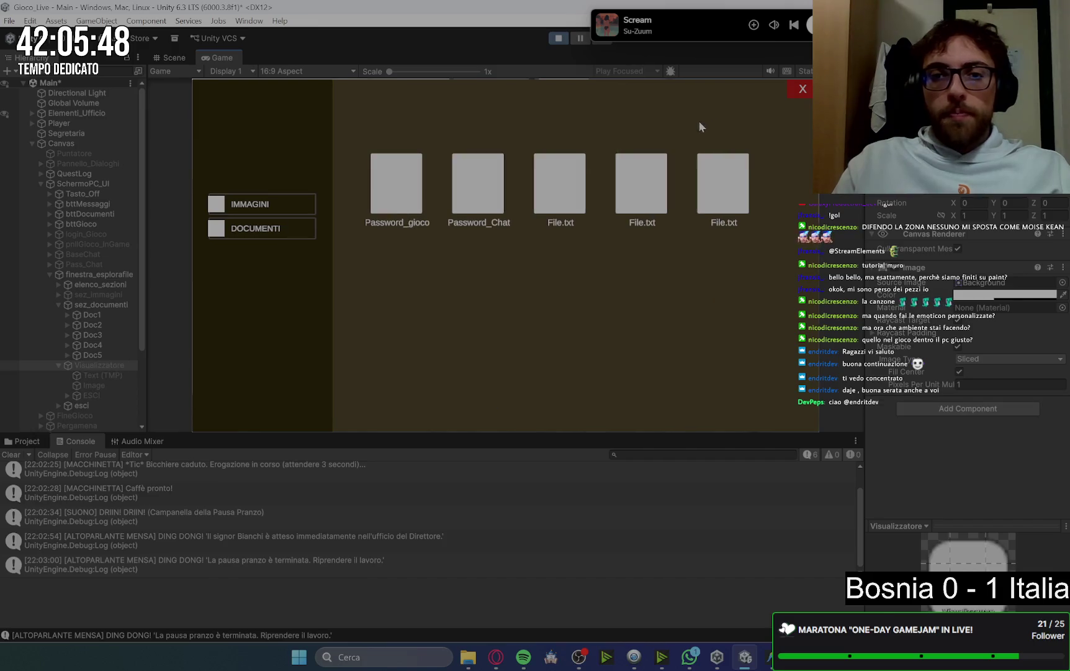
{"action": "left_click", "coordinate": [798, 93]}
{"action": "left_click", "coordinate": [330, 145]}
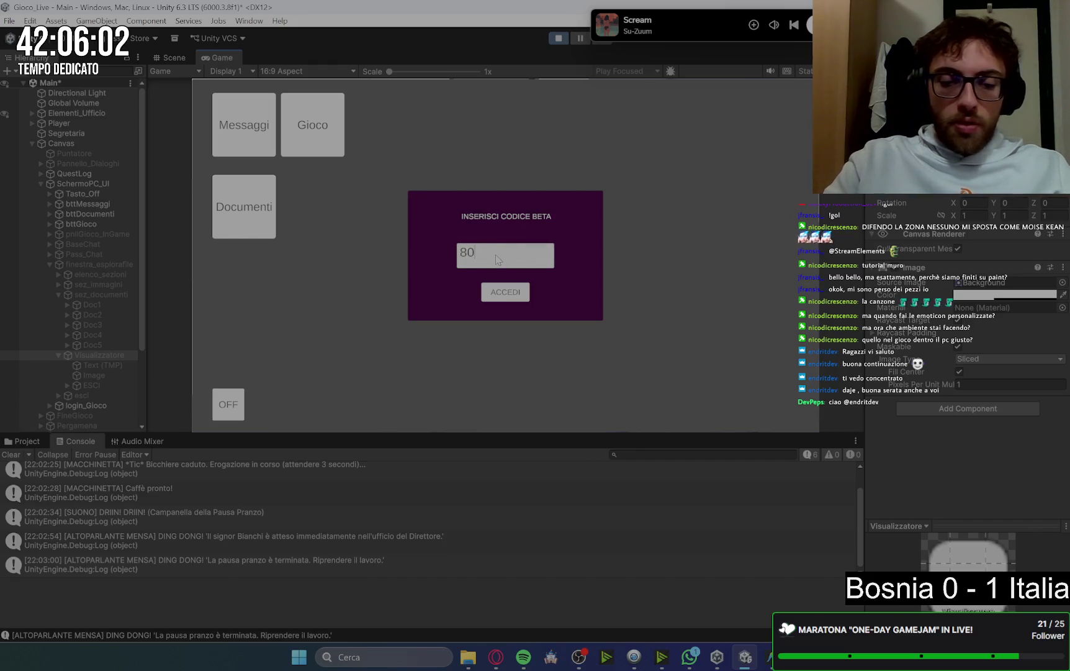
Finish entering the beta code, log into Dungeon Crawler, then quit back to the desktop
{"action": "type", "text": "08_135"}
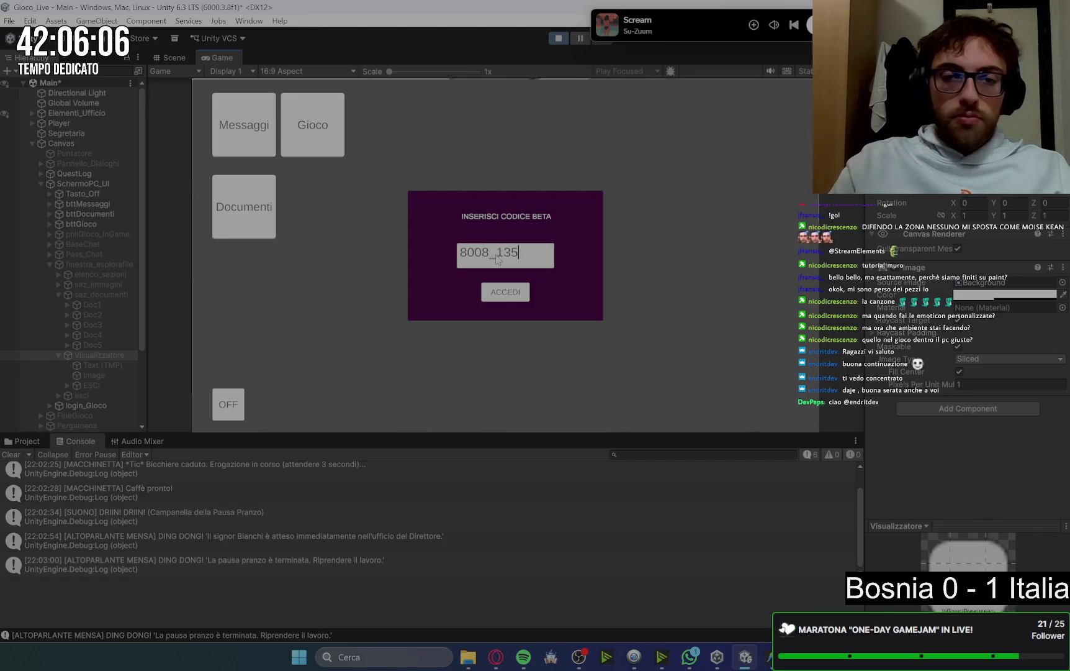
{"action": "left_click", "coordinate": [510, 291]}
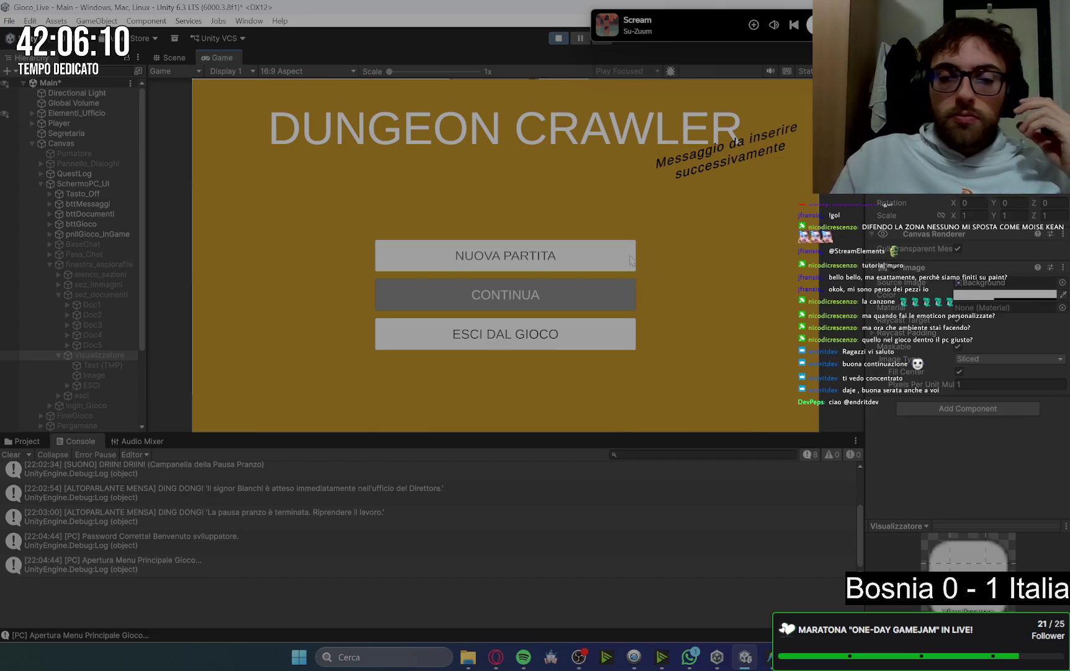
{"action": "left_click", "coordinate": [577, 336]}
Unlock the Messaggi chat by entering its password
{"action": "left_click", "coordinate": [244, 124]}
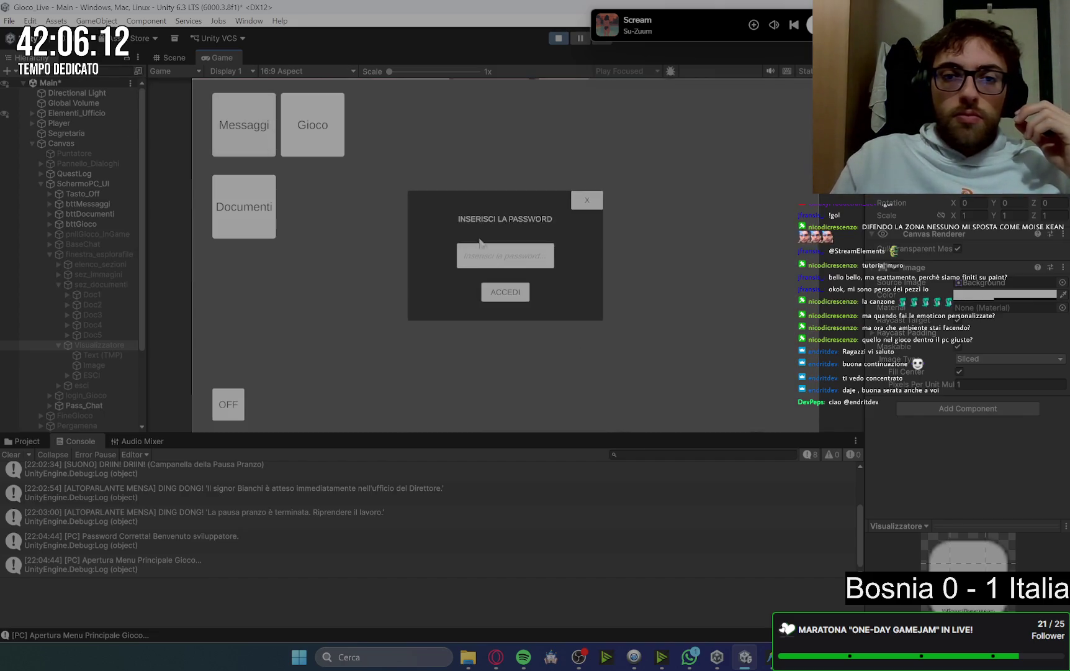
{"action": "type", "text": "messaggi"}
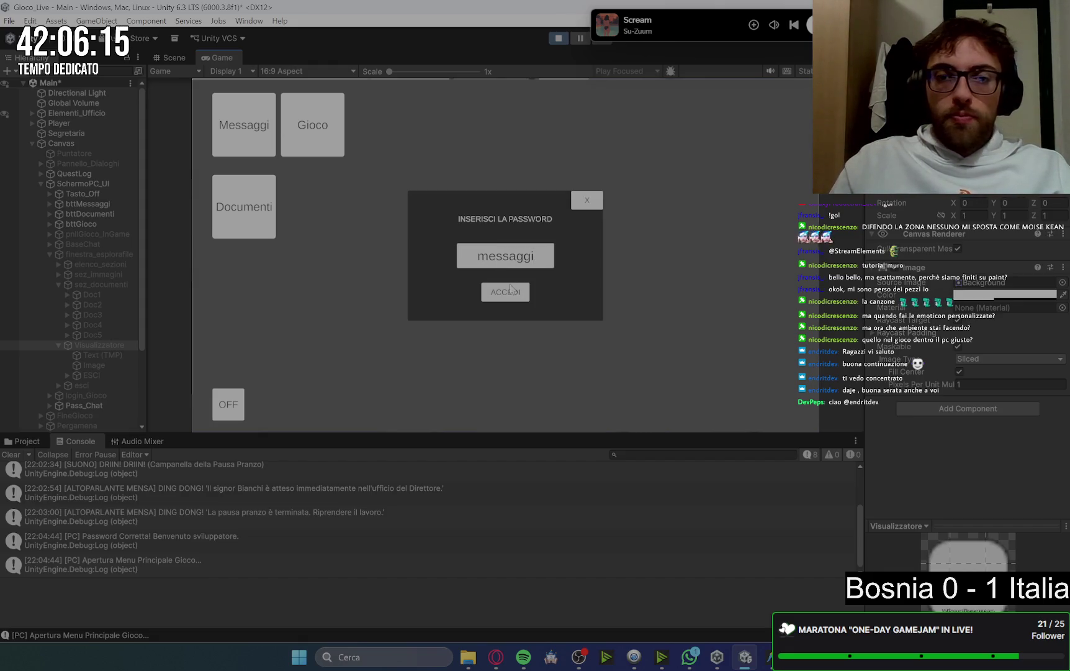
{"action": "left_click", "coordinate": [506, 292]}
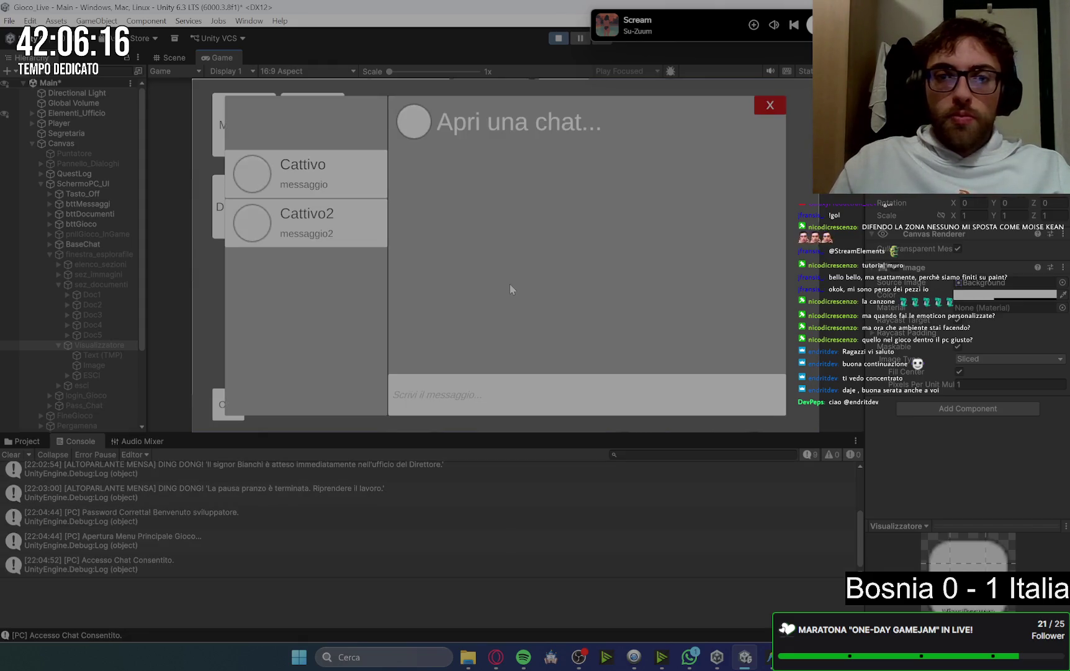
Switch between the Cattivo and Cattivo 2 conversations, then close the chat
{"action": "left_click", "coordinate": [343, 180]}
{"action": "left_click", "coordinate": [311, 231]}
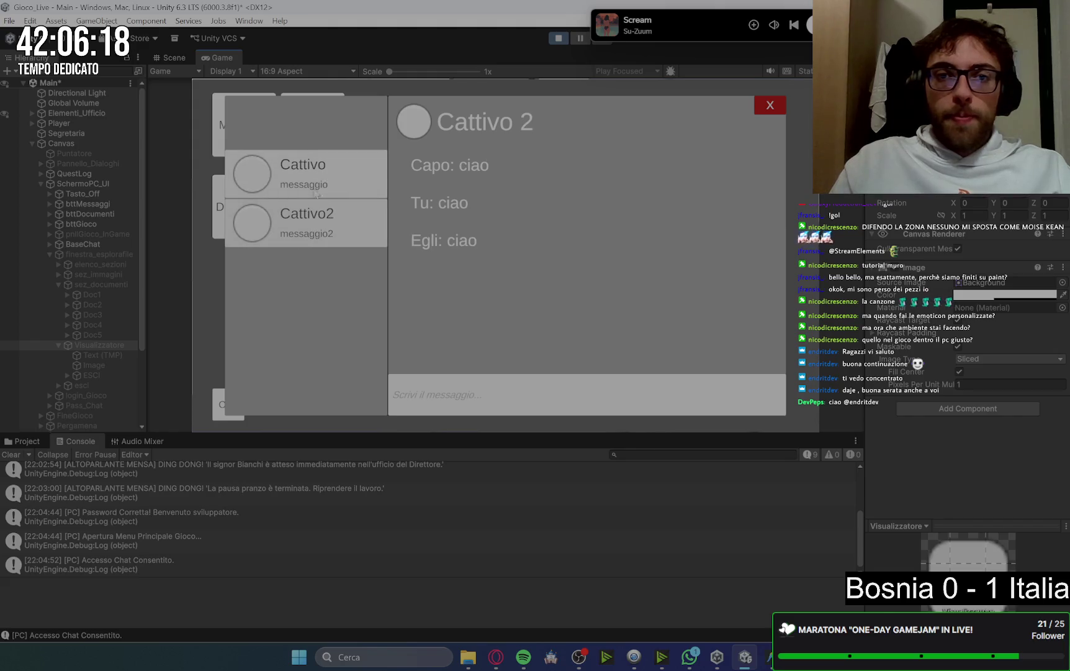
{"action": "left_click", "coordinate": [317, 183]}
{"action": "left_click", "coordinate": [310, 217]}
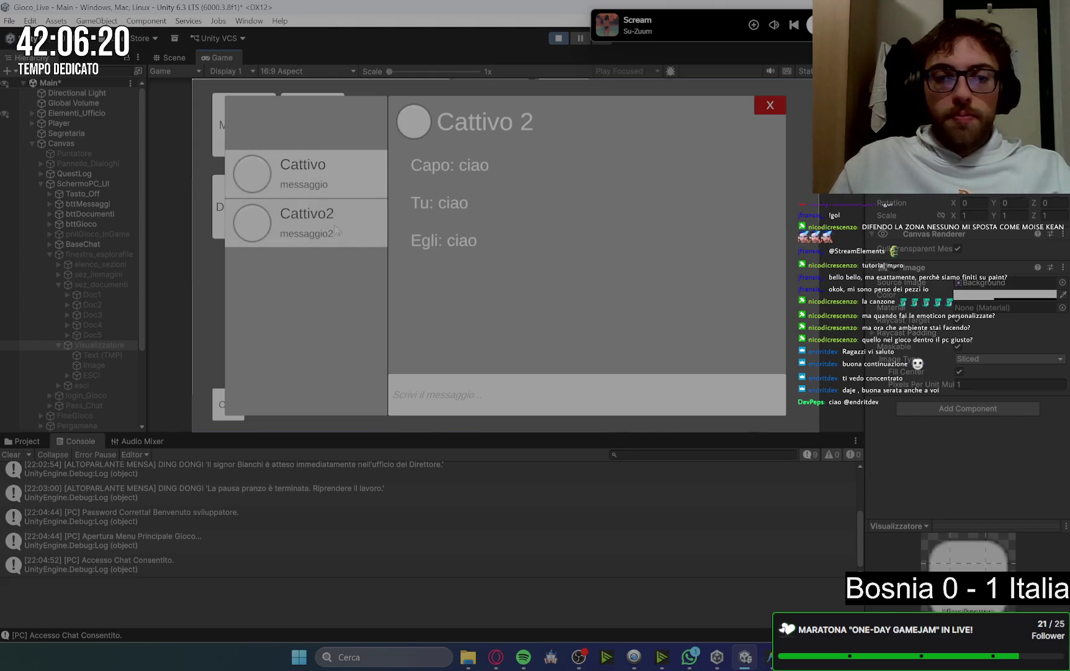
{"action": "left_click", "coordinate": [313, 171]}
{"action": "left_click", "coordinate": [314, 224]}
{"action": "left_click", "coordinate": [314, 174]}
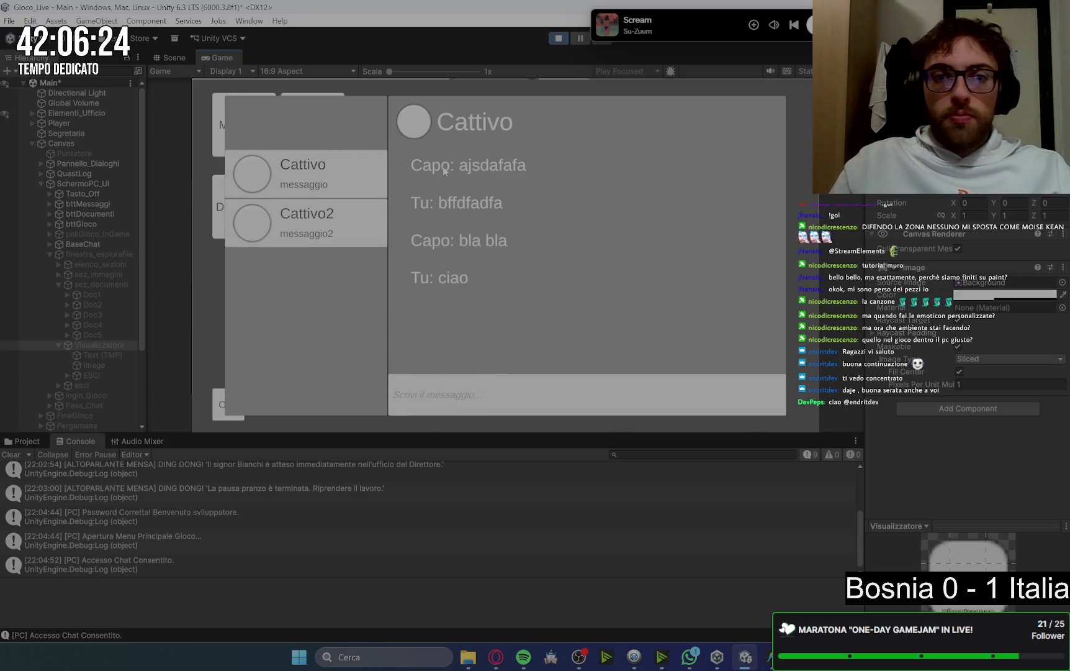
{"action": "left_click", "coordinate": [333, 225]}
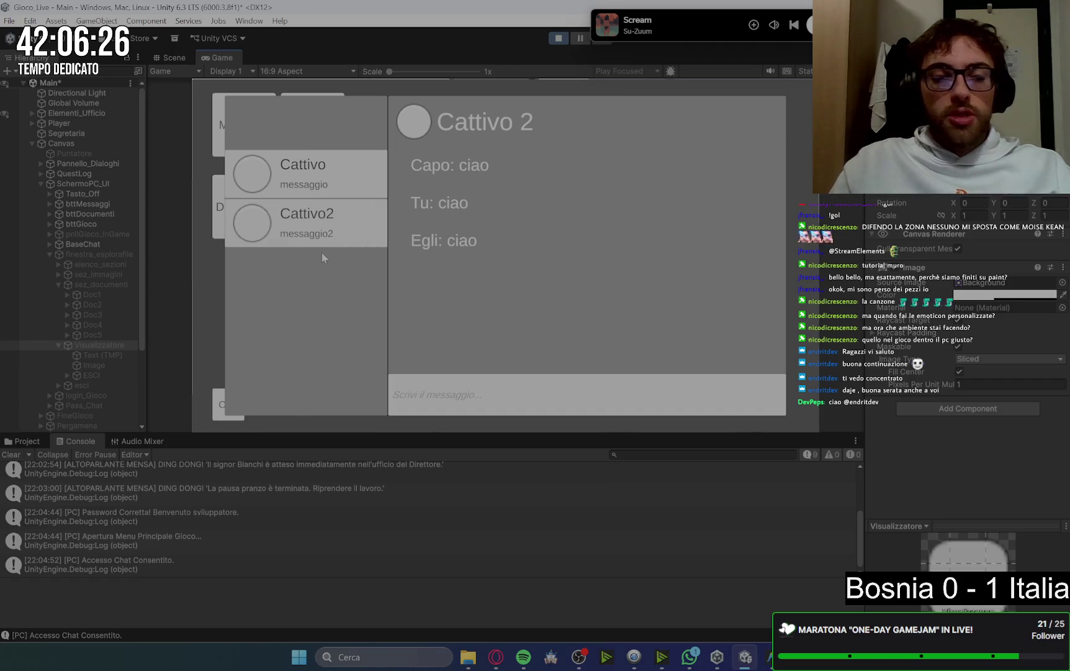
{"action": "left_click", "coordinate": [217, 186]}
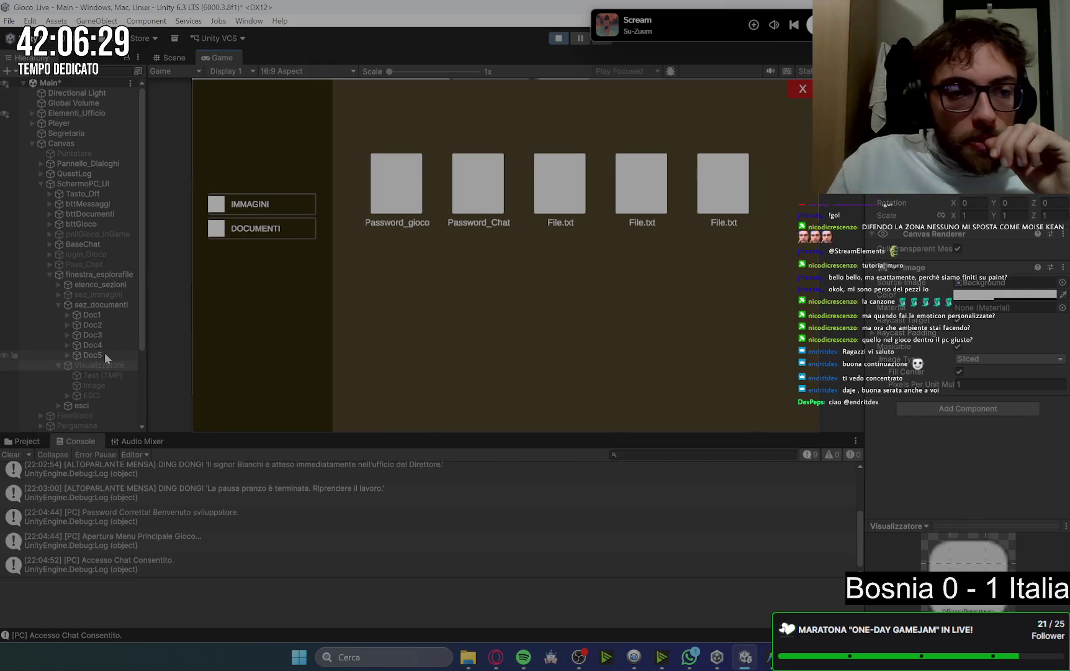
Inspect the viewer's ESC and explorer's esci close objects, collapsing hierarchy groups
{"action": "left_click", "coordinate": [106, 394]}
{"action": "scroll", "coordinate": [939, 360], "scroll_direction": "down", "scroll_amount": 5}
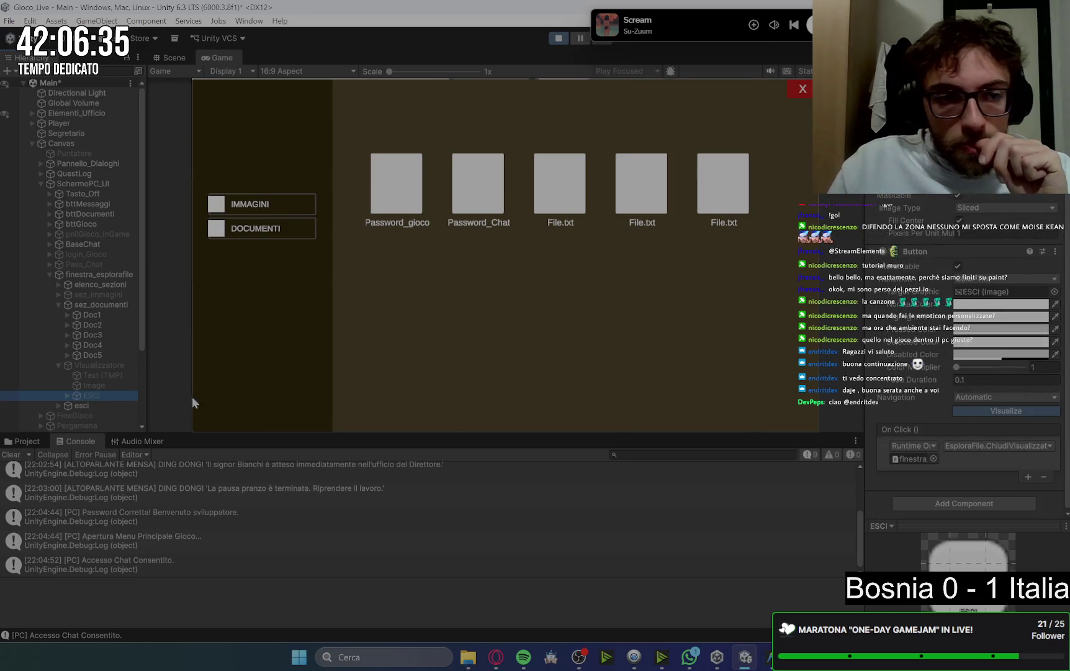
{"action": "left_click", "coordinate": [59, 366]}
{"action": "left_click", "coordinate": [85, 376]}
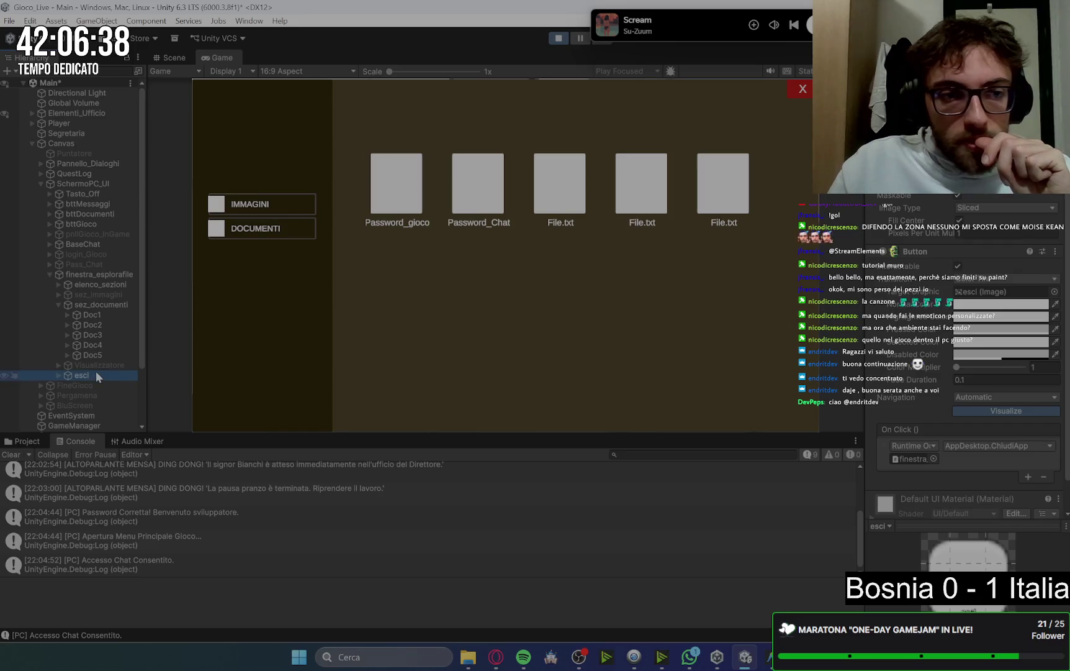
{"action": "left_click", "coordinate": [59, 284]}
{"action": "left_click", "coordinate": [58, 283]}
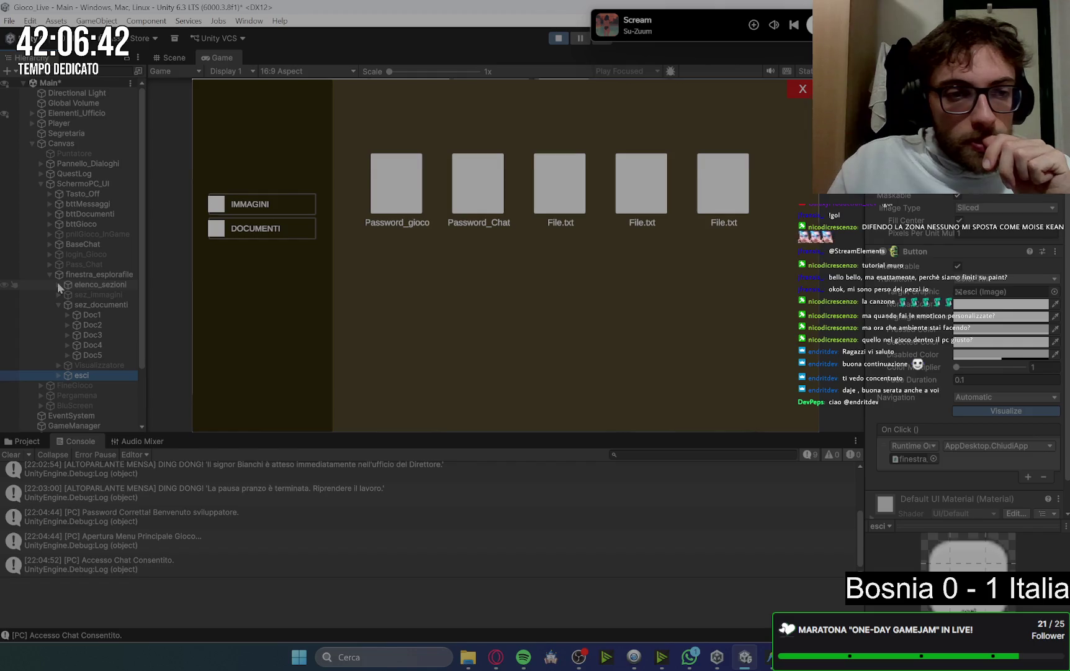
{"action": "left_click", "coordinate": [59, 304]}
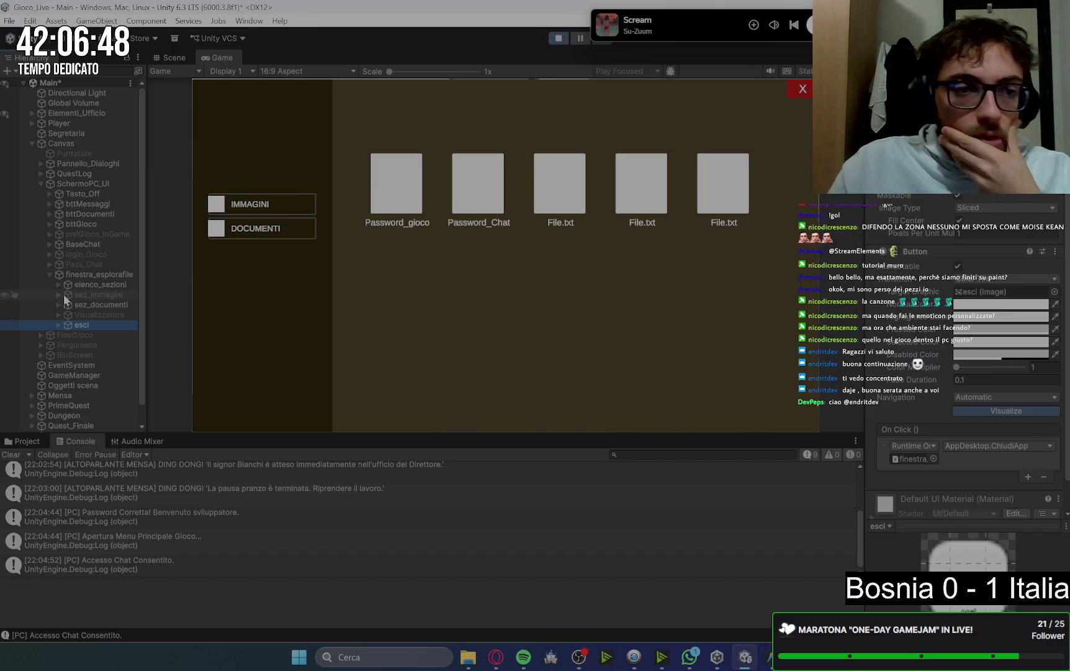
Check the explorer close button's OnClick, widen the Inspector, and close the explorer in-game
{"action": "left_click", "coordinate": [102, 274]}
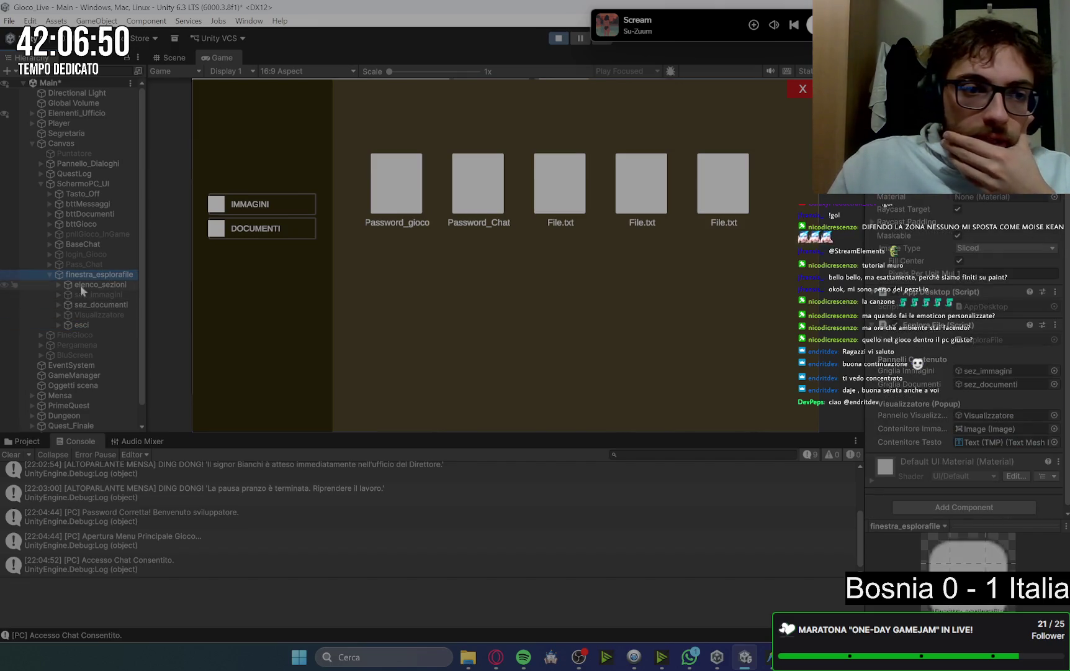
{"action": "left_click", "coordinate": [81, 324]}
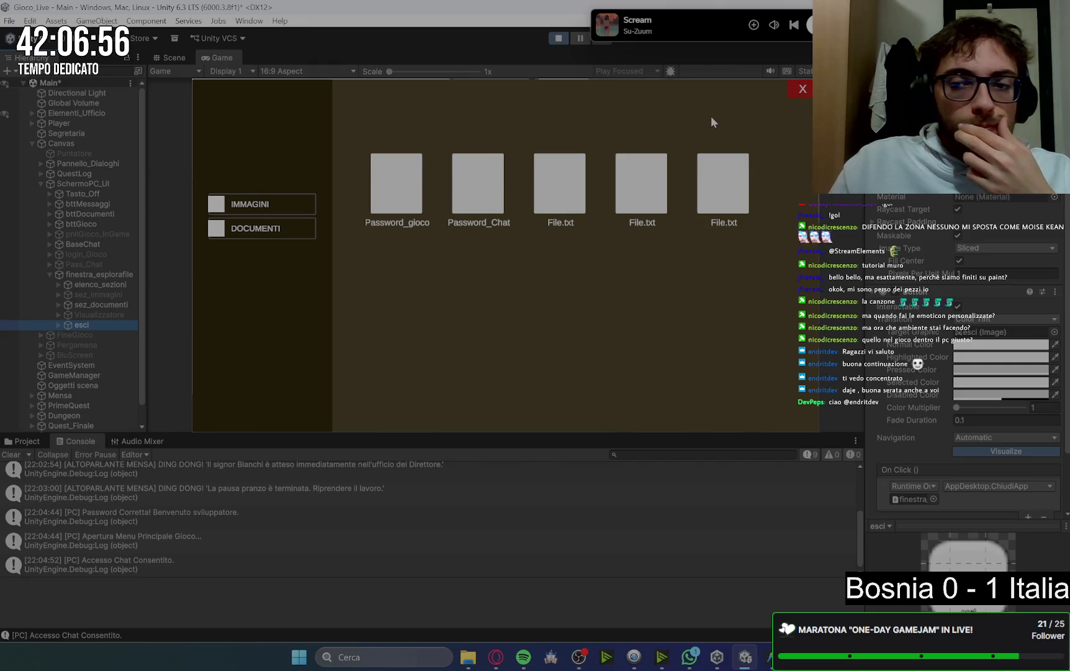
{"action": "mouse_move", "coordinate": [866, 458]}
{"action": "left_mouse_down"}
{"action": "mouse_move", "coordinate": [668, 420]}
{"action": "mouse_move", "coordinate": [866, 405]}
{"action": "left_mouse_up"}
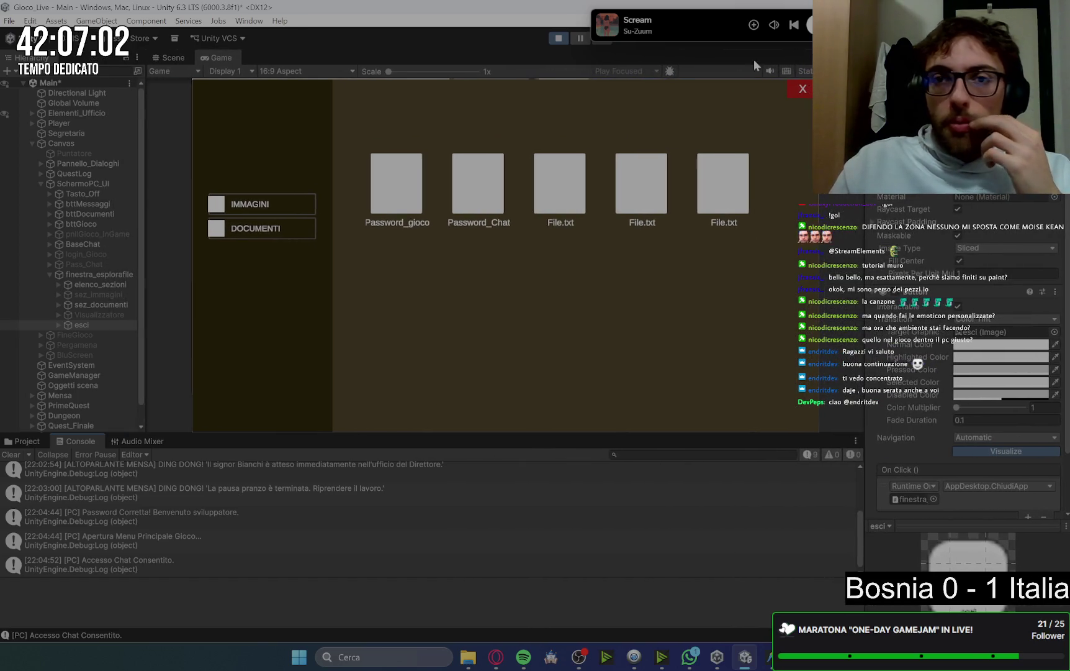
{"action": "left_click", "coordinate": [799, 89]}
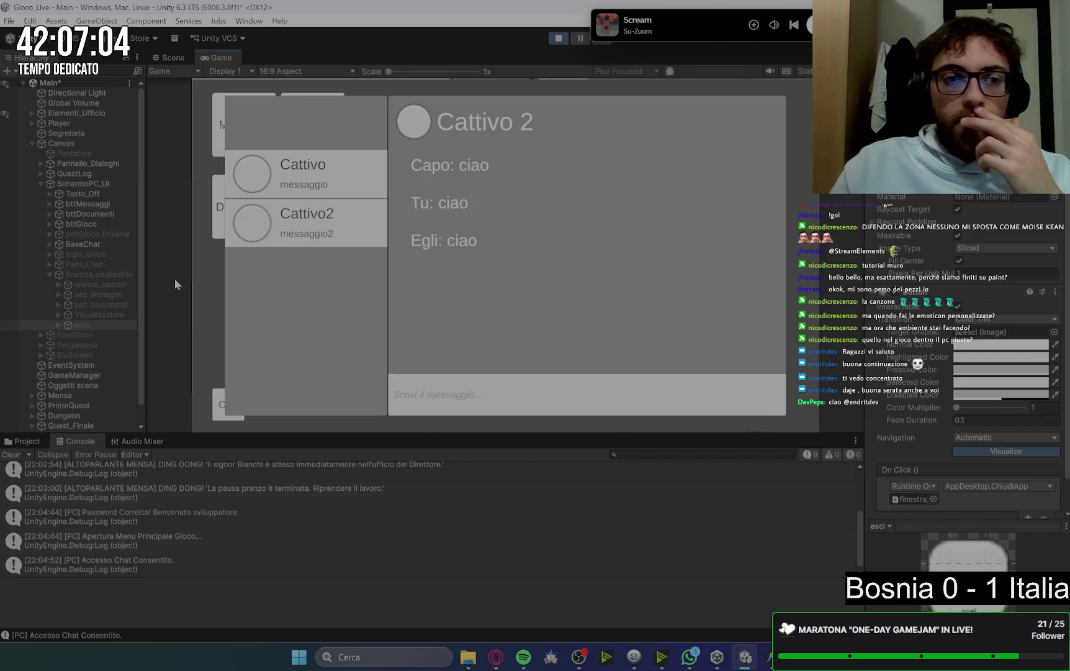
Inspect the BaseChat chat window and its esc close button's On Click settings
{"action": "left_click", "coordinate": [48, 274]}
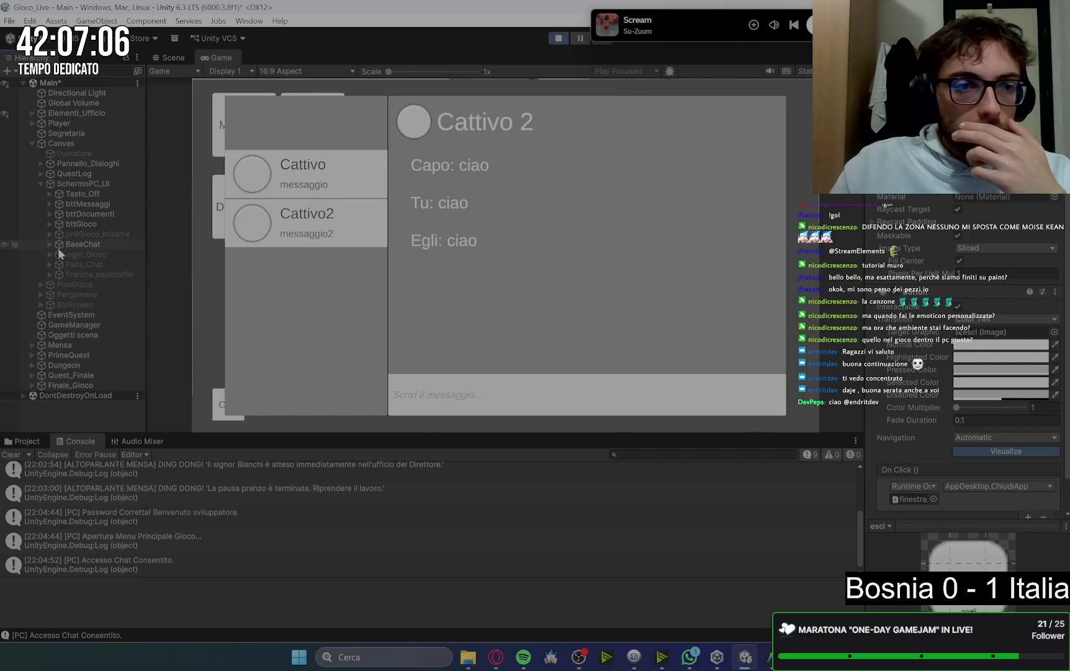
{"action": "left_click", "coordinate": [87, 203]}
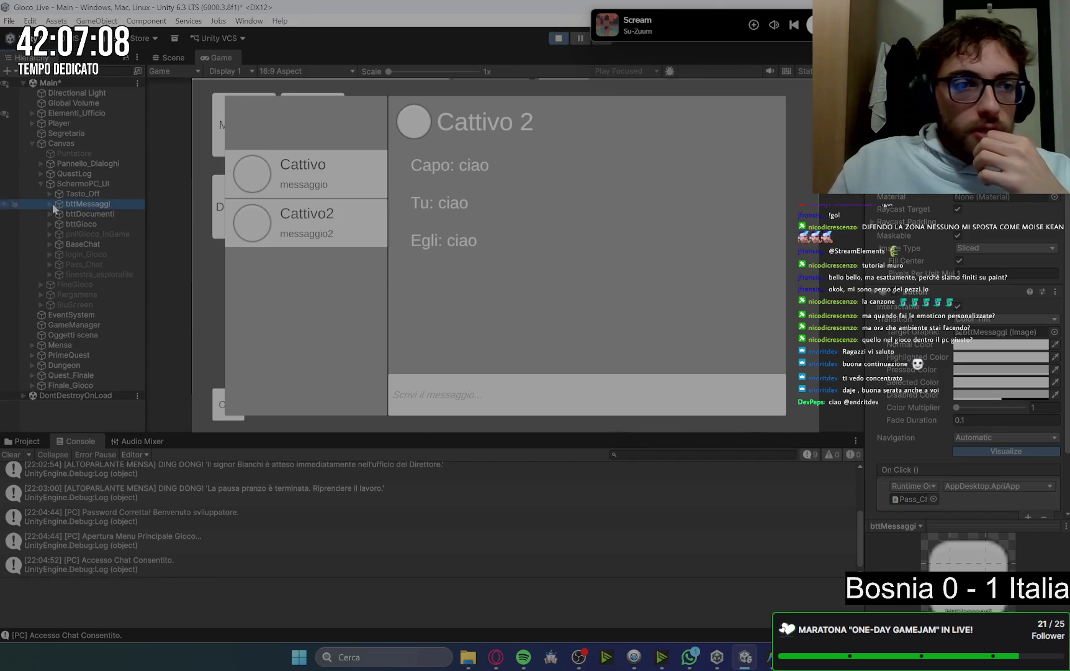
{"action": "left_click", "coordinate": [49, 244]}
{"action": "left_click", "coordinate": [77, 250]}
{"action": "scroll", "coordinate": [944, 364], "scroll_direction": "down", "scroll_amount": 1}
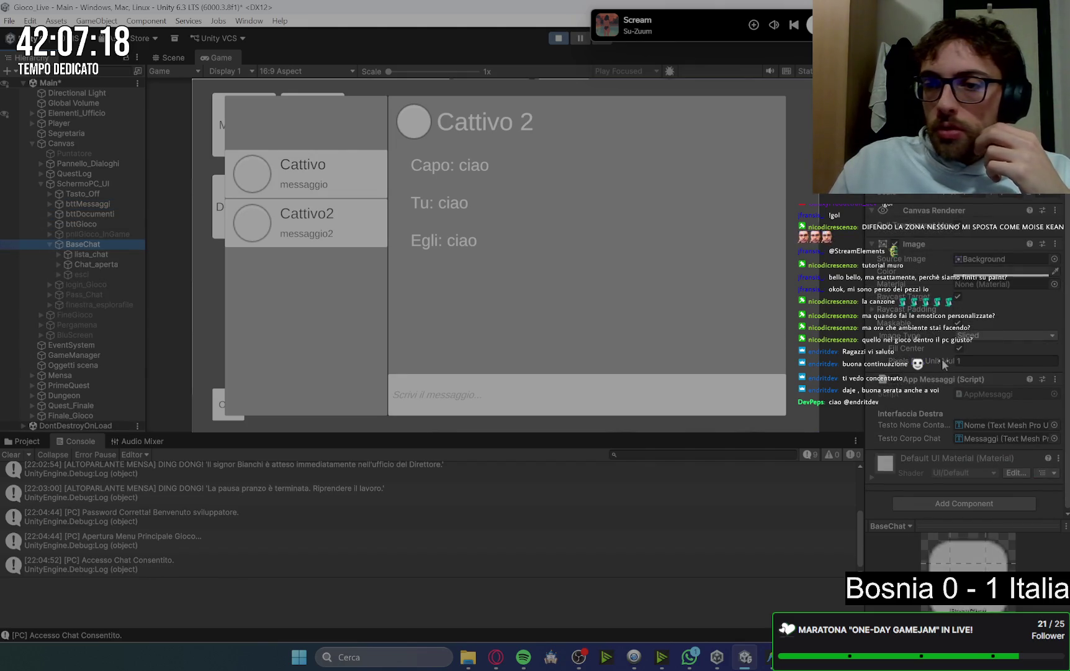
{"action": "left_click", "coordinate": [79, 274]}
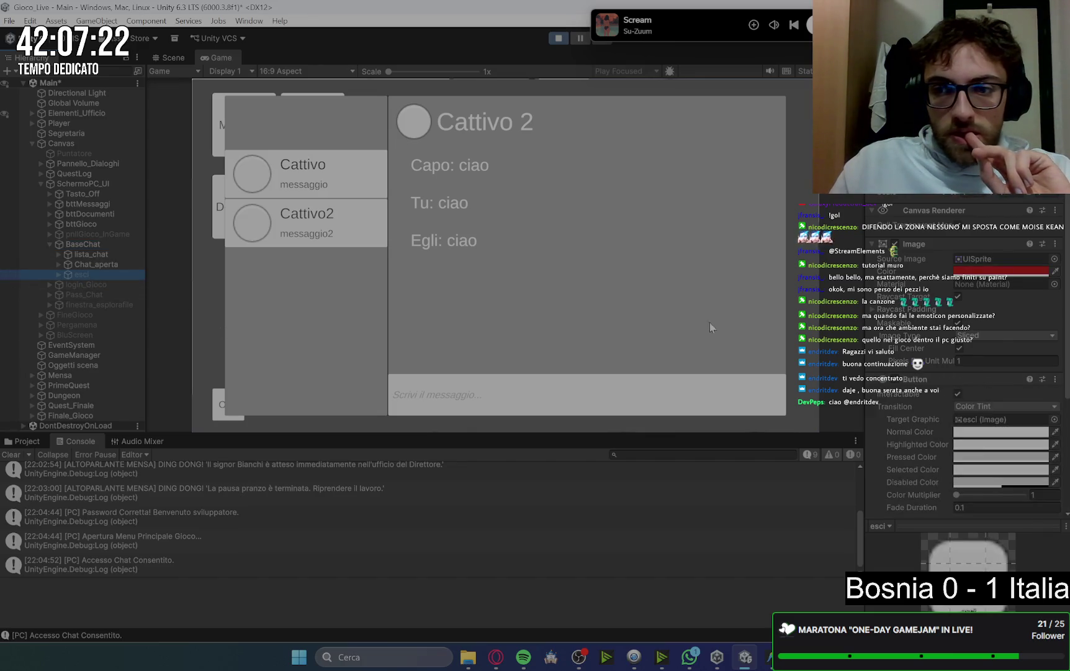
{"action": "scroll", "coordinate": [912, 385], "scroll_direction": "down", "scroll_amount": 5}
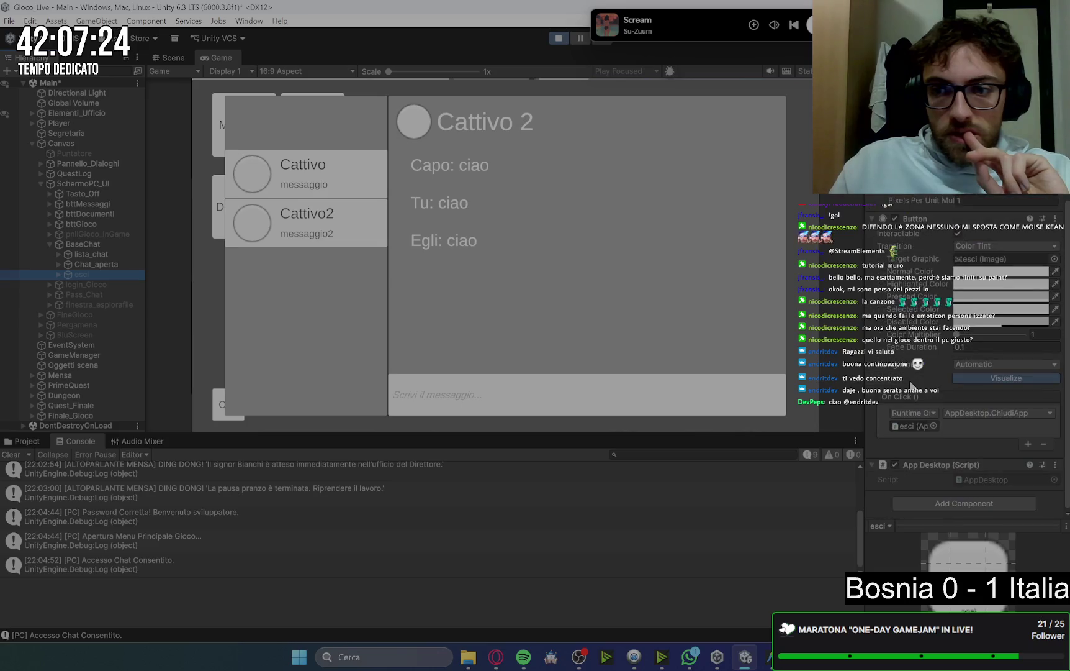
{"action": "left_click_drag", "start_coordinate": [864, 367], "coordinate": [840, 367]}
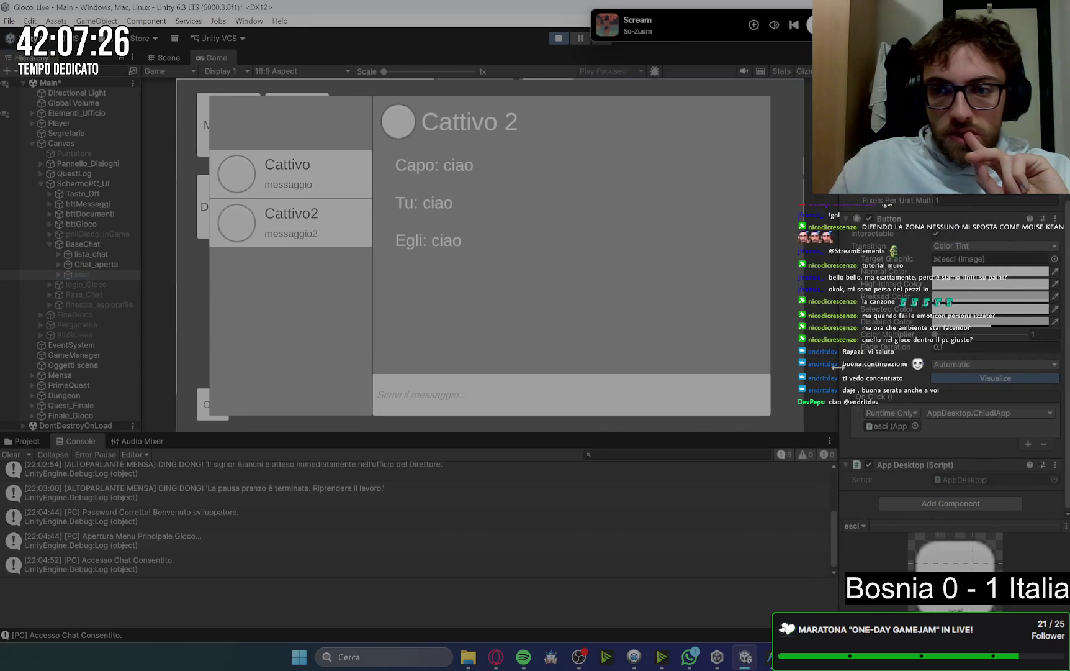
Drag BaseChat into the close button's On Click target and browse the available functions
{"action": "mouse_move", "coordinate": [76, 244]}
{"action": "left_mouse_down"}
{"action": "mouse_move", "coordinate": [691, 373]}
{"action": "mouse_move", "coordinate": [891, 427]}
{"action": "left_mouse_up"}
{"action": "left_click", "coordinate": [987, 413]}
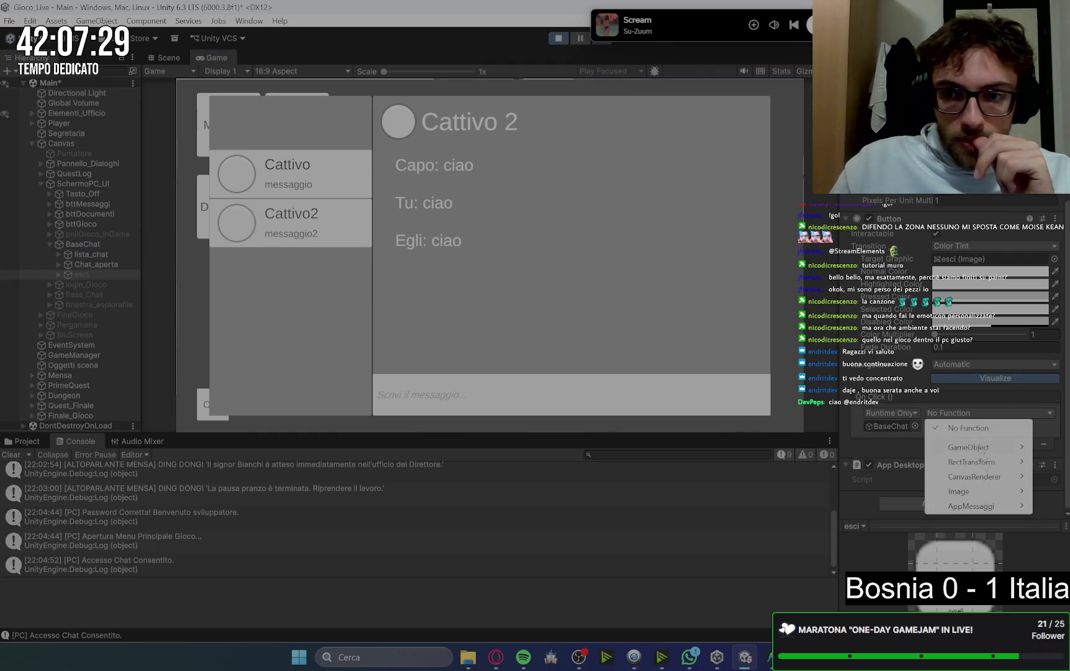
{"action": "mouse_move", "coordinate": [984, 512]}
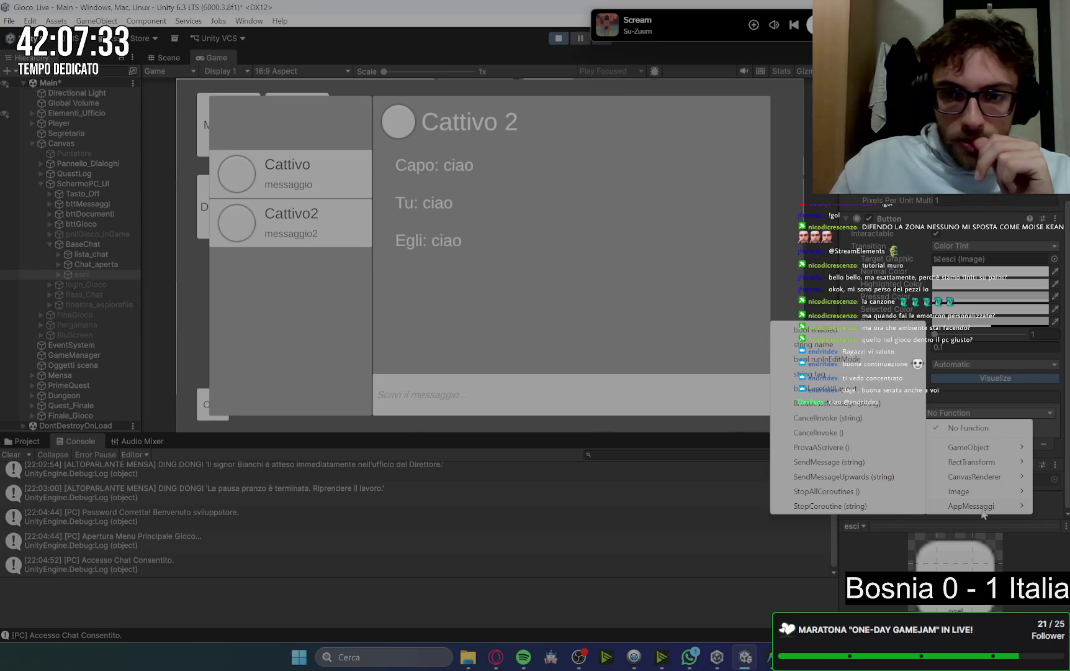
{"action": "mouse_move", "coordinate": [968, 492]}
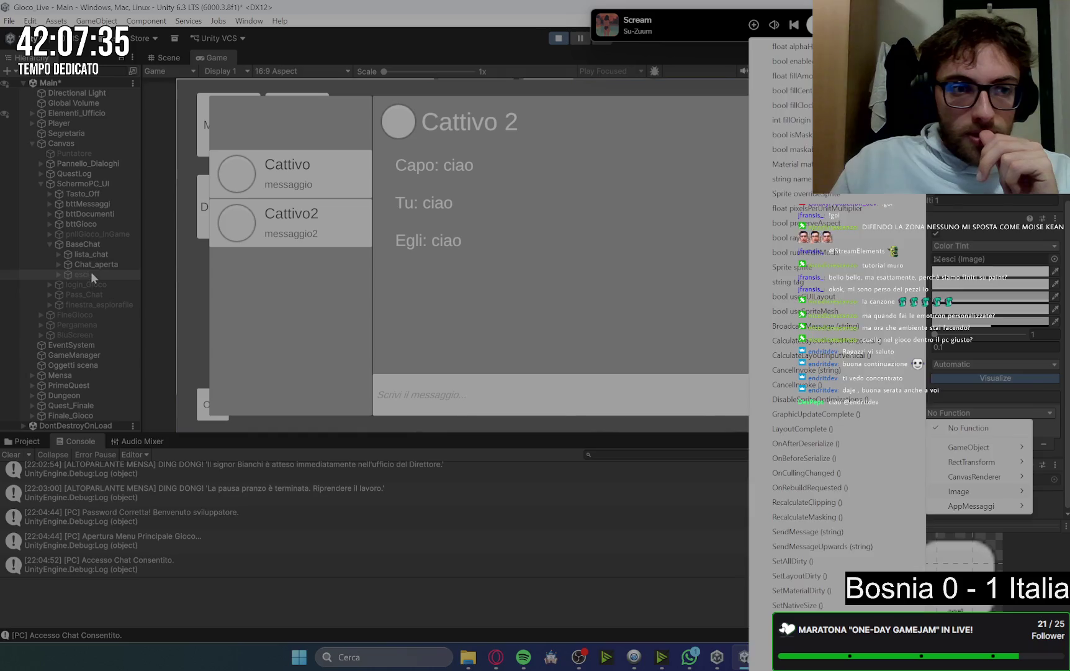
{"action": "left_click", "coordinate": [90, 273]}
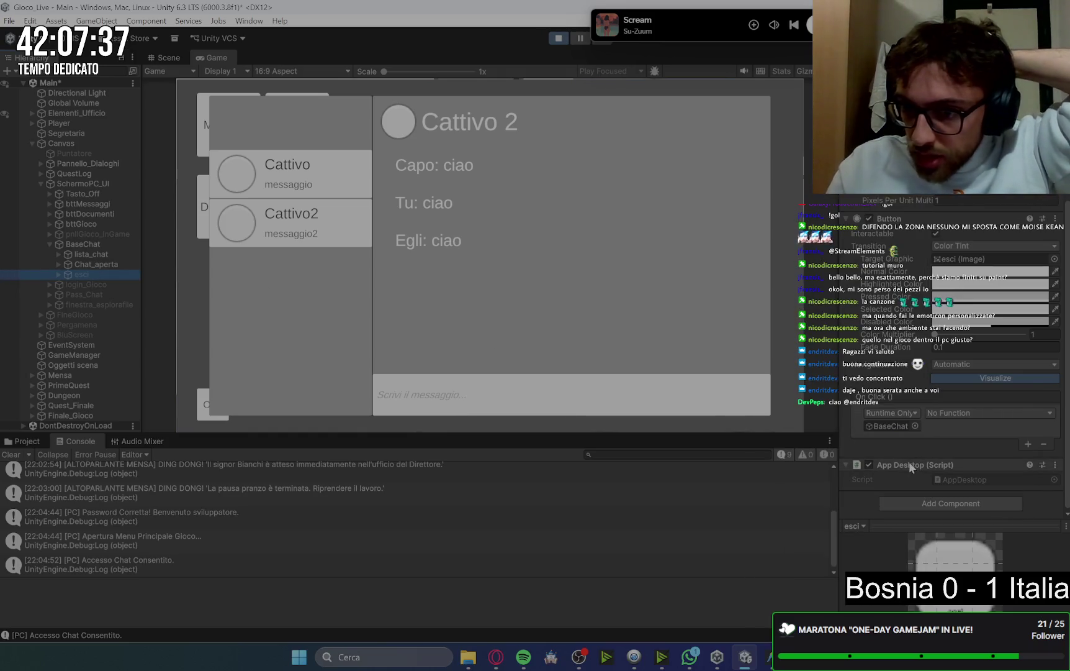
Move the App Desktop script up, then add an App Desktop component to BaseChat
{"action": "left_click", "coordinate": [1055, 465]}
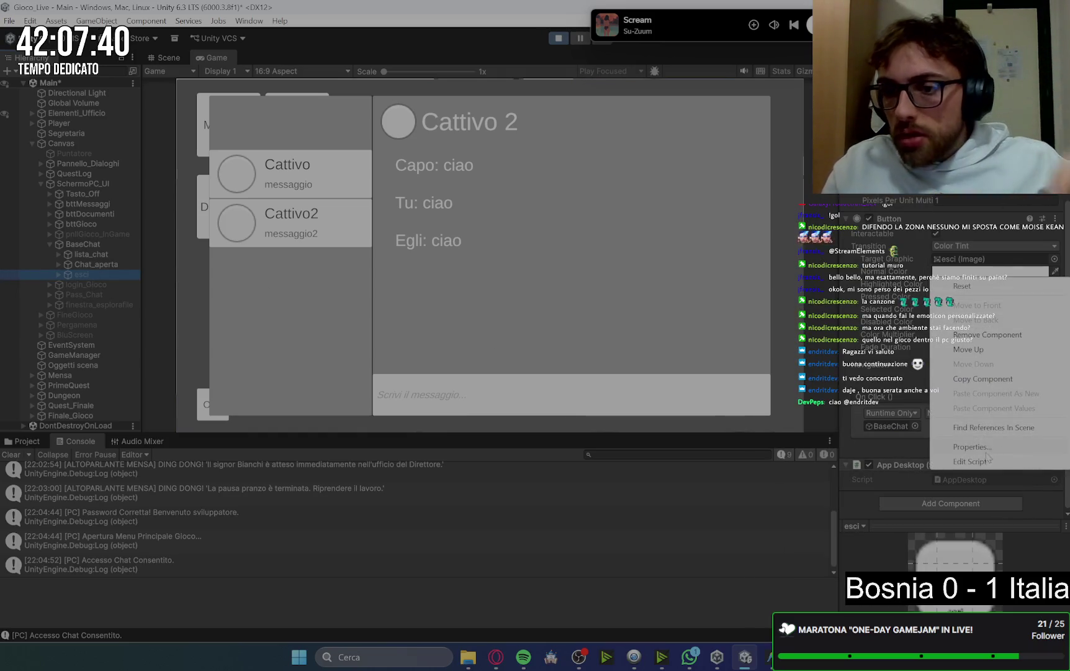
{"action": "left_click", "coordinate": [986, 349]}
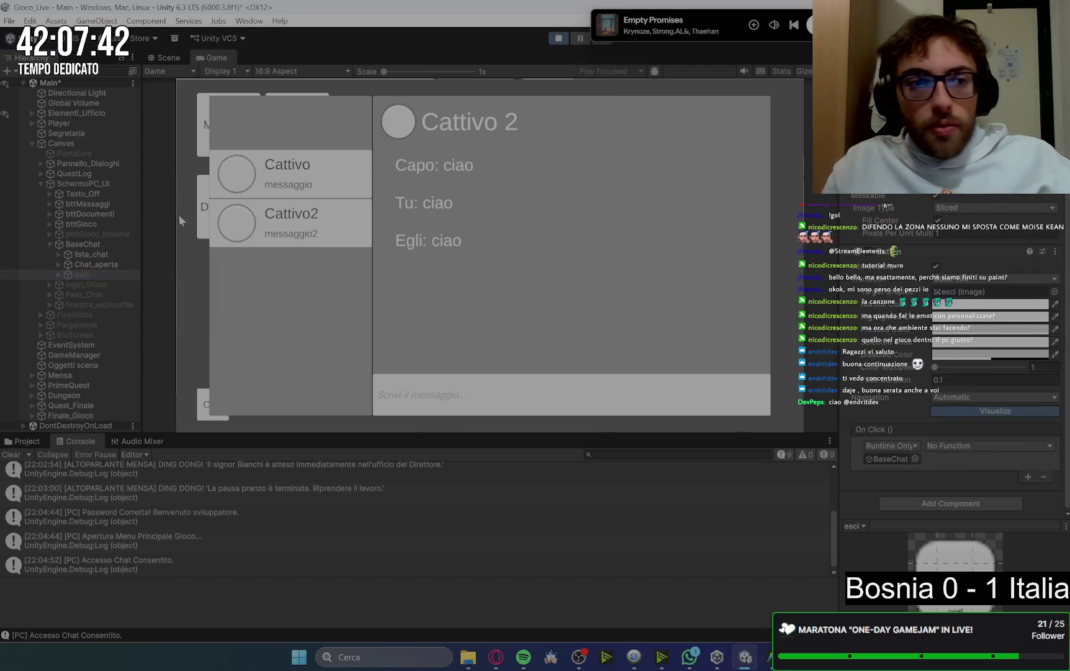
{"action": "left_click", "coordinate": [84, 245]}
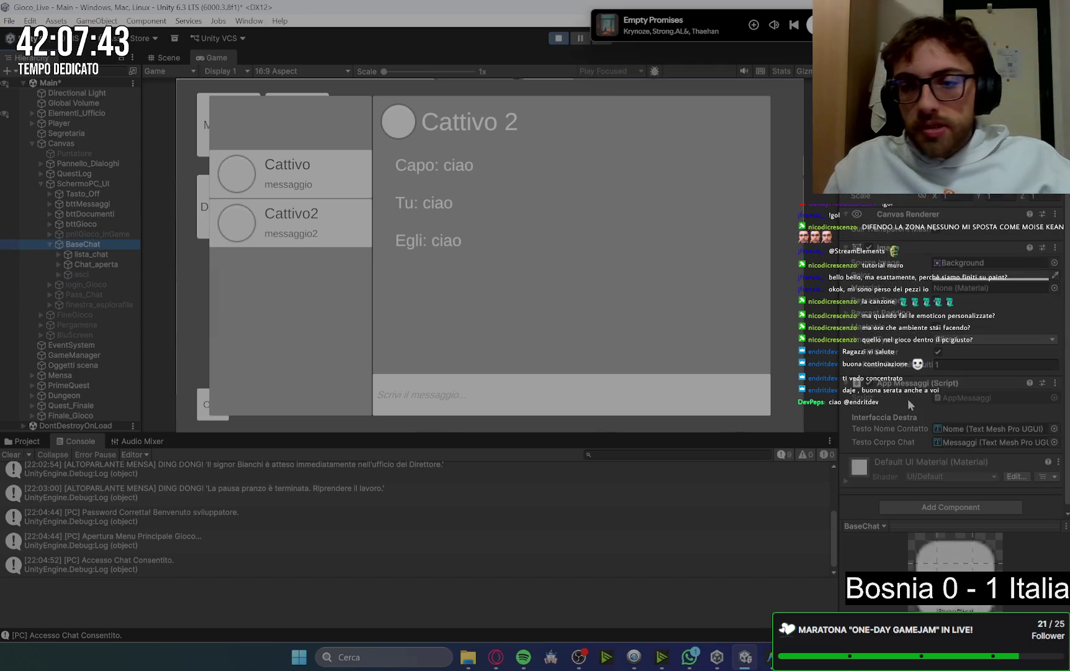
{"action": "left_click", "coordinate": [990, 502]}
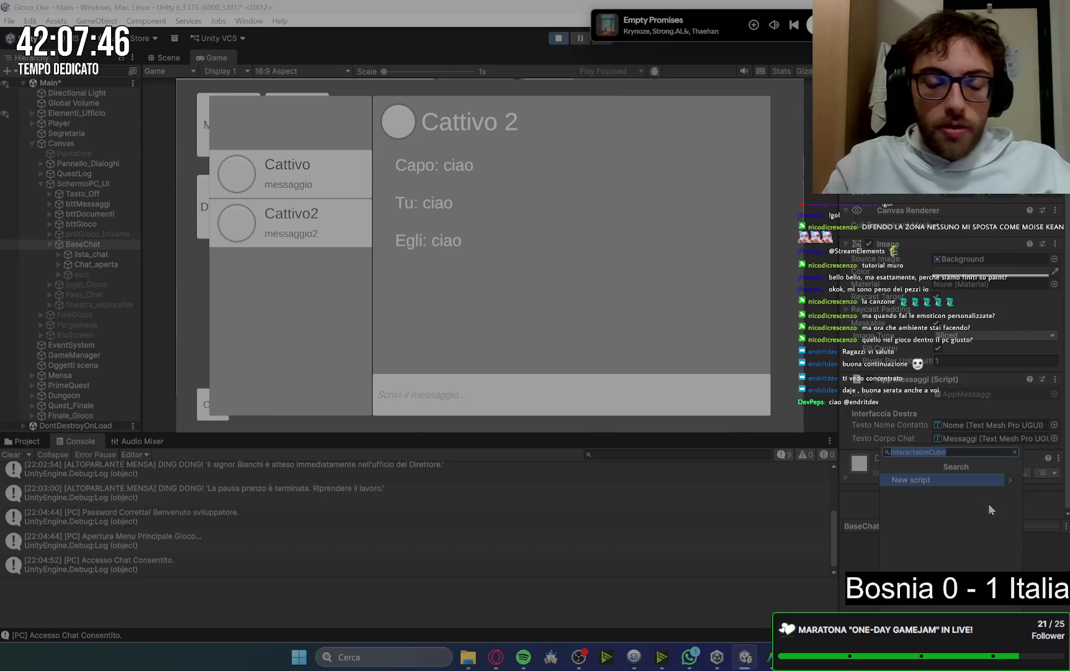
{"action": "type", "text": "app"}
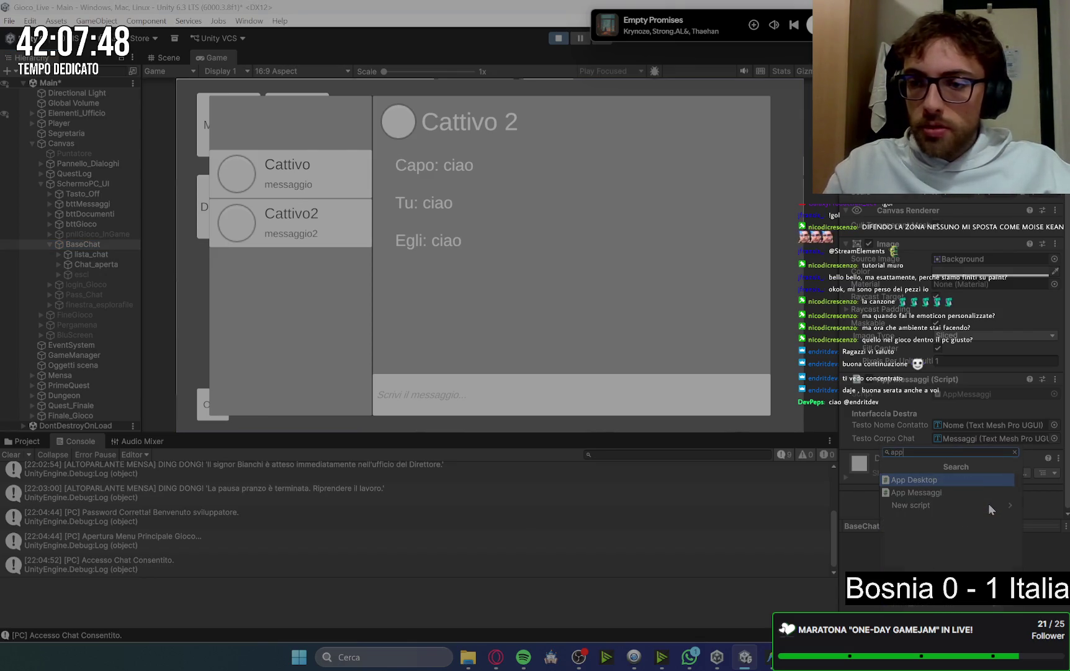
{"action": "key", "text": "Return"}
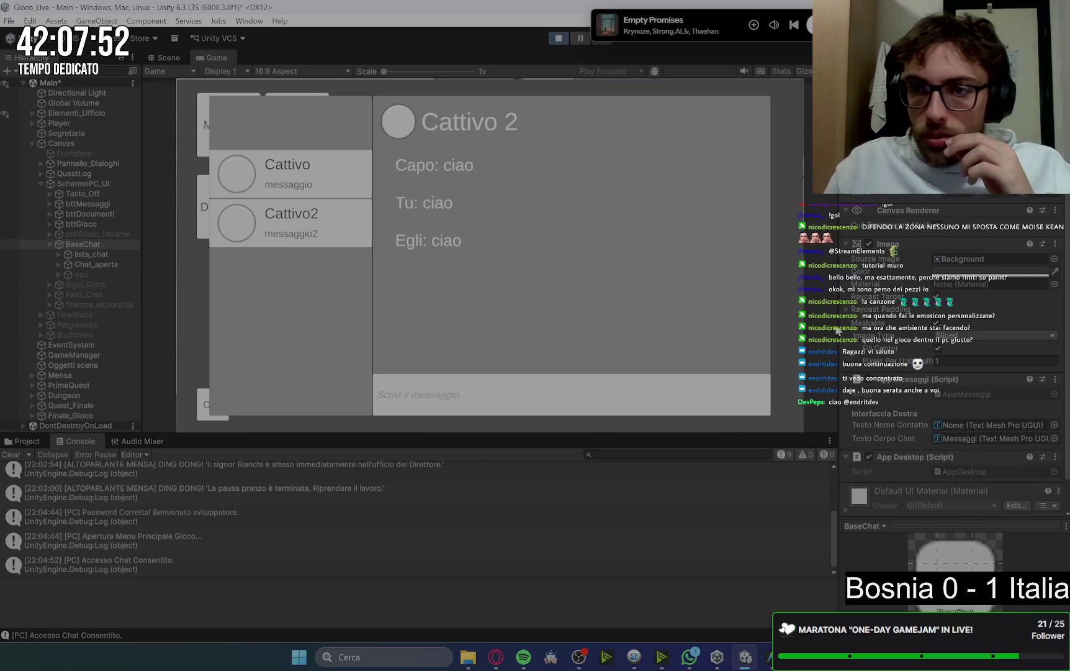
Set the chat esc button's On Click to call AppDesktop.ChiudiApp on BaseChat
{"action": "left_click", "coordinate": [87, 275]}
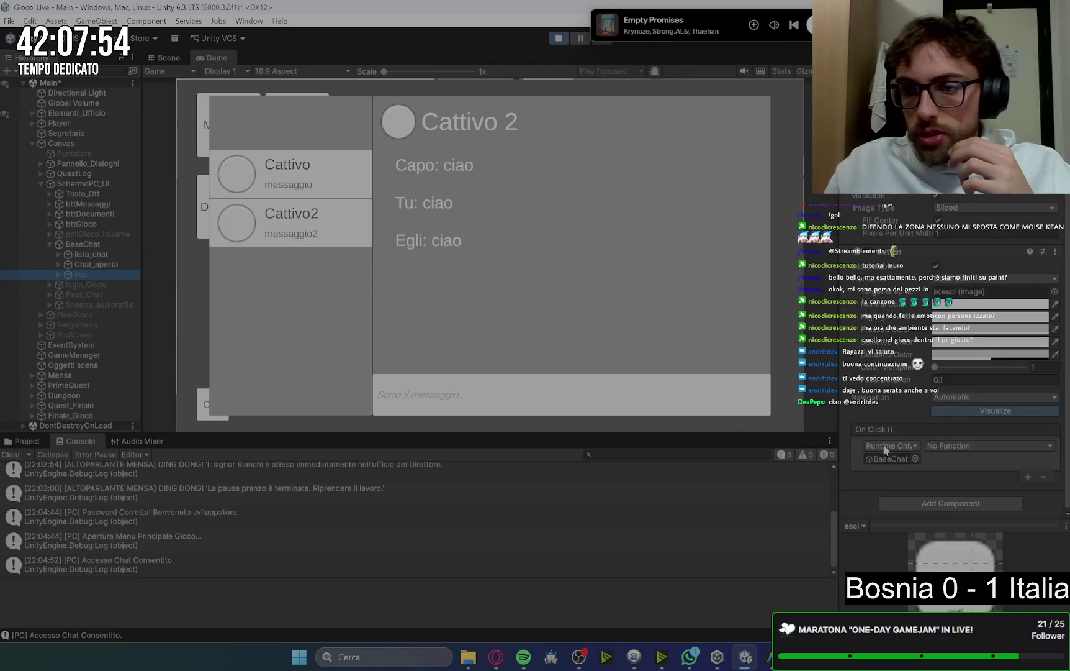
{"action": "scroll", "coordinate": [952, 372], "scroll_direction": "up", "scroll_amount": 3}
{"action": "key", "text": "alt+shift+a"}
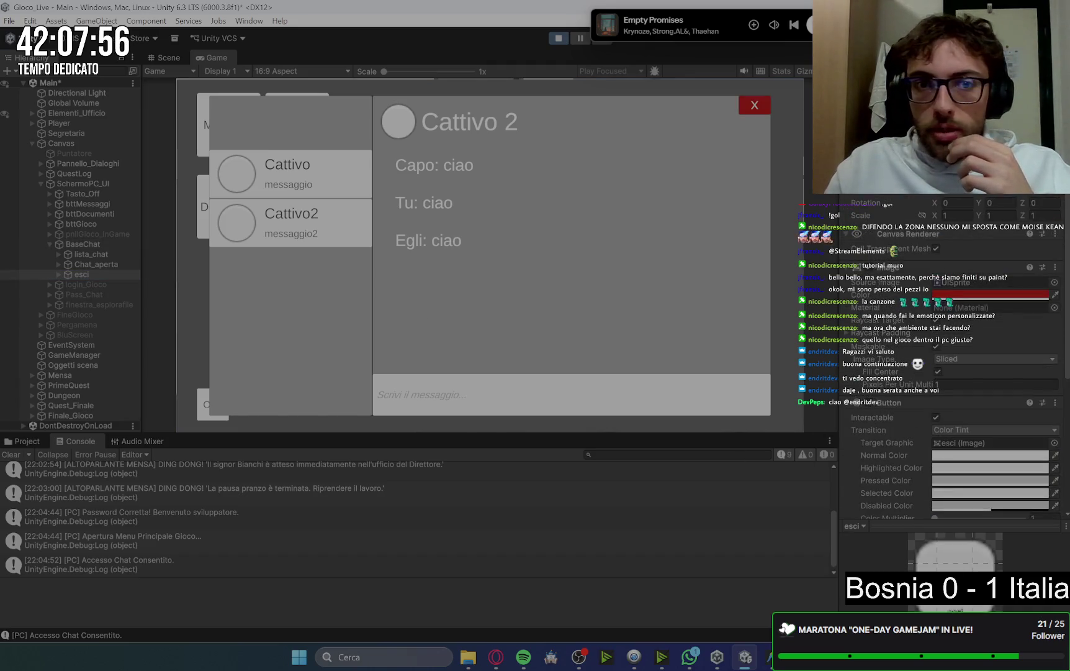
{"action": "scroll", "coordinate": [905, 451], "scroll_direction": "down", "scroll_amount": 5}
{"action": "left_click", "coordinate": [987, 404]}
{"action": "mouse_move", "coordinate": [979, 512]}
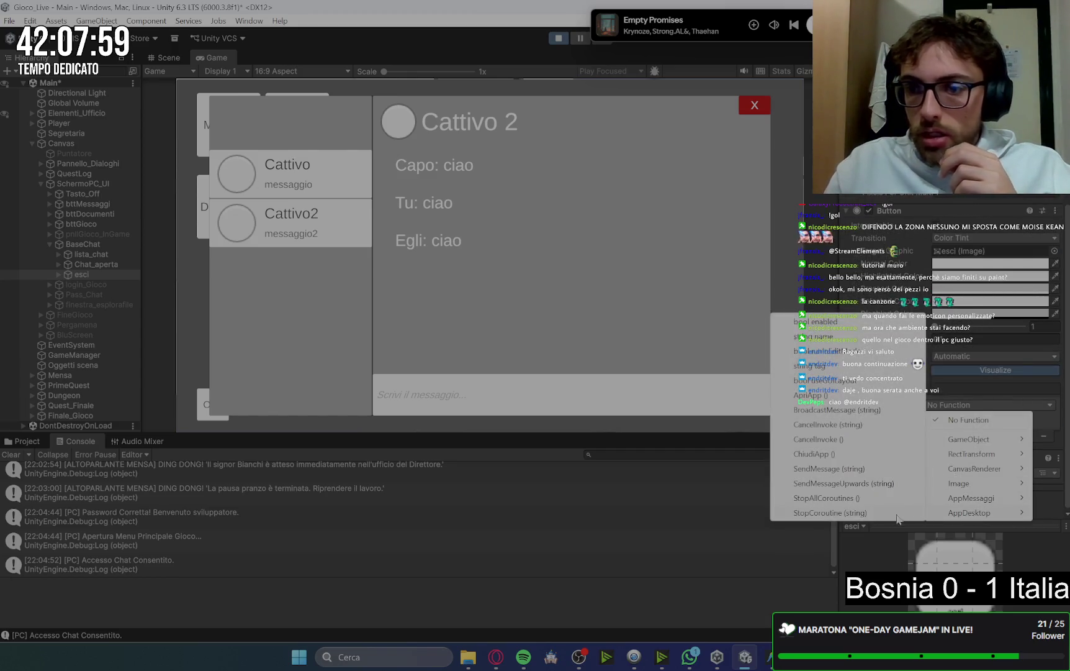
{"action": "left_click", "coordinate": [817, 454]}
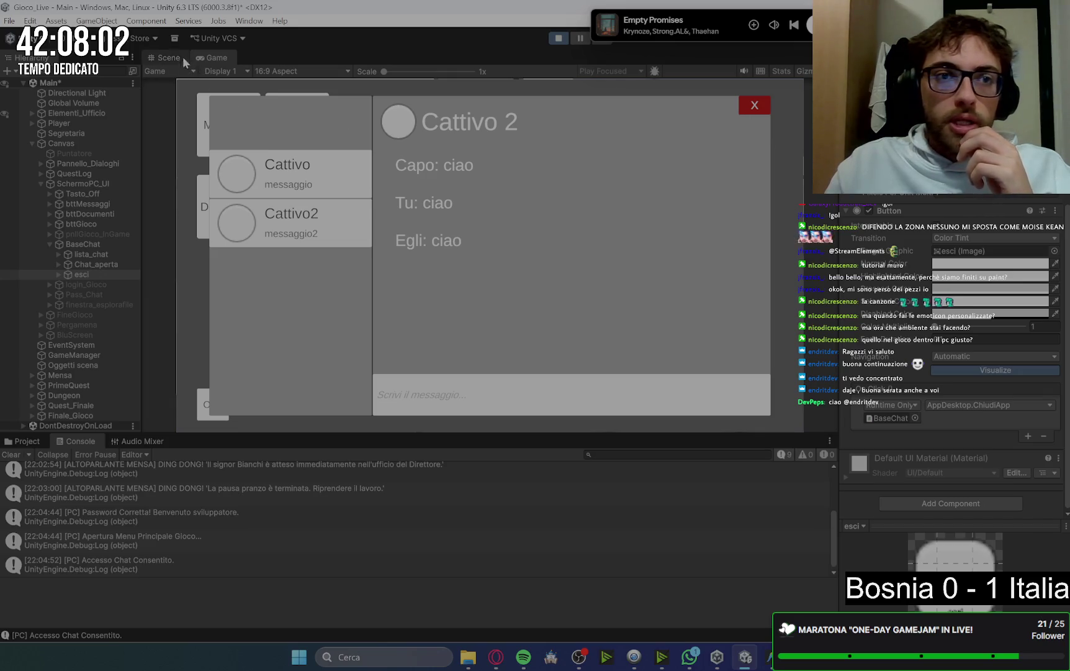
Test the chat close button: close the chat, reopen Messaggi, log in, close it again
{"action": "left_click", "coordinate": [753, 104]}
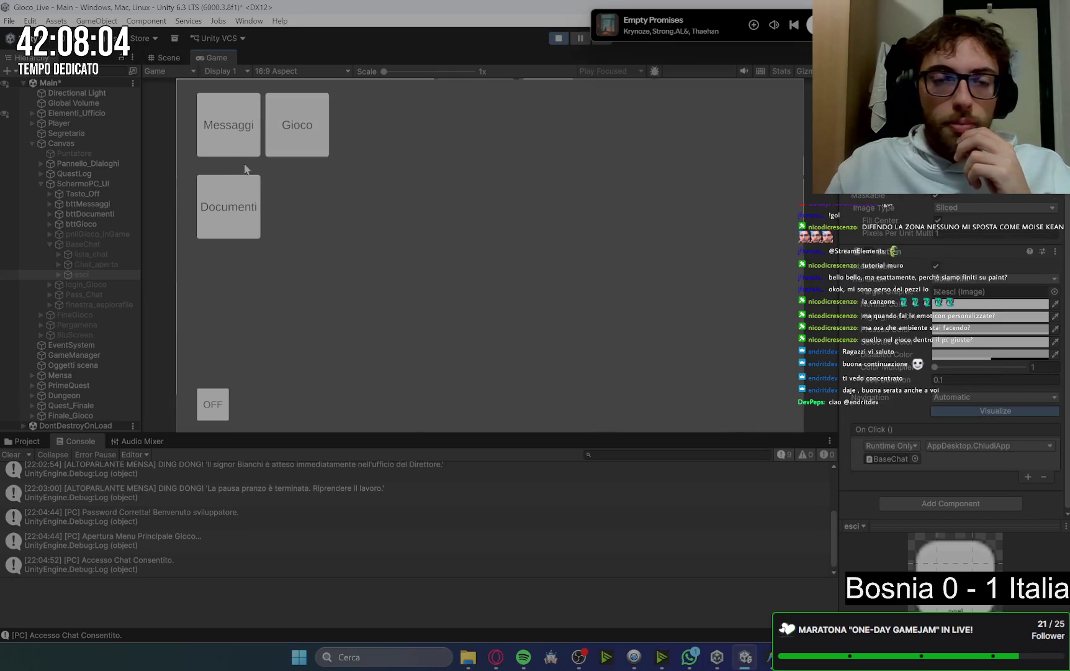
{"action": "left_click", "coordinate": [215, 127]}
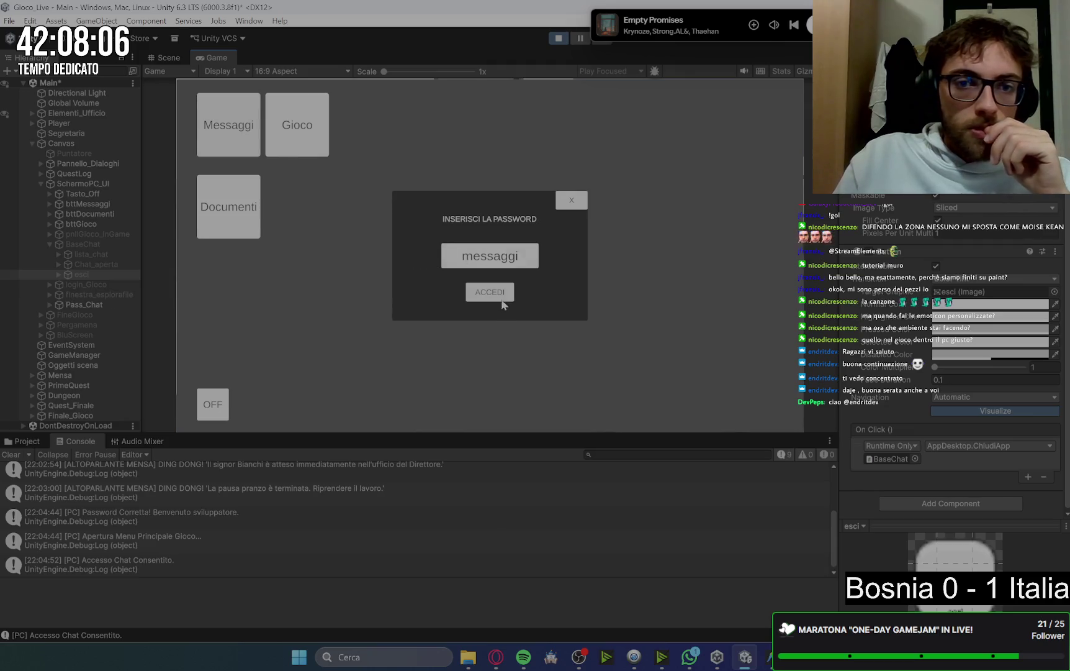
{"action": "left_click", "coordinate": [501, 300]}
{"action": "left_click", "coordinate": [754, 109]}
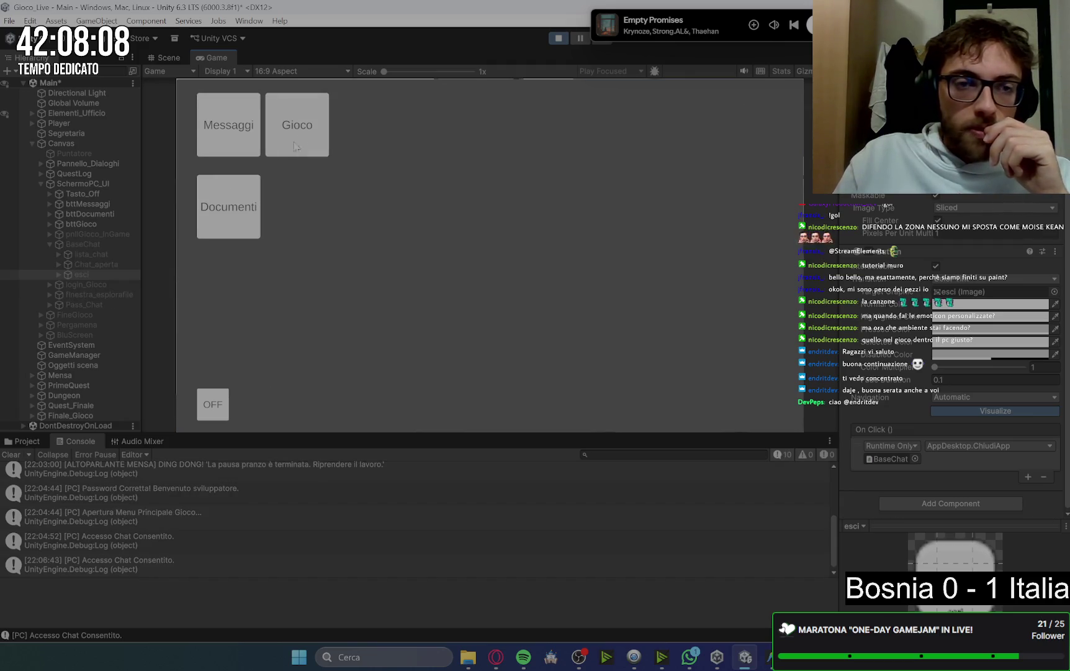
Open and close the Documenti explorer, then bring up the beta-code login window
{"action": "left_click", "coordinate": [231, 209]}
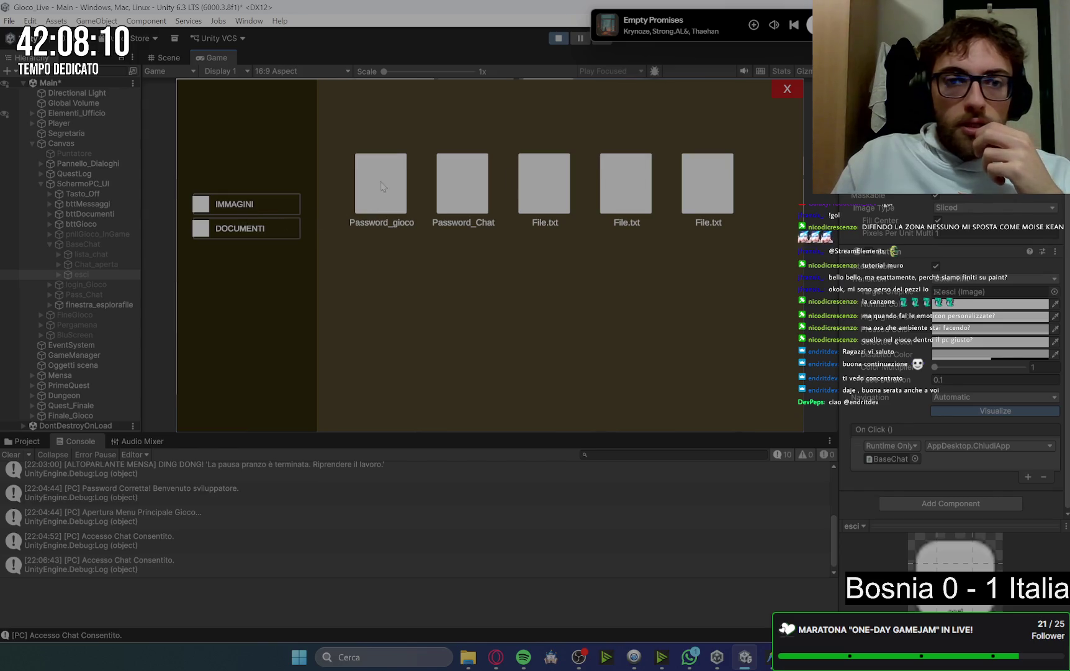
{"action": "left_click", "coordinate": [258, 205]}
{"action": "left_click", "coordinate": [796, 88]}
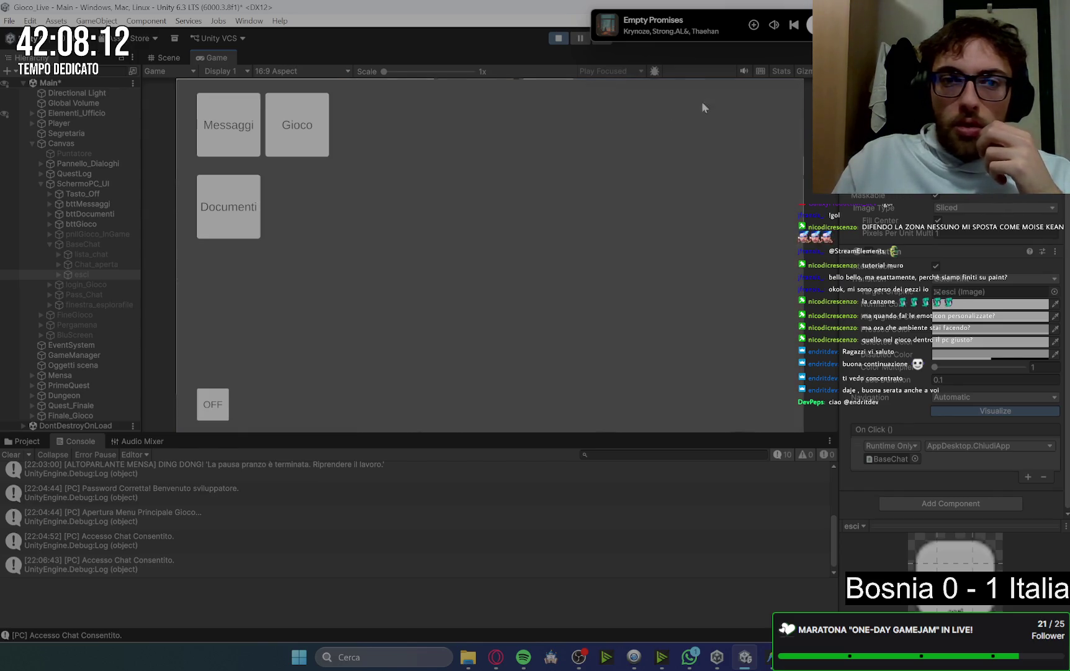
{"action": "left_click", "coordinate": [303, 138]}
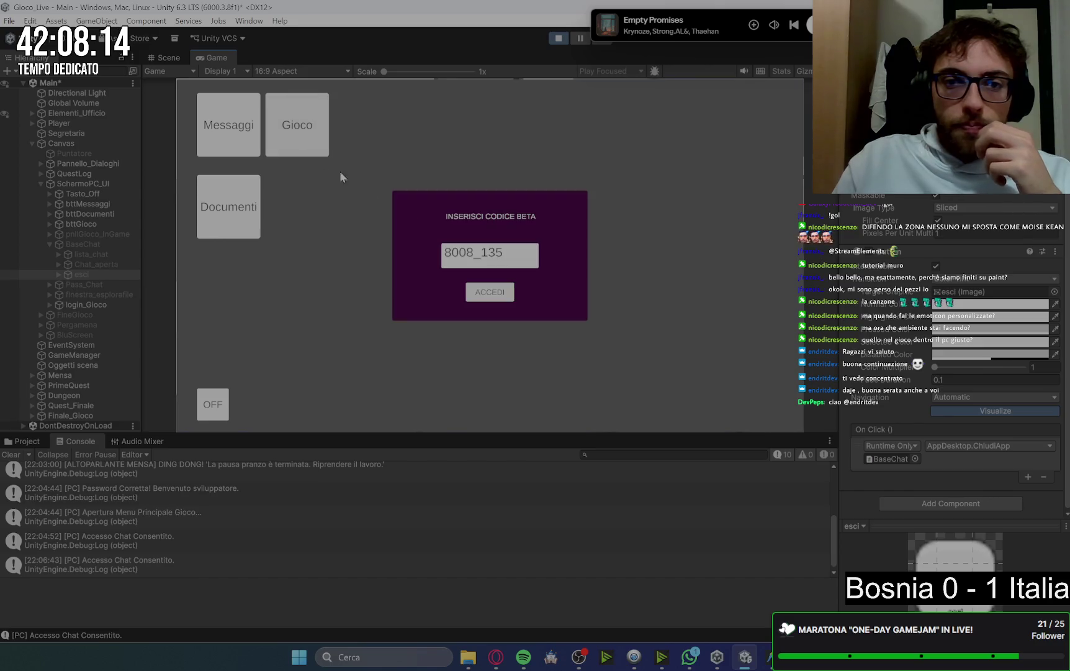
{"action": "left_click", "coordinate": [57, 276]}
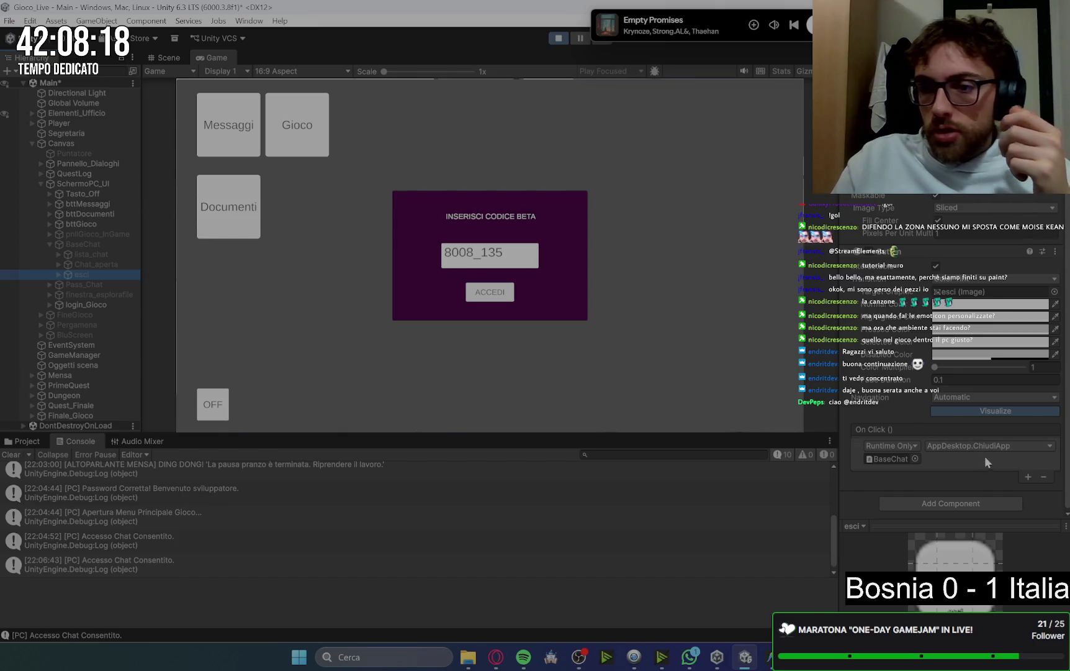
Select the esc close button under login_Gioco and enable it
{"action": "left_click", "coordinate": [48, 244]}
{"action": "left_click", "coordinate": [90, 234]}
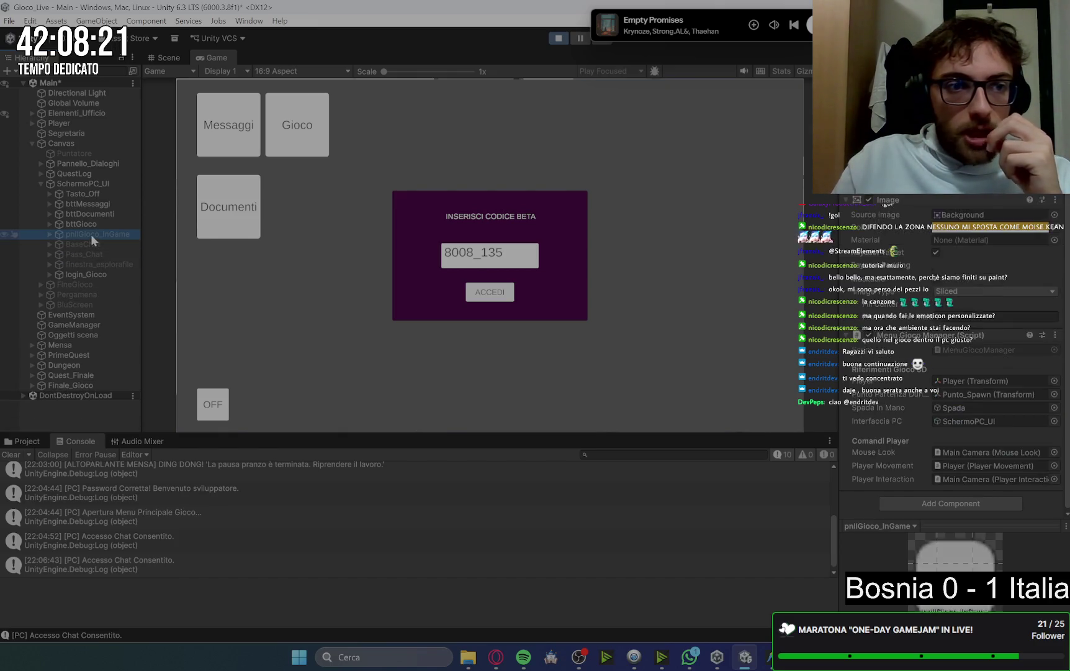
{"action": "left_click", "coordinate": [76, 274]}
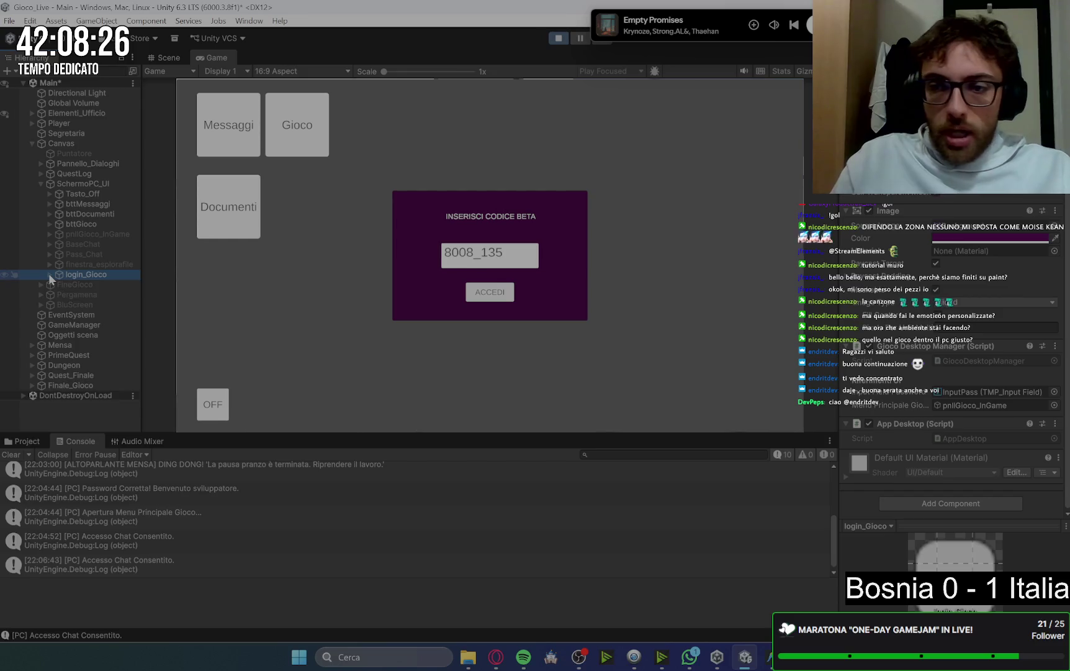
{"action": "left_click", "coordinate": [49, 274]}
{"action": "left_click", "coordinate": [85, 283]}
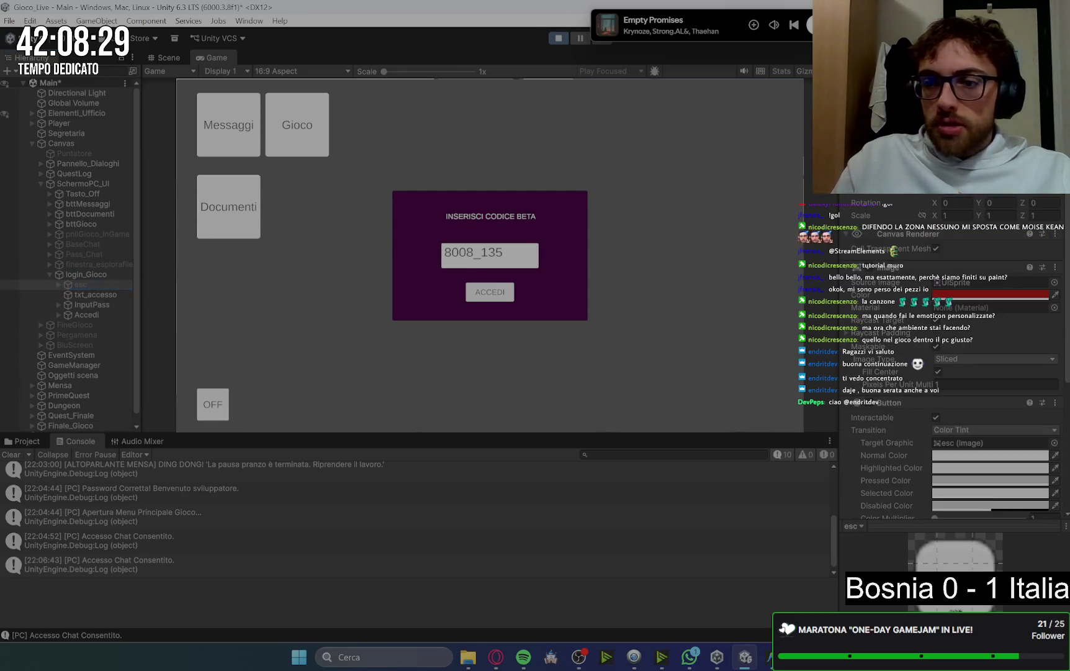
{"action": "left_click", "coordinate": [866, 77]}
Remove esc's App Desktop script, wire its On Click to login_Gioco's AppDesktop.ChiudiApp, and test it
{"action": "scroll", "coordinate": [930, 367], "scroll_direction": "down", "scroll_amount": 5}
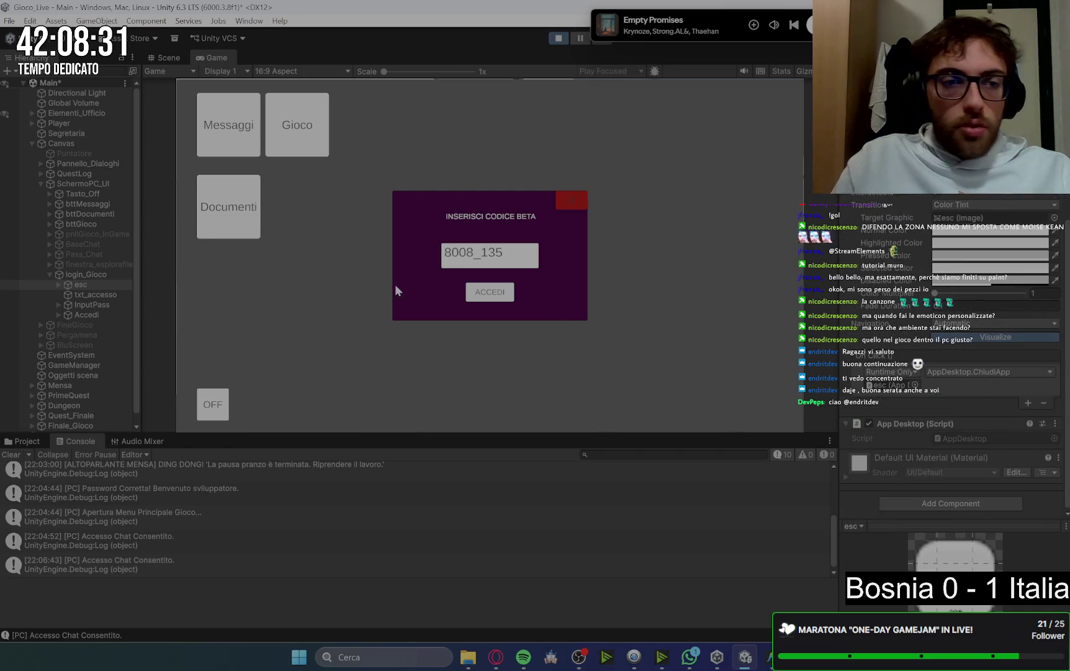
{"action": "left_click", "coordinate": [1055, 424]}
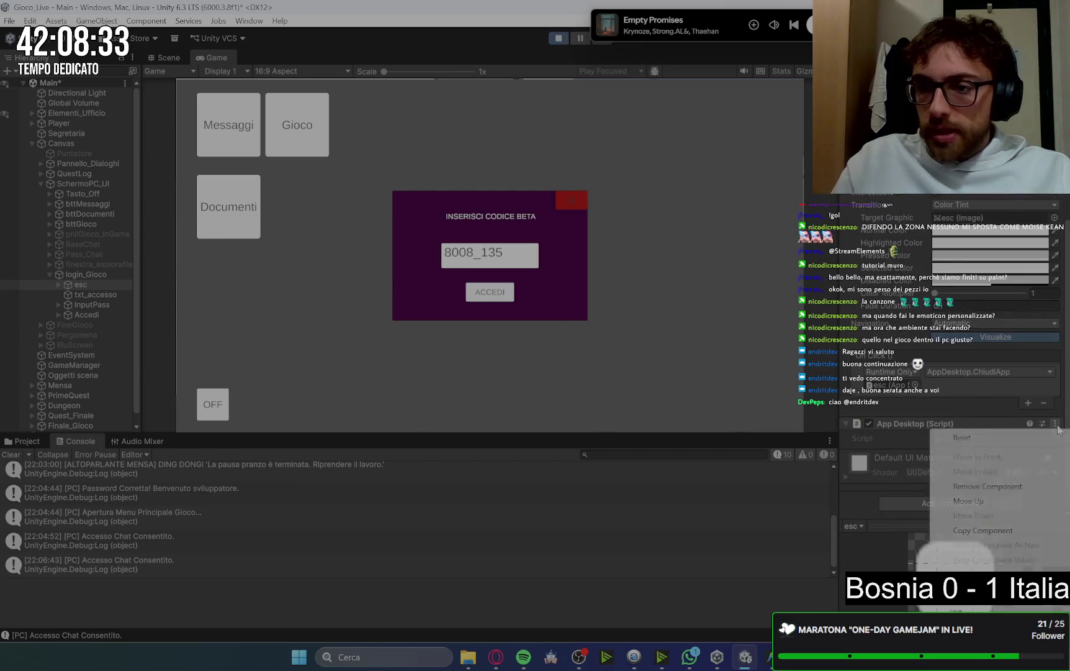
{"action": "left_click", "coordinate": [1004, 489]}
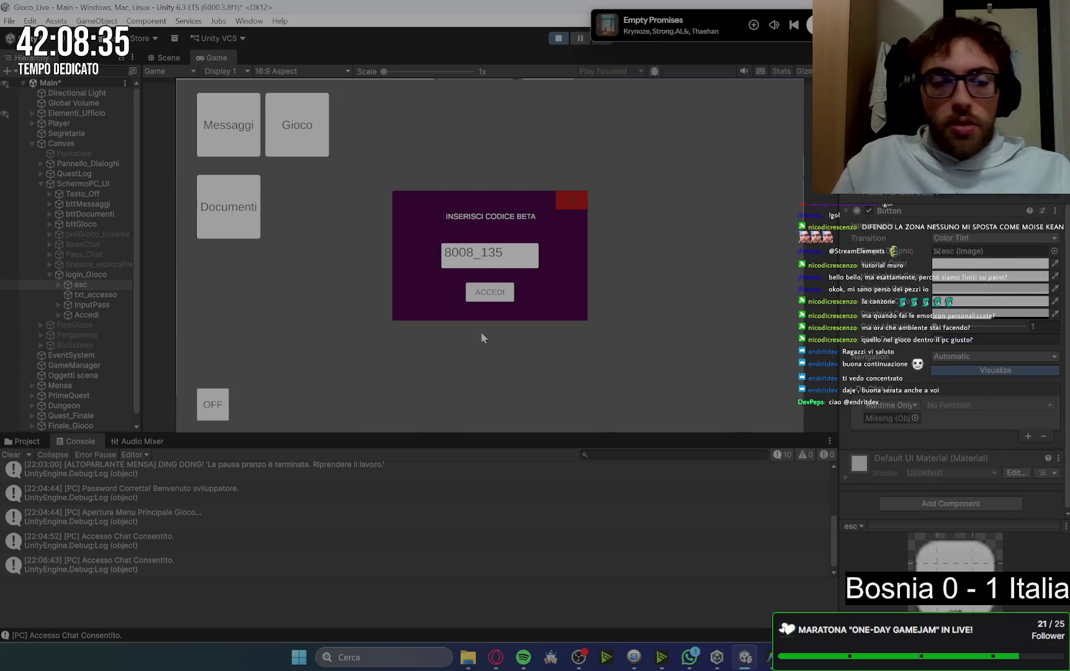
{"action": "mouse_move", "coordinate": [74, 283]}
{"action": "left_mouse_down"}
{"action": "mouse_move", "coordinate": [917, 425]}
{"action": "mouse_move", "coordinate": [892, 421]}
{"action": "left_mouse_up"}
{"action": "left_click", "coordinate": [988, 404]}
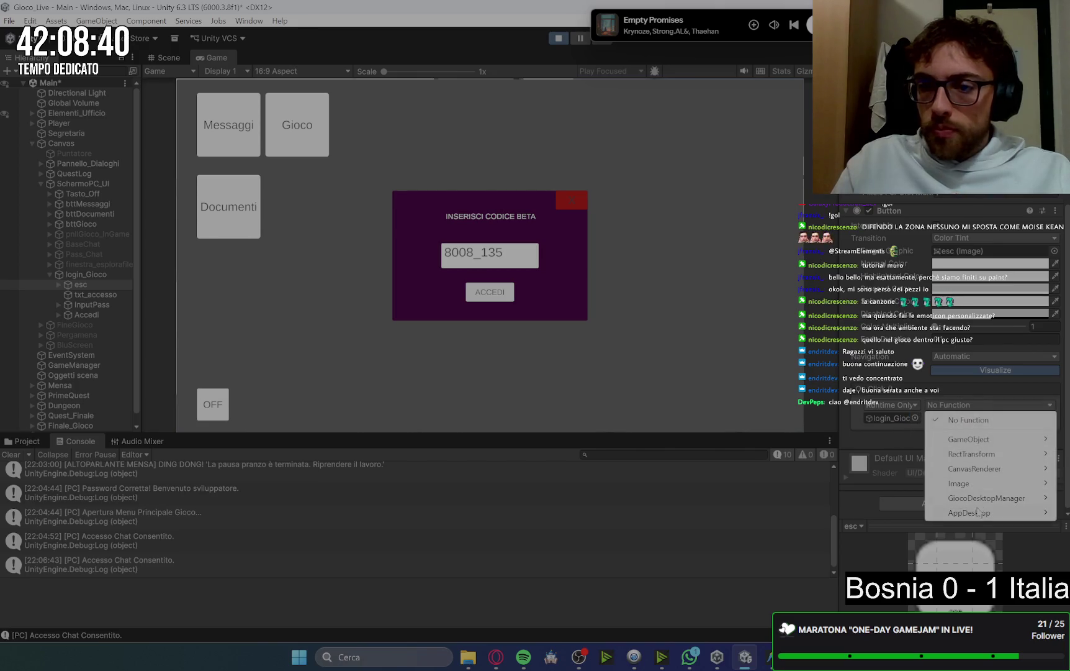
{"action": "mouse_move", "coordinate": [969, 512]}
{"action": "left_click", "coordinate": [832, 454]}
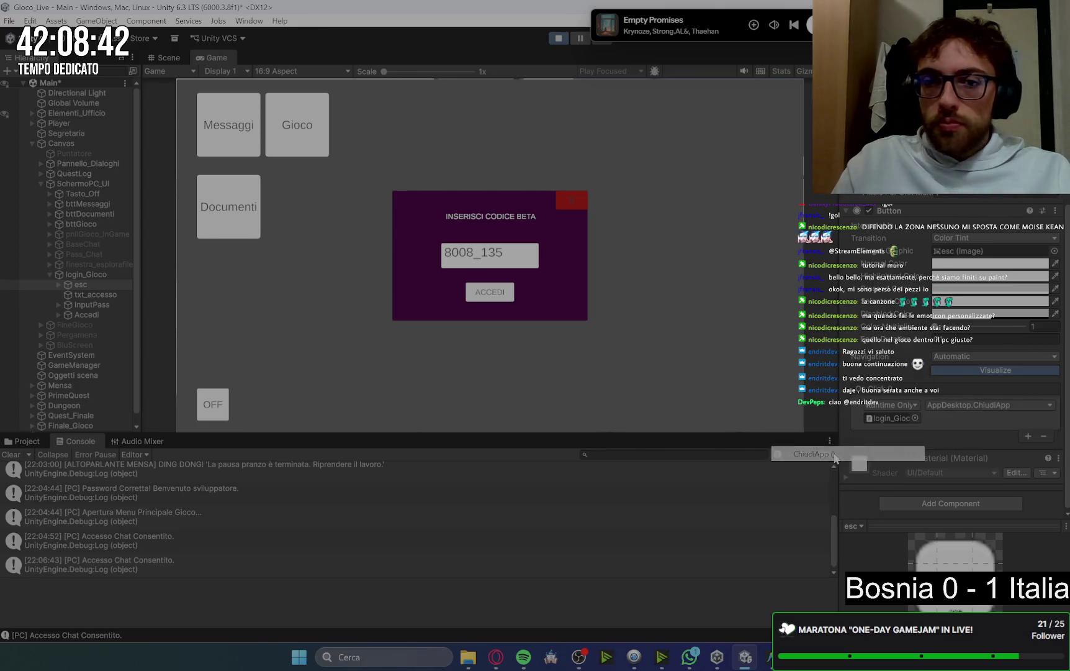
{"action": "left_click", "coordinate": [566, 203]}
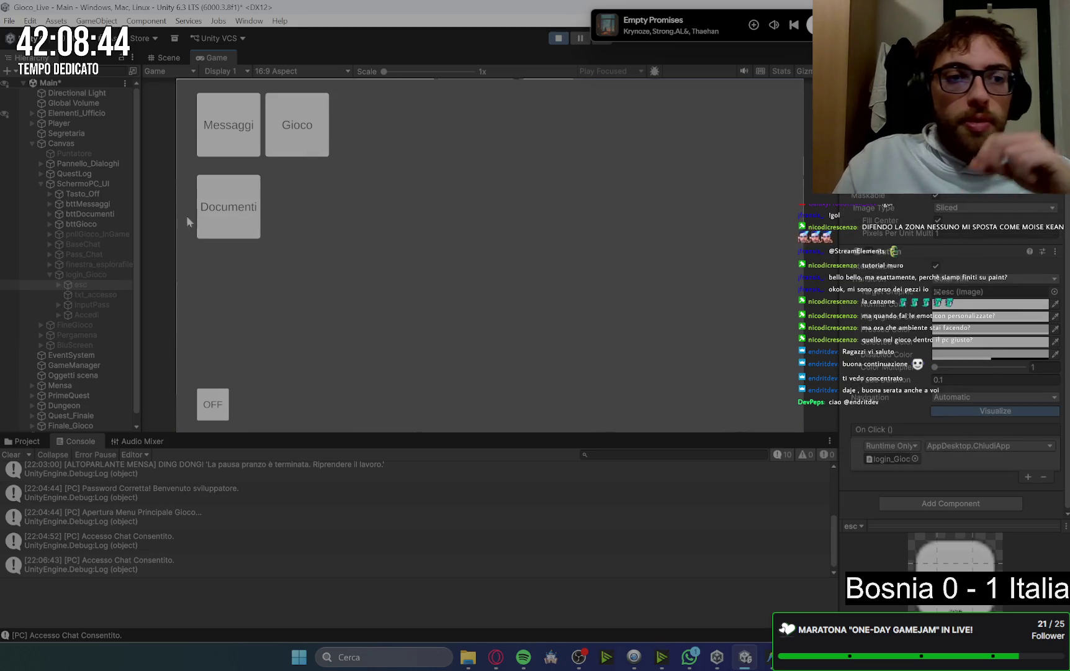
{"action": "left_click", "coordinate": [278, 143]}
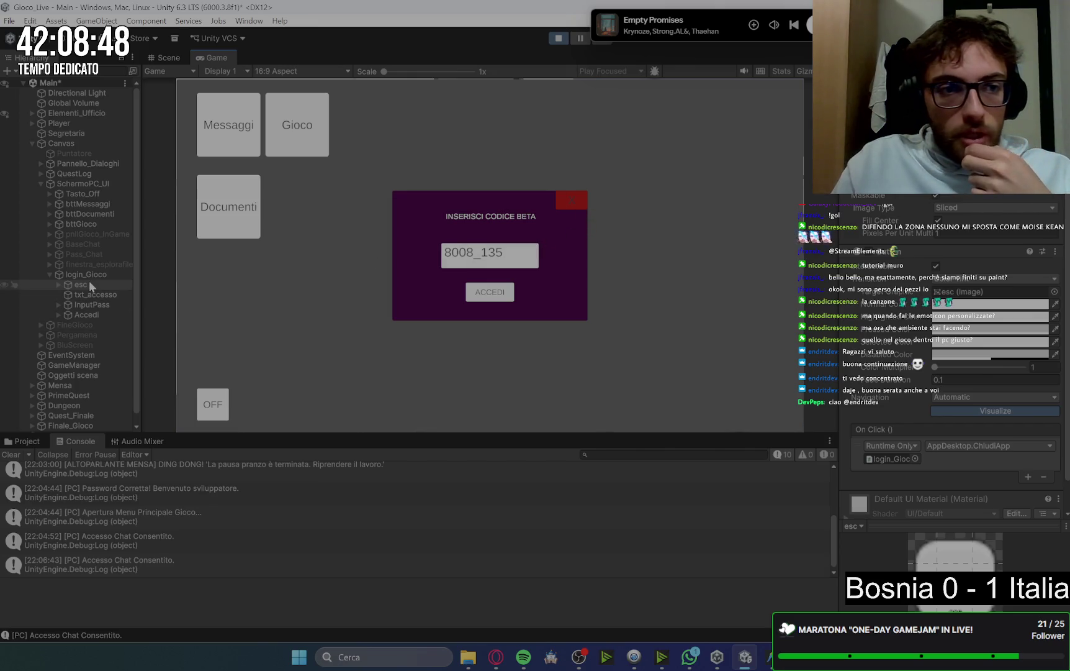
Set the close button's Text (TMP) vertex colour to F1F1F1
{"action": "left_click", "coordinate": [59, 284]}
{"action": "left_click", "coordinate": [93, 294]}
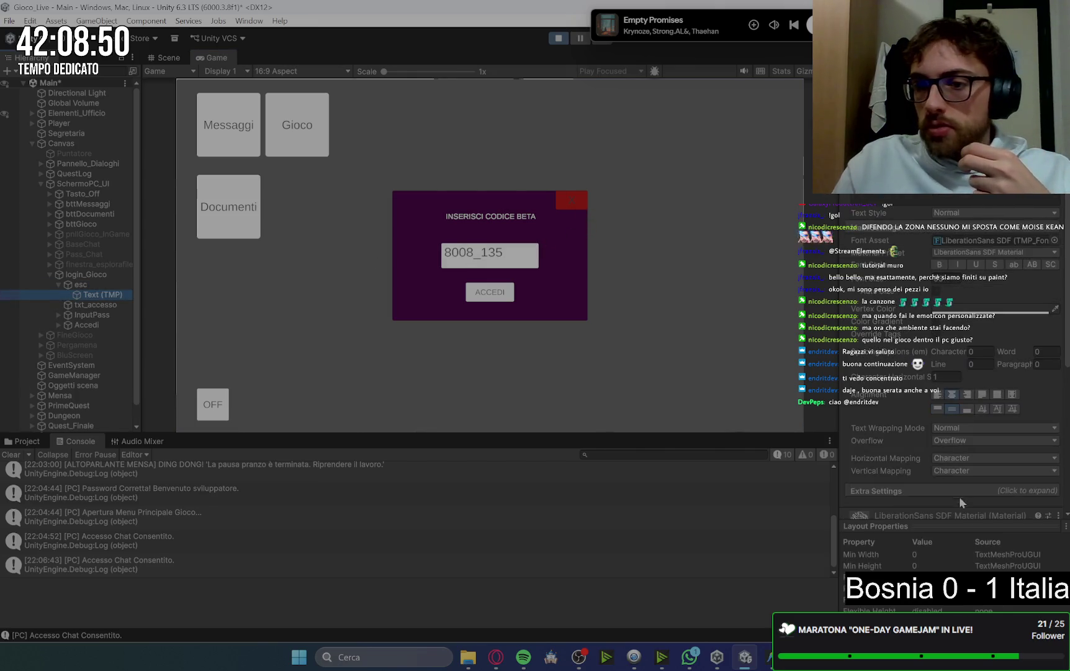
{"action": "left_click", "coordinate": [993, 309]}
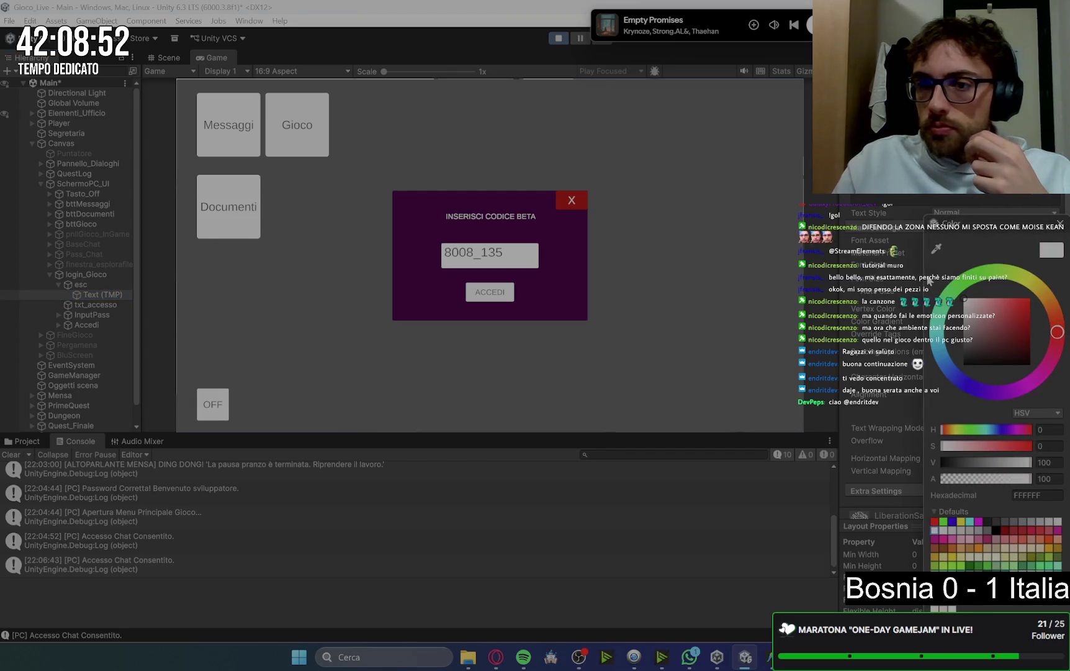
{"action": "left_click", "coordinate": [1040, 494]}
{"action": "type", "text": "F1F1"}
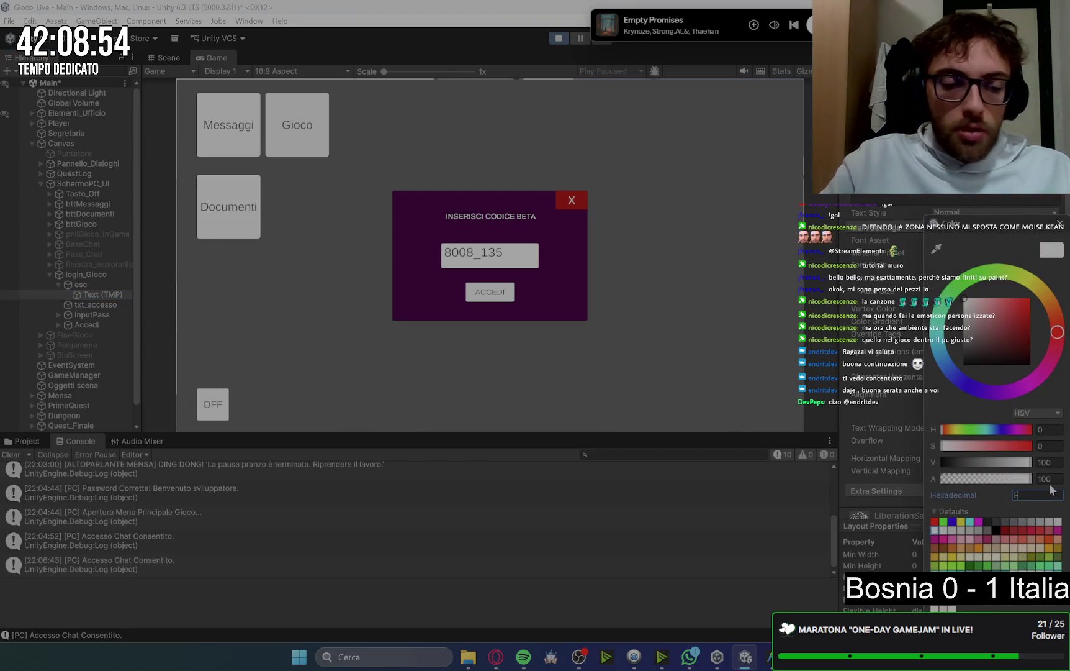
{"action": "type", "text": "F1"}
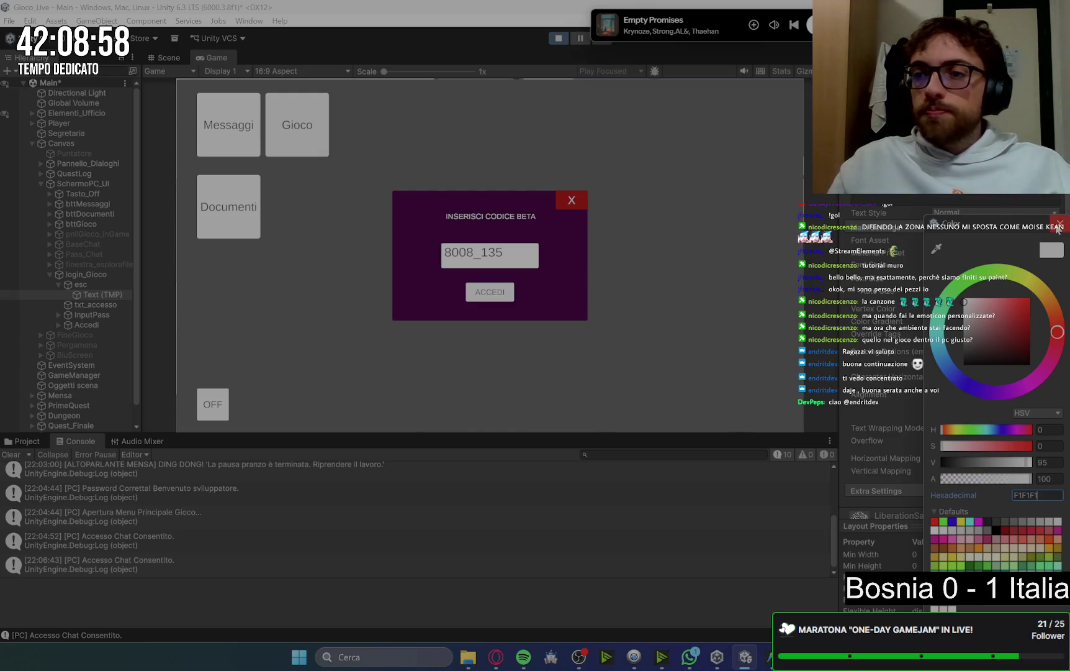
{"action": "left_click", "coordinate": [1060, 222]}
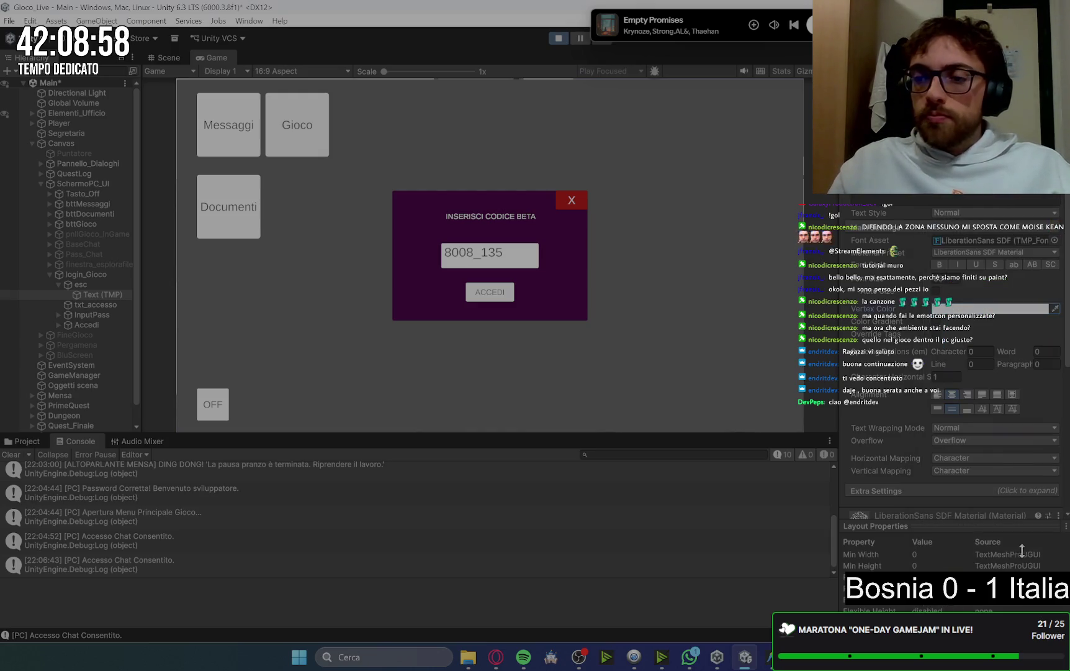
Close, reopen and close the beta-code login window again in the running game
{"action": "left_click", "coordinate": [571, 200]}
{"action": "left_click", "coordinate": [303, 145]}
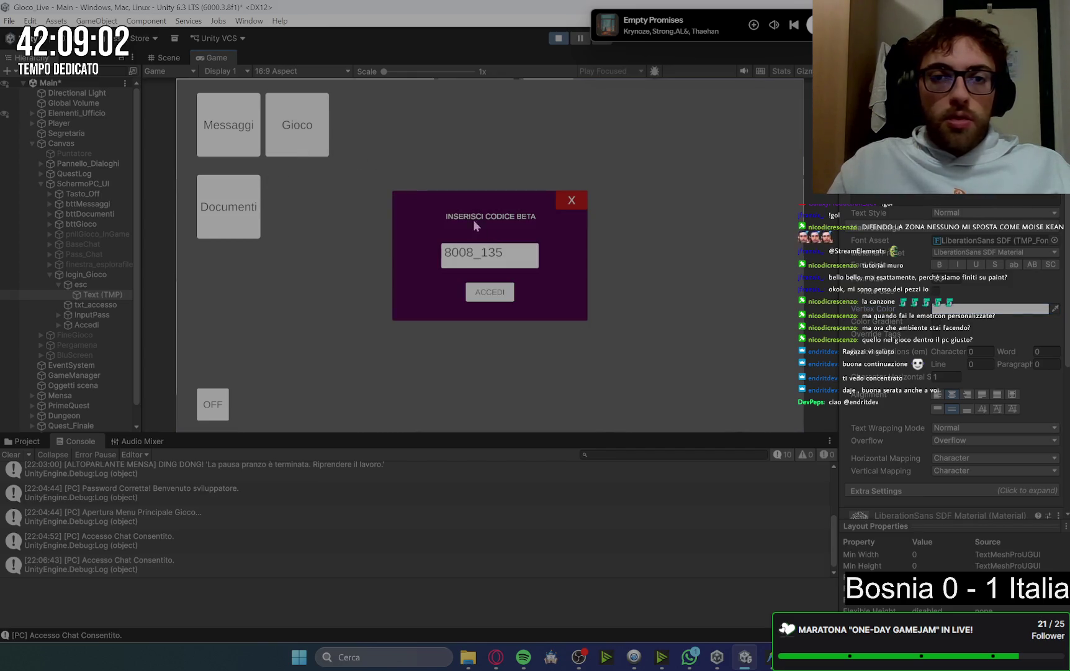
{"action": "left_click", "coordinate": [569, 205]}
Log in with the beta code, start a Nuova Partita, skip the dialogue and walk forward
{"action": "left_click", "coordinate": [297, 124]}
{"action": "left_click", "coordinate": [483, 293]}
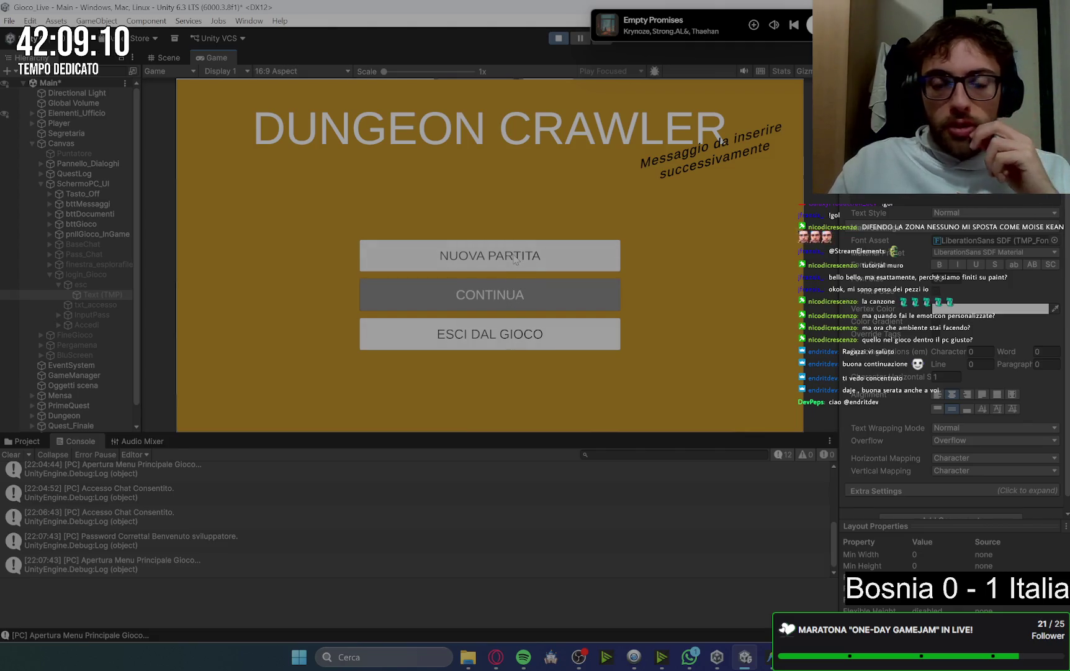
{"action": "left_click", "coordinate": [515, 291]}
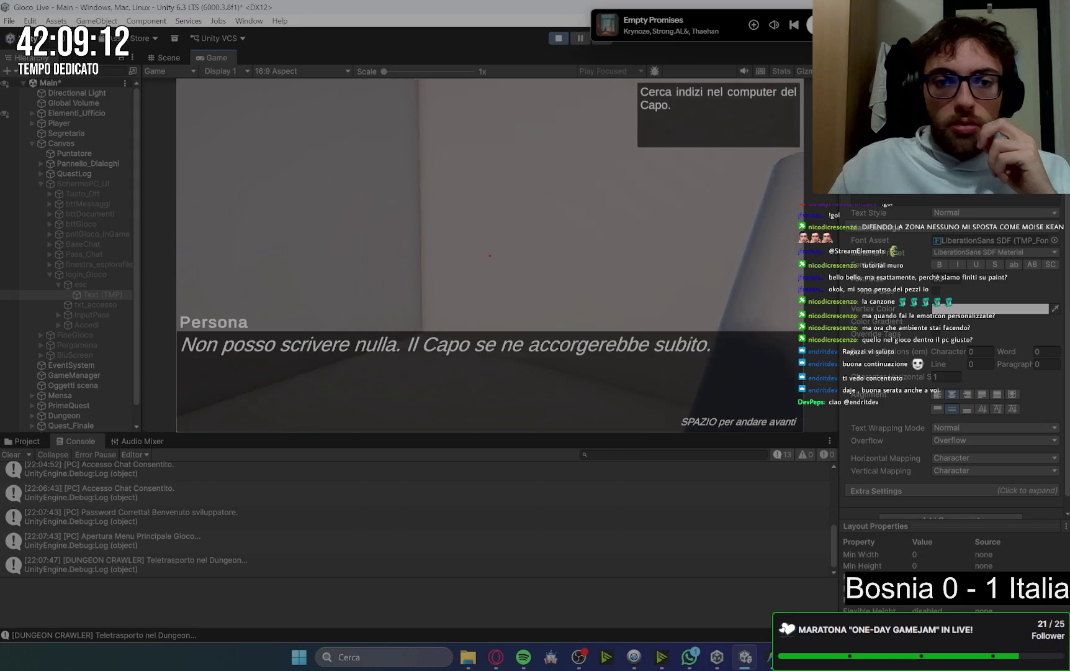
{"action": "key", "text": "space"}
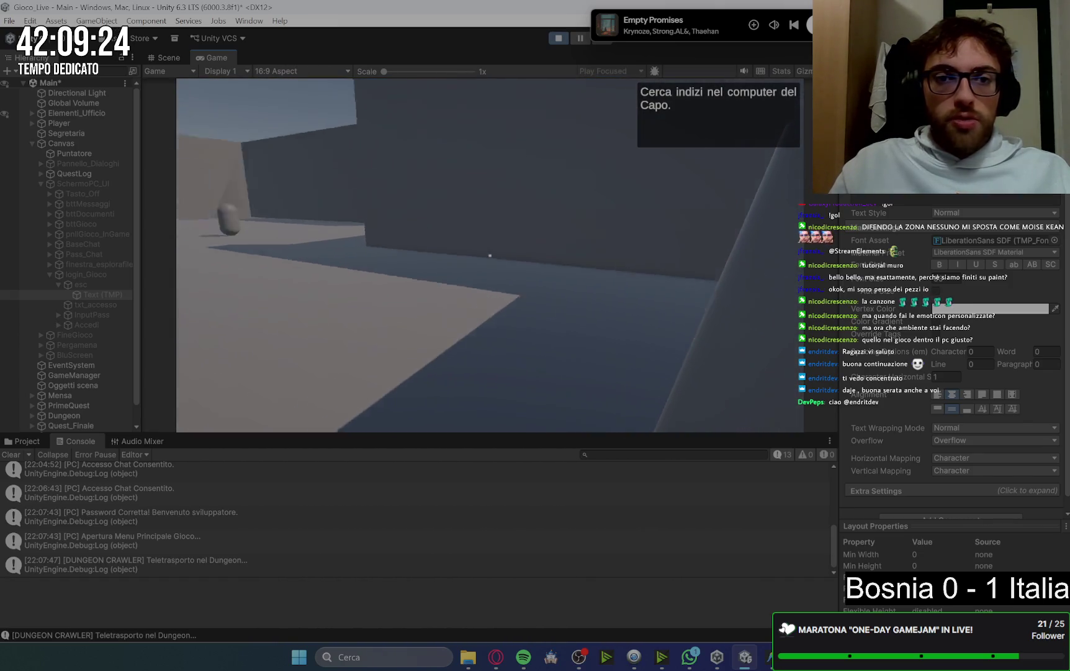
{"action": "key", "text": "w"}
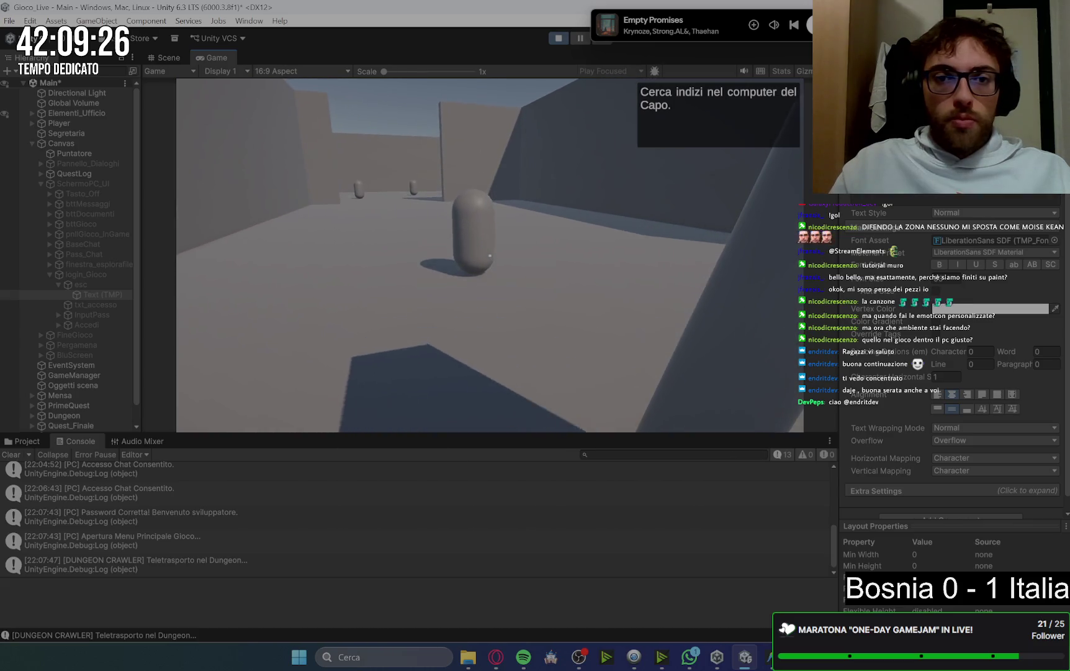
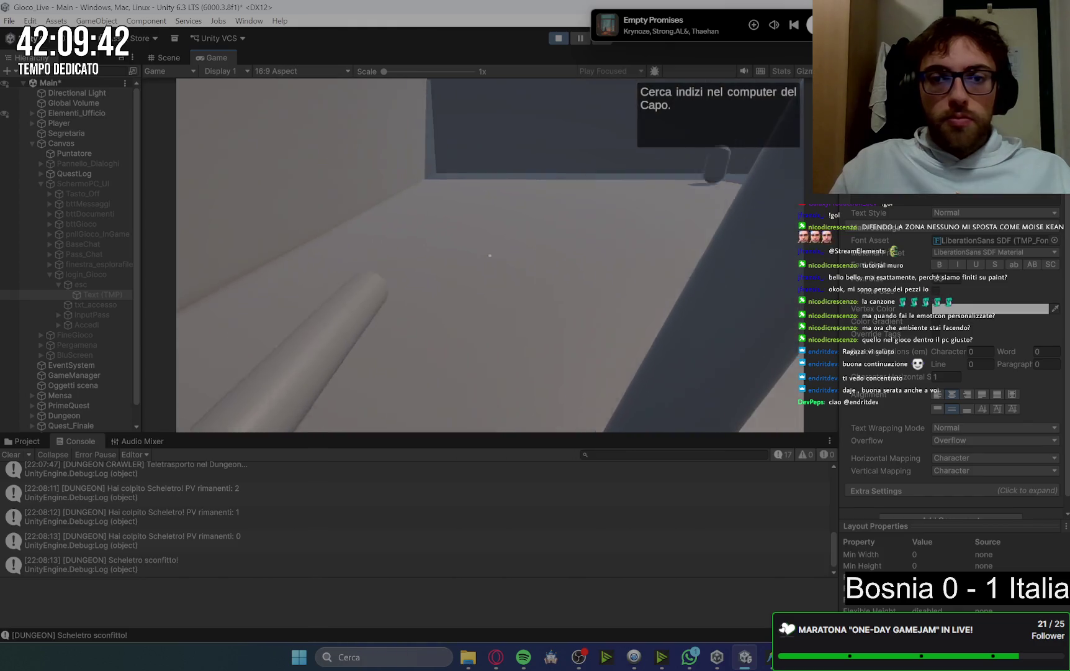
Read the parchment note on the boss's PC, then leave the 404 error screen
{"action": "key", "text": "e"}
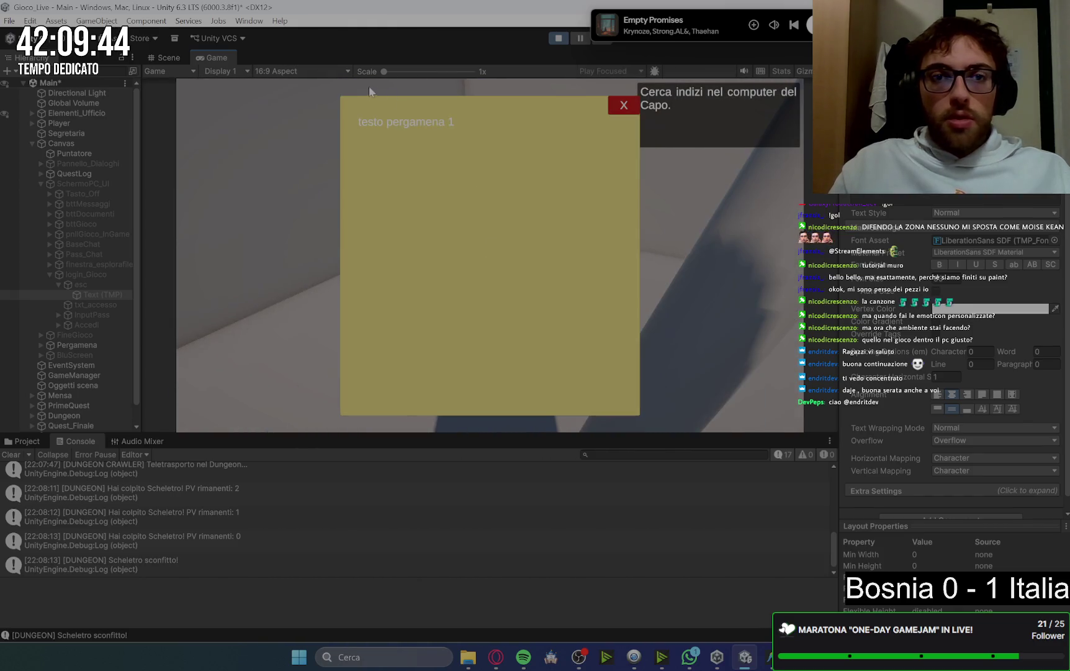
{"action": "left_click", "coordinate": [624, 106]}
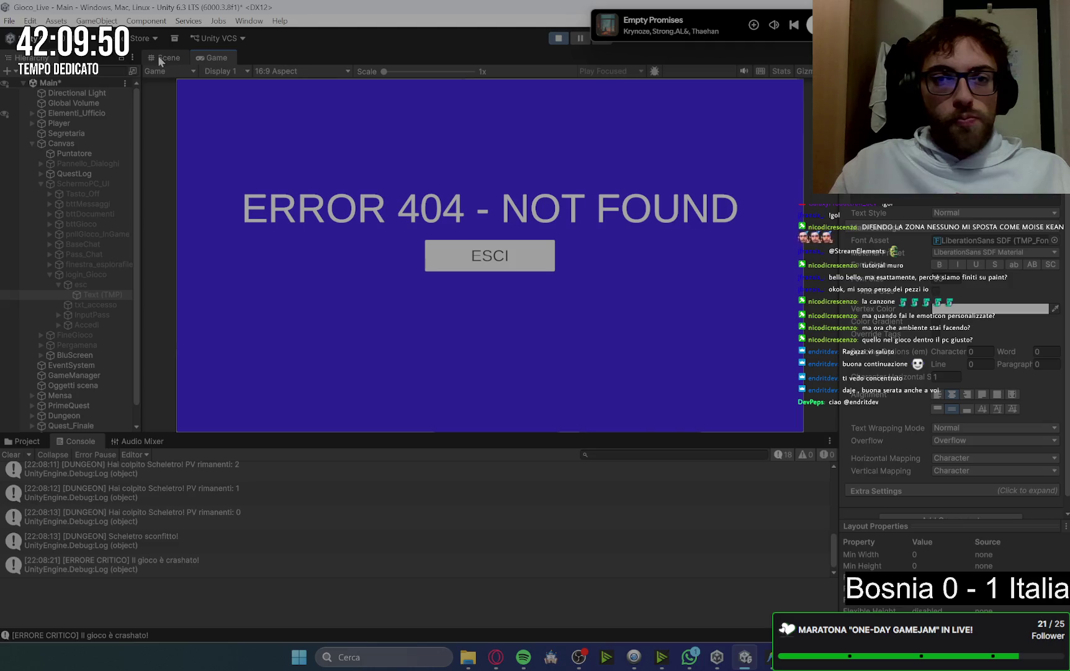
{"action": "left_click", "coordinate": [512, 261]}
Try the Gioco app's beta code twice, dismiss the popups, and turn off the PC
{"action": "left_click", "coordinate": [315, 137]}
{"action": "left_click", "coordinate": [495, 300]}
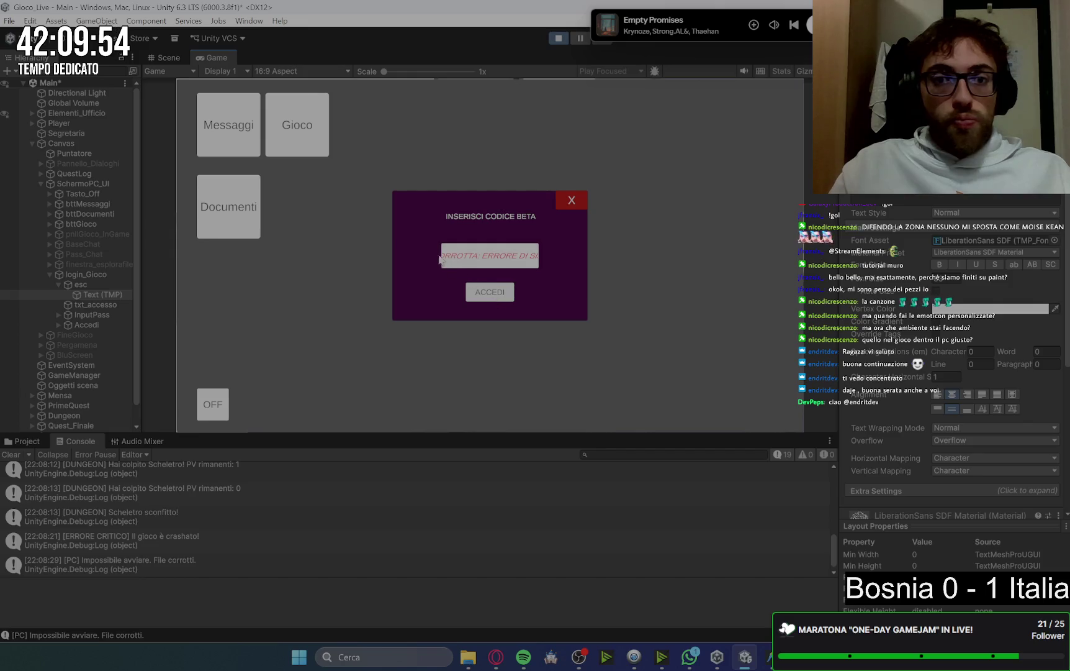
{"action": "left_click", "coordinate": [572, 202]}
{"action": "left_click", "coordinate": [314, 137]}
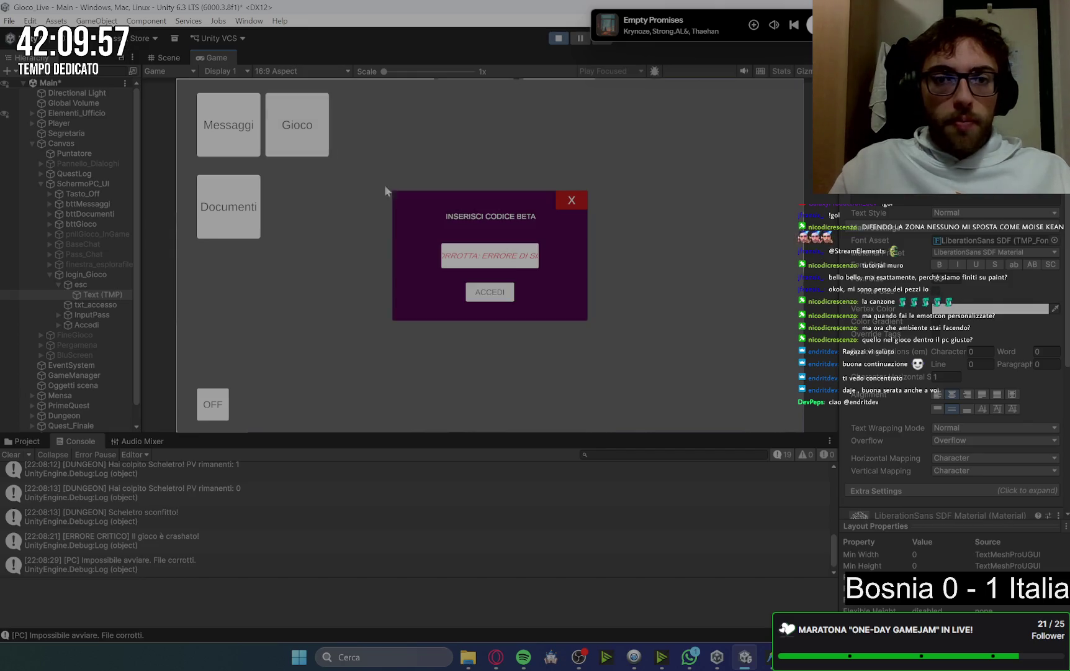
{"action": "left_click", "coordinate": [572, 204]}
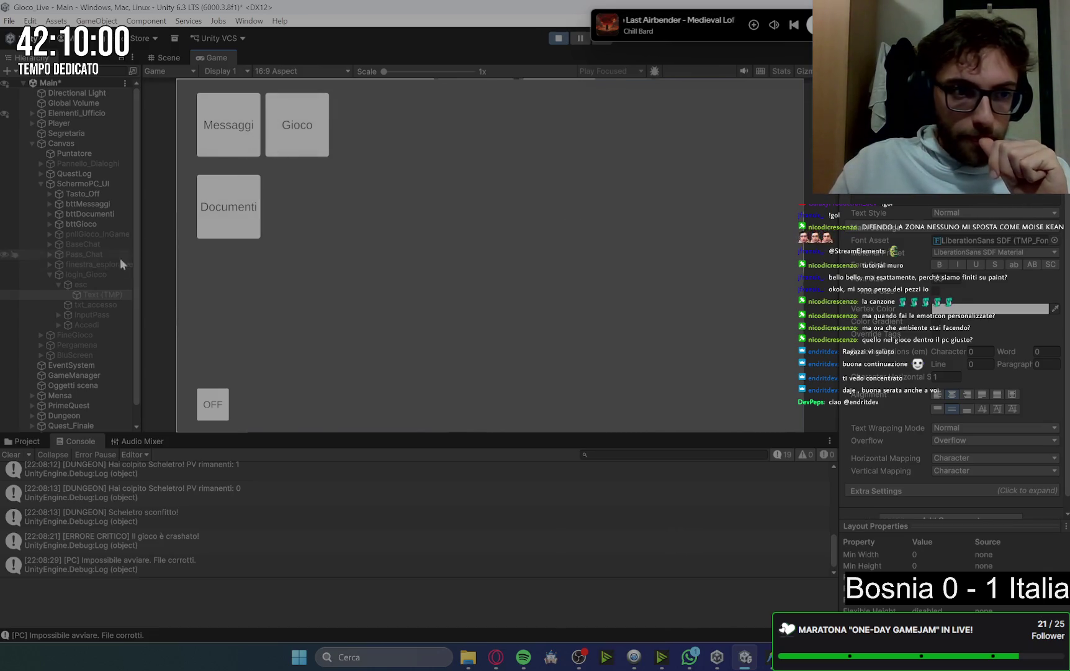
{"action": "left_click", "coordinate": [213, 404]}
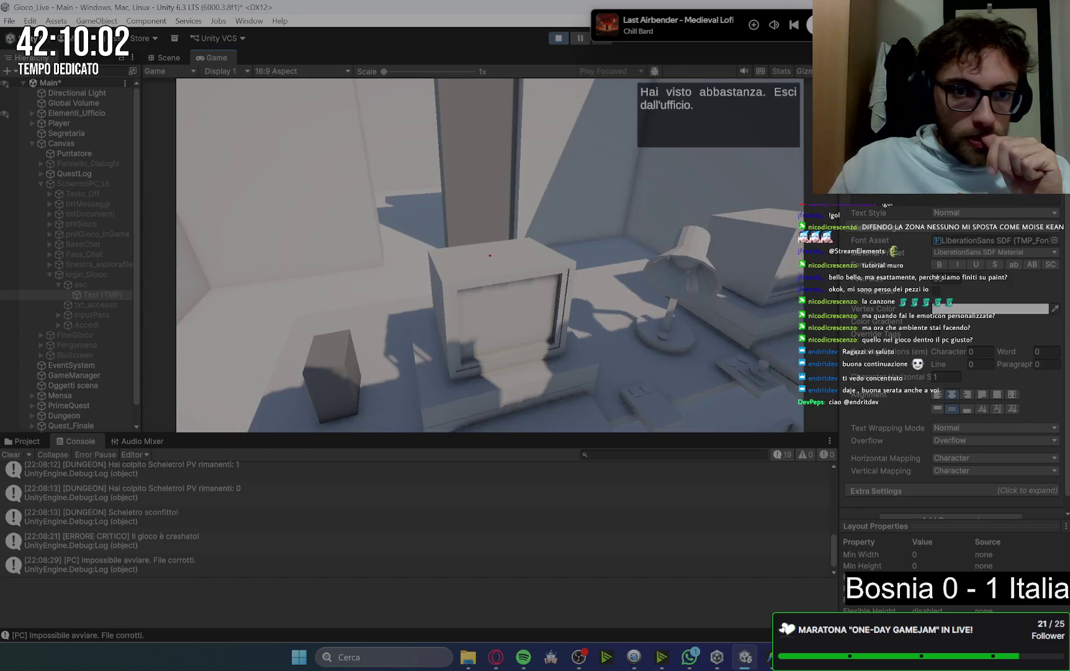
Walk out of the office, briefly inspect Player in the Hierarchy, then approach the boss
{"action": "key", "text": "a"}
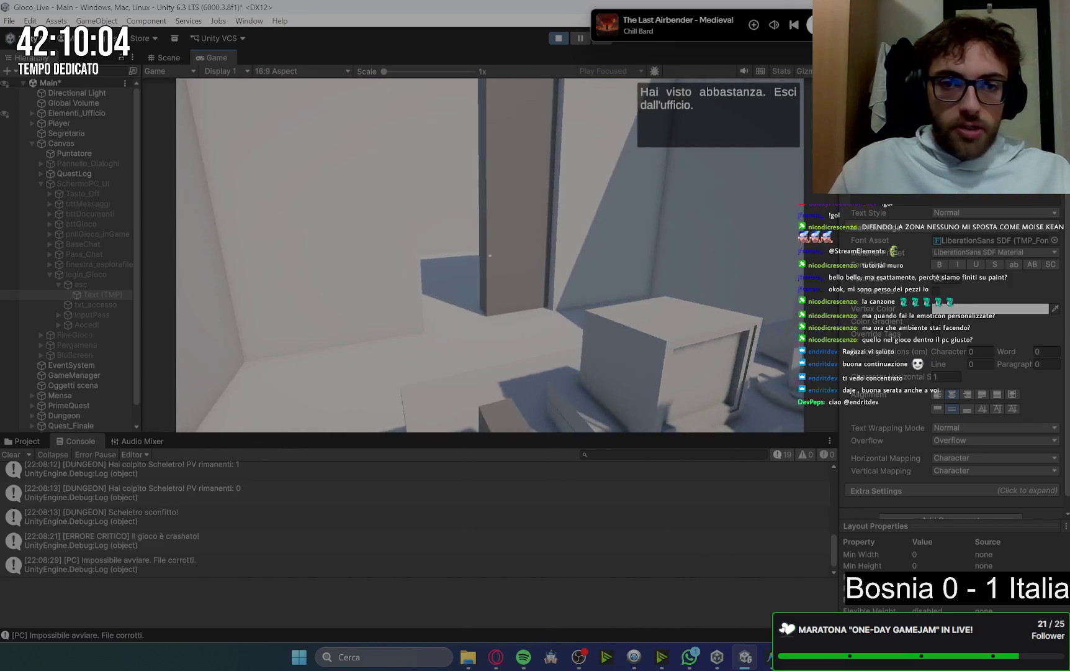
{"action": "key", "text": "w"}
{"action": "key", "text": "w"}
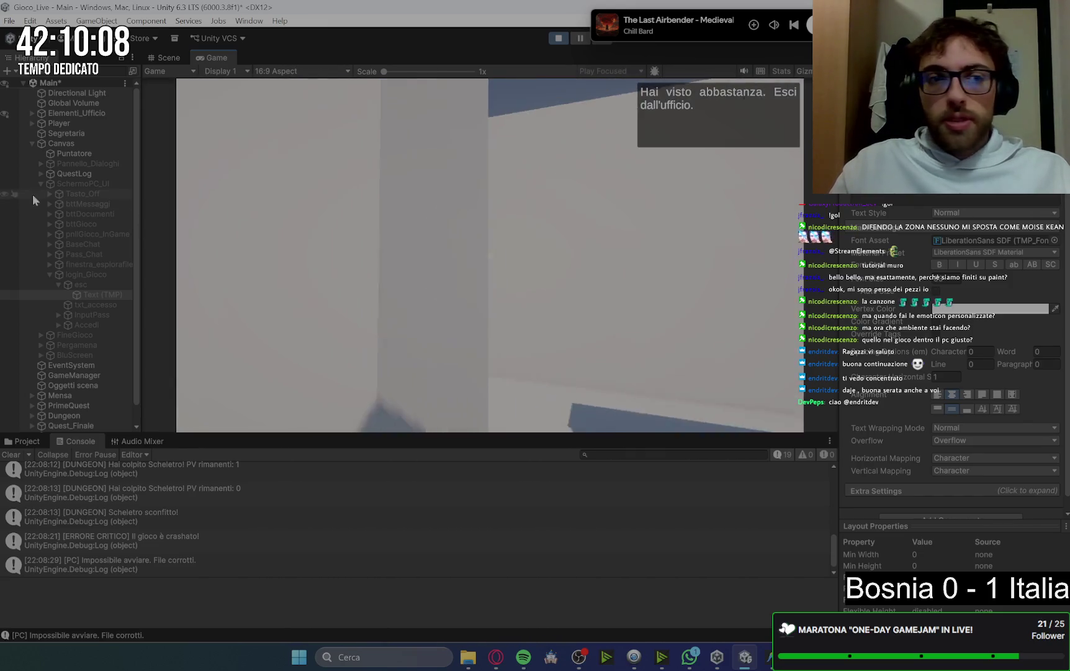
{"action": "left_click", "coordinate": [68, 124]}
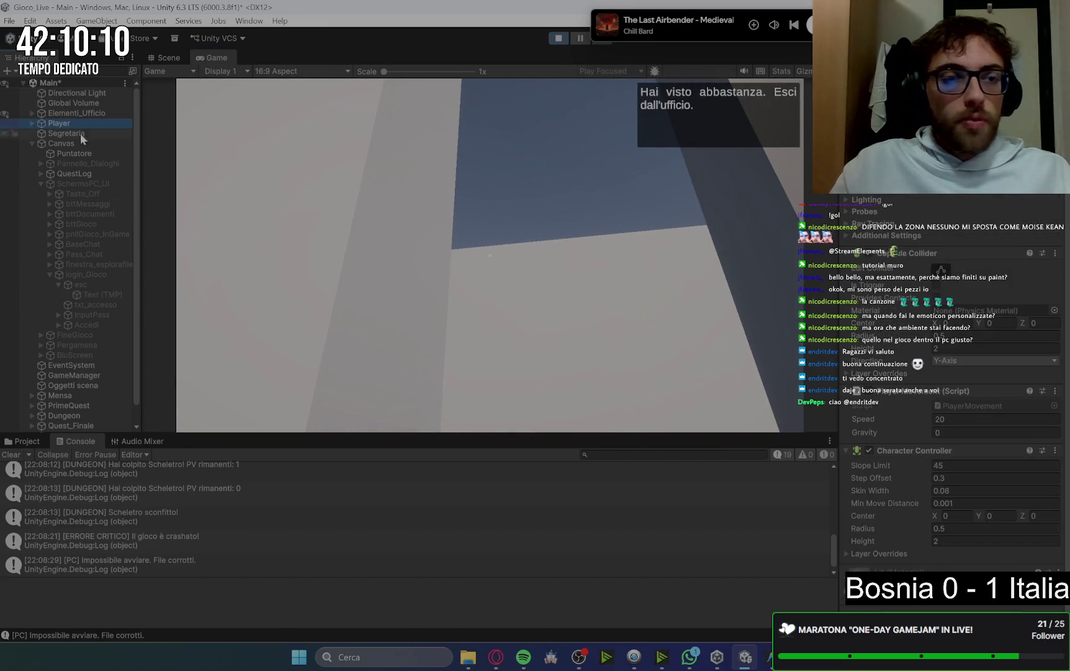
{"action": "scroll", "coordinate": [950, 373], "scroll_direction": "up", "scroll_amount": 2}
{"action": "left_click", "coordinate": [489, 255]}
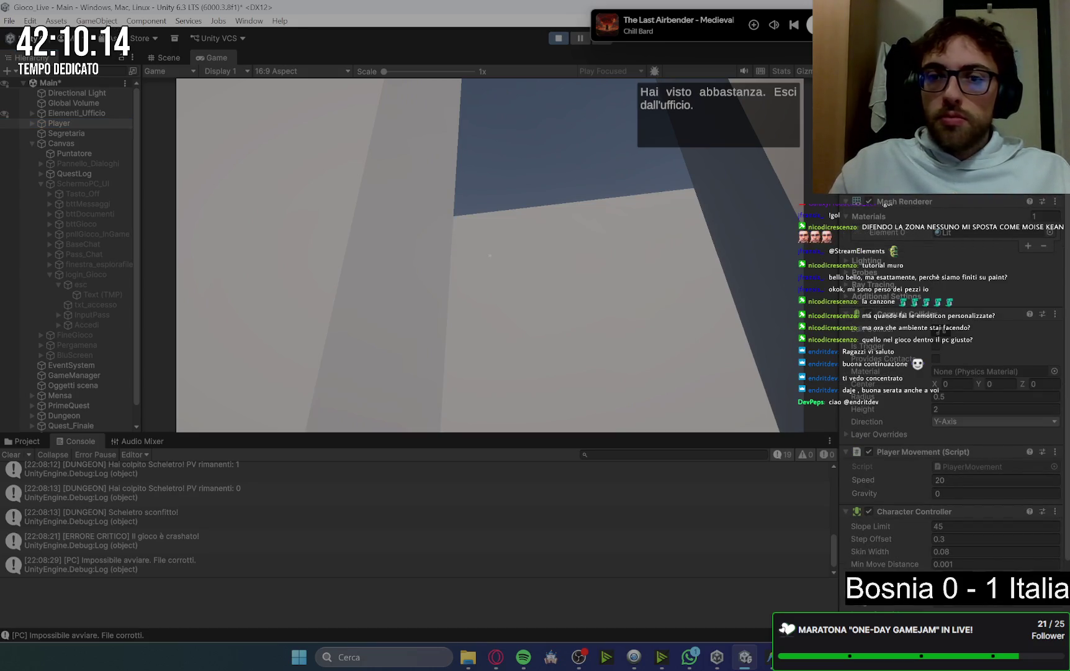
{"action": "key", "text": "w"}
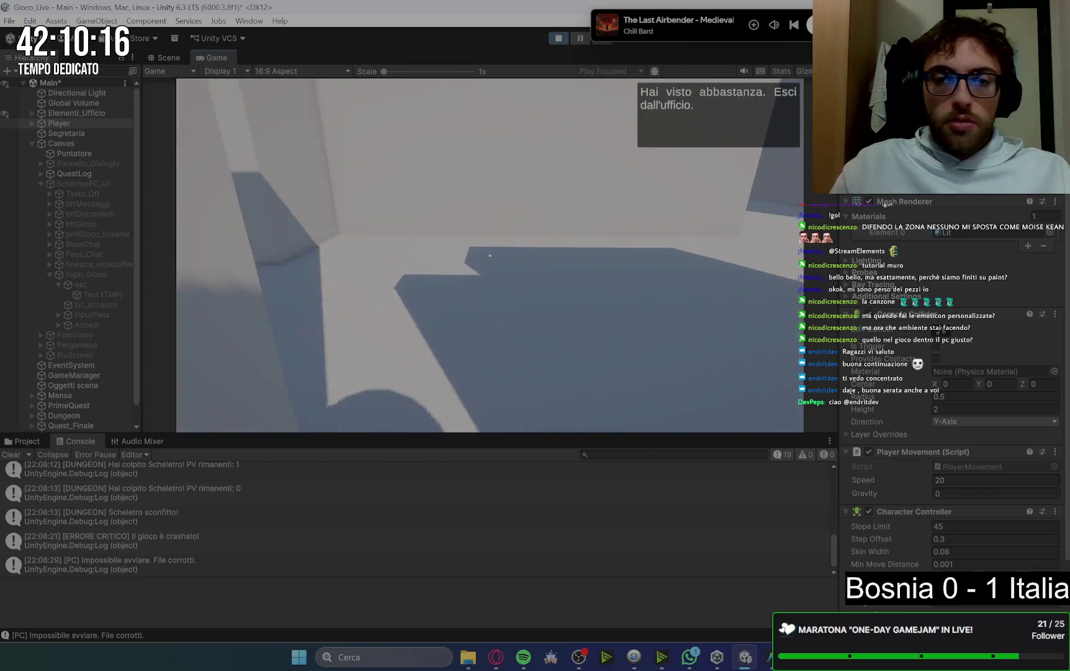
{"action": "key", "text": "w"}
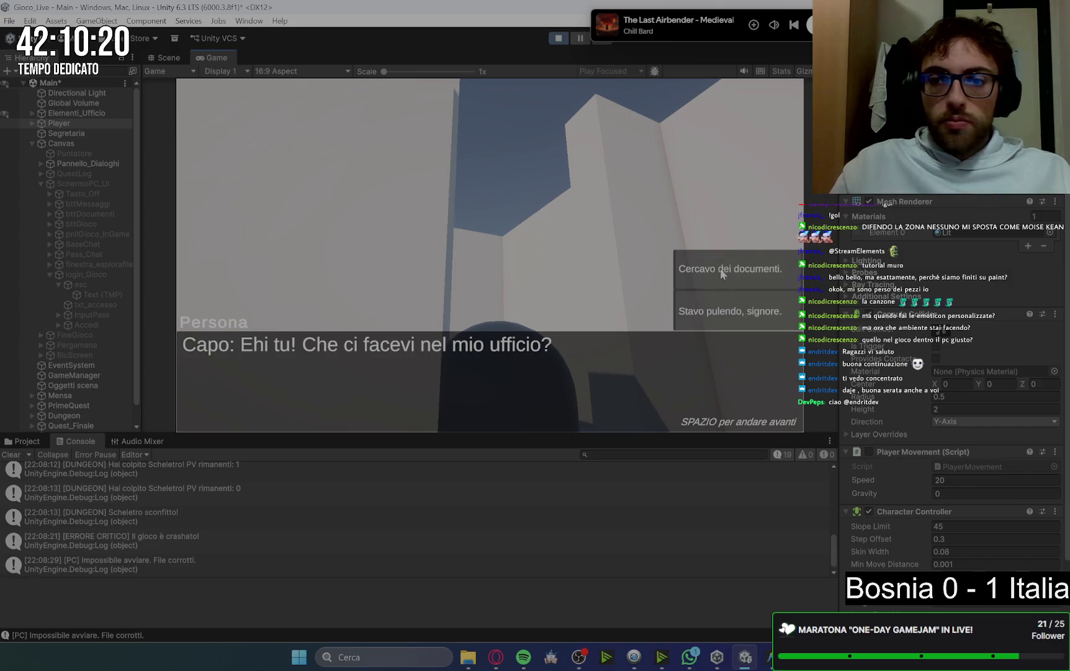
Answer 'Cercavo dei documenti.', accept the rescue quest, and find Jason's office door locked
{"action": "left_click", "coordinate": [725, 274]}
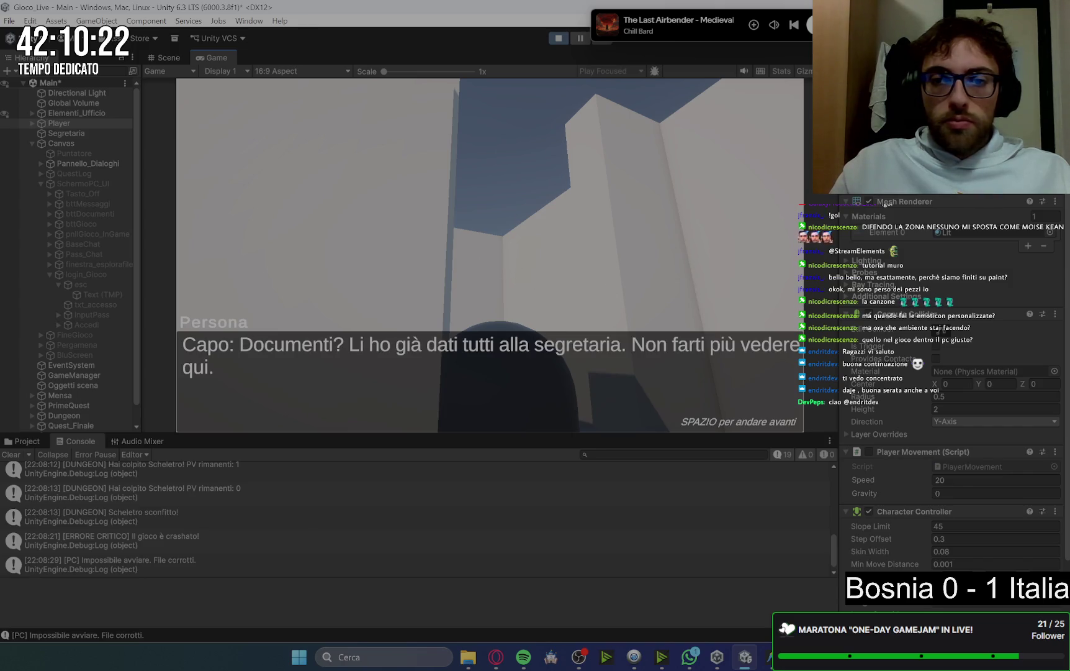
{"action": "key", "text": "space"}
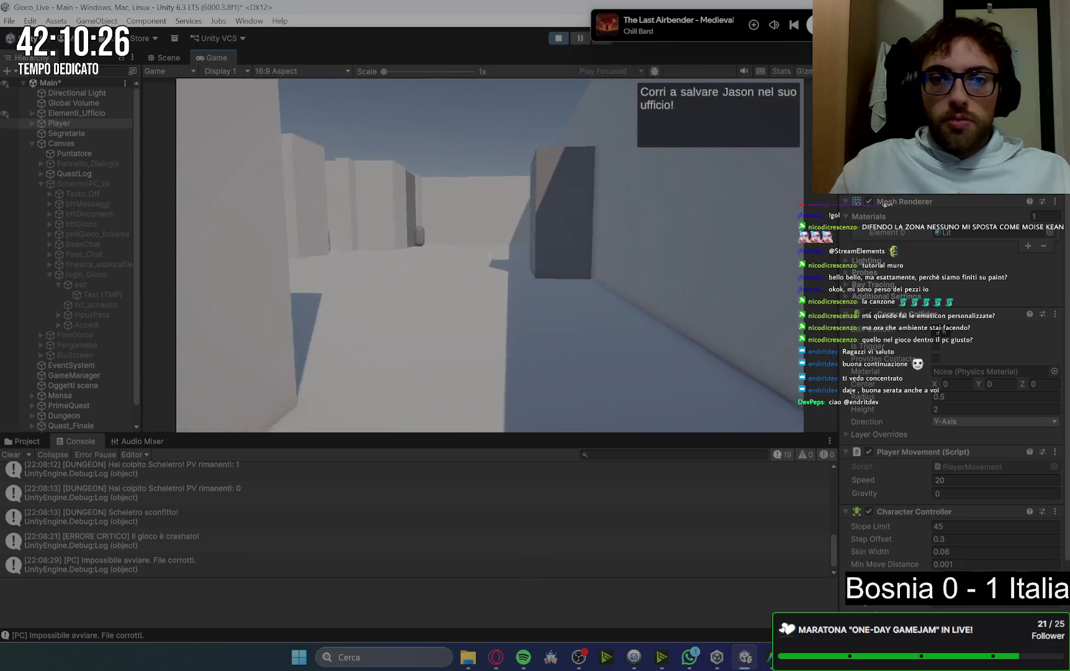
{"action": "key", "text": "w"}
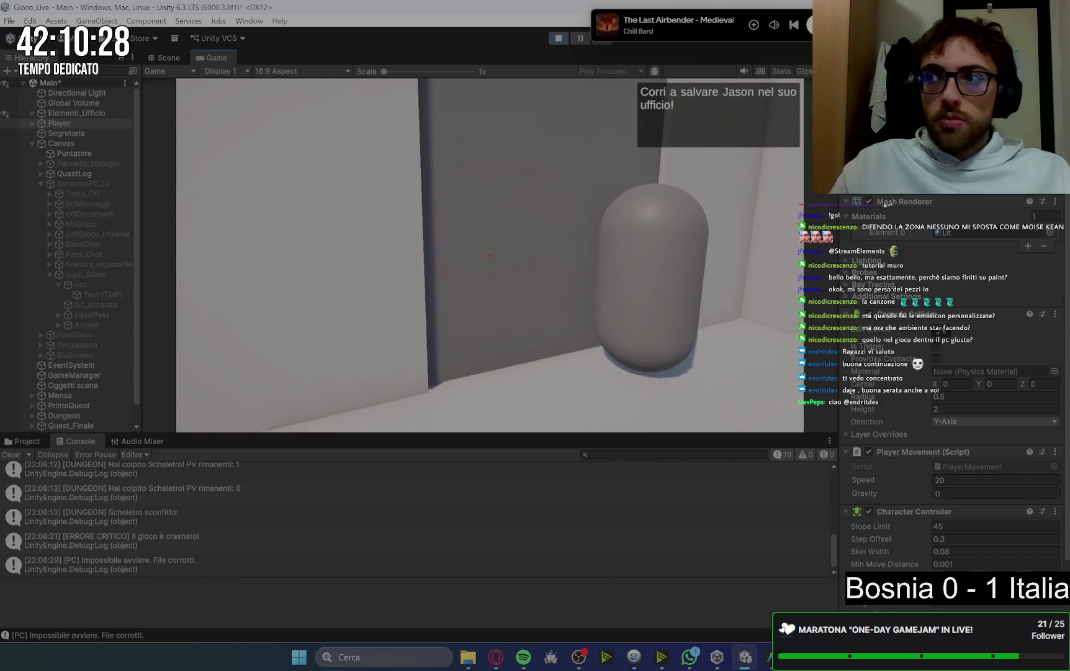
{"action": "key", "text": "e"}
{"action": "key", "text": "space"}
Take the key from the wall, unlock Jason's door, and walk up to his body
{"action": "key", "text": "w"}
{"action": "key", "text": "e"}
{"action": "key", "text": "space"}
{"action": "key", "text": "w"}
{"action": "key", "text": "e"}
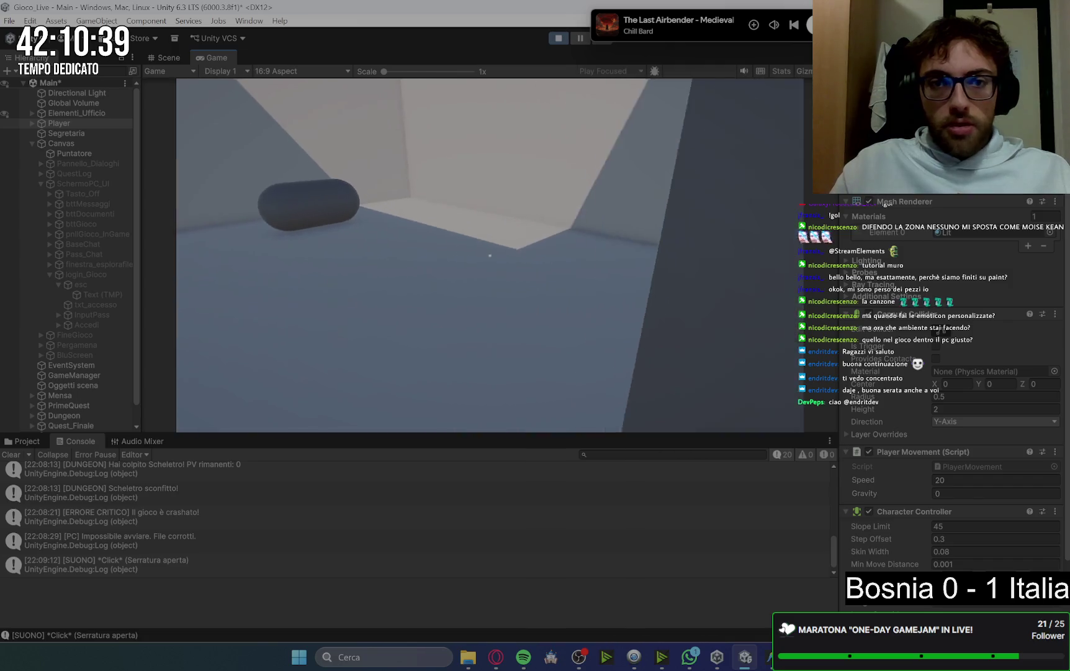
{"action": "key", "text": "e"}
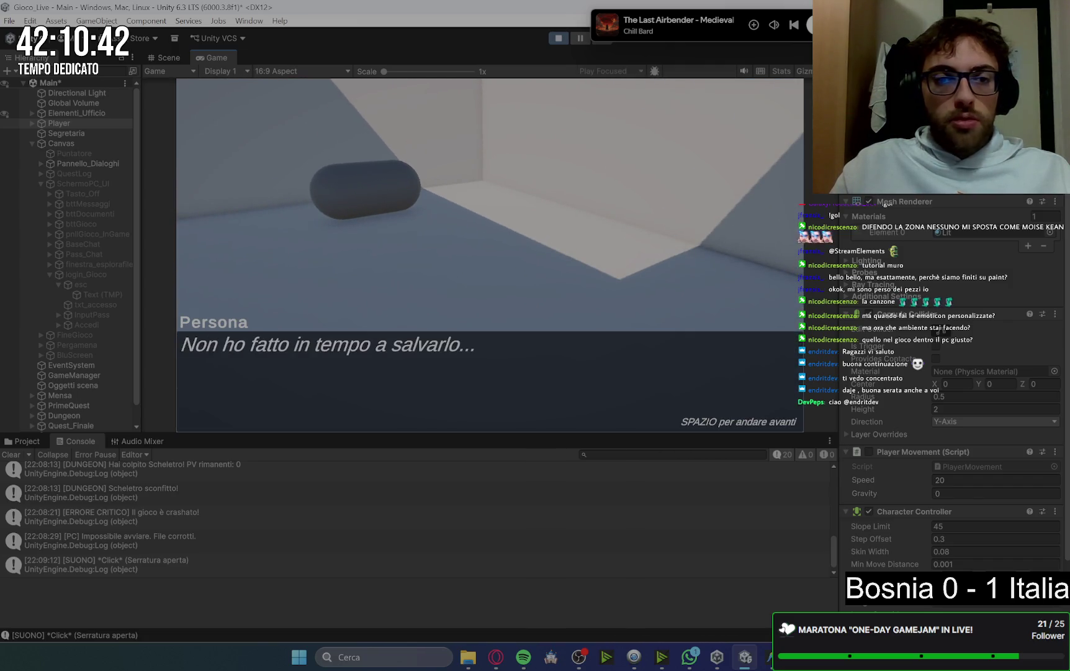
Advance through the boss's threat until 'Nasconditi in un gabinetto!' appears, then head off to hide
{"action": "key", "text": "space"}
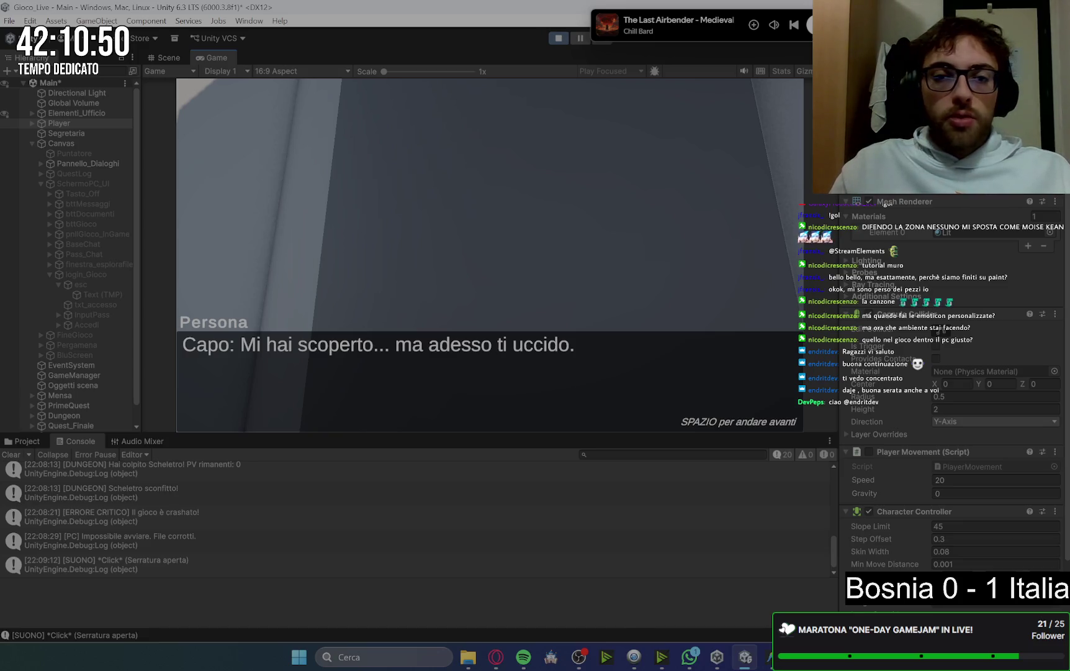
{"action": "key", "text": "space"}
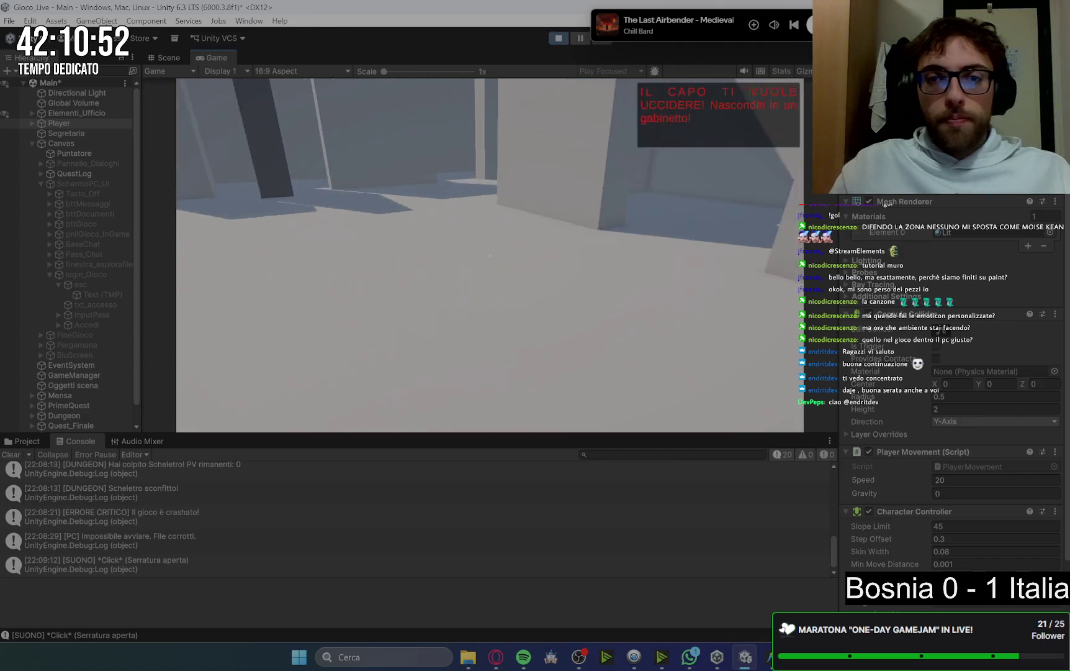
{"action": "key", "text": "w"}
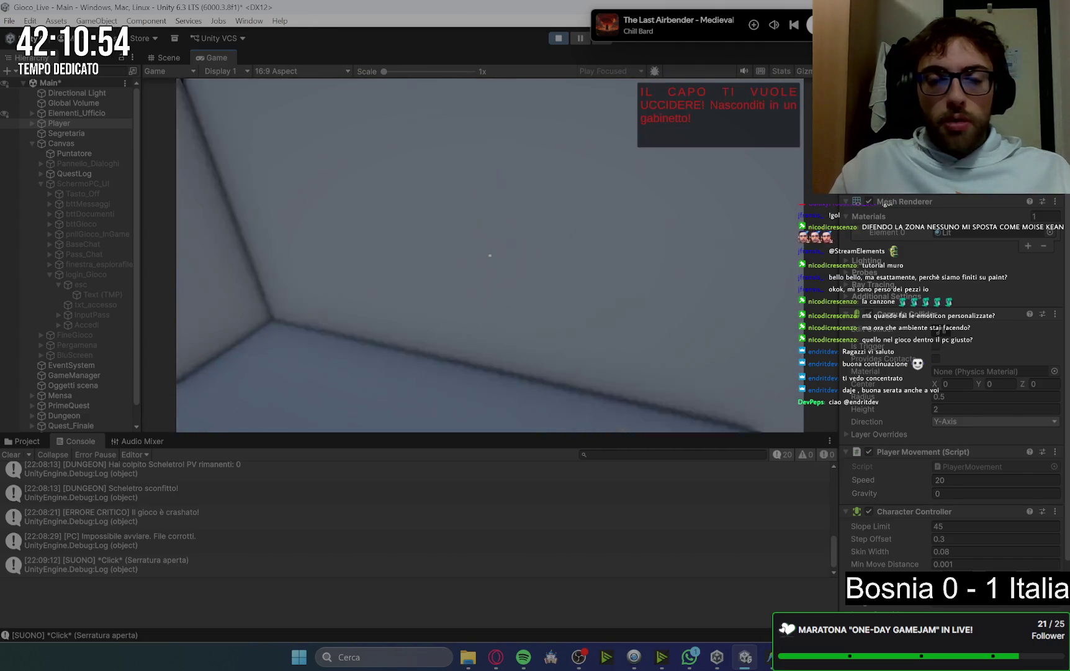